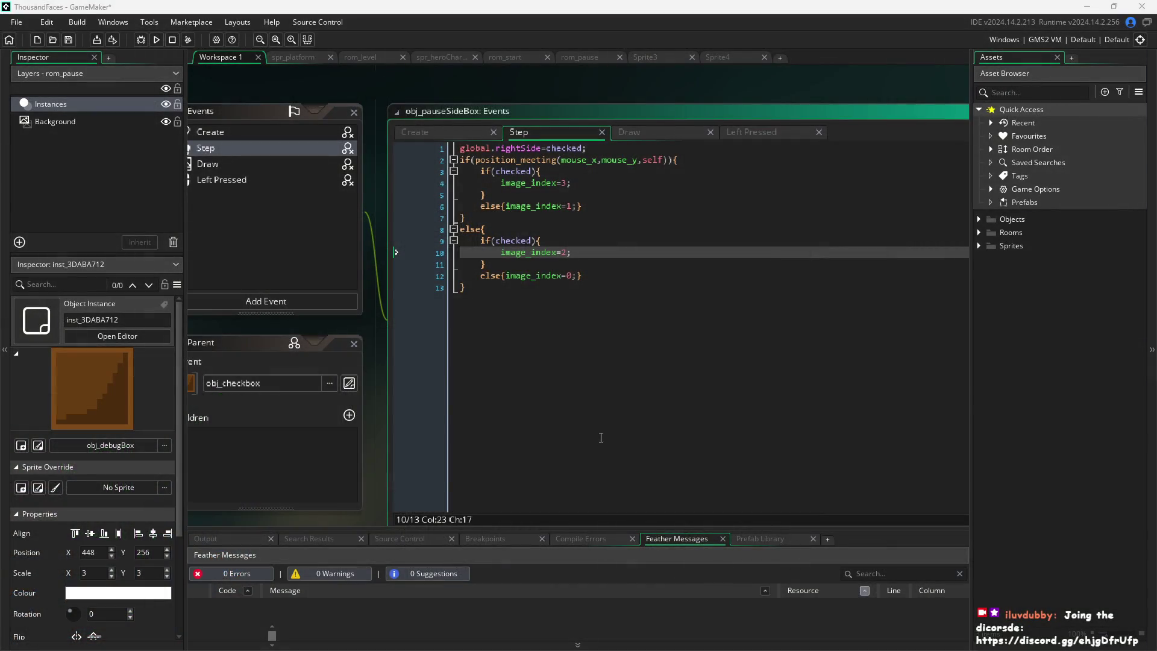
Review obj_pauseSideBox's Step and Create code, then save and run the game
click(601, 437)
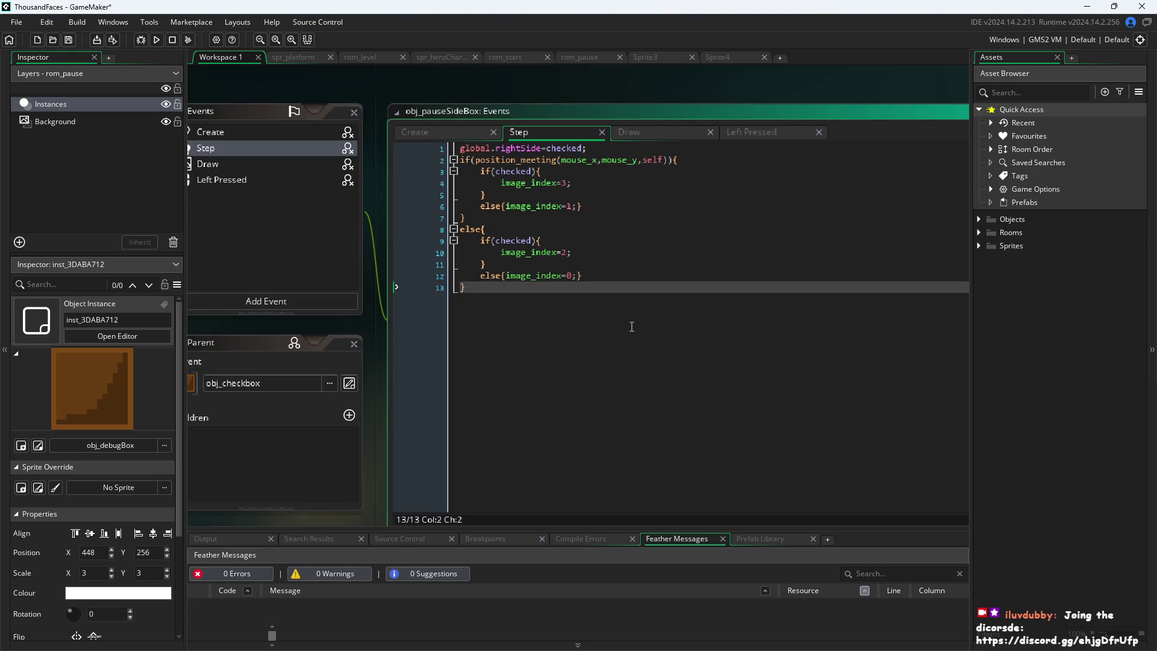
click(659, 240)
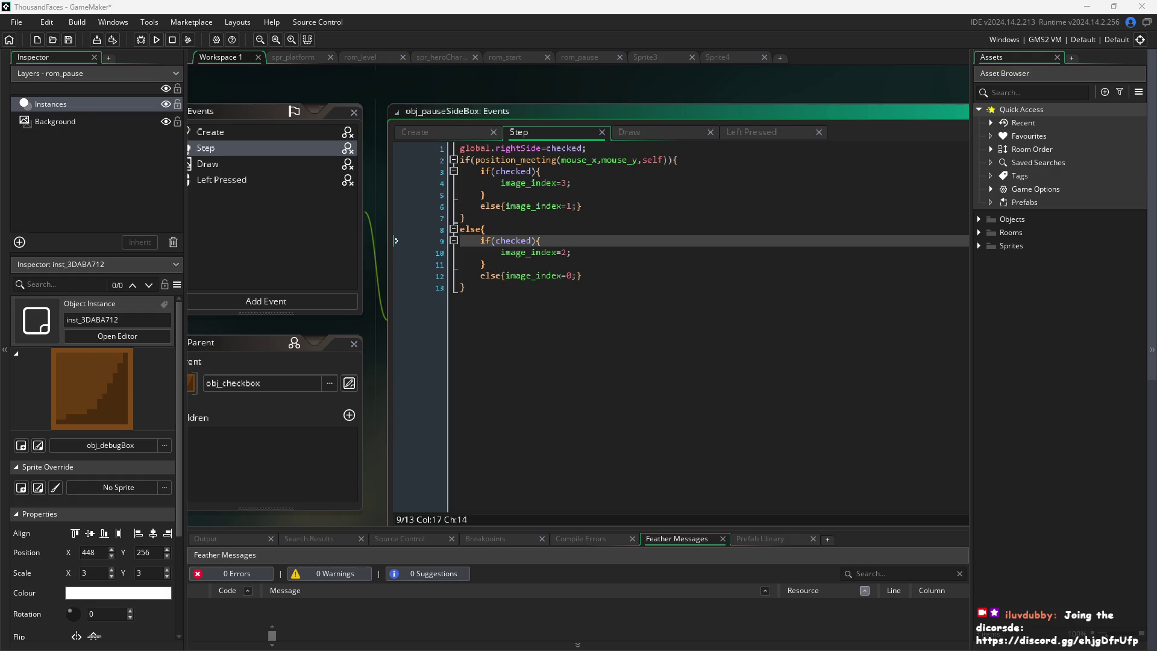
click(618, 274)
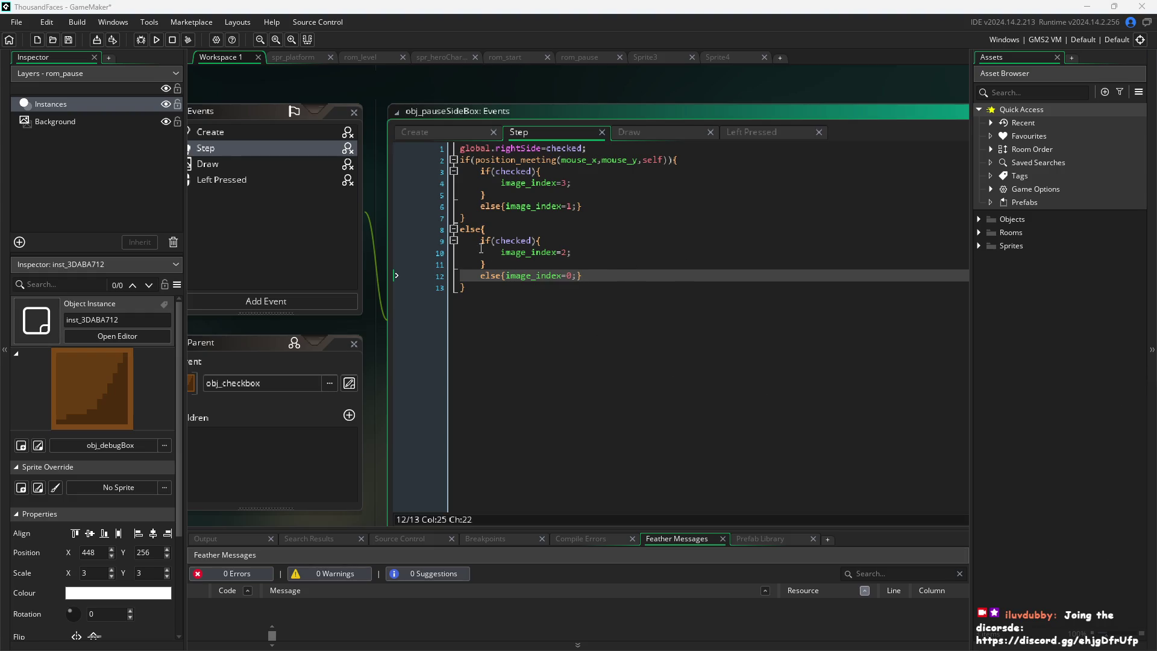
click(446, 131)
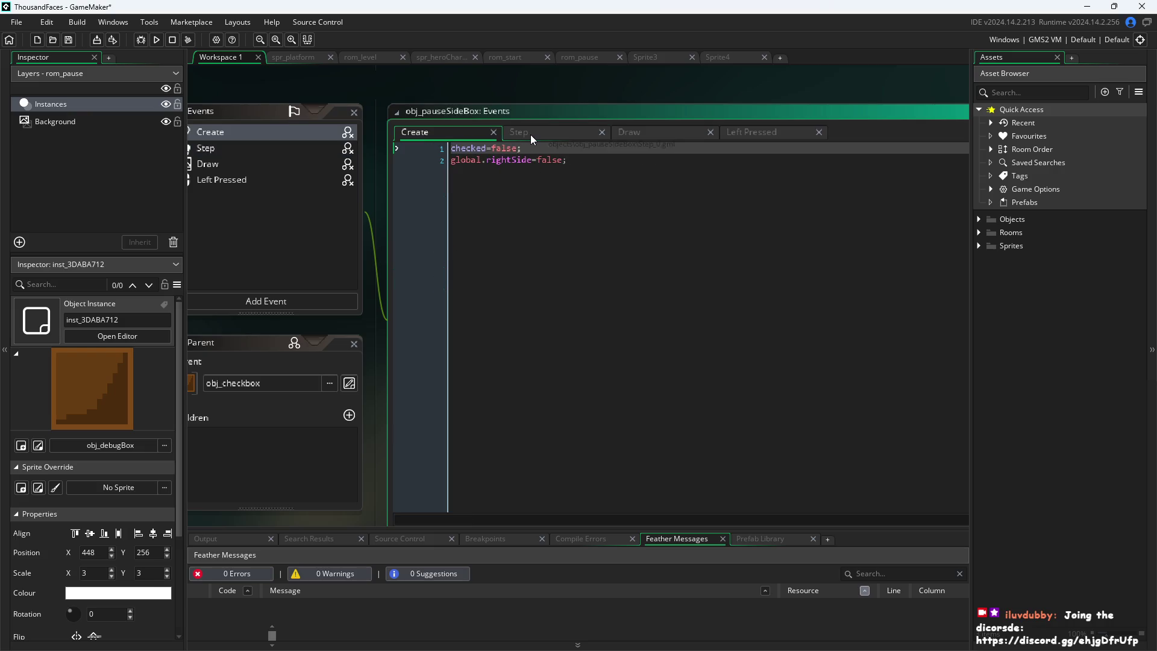
click(531, 135)
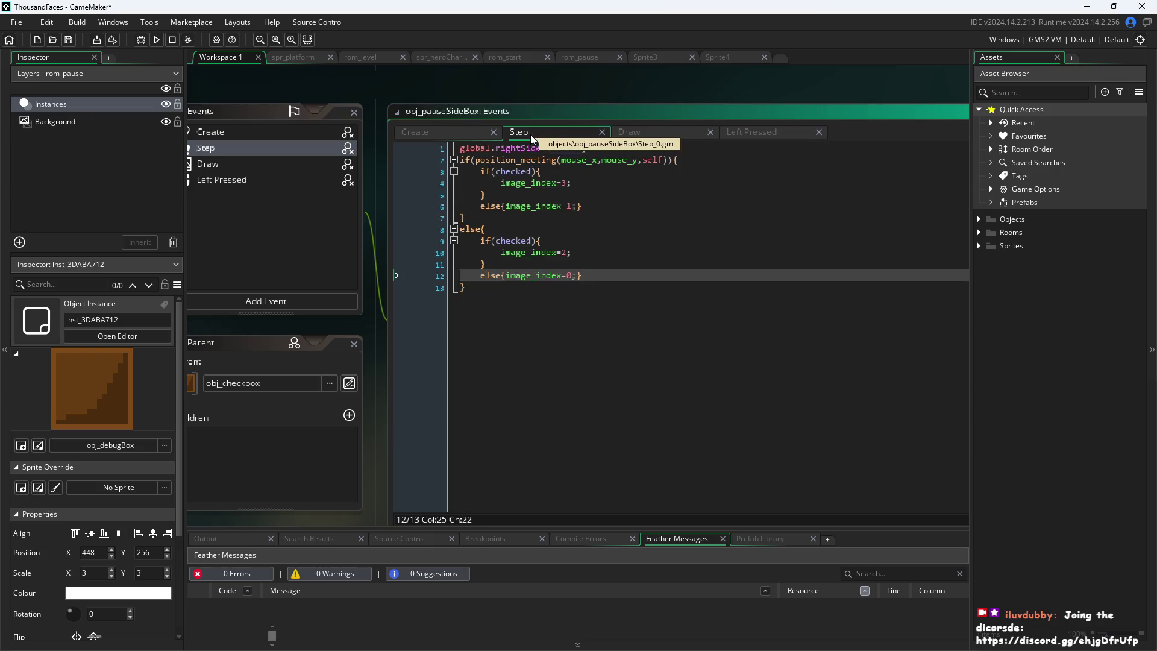
click(155, 41)
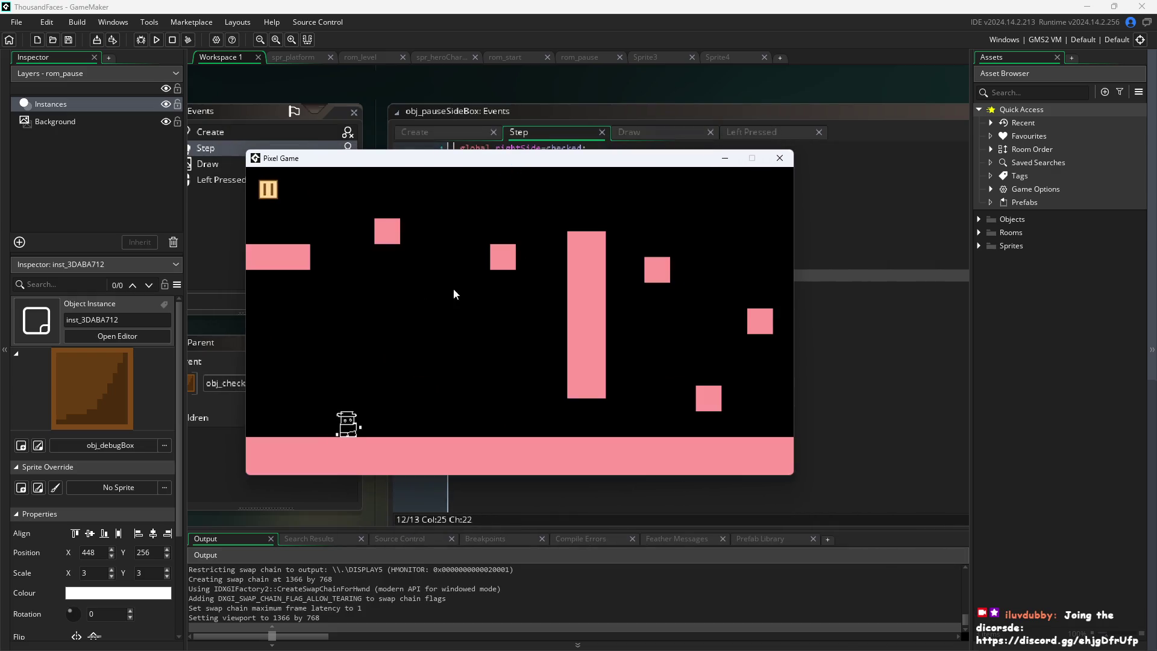
Run and jump the hero back and forth across the floor
key(Right)
key(Up)
key(Left)
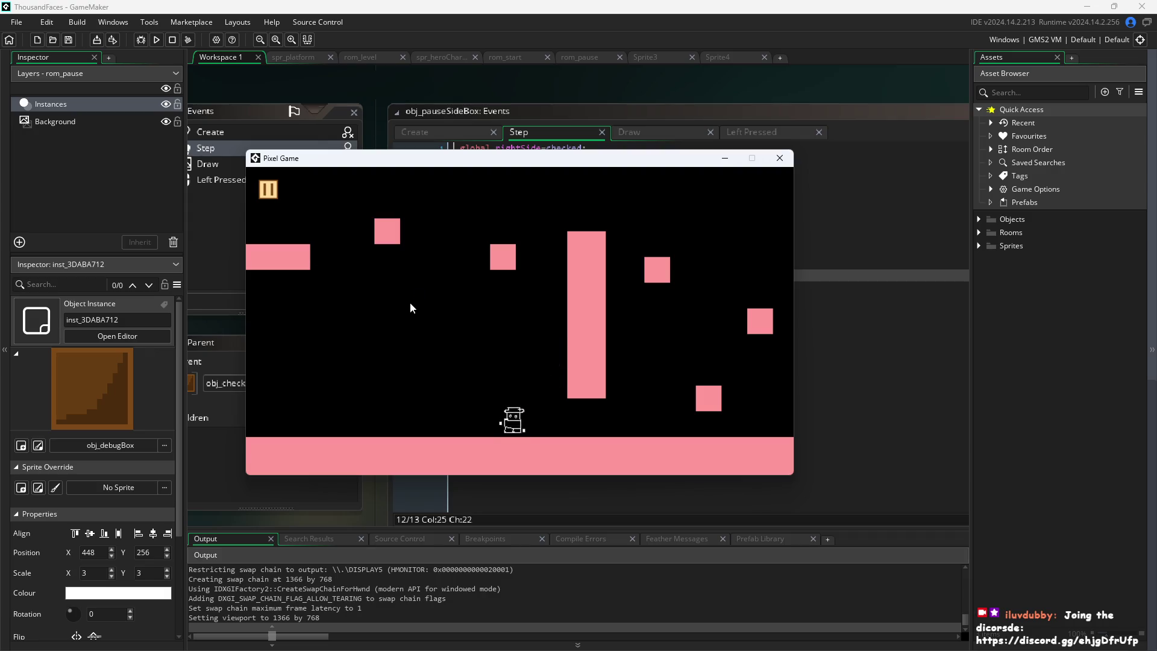
key(Up)
key(Up)
key(Right)
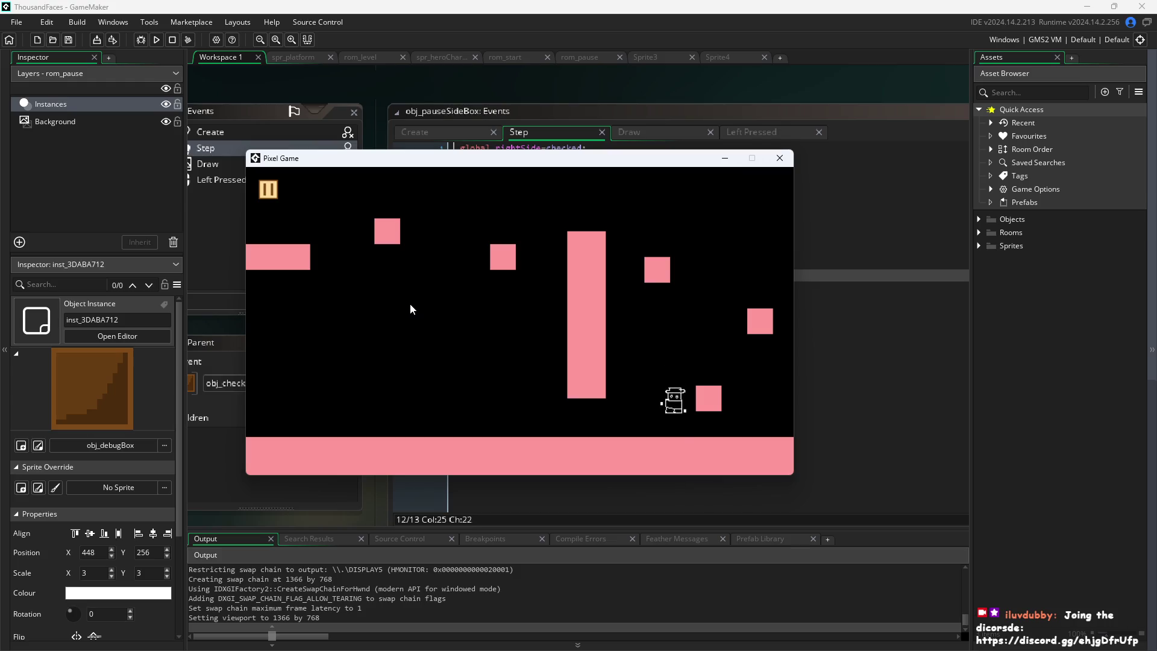
key(Left)
key(Up)
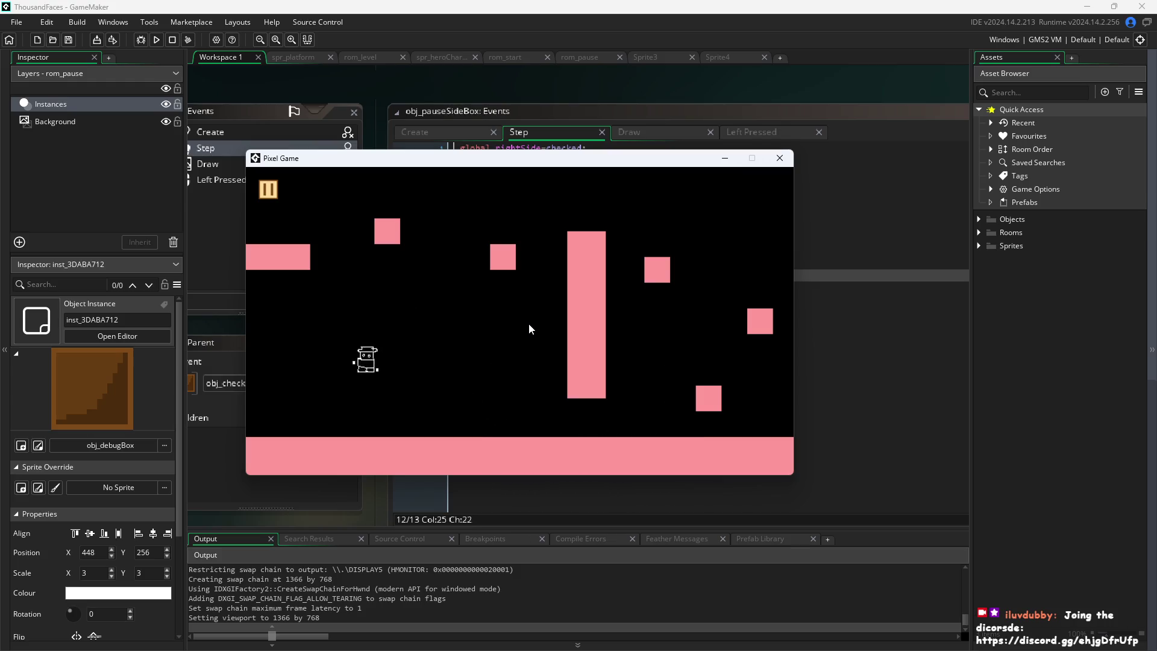
key(Right)
key(Up)
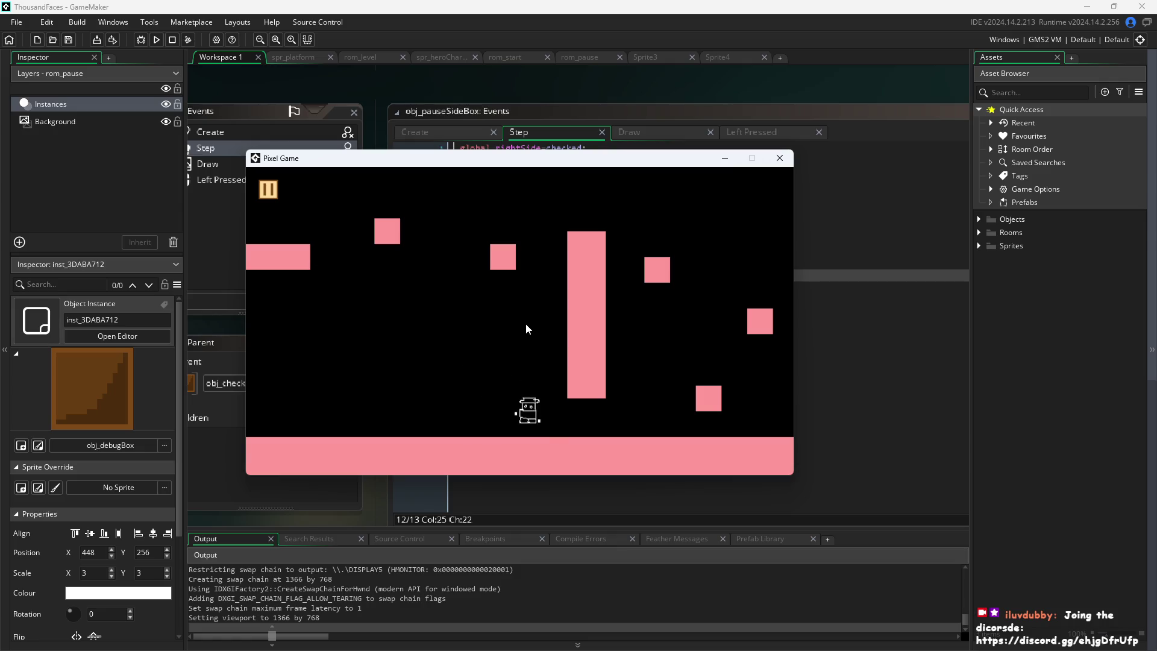
key(Up)
key(Left)
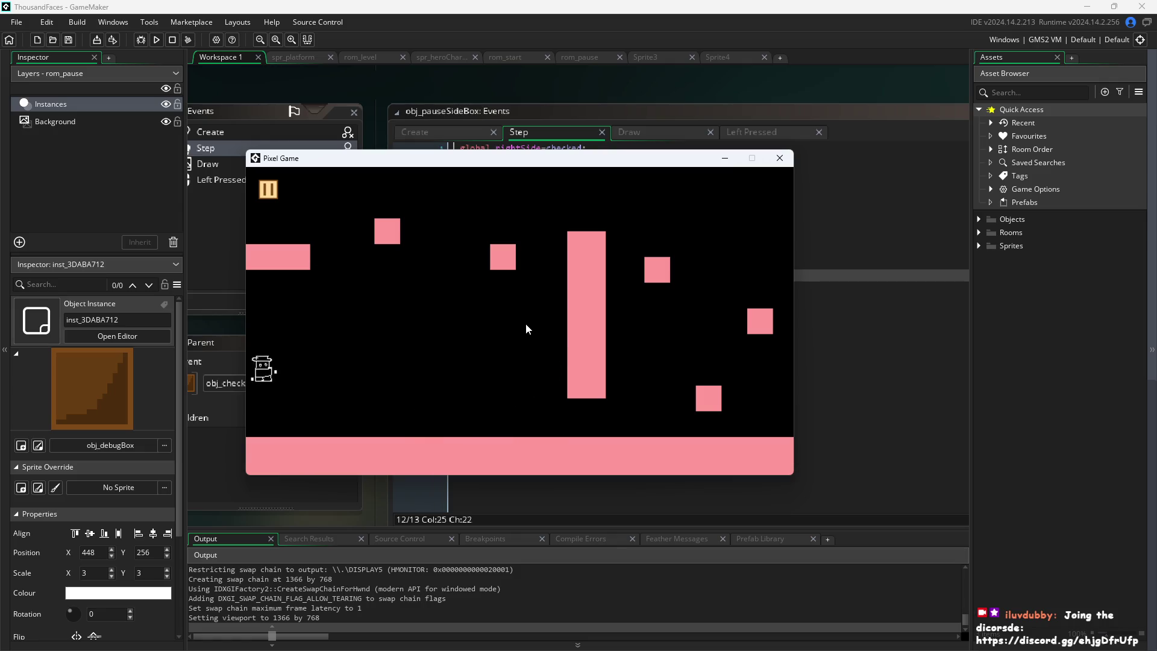
key(Right)
key(Up)
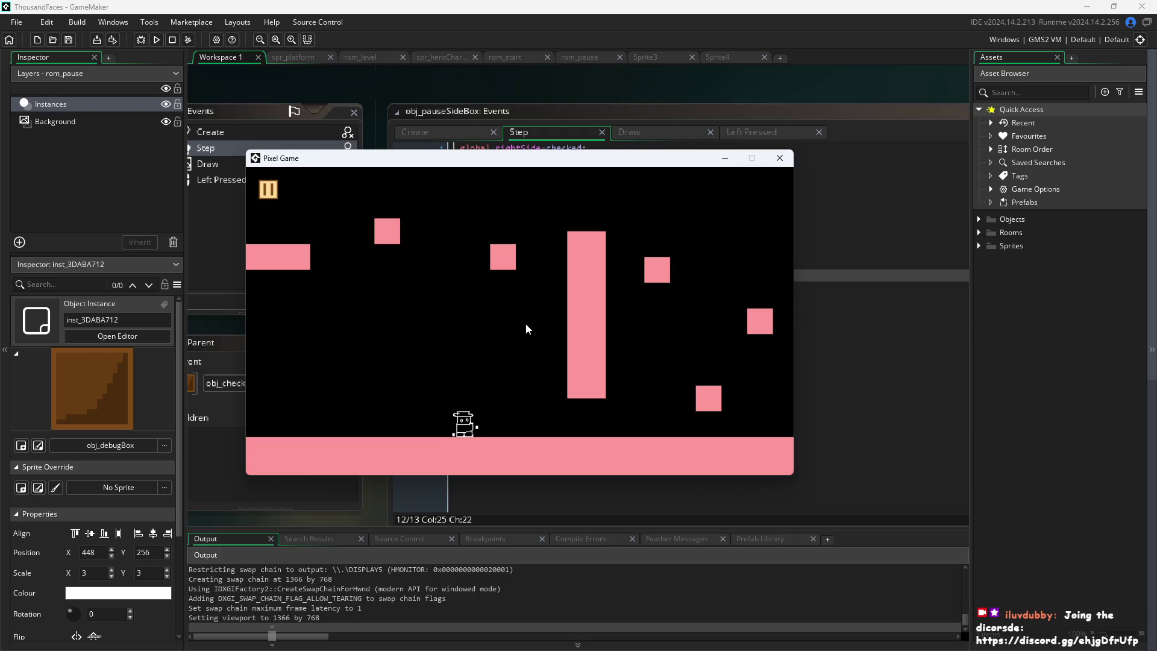
key(Up)
key(Right)
key(Left)
Jump the hero up through the pink platforms to the upper-left ledge
key(Up)
key(Right)
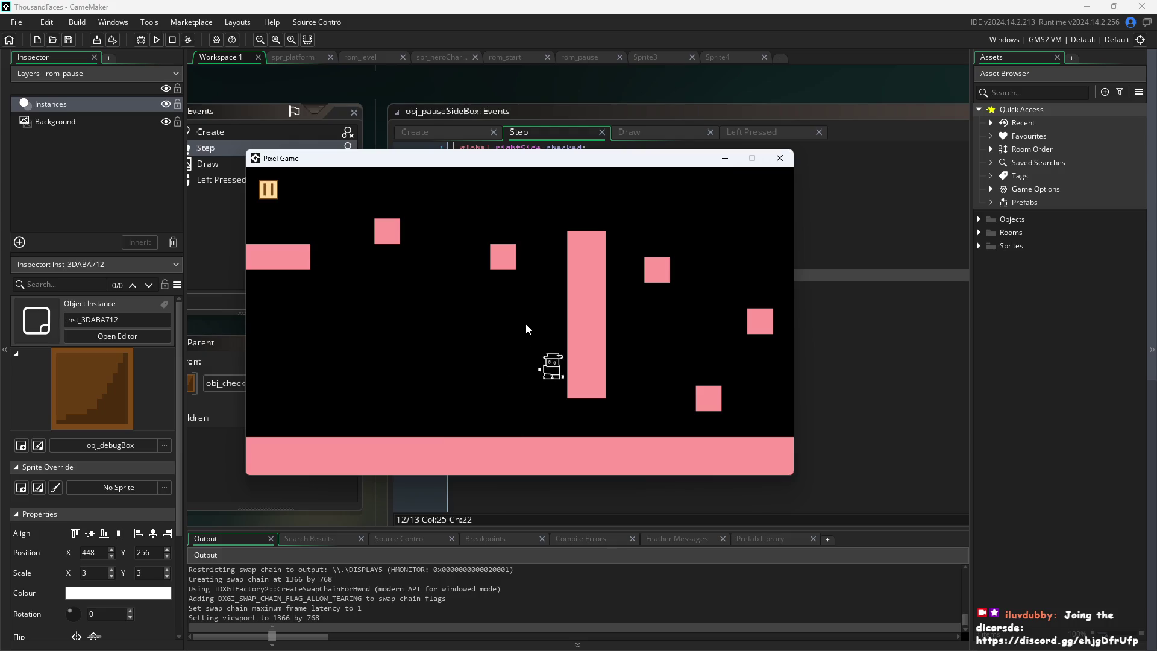
key(Left)
key(Up)
key(Right)
key(Left)
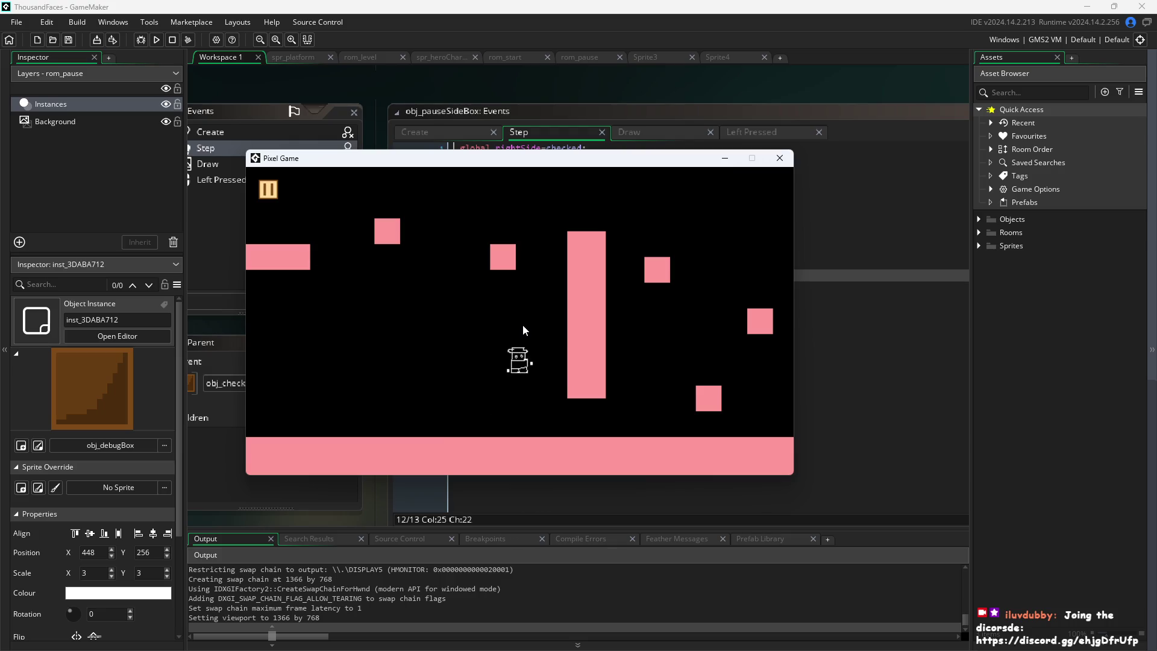
key(Right)
key(Up)
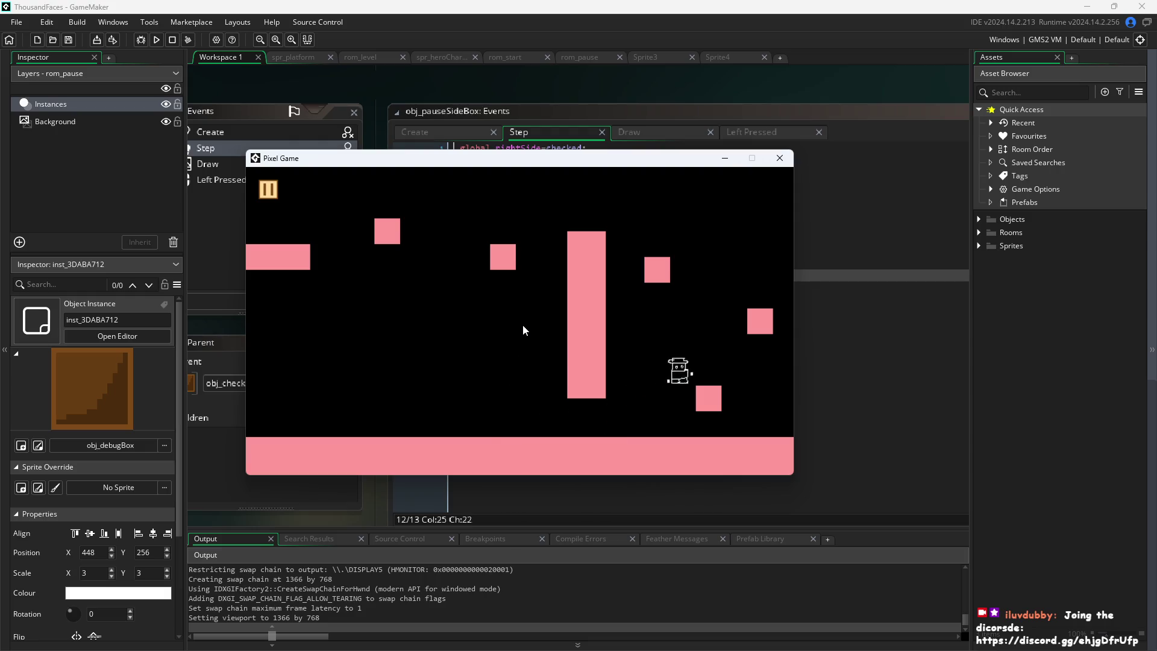
key(Left)
key(Up)
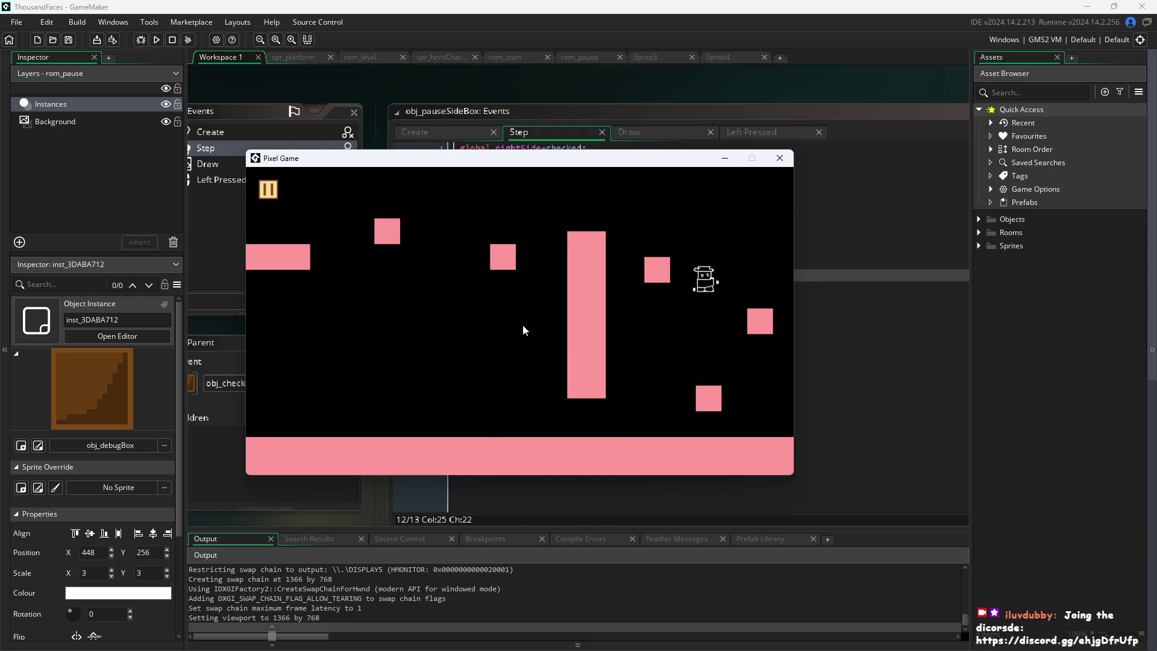
key(Right)
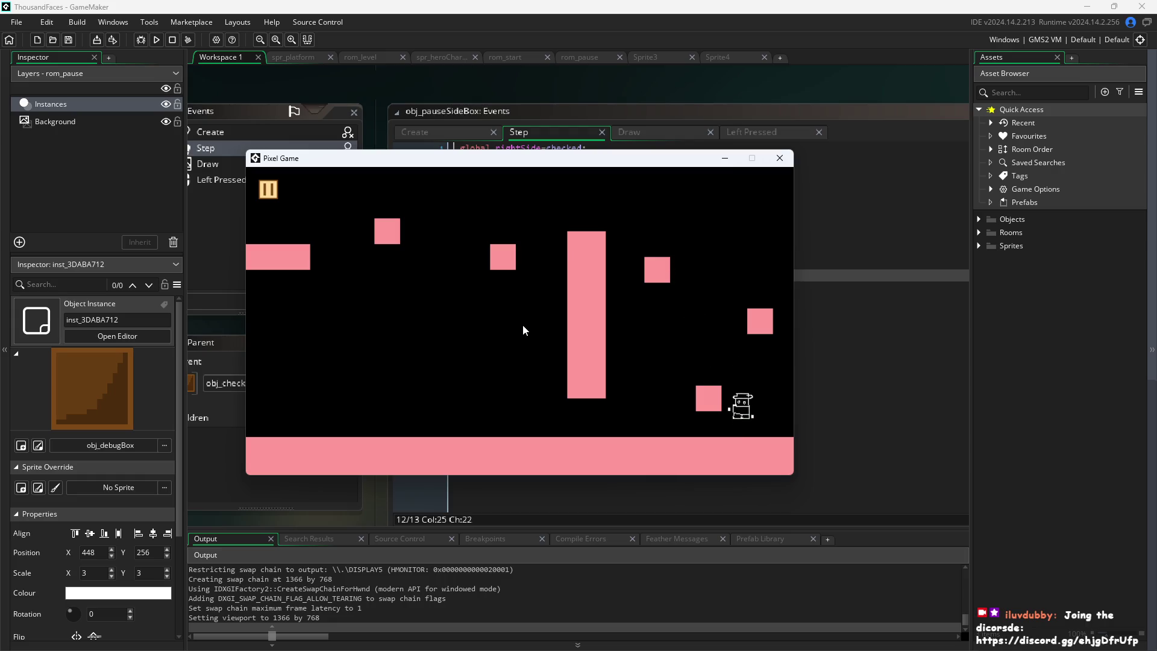
key(Up)
key(Left)
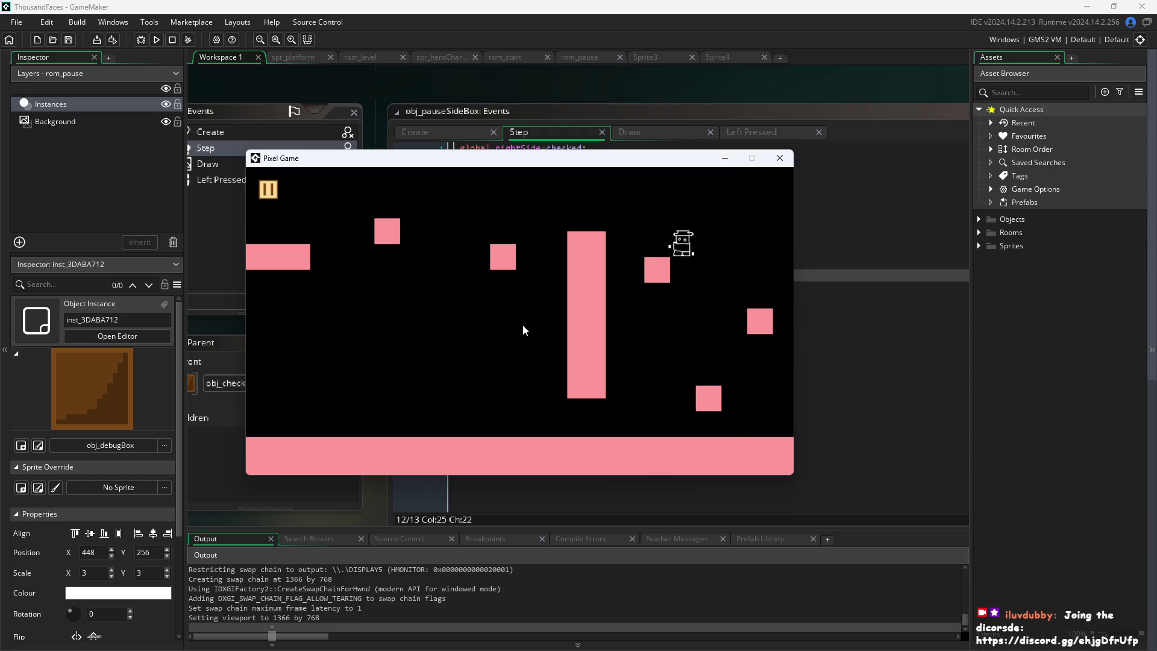
key(Up)
key(Up)
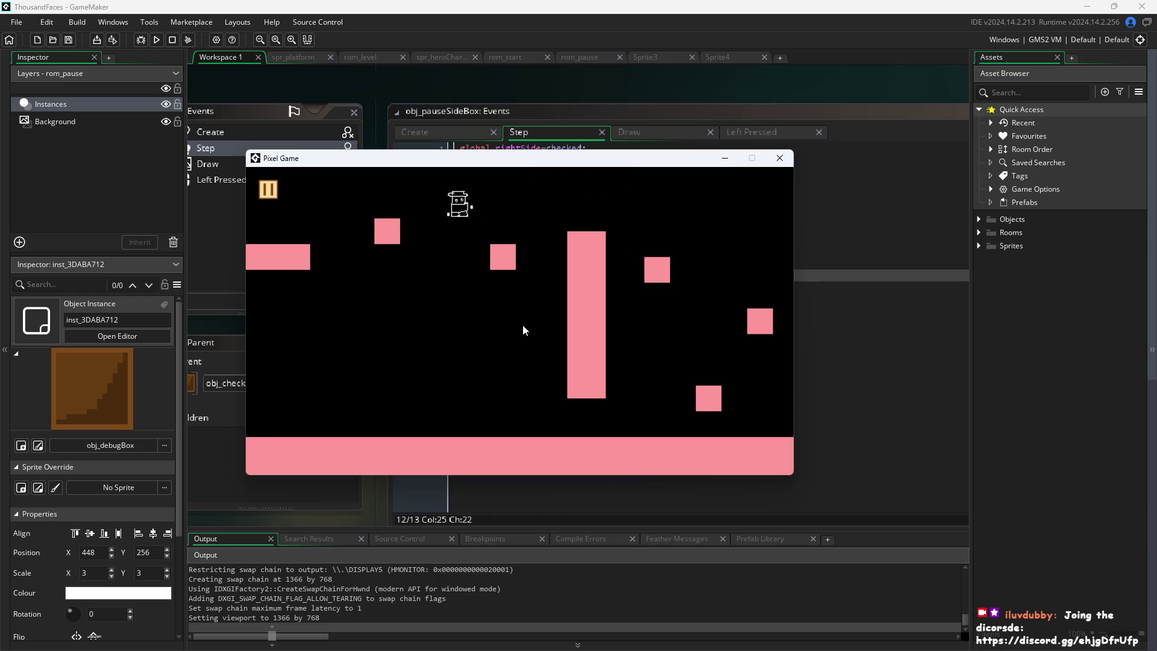
key(Right)
key(Up)
key(Left)
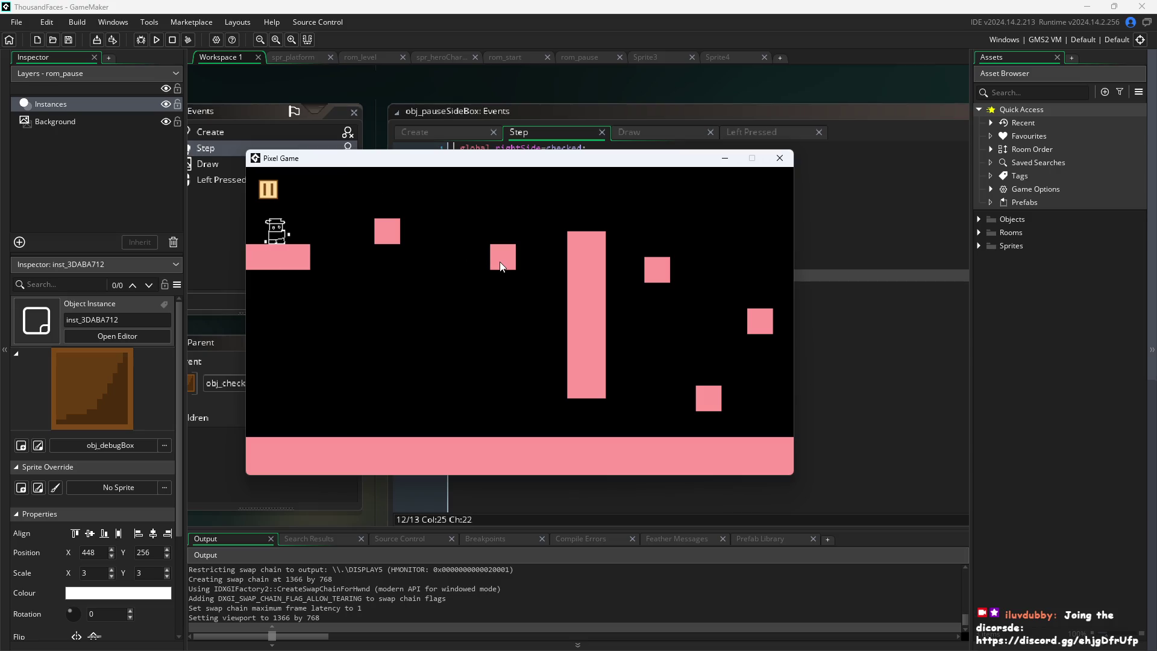
key(Right)
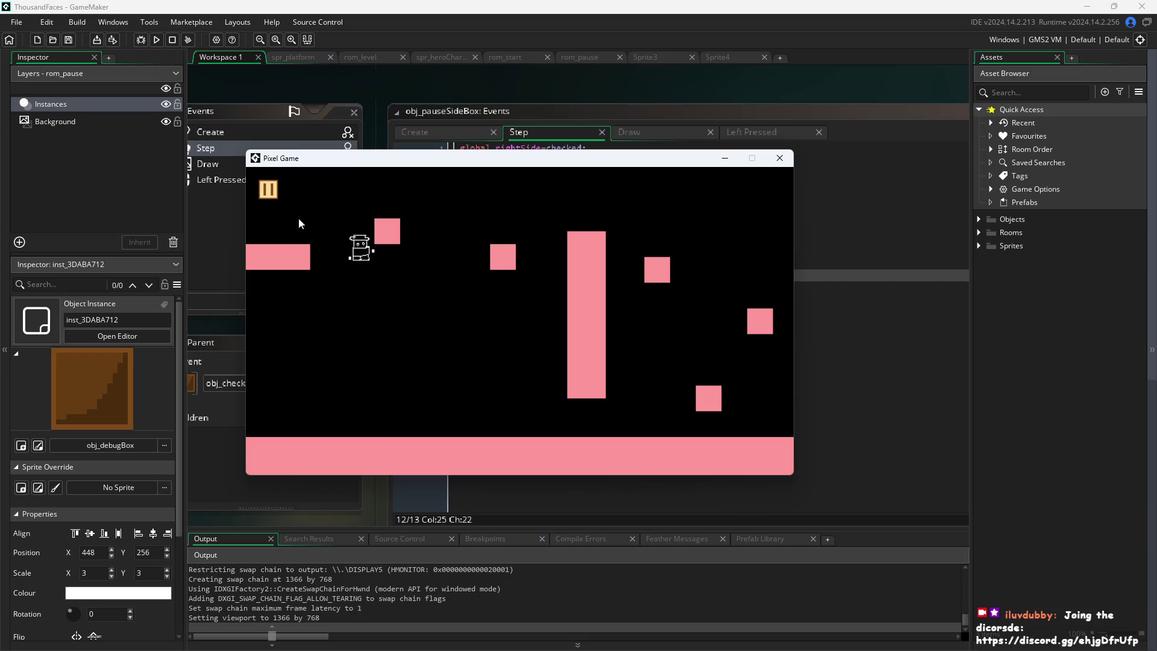
Pause the game, tick 'Pause Button on Right Side', and resume from the top-right pause button
click(269, 198)
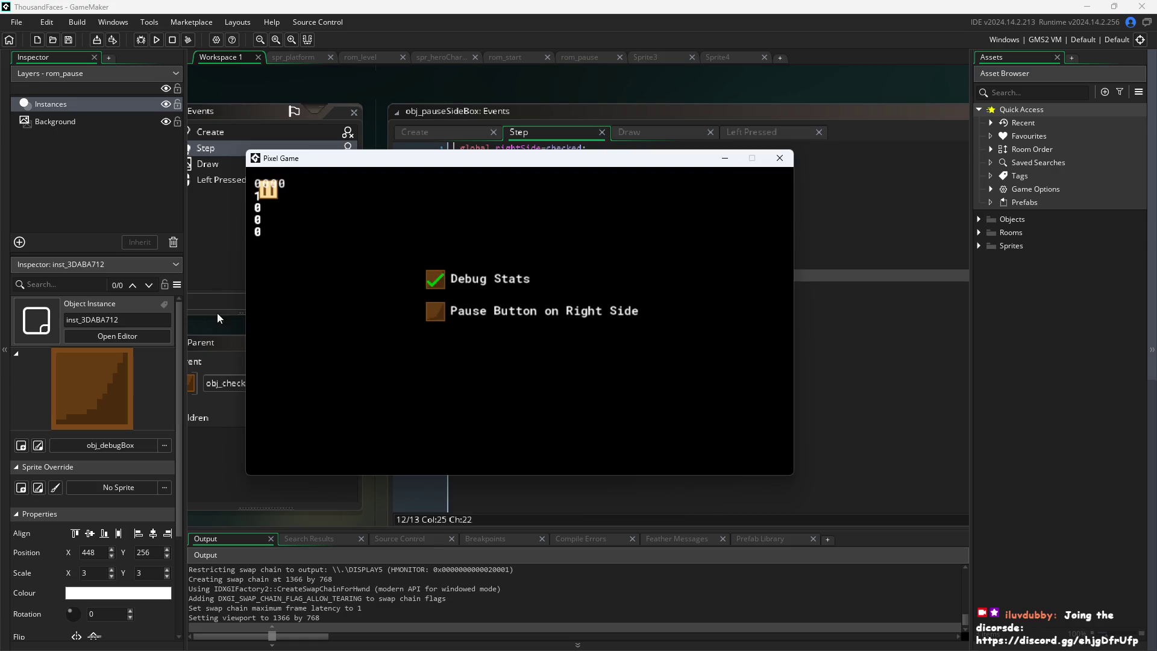
click(435, 312)
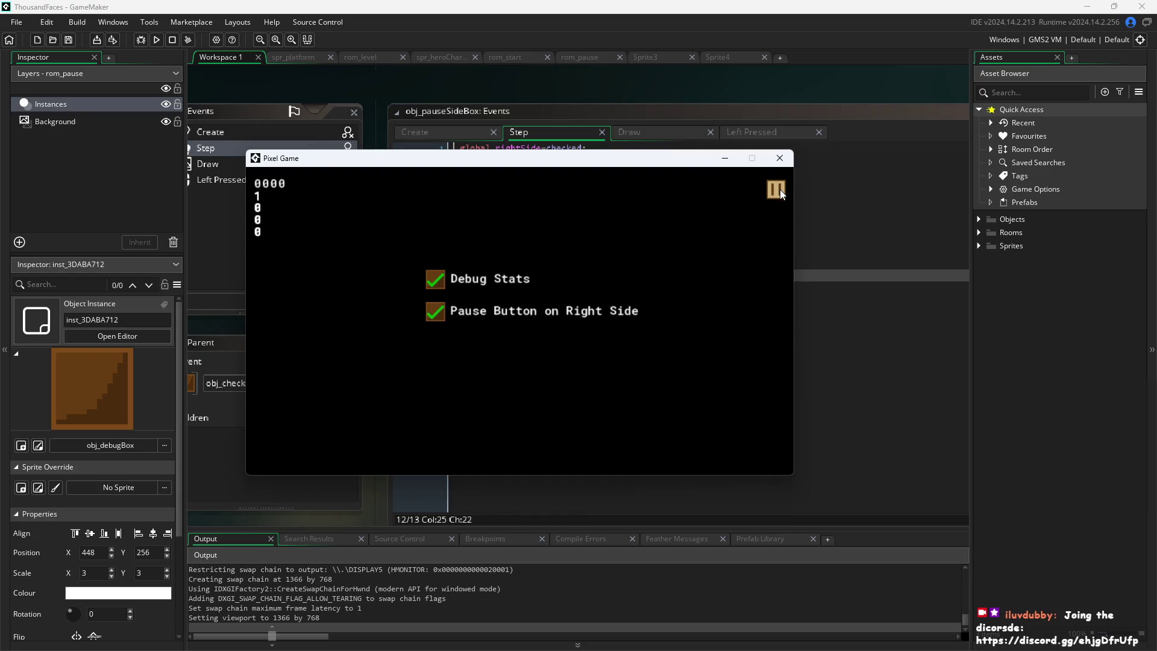
click(780, 189)
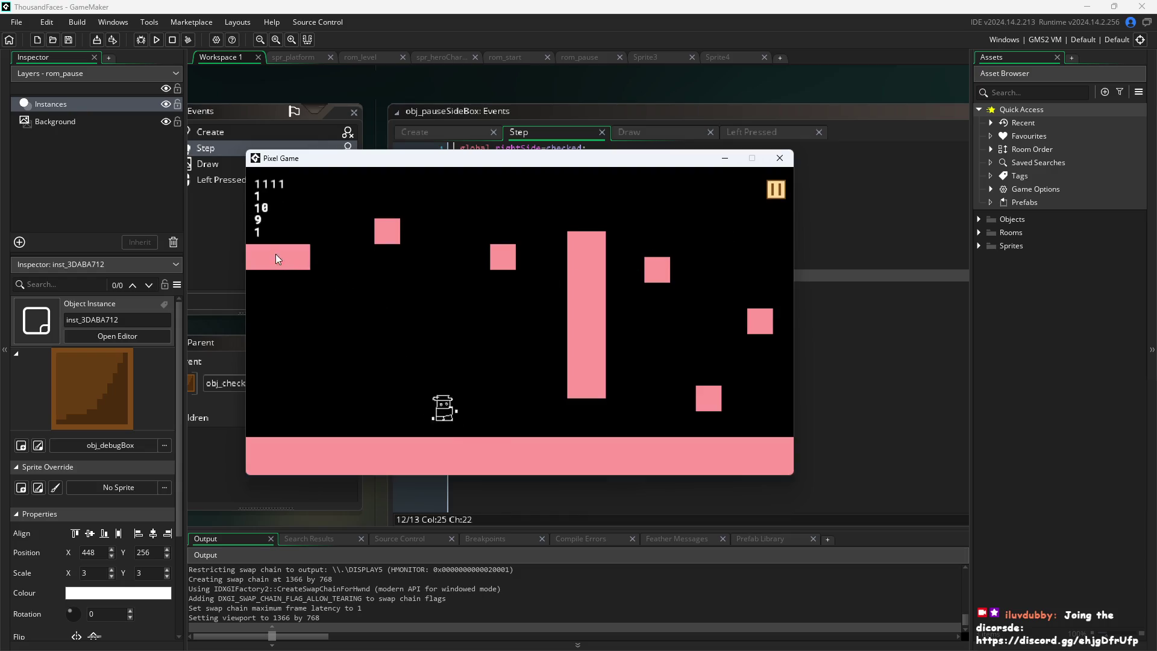
Run the hero along the ground and jump toward the tall pillar and small block
key(Right)
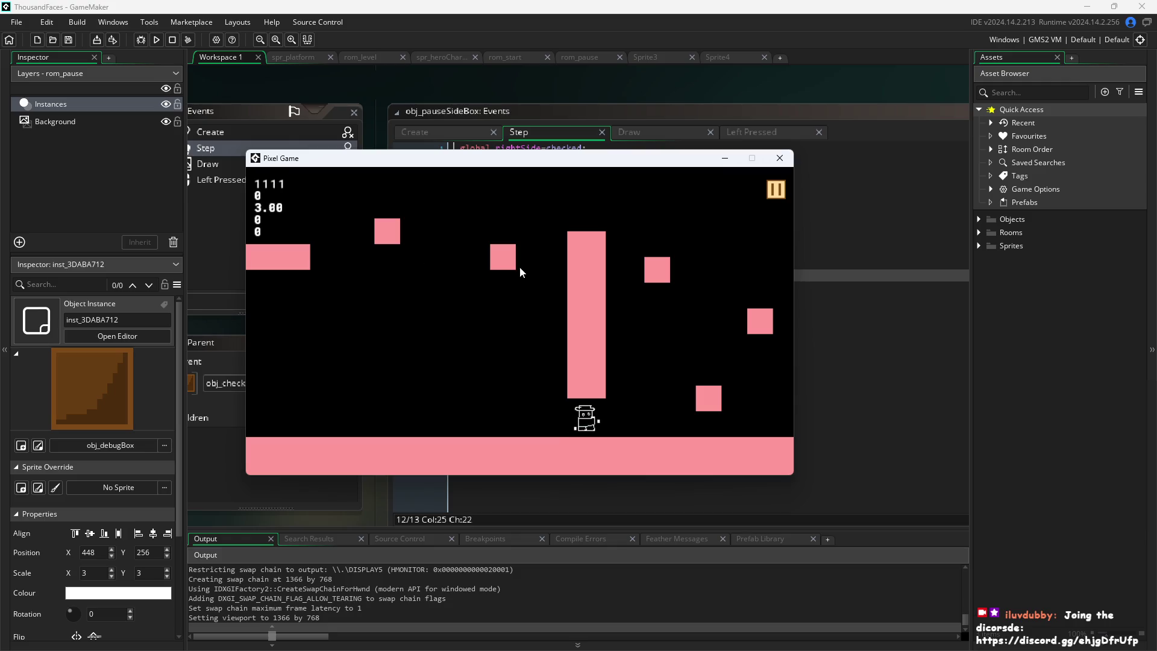
key(Left)
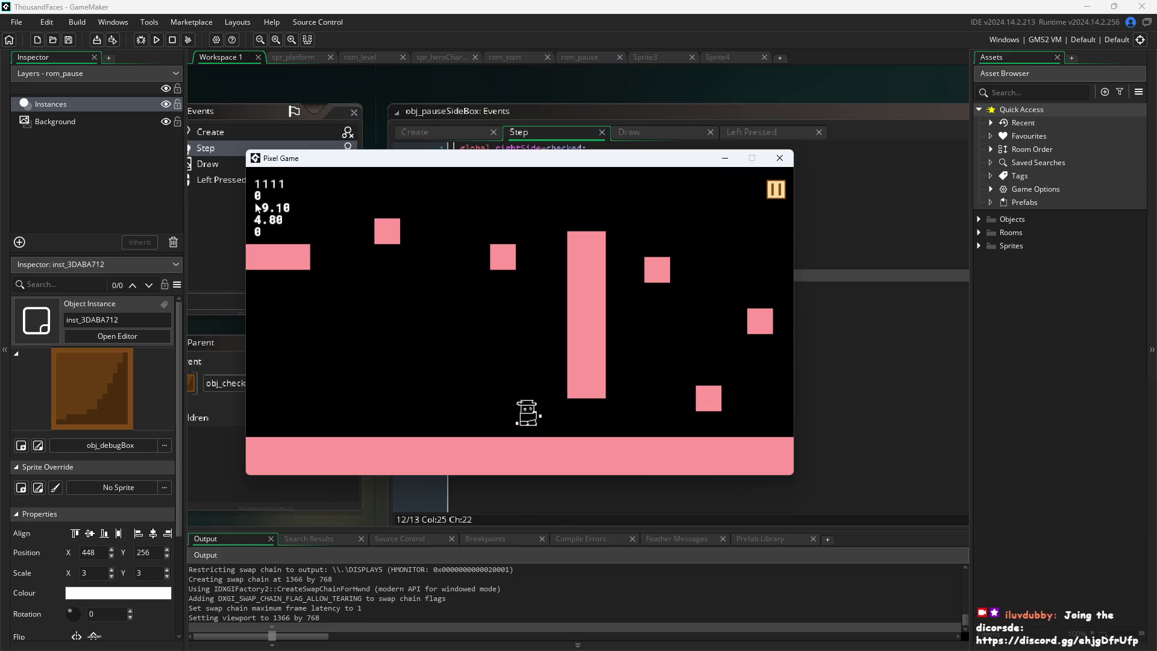
key(Left)
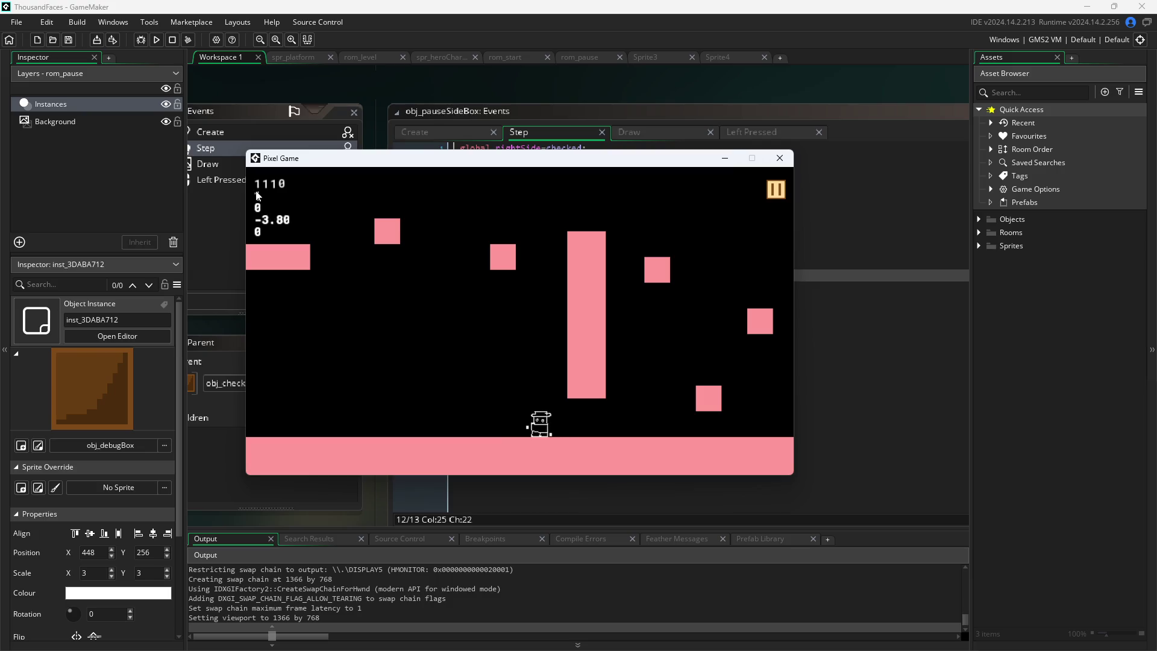
key(Right)
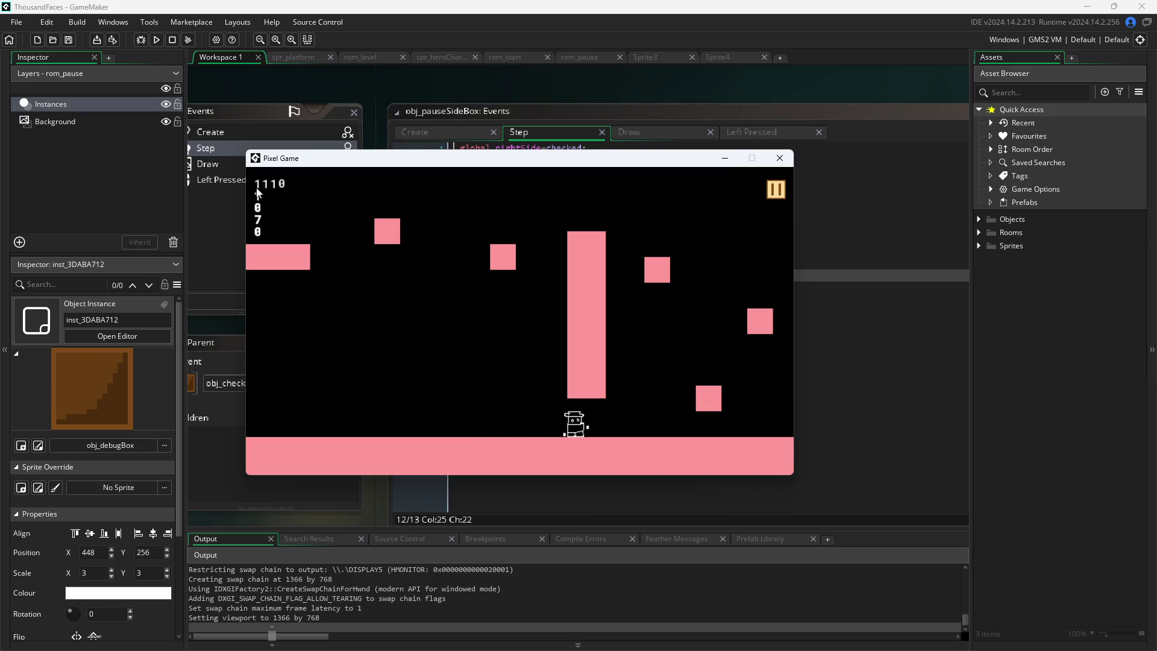
key(Up)
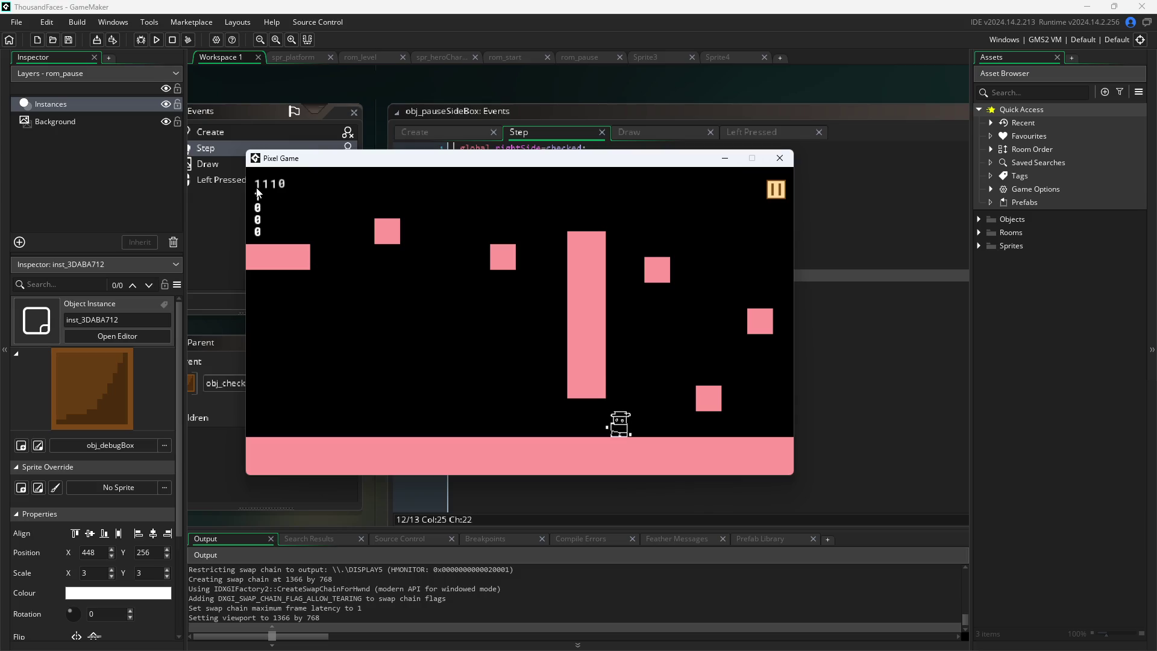
key(Up)
key(Left)
key(Right)
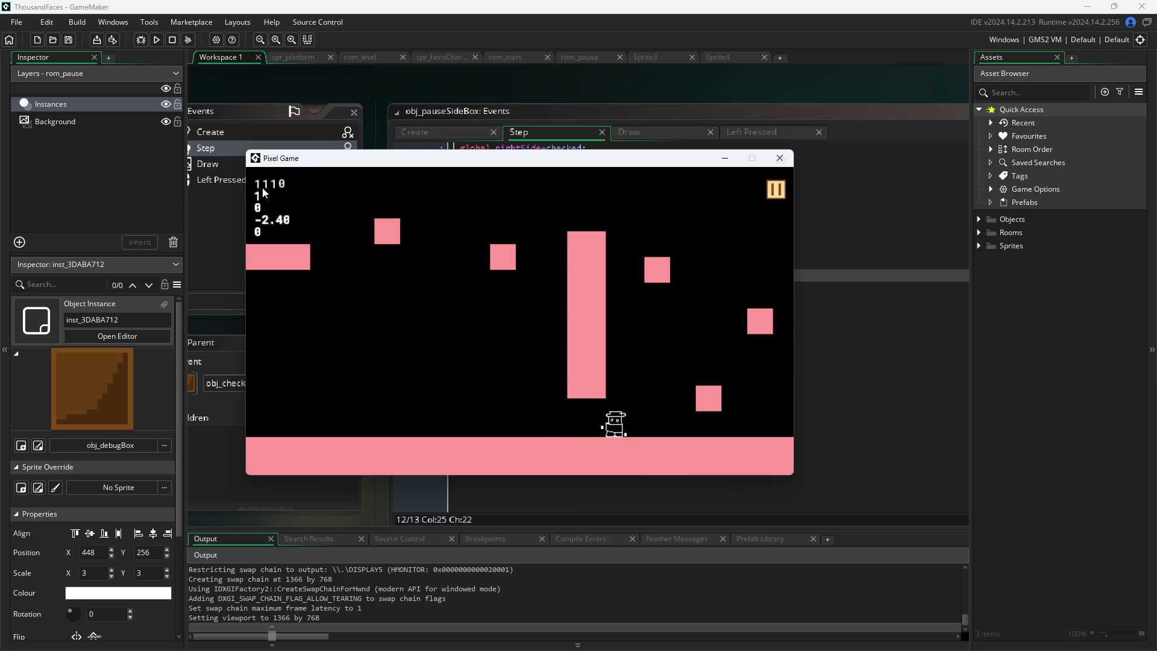
key(Left)
key(Up)
key(Right)
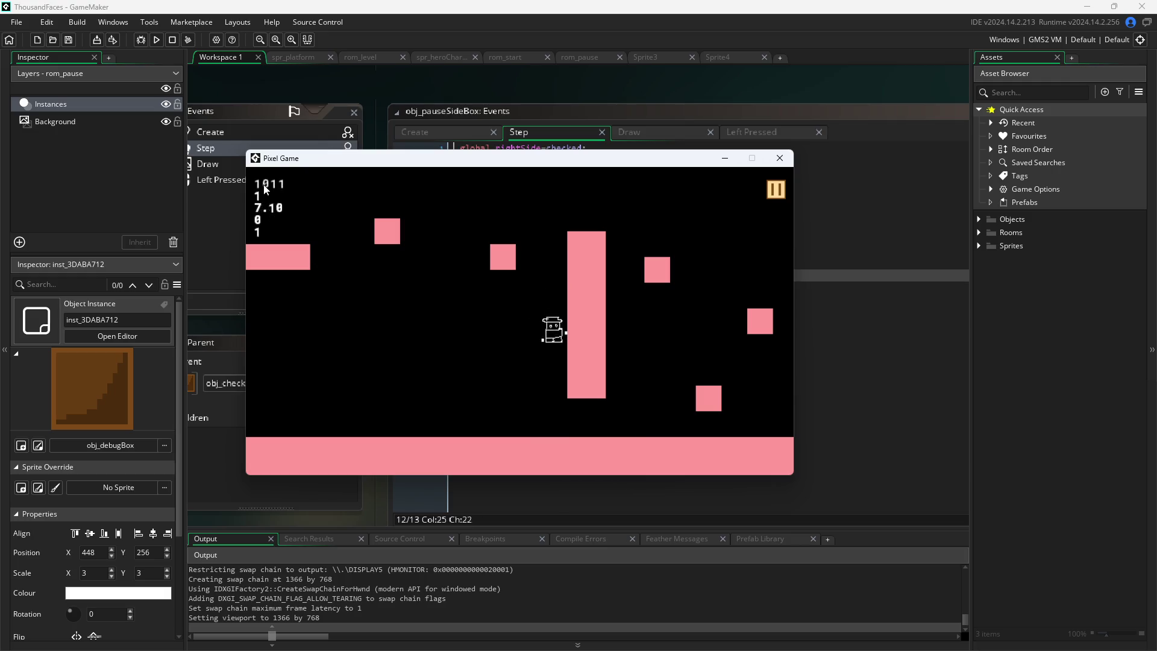
key(Right)
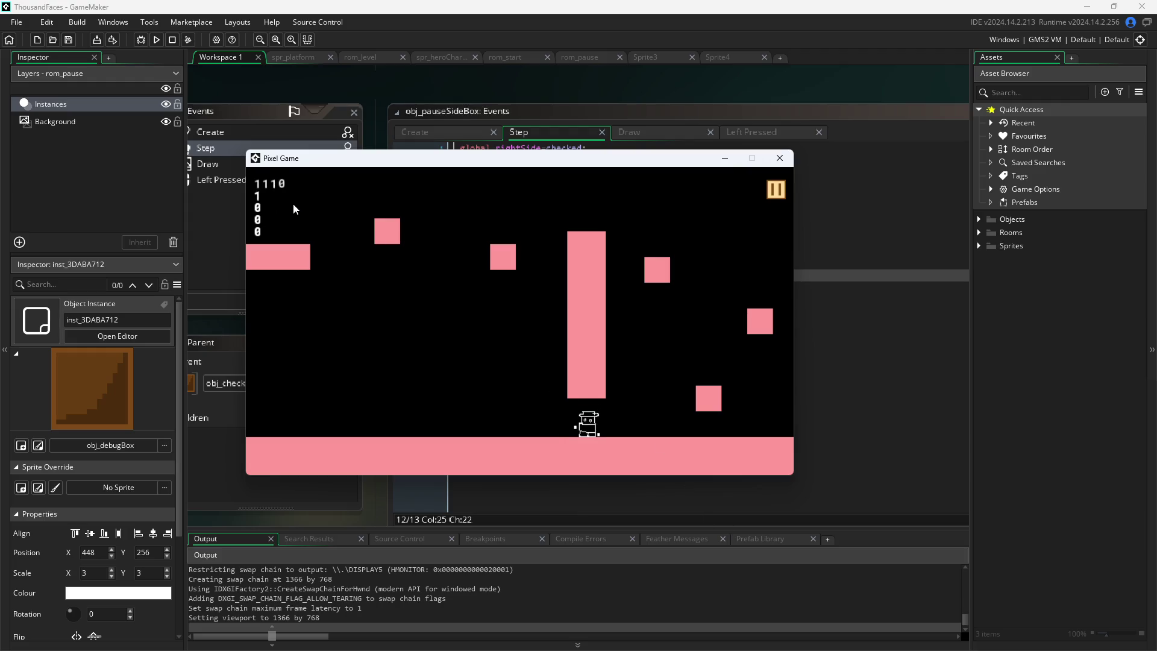
key(Right)
key(Up)
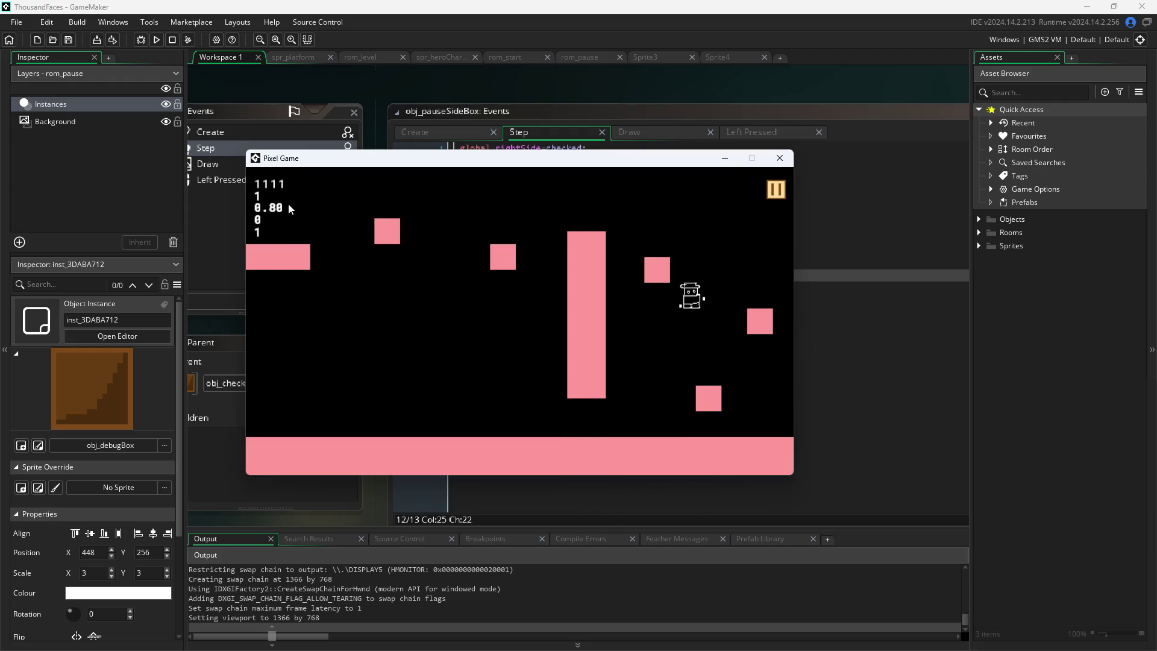
key(Up)
key(Left)
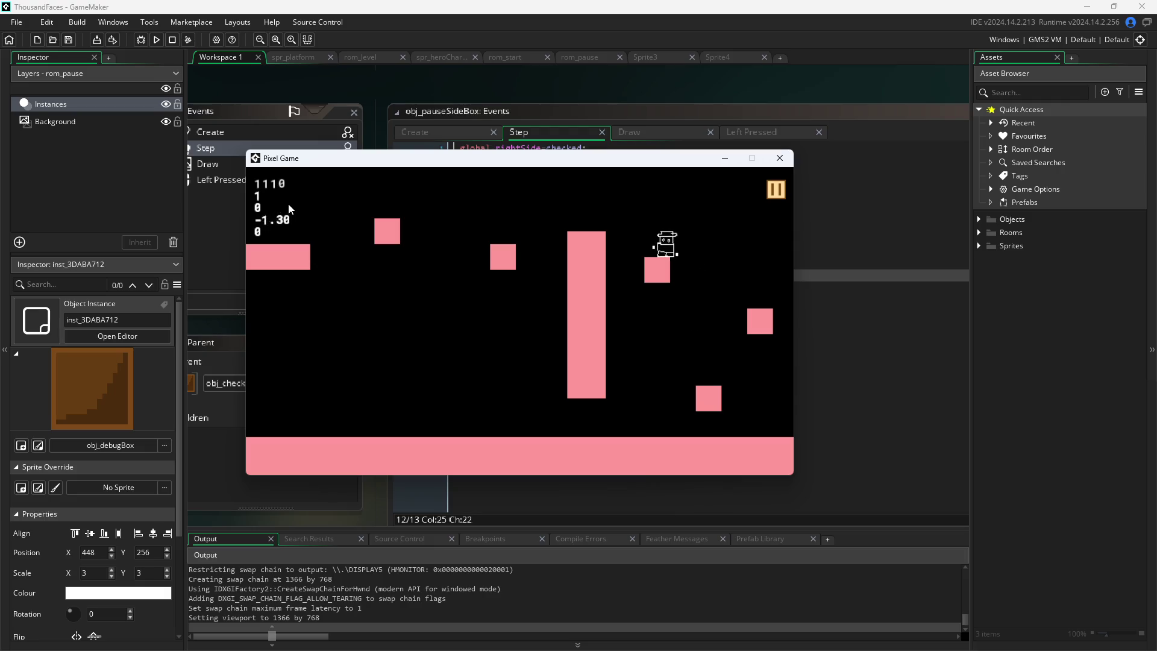
key(Up)
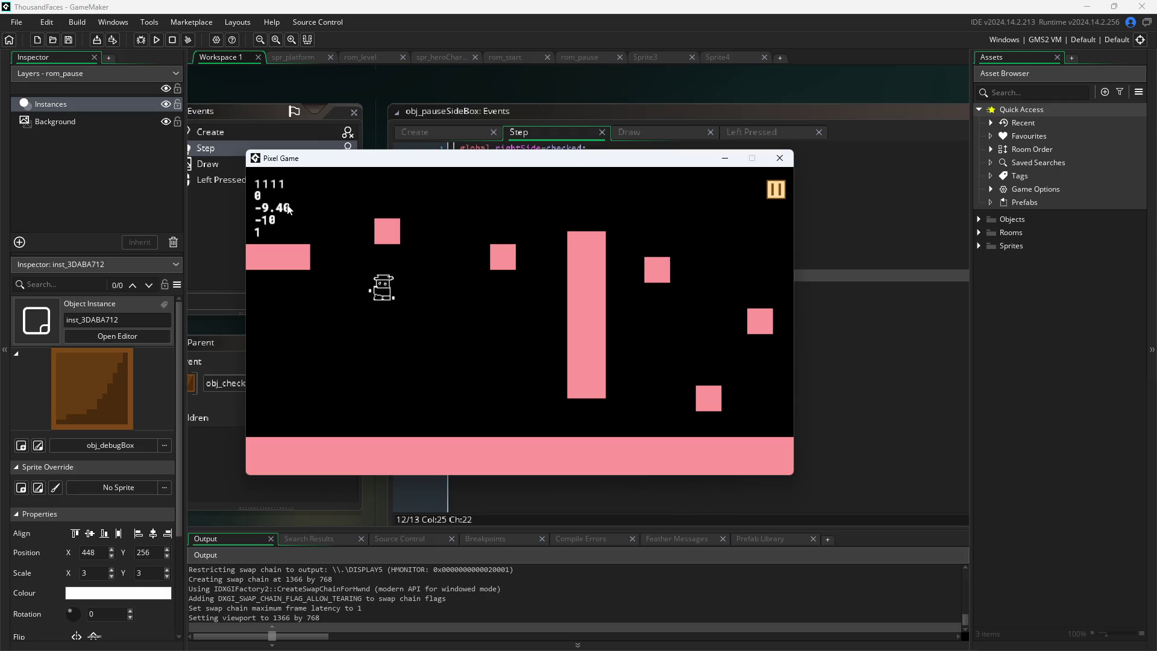
key(Up)
key(Right)
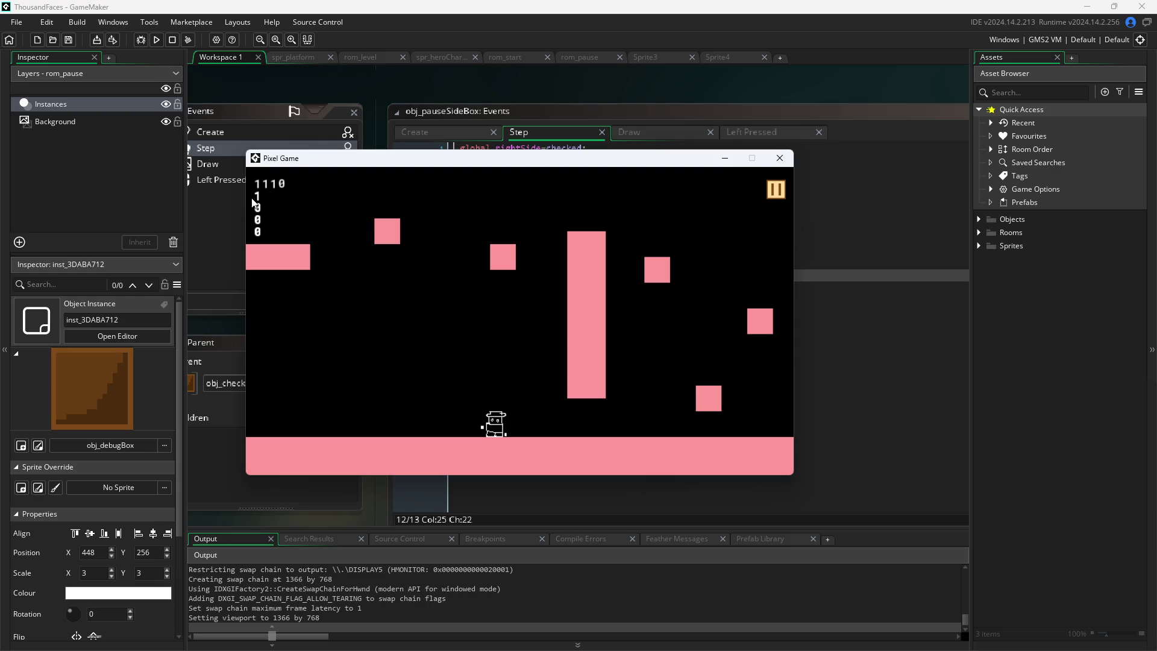
Keep running and jumping the hero across the floor while watching the debug readouts
key(Up)
key(Left)
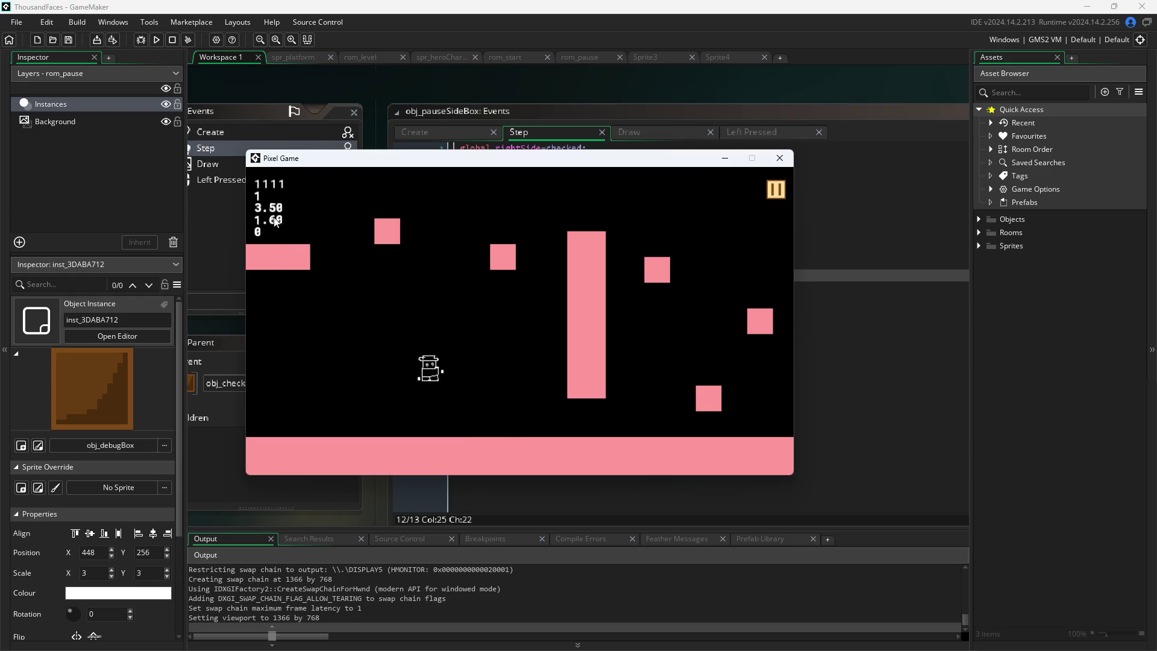
key(Right)
key(Up)
key(Right)
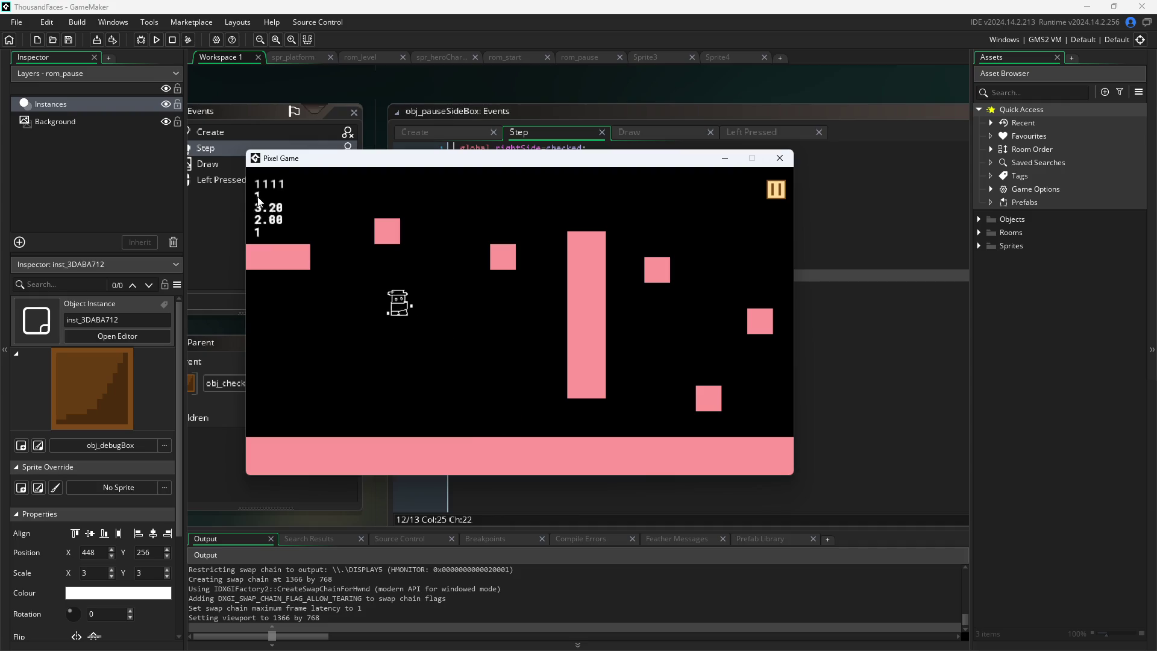
key(Up)
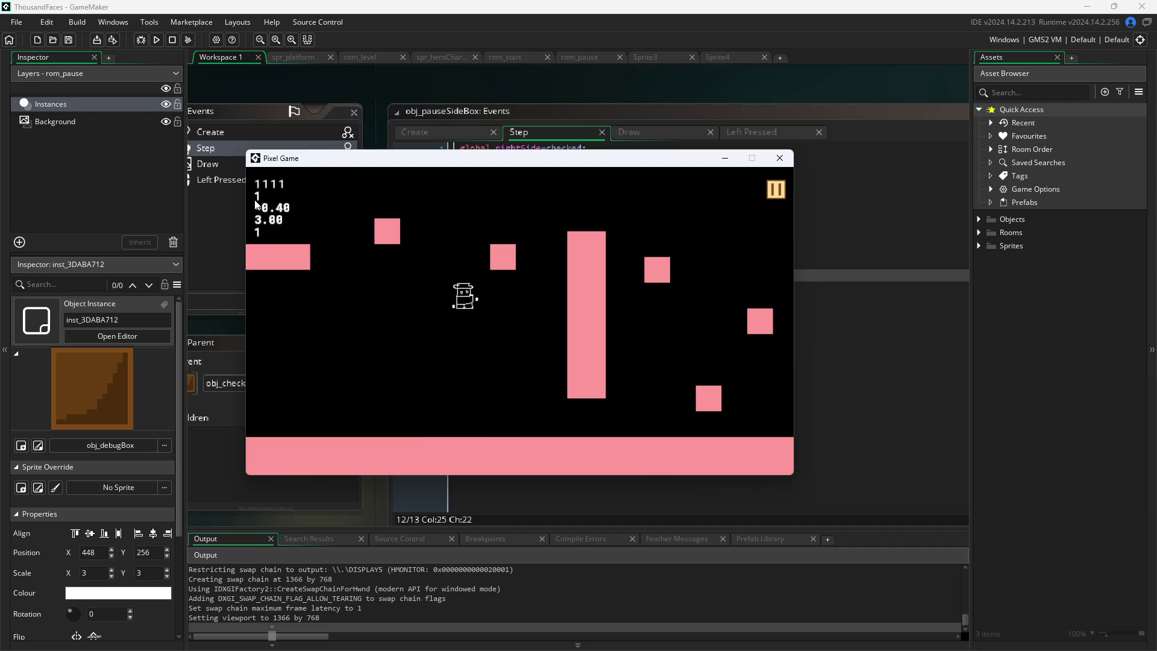
key(Right)
key(Right)
key(Up)
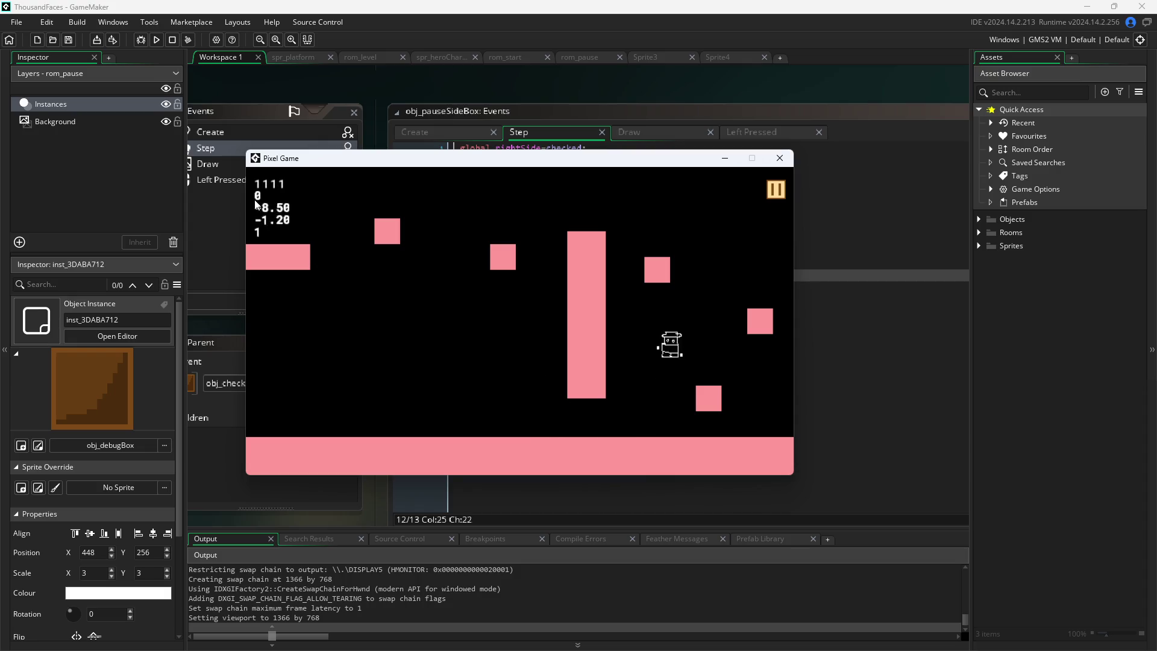
key(Left)
key(Up)
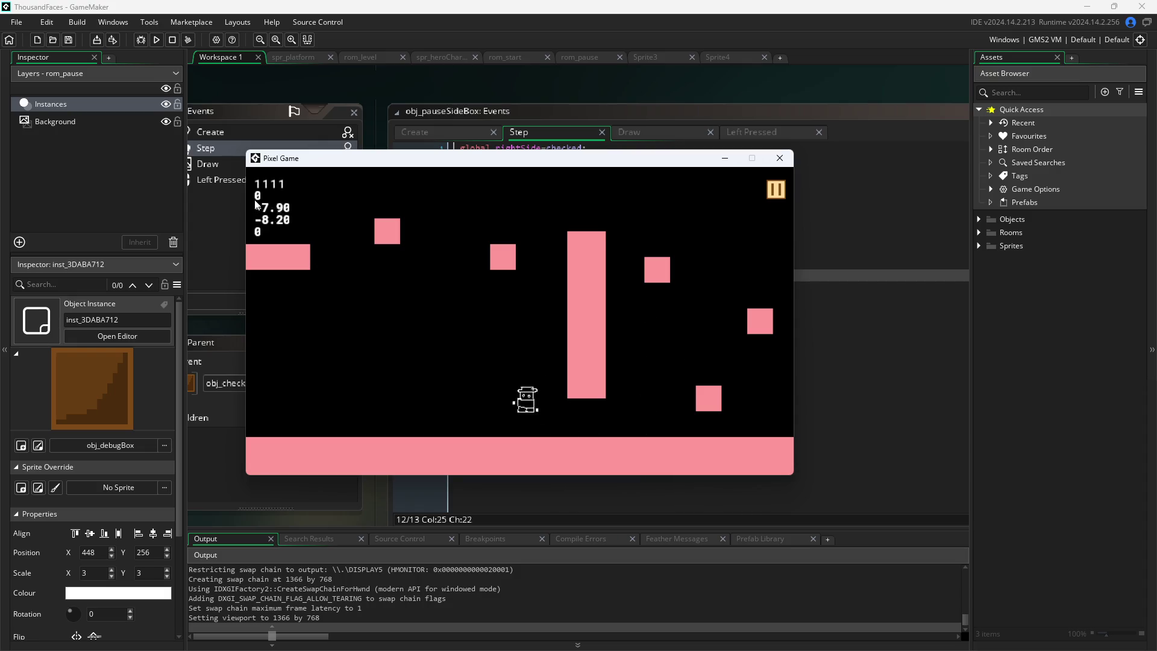
key(Right)
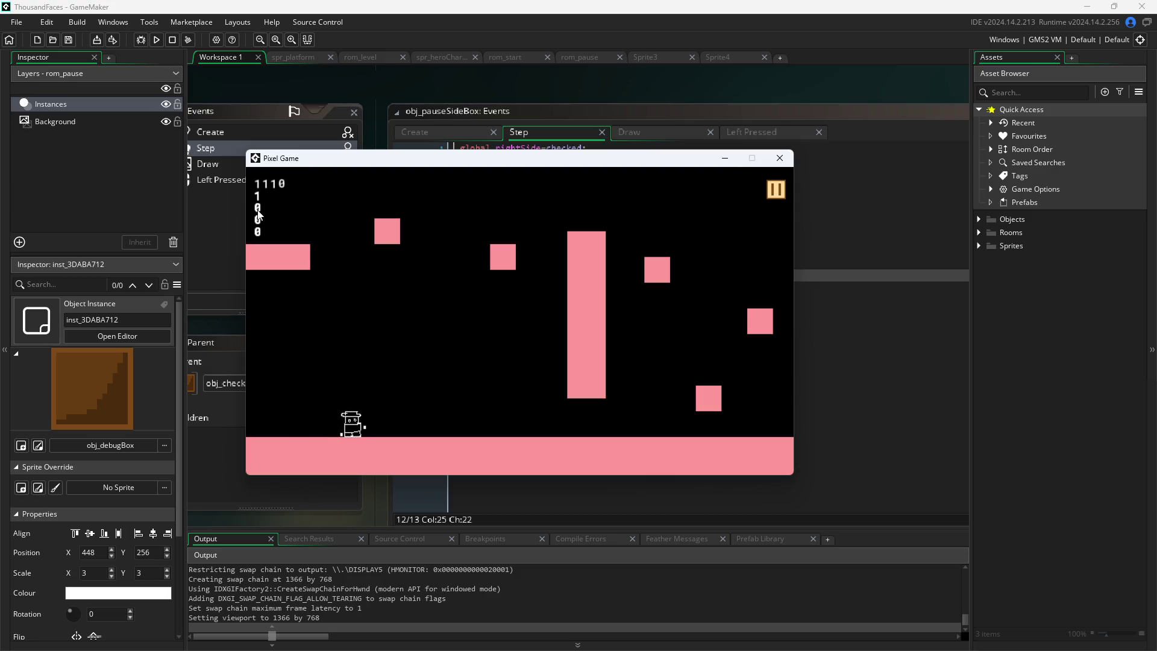
key(Right)
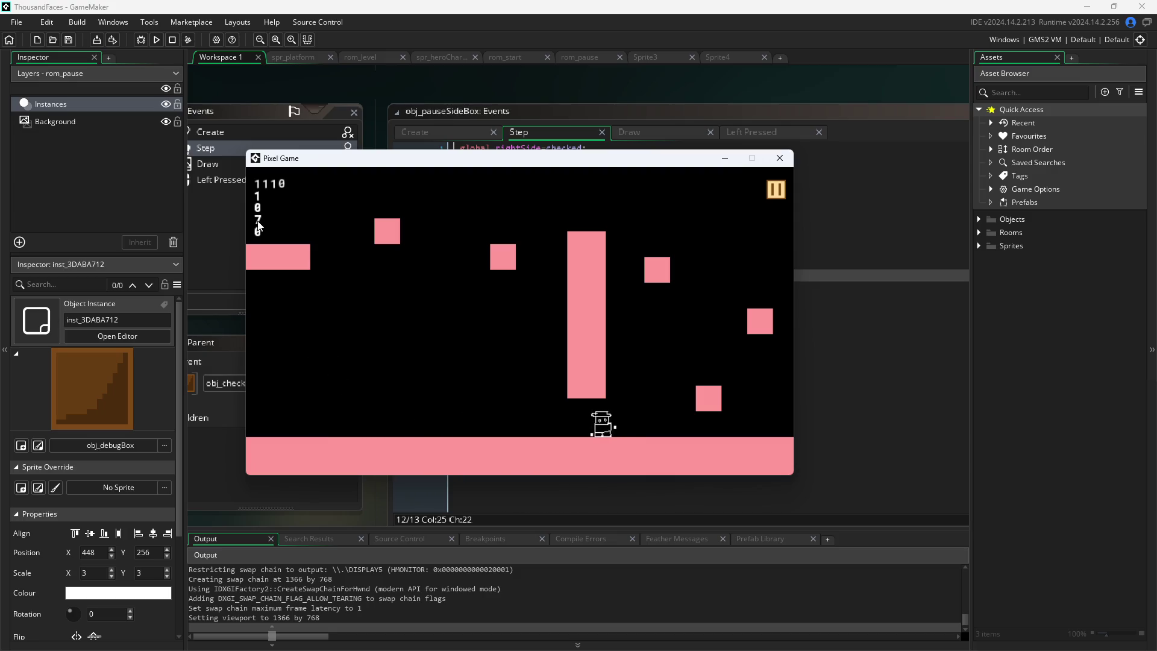
key(Left)
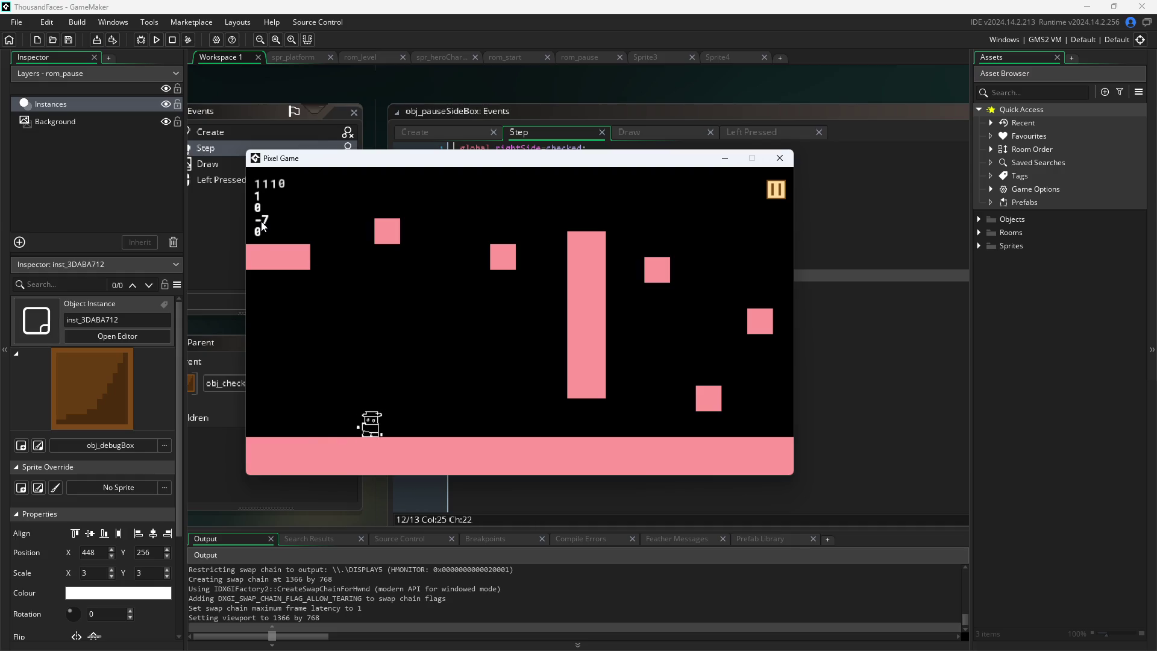
key(Up)
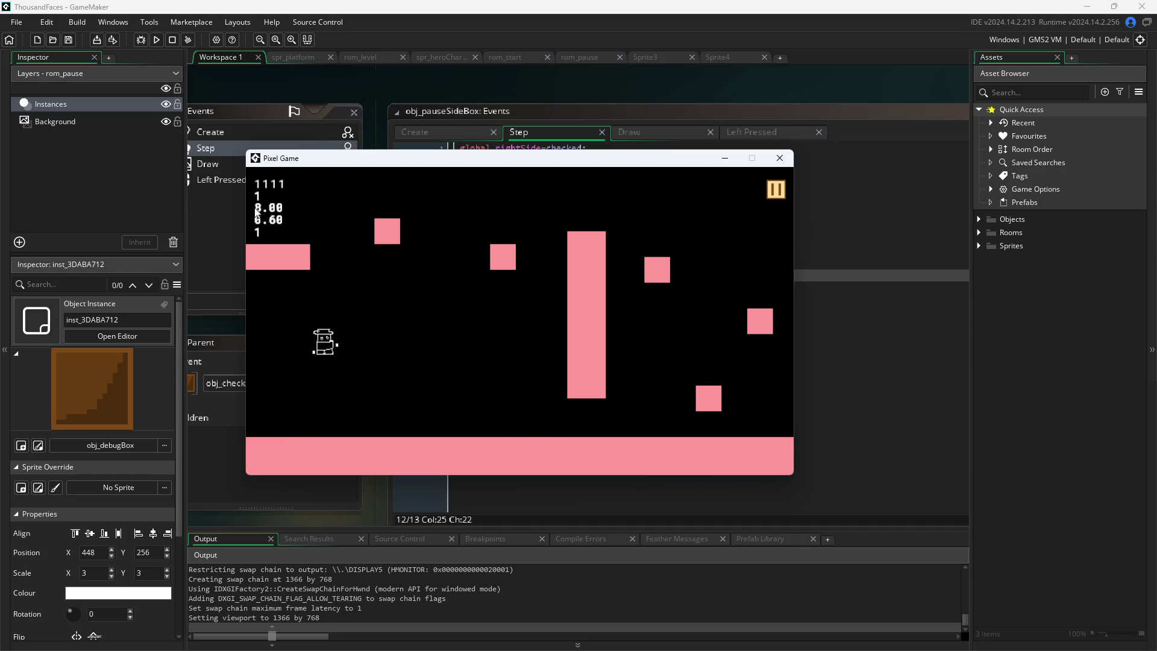
key(Right)
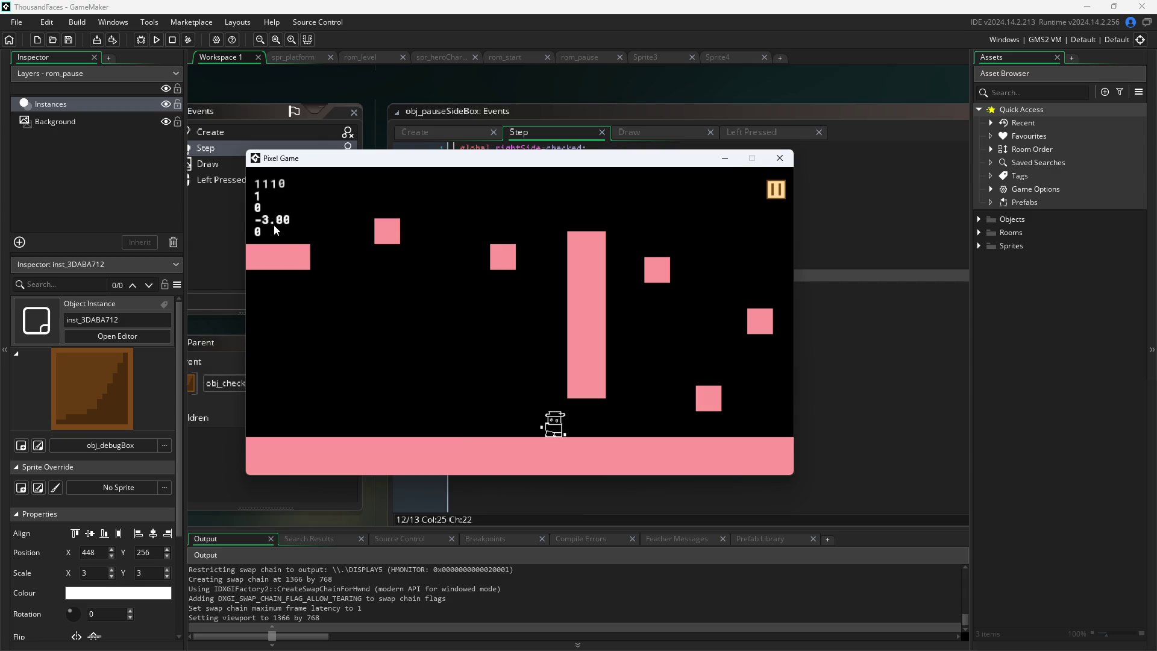
key(Left)
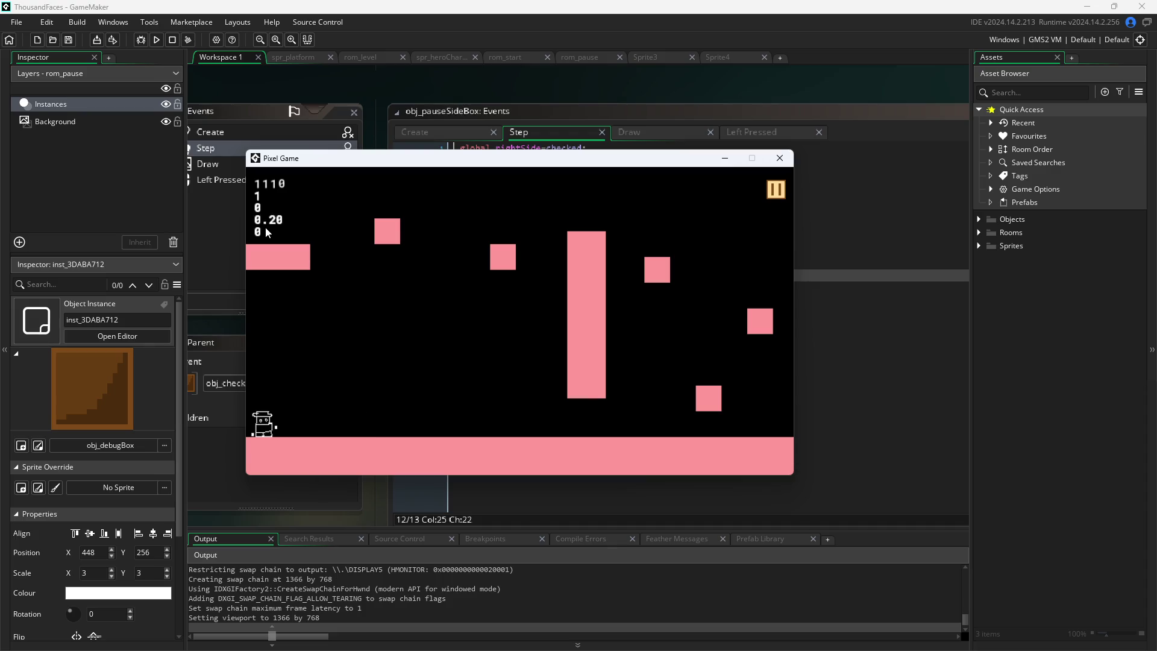
key(Up)
key(Right)
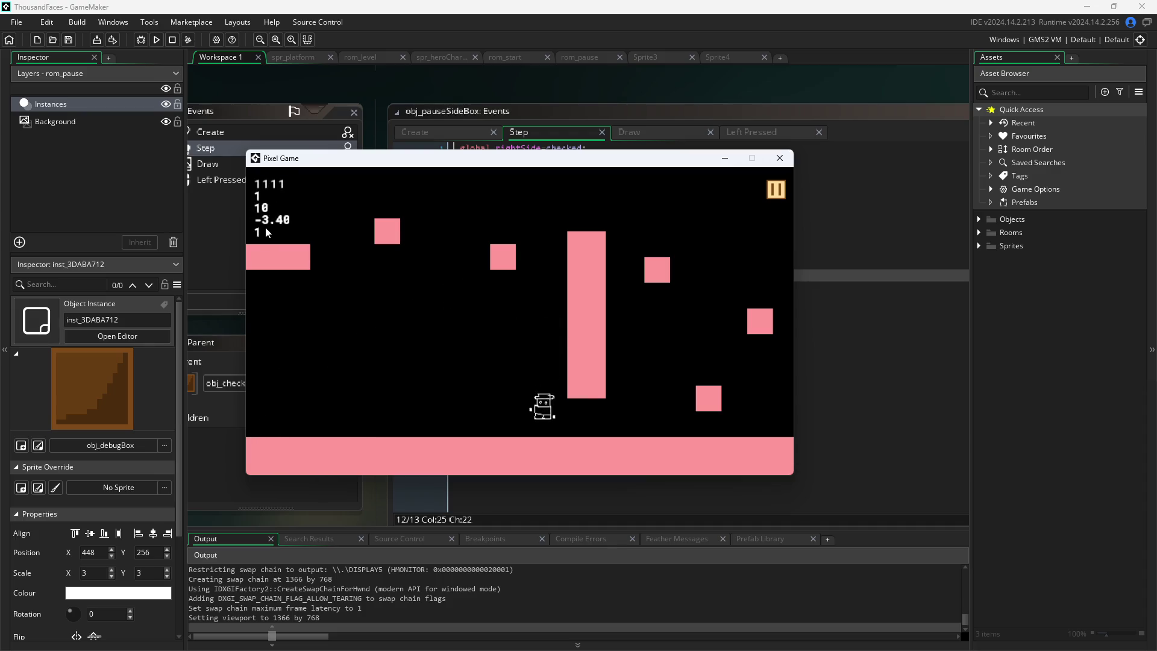
key(Left)
key(Up)
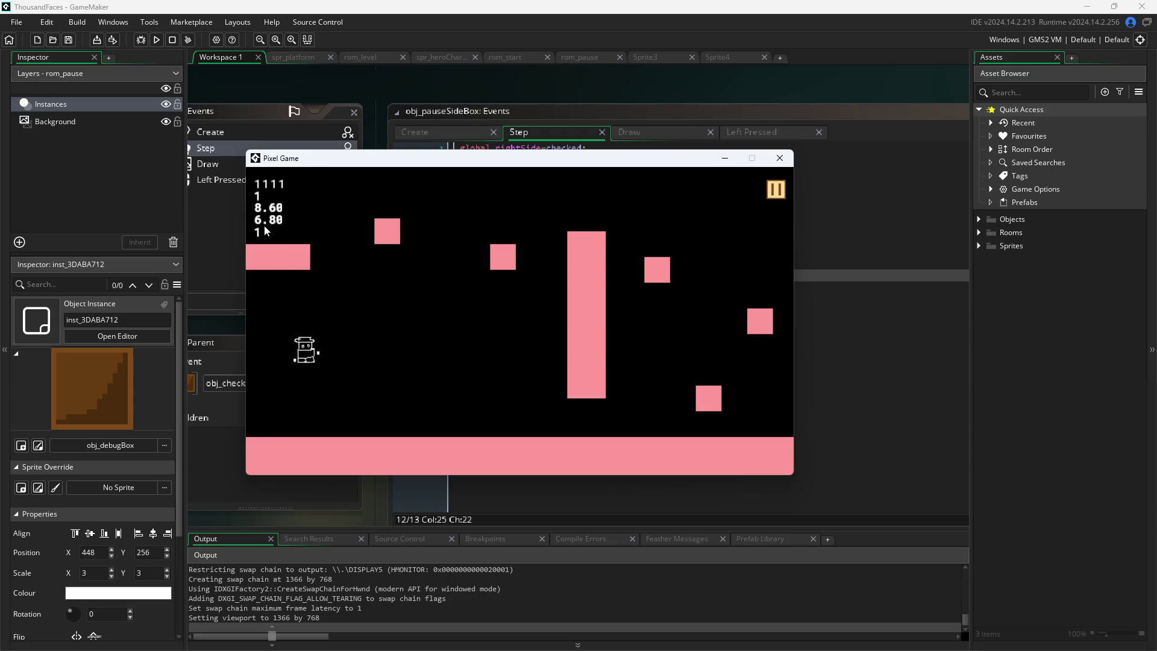
key(Right)
key(Left)
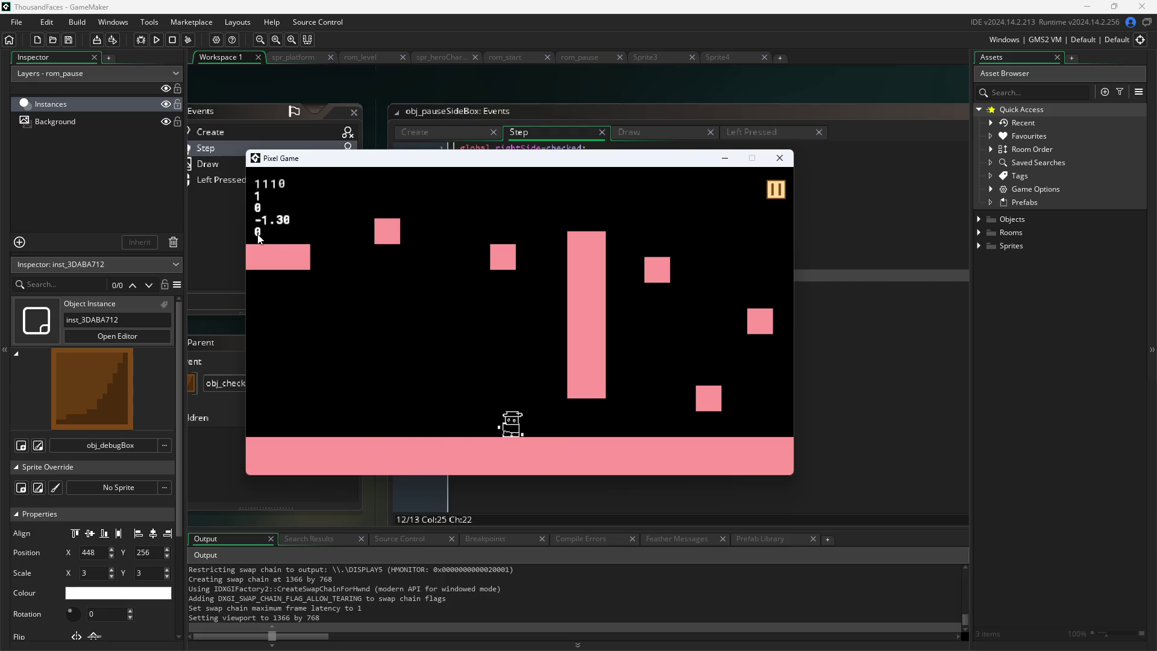
key(Up)
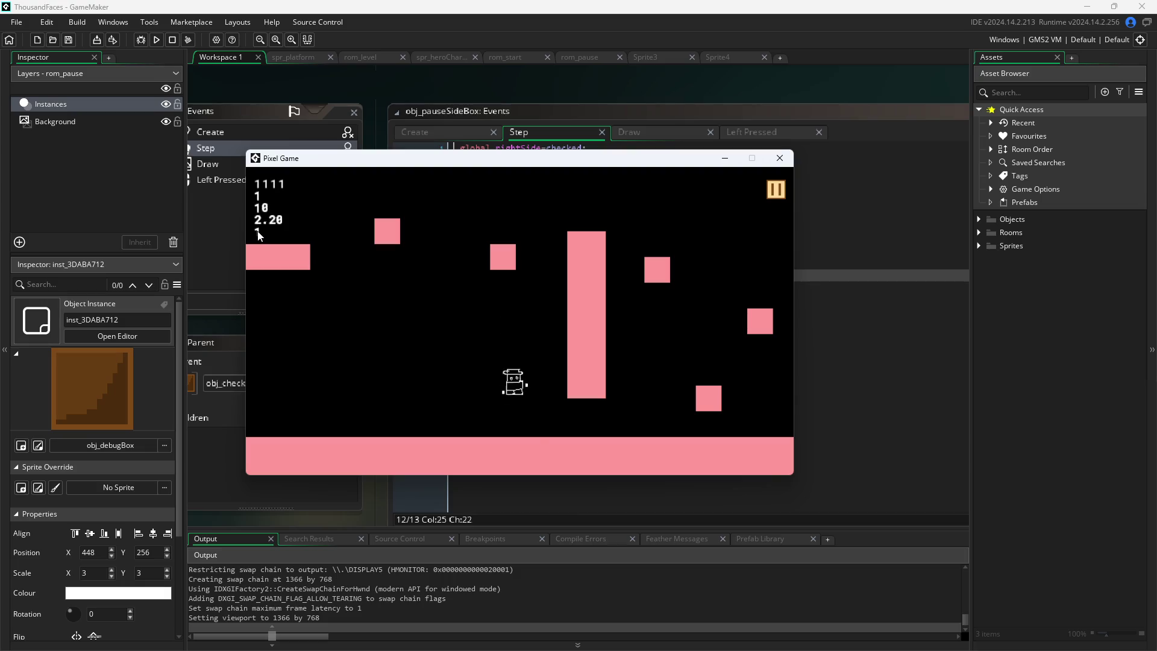
key(Right)
Jump the hero from the small block onto the tall pillar, then close the game window
key(Up)
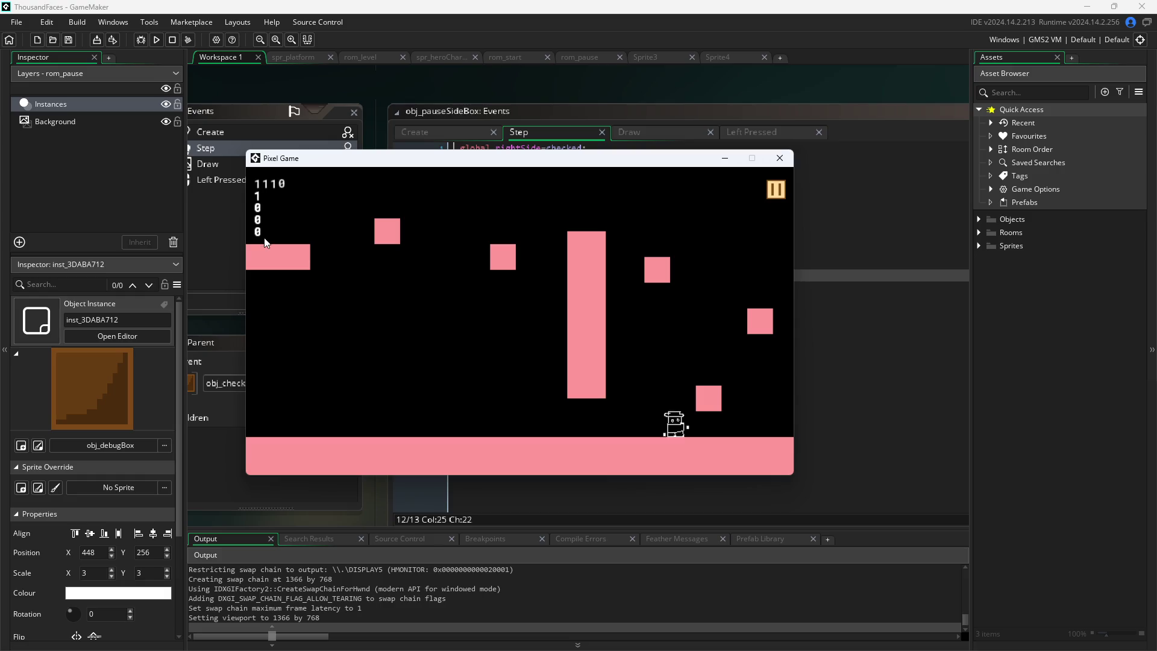
key(Up)
key(Right)
key(Up)
key(Right)
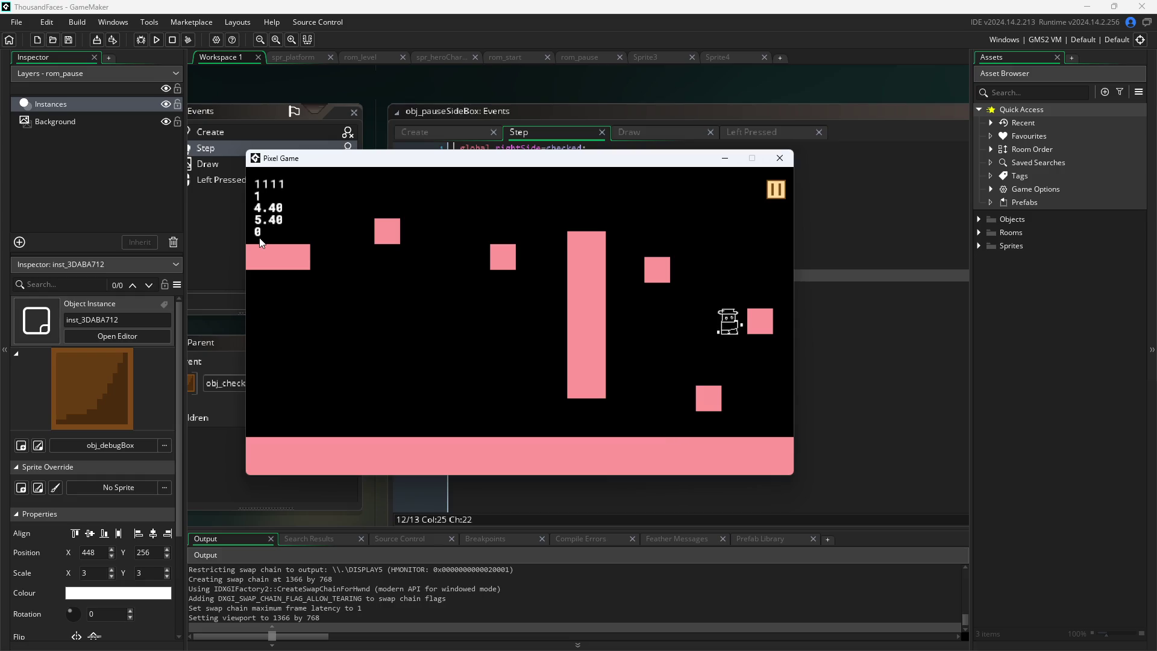
key(Up)
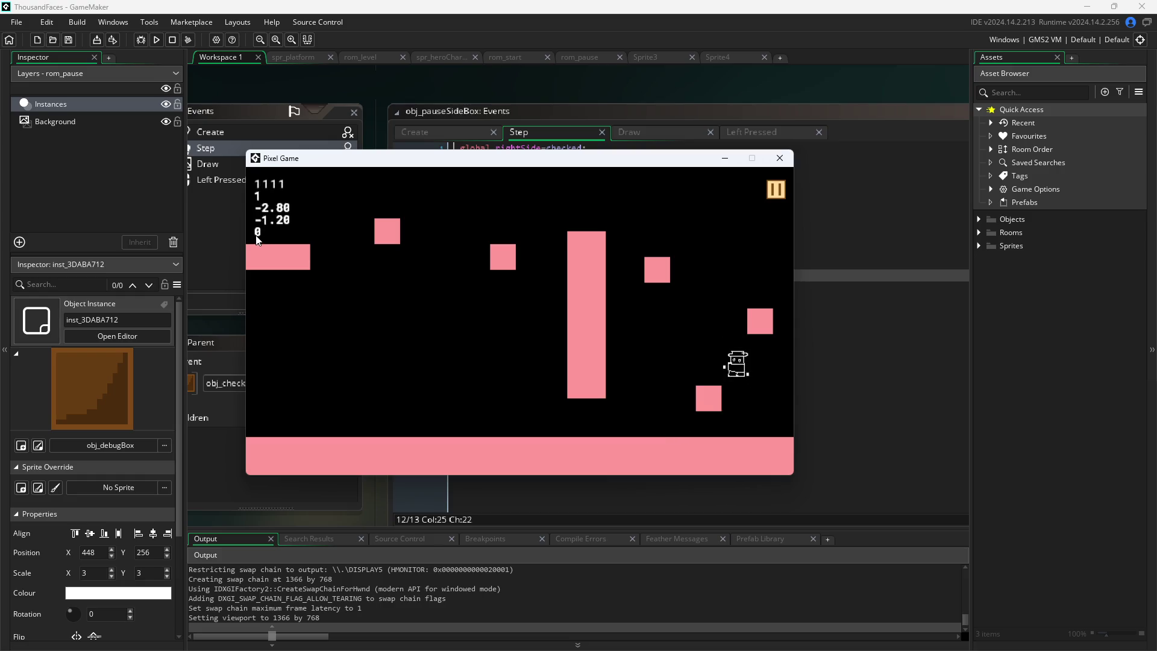
key(Left)
key(Up)
key(Right)
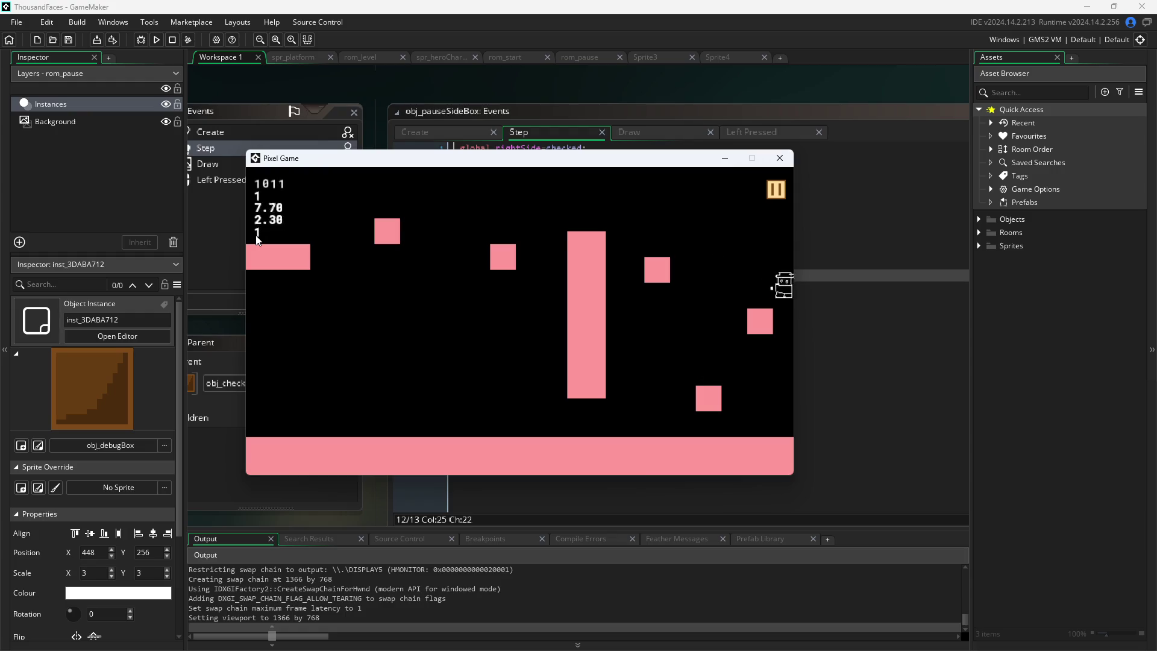
key(Up)
key(Left)
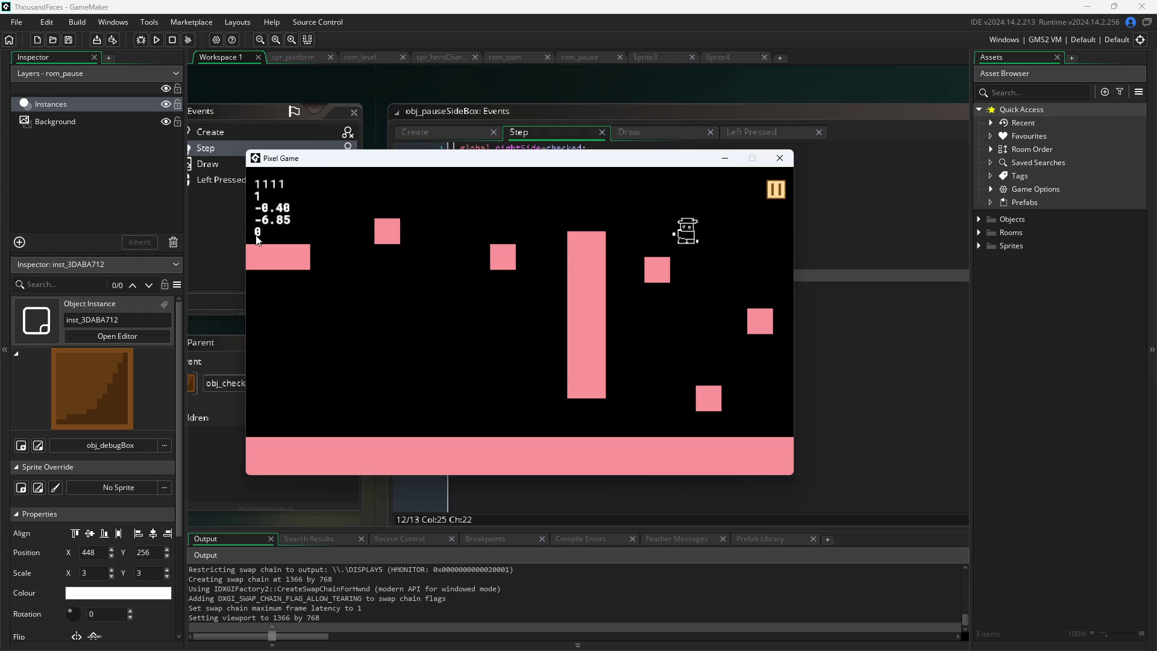
key(Up)
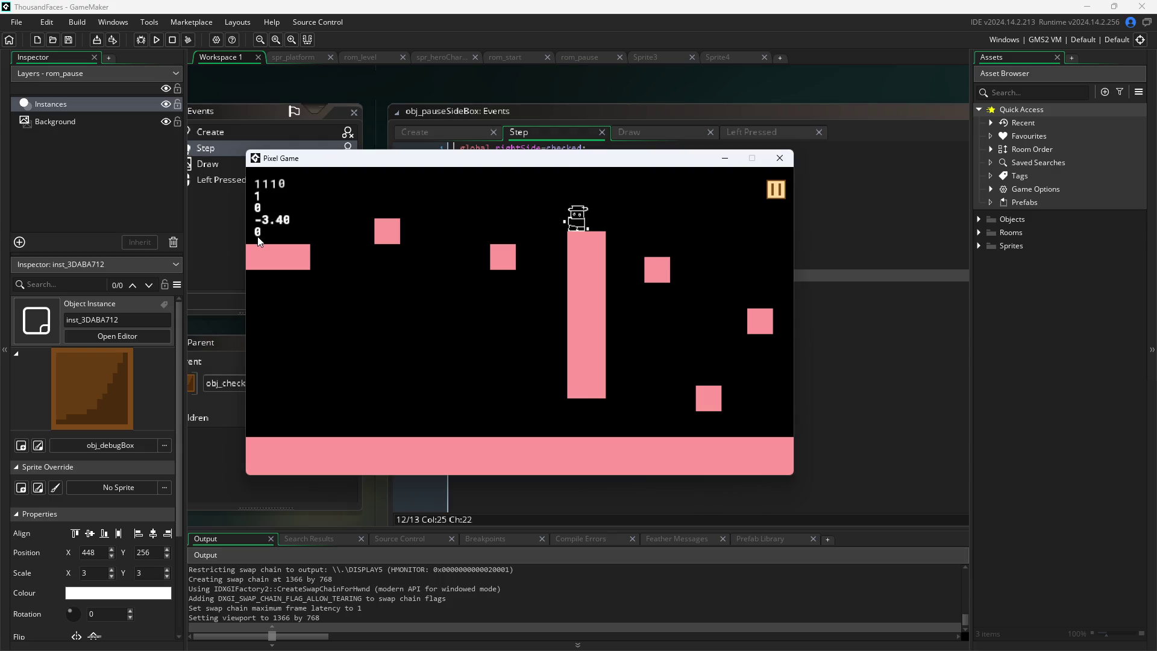
key(Left)
key(Up)
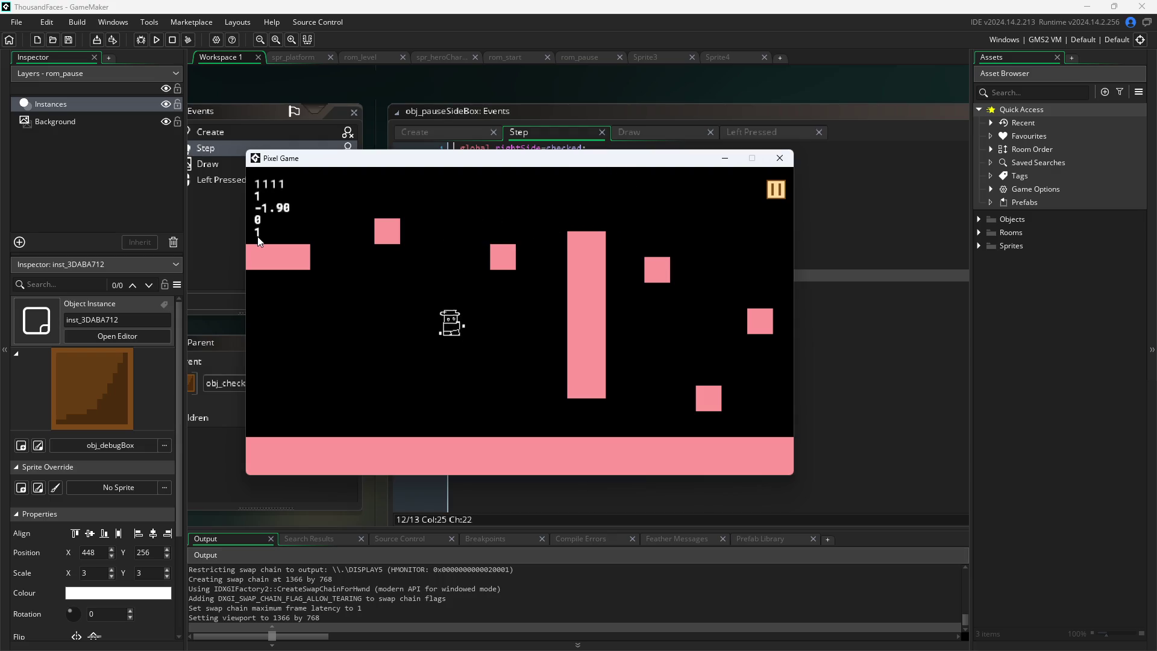
key(Up)
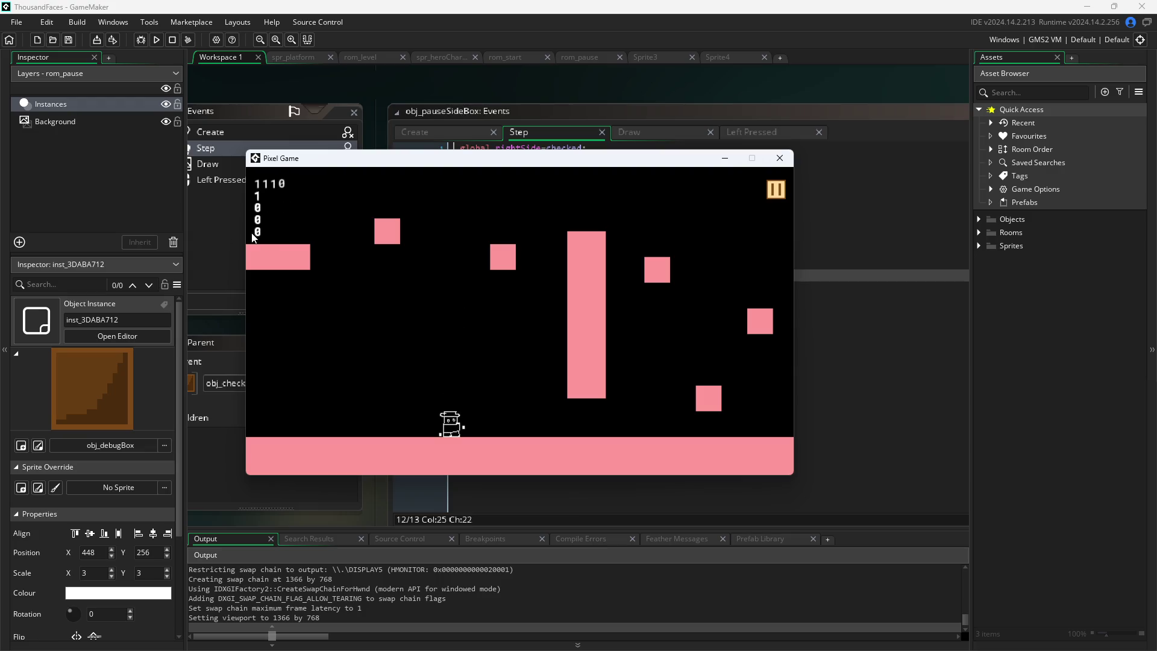
key(Up)
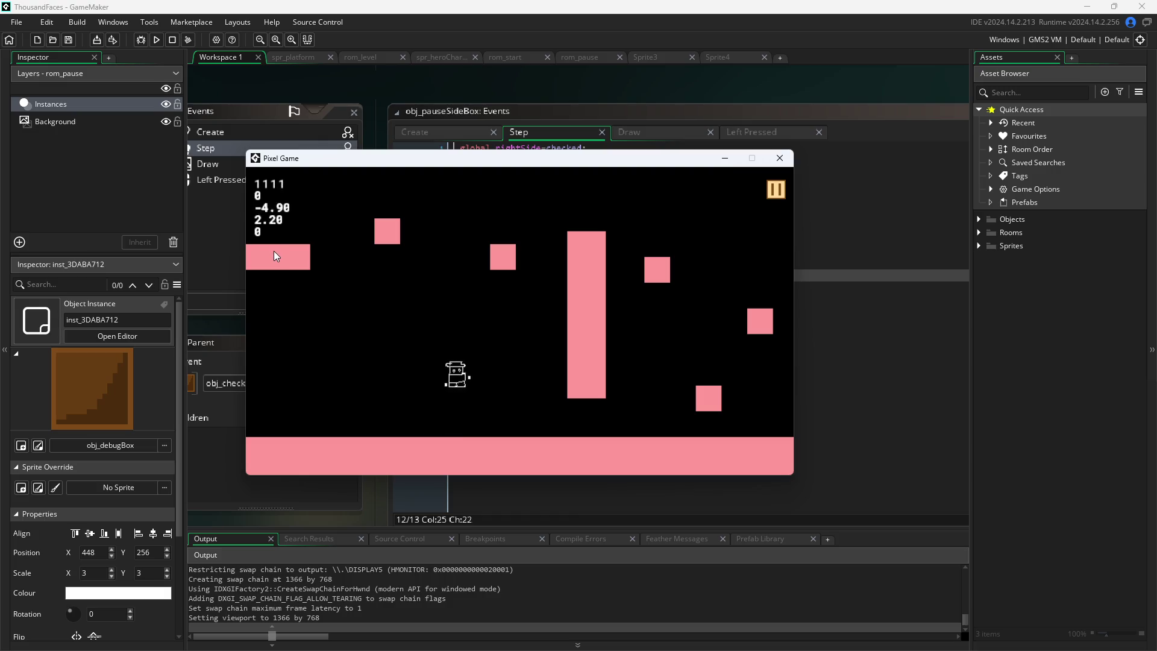
key(Right)
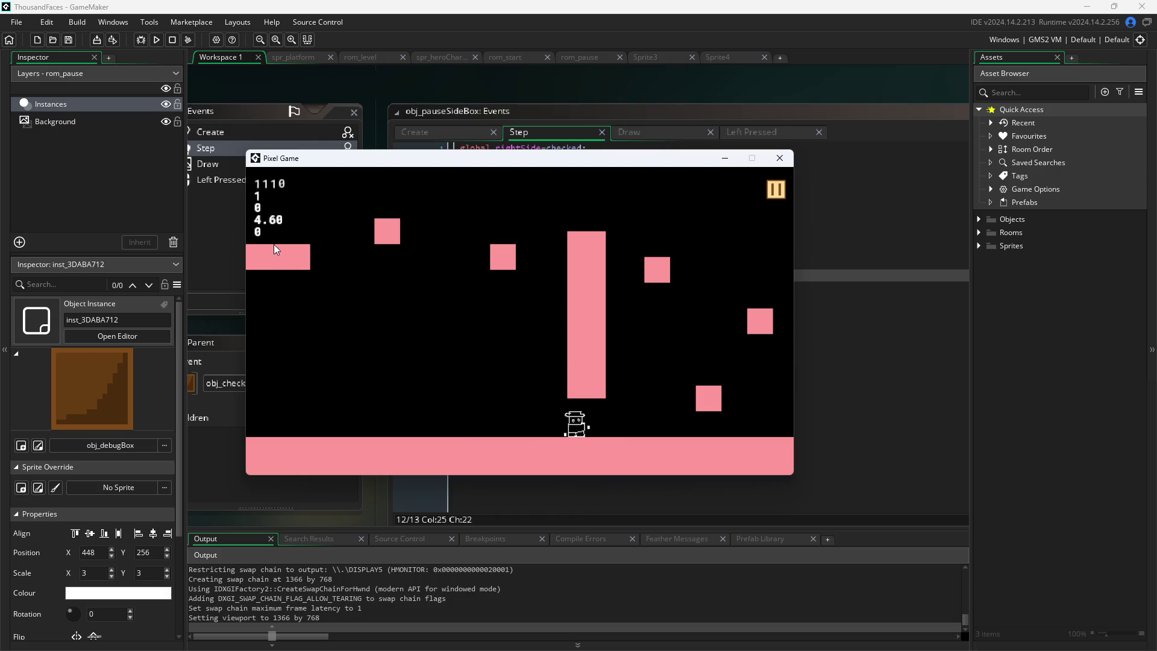
key(Up)
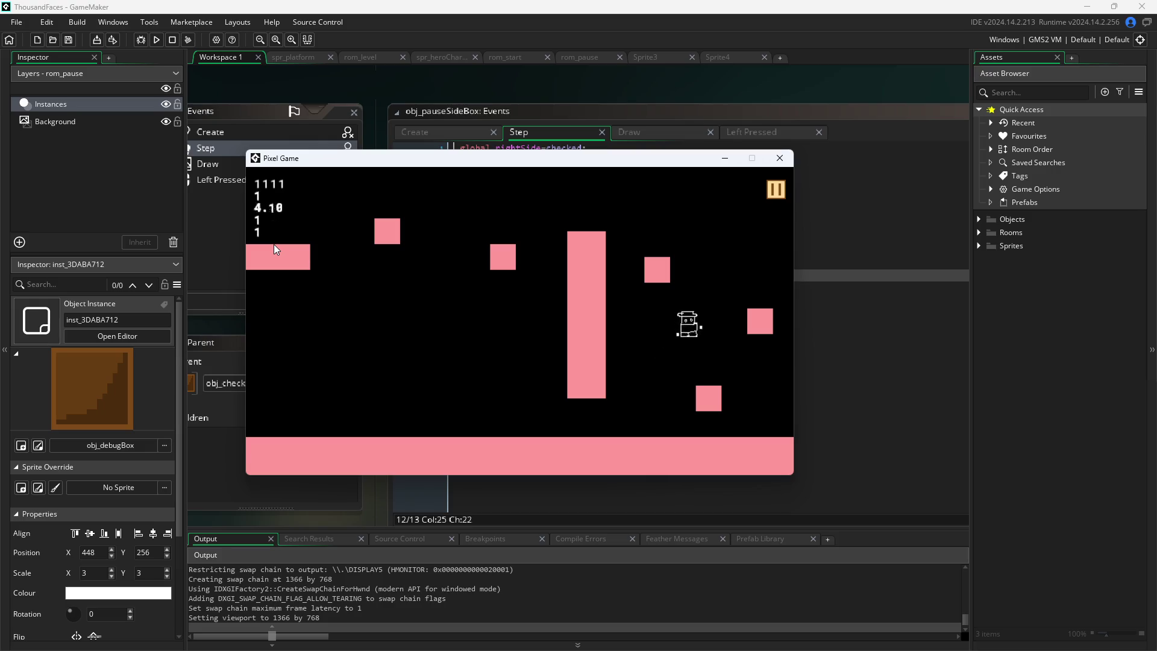
key(Up)
key(Up)
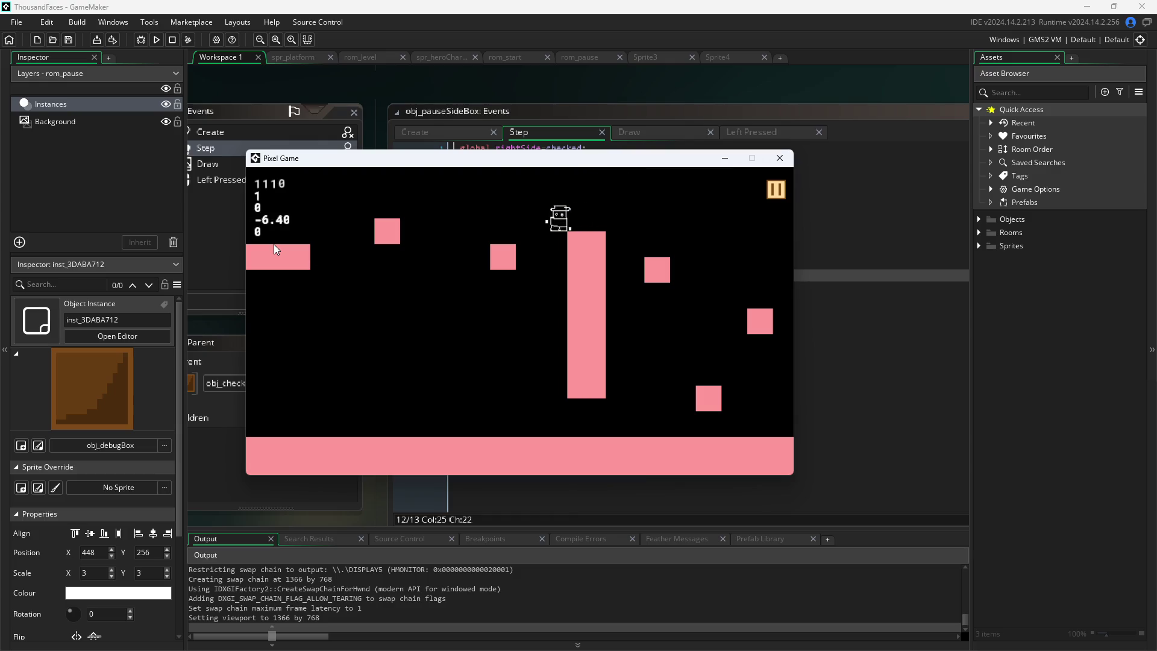
key(Up)
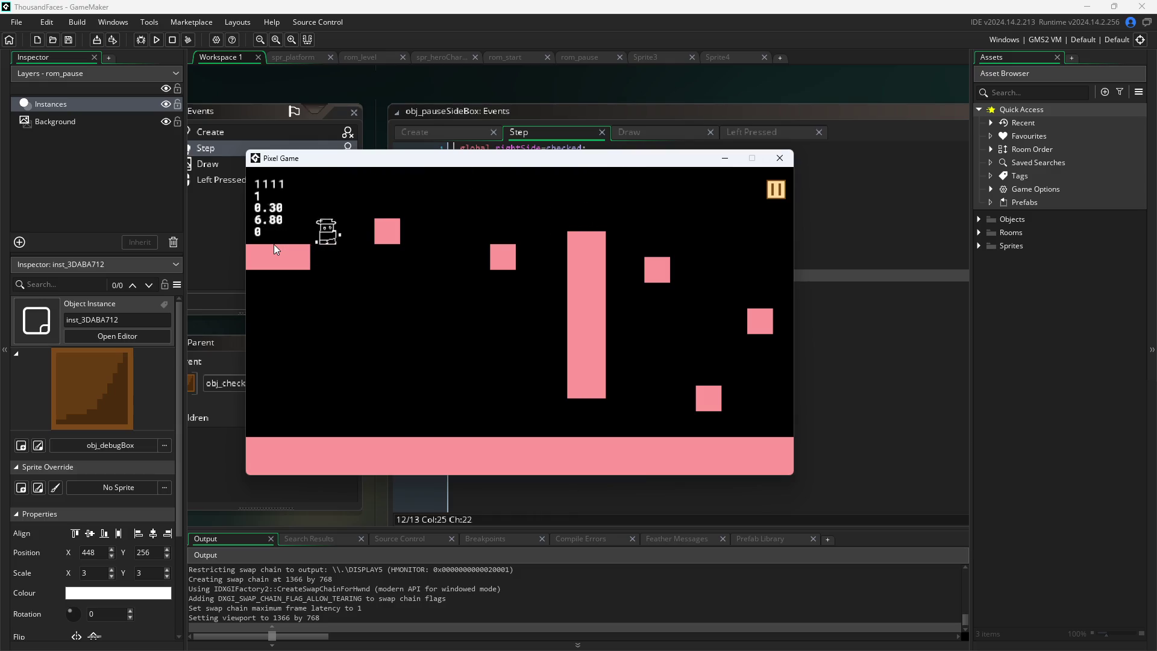
key(Up)
key(Right)
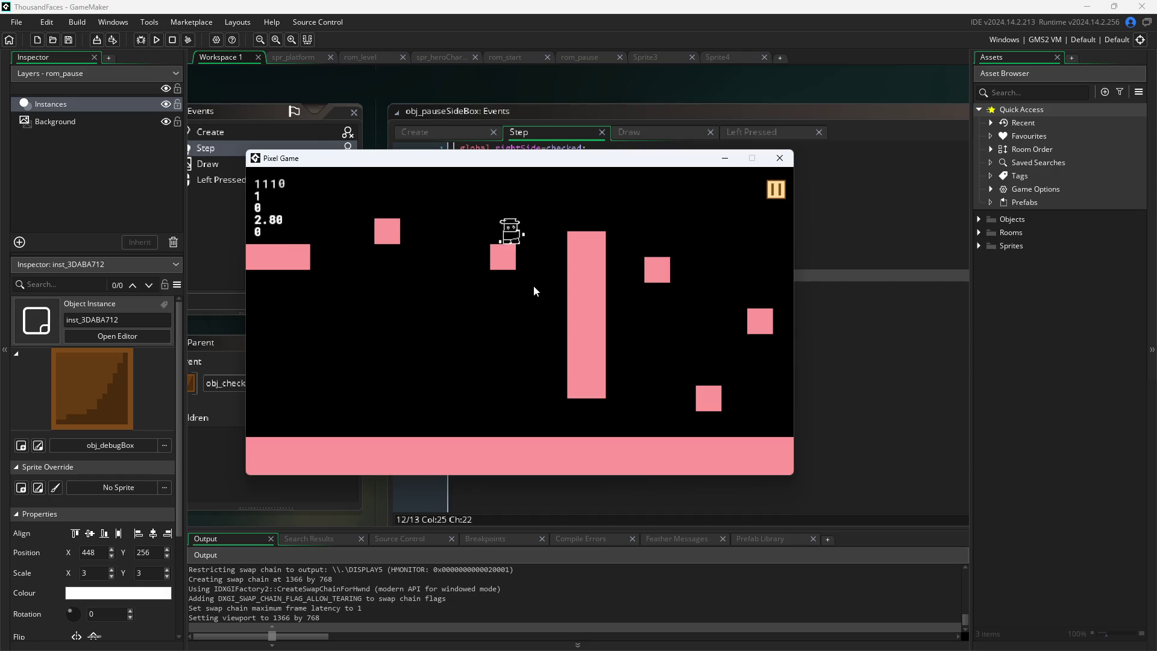
key(Left)
key(Up)
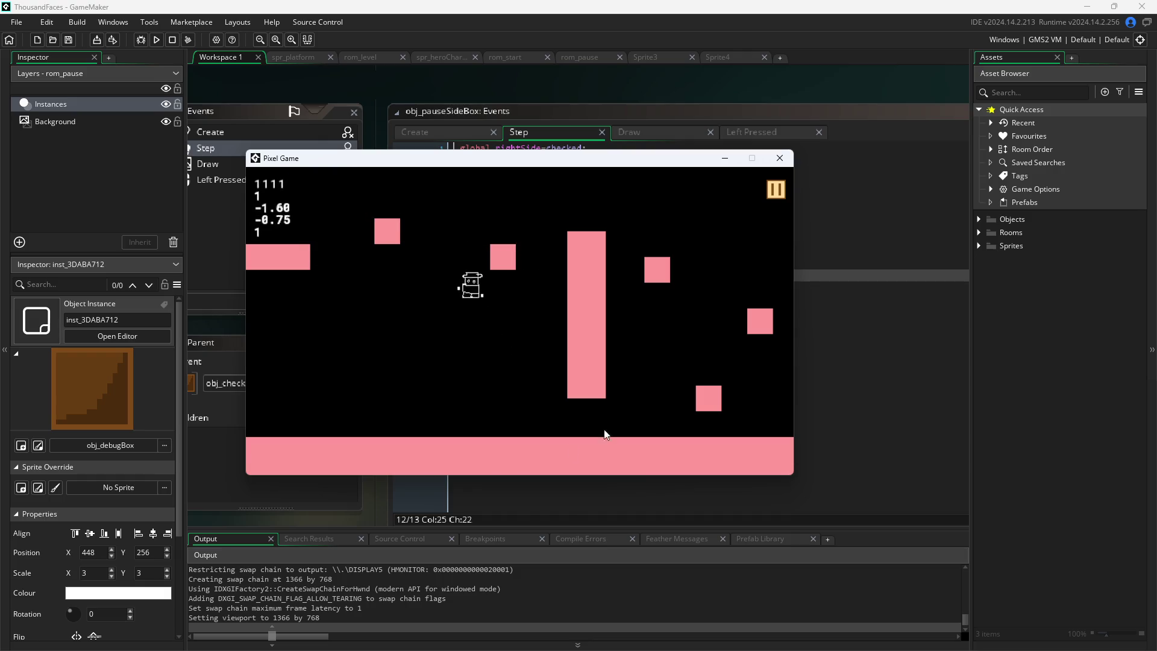
click(779, 159)
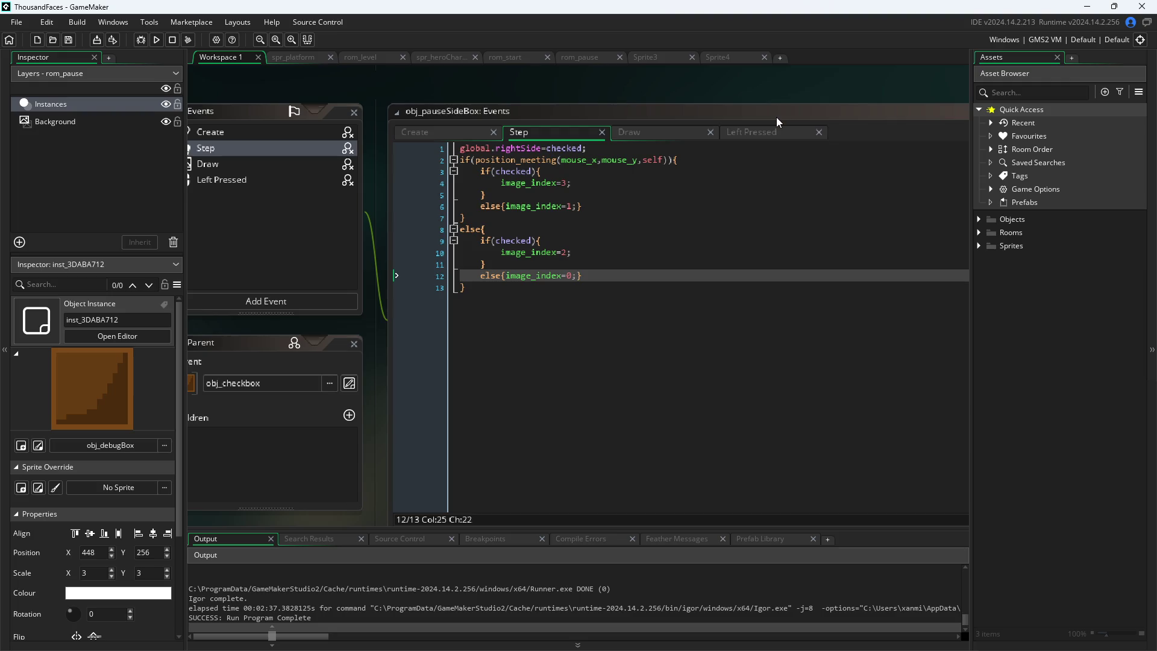
Expand the Objects, Rooms and Sprites groups in the Asset Browser
click(980, 219)
click(979, 325)
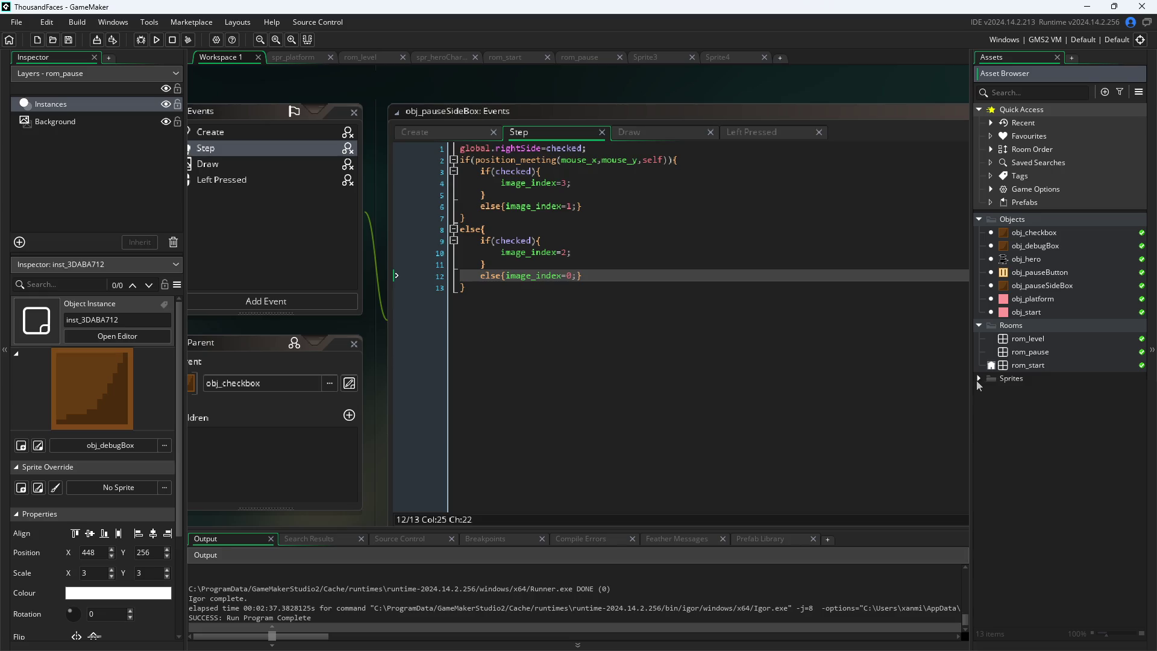
click(978, 378)
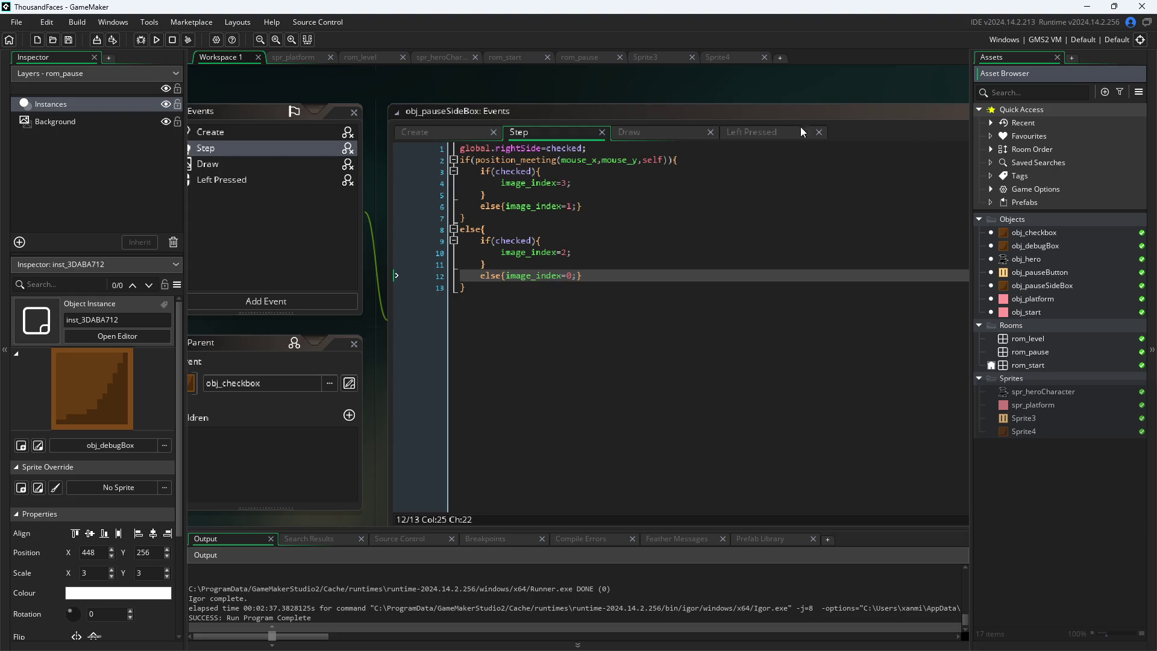
Select obj_debugBox among the objects and show obj_pauseSideBox's Create event
click(1052, 235)
click(1048, 247)
click(1050, 258)
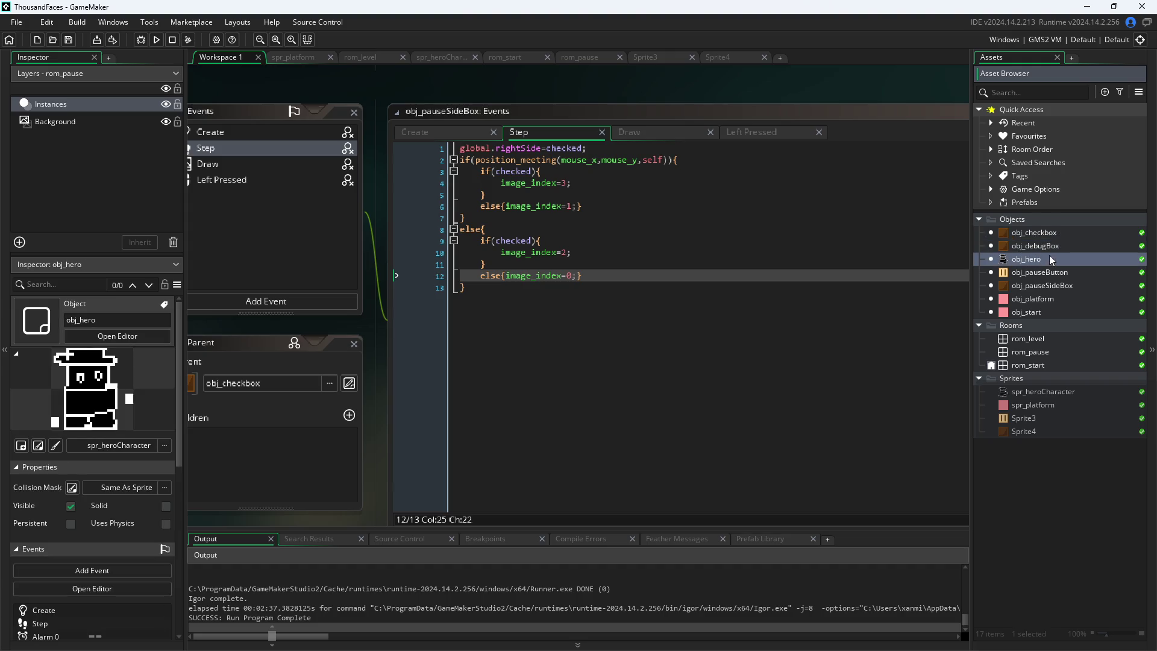
click(1044, 244)
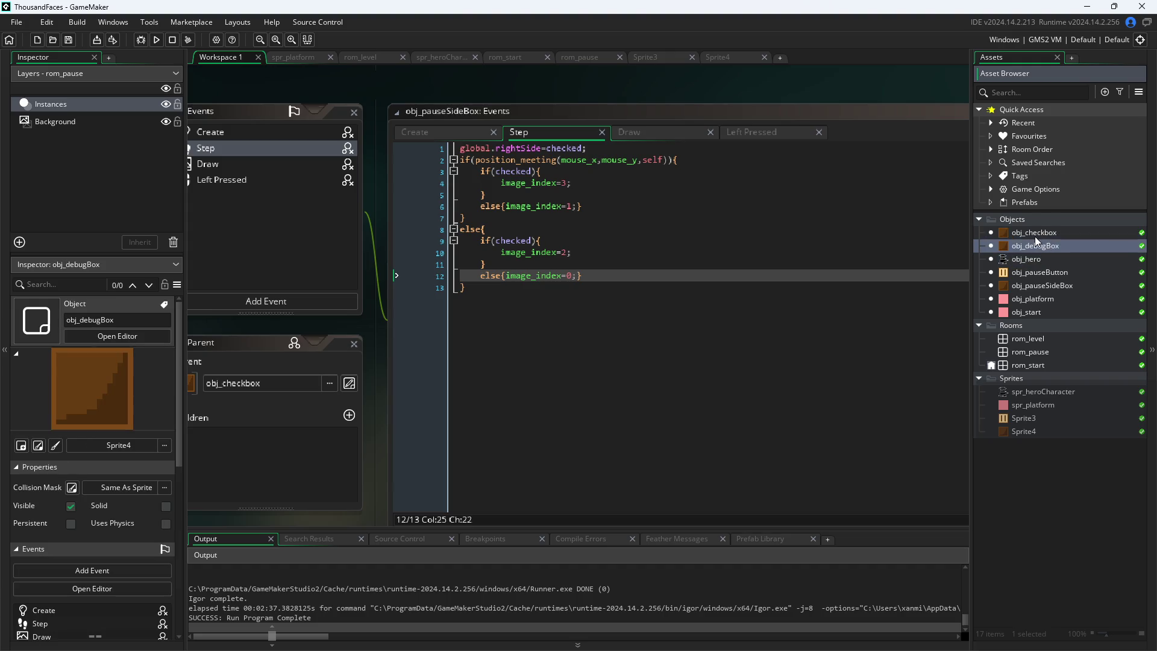
click(443, 134)
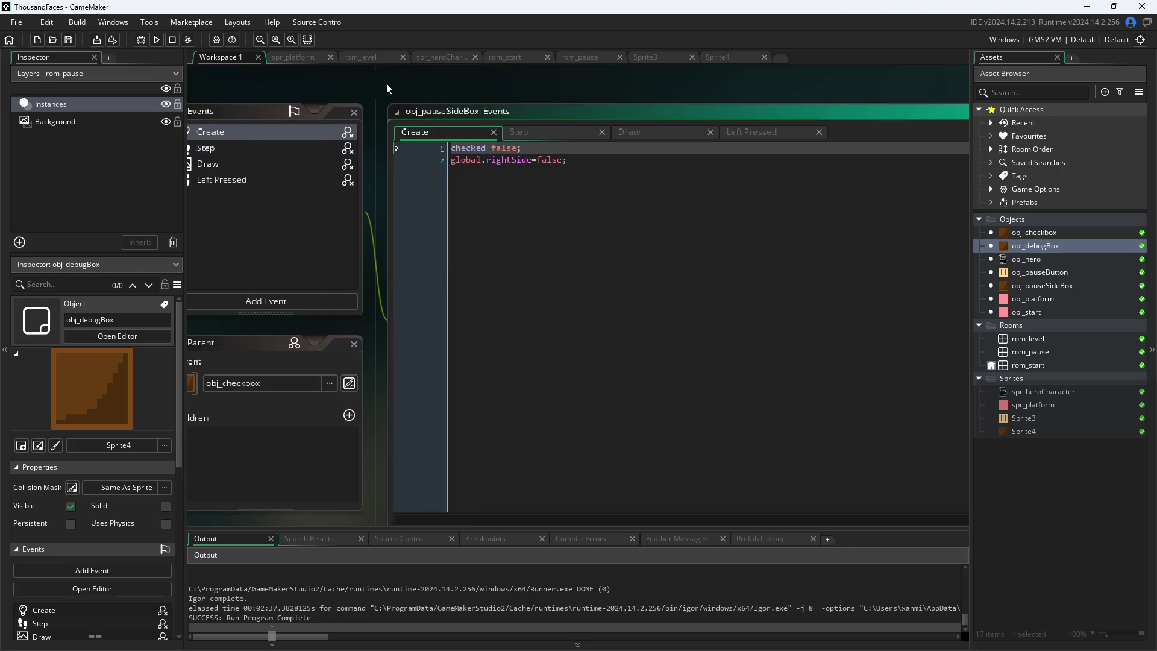
Pan the workspace and double-click obj_debugBox in the Asset Browser to open its editor
drag(386, 83, 695, 89)
scroll(624, 75, down, 2)
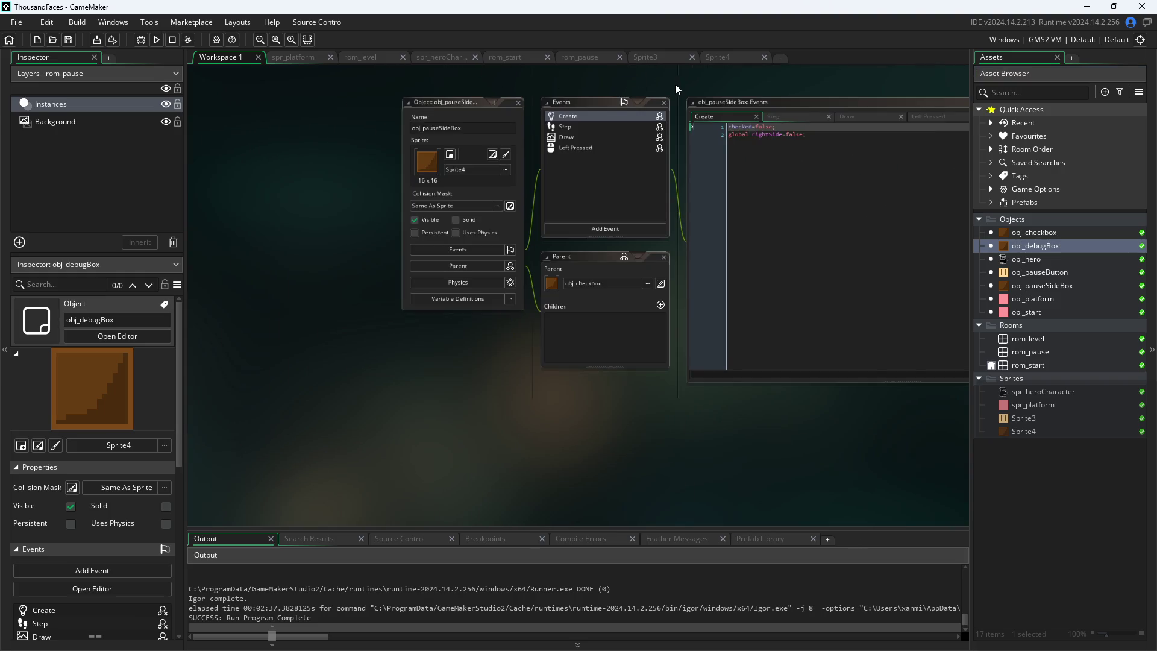
scroll(632, 244, up, 4)
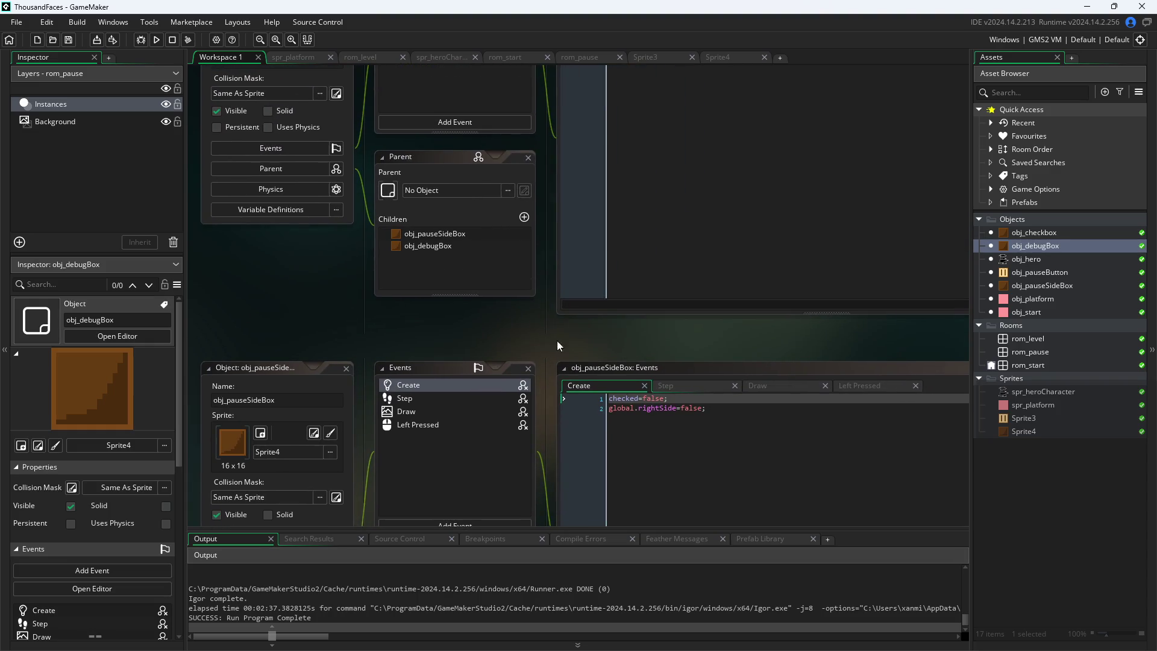
scroll(551, 245, up, 5)
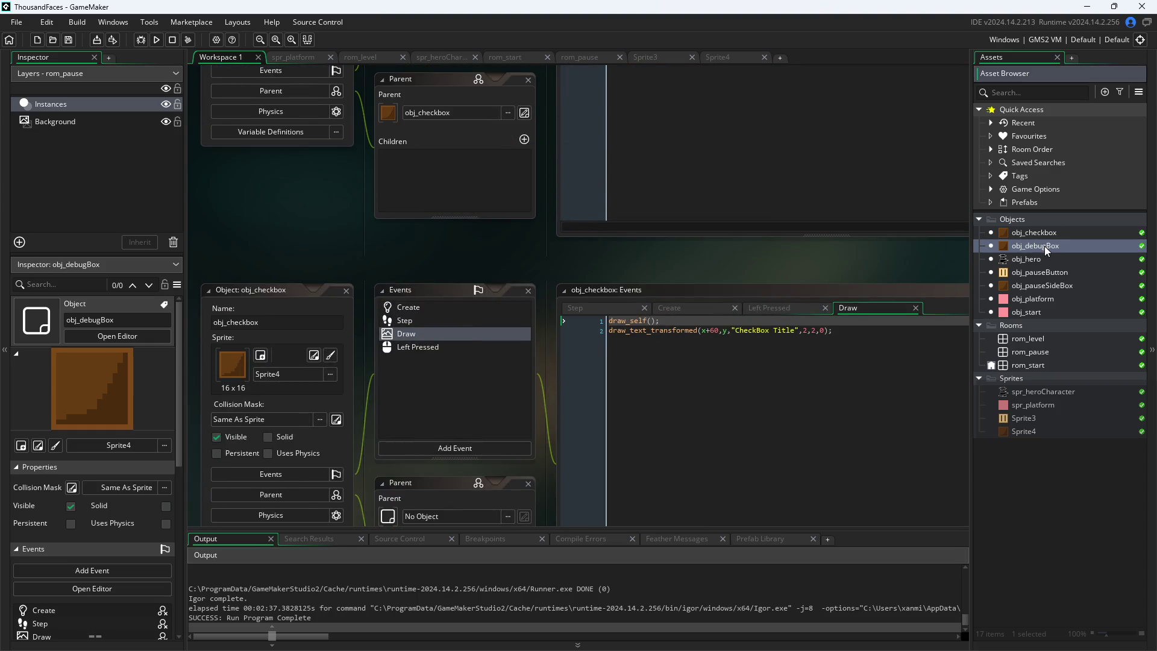
double_click(1044, 246)
Scroll and pan to obj_pauseSideBox's panels, then open the Rooms group's context menu
scroll(791, 142, up, 7)
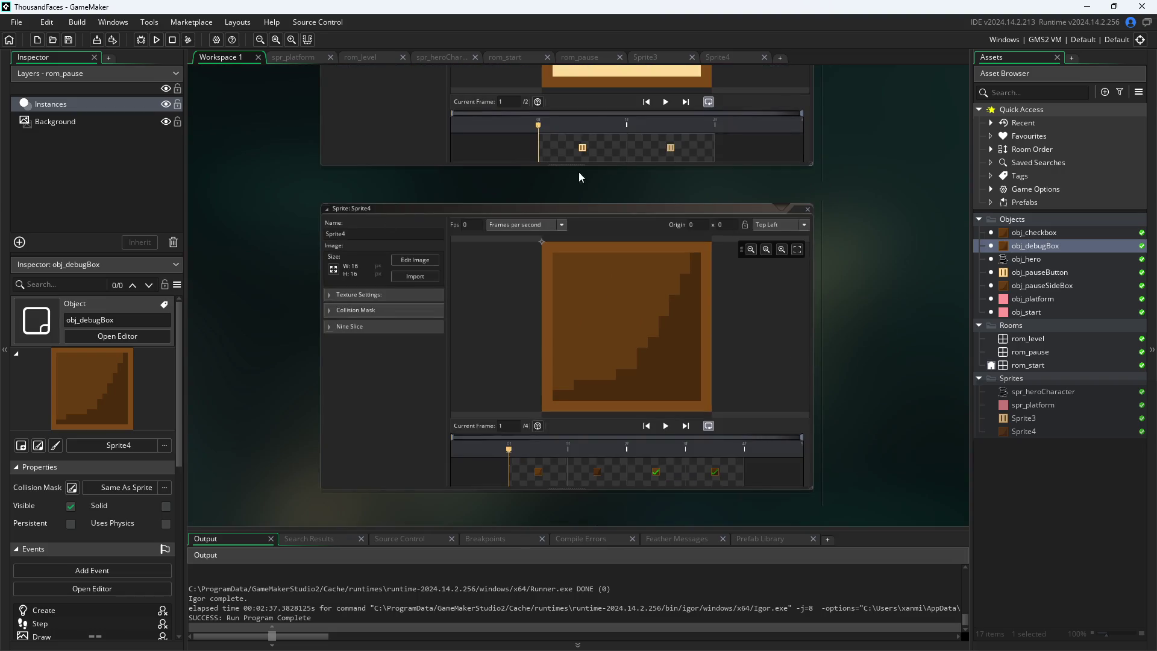
scroll(920, 137, down, 1)
scroll(937, 218, down, 5)
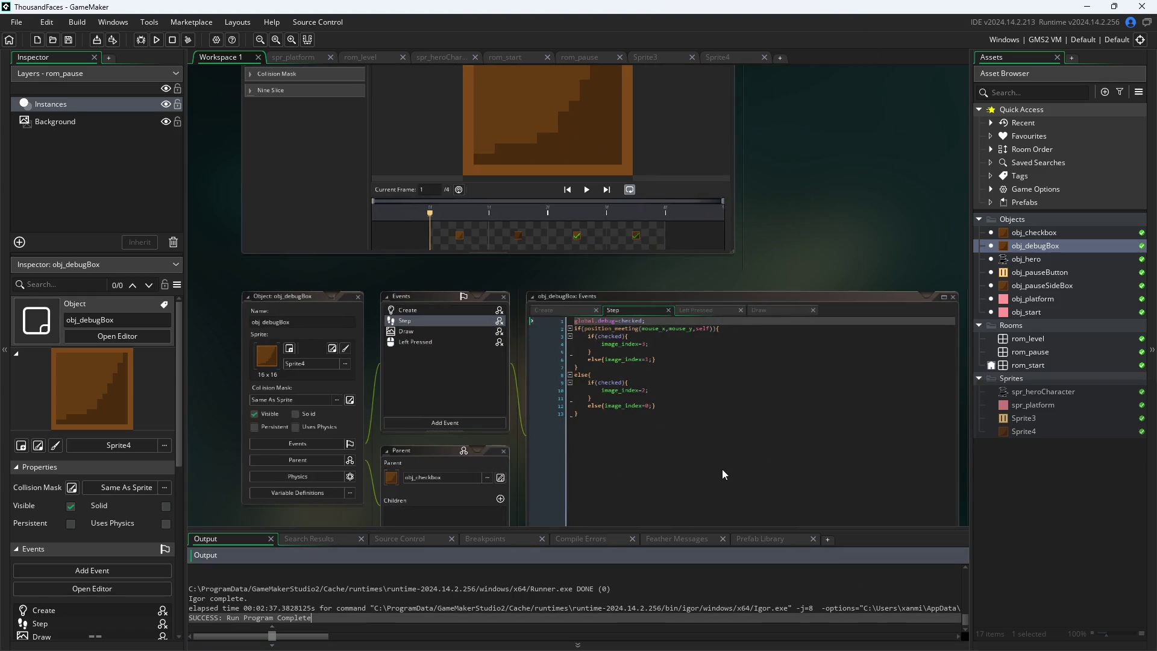
scroll(810, 277, down, 5)
scroll(814, 177, down, 3)
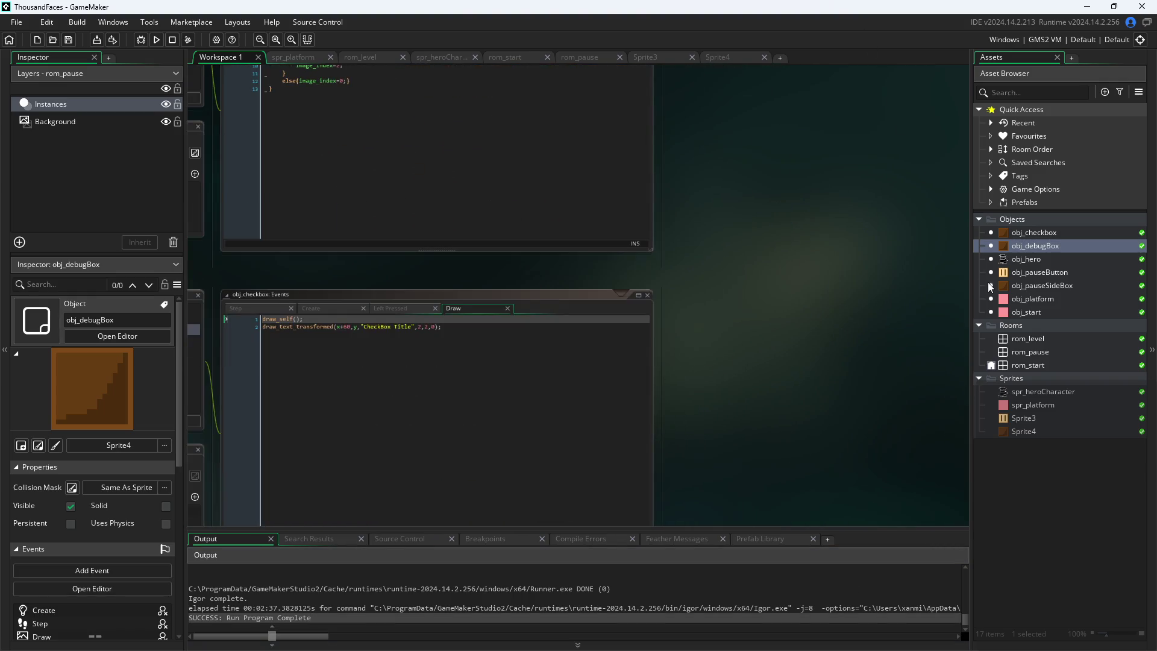
scroll(718, 343, down, 5)
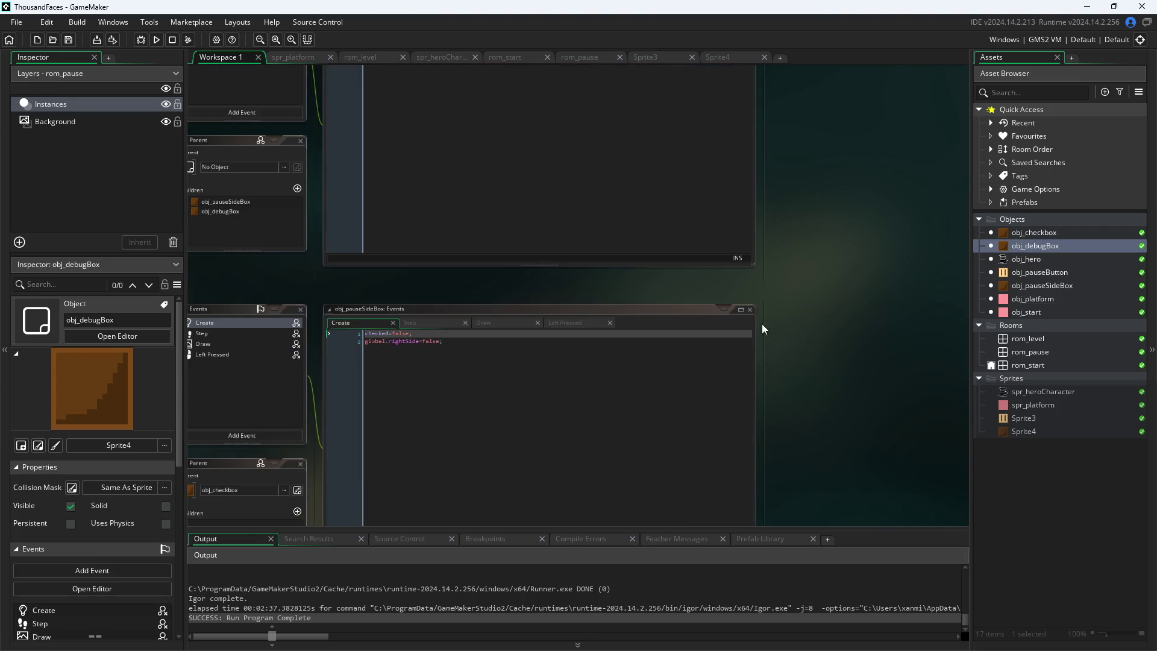
scroll(762, 329, down, 5)
scroll(405, 216, down, 5)
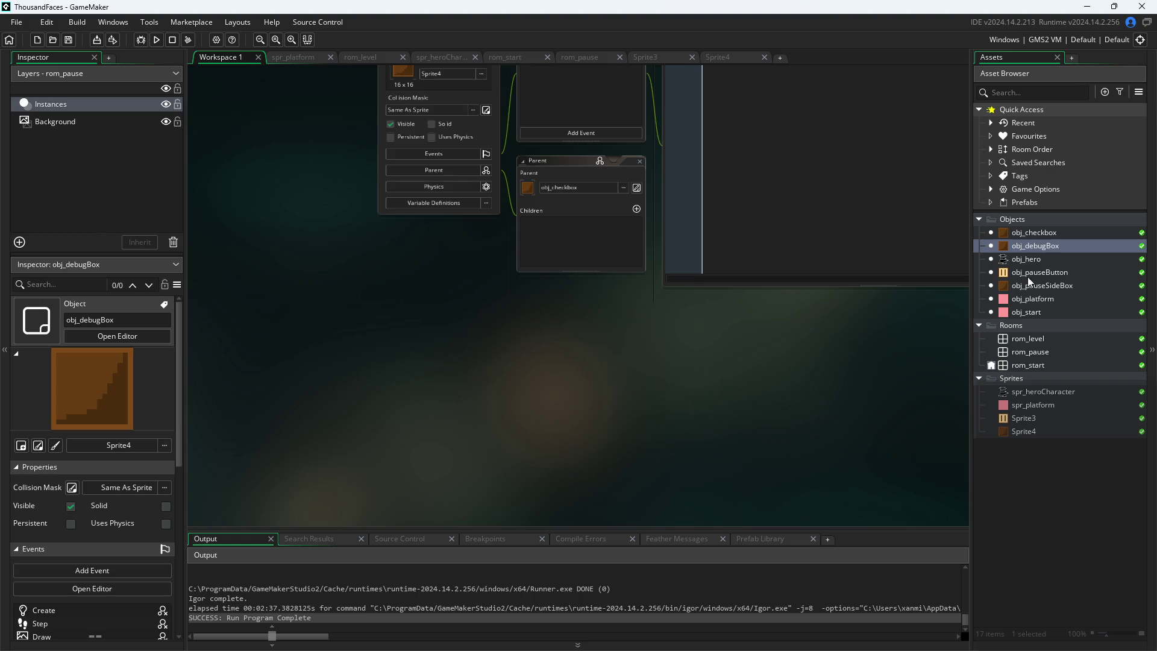
mouse_move(862, 337)
mouse_down()
mouse_move(765, 473)
mouse_move(696, 497)
mouse_up()
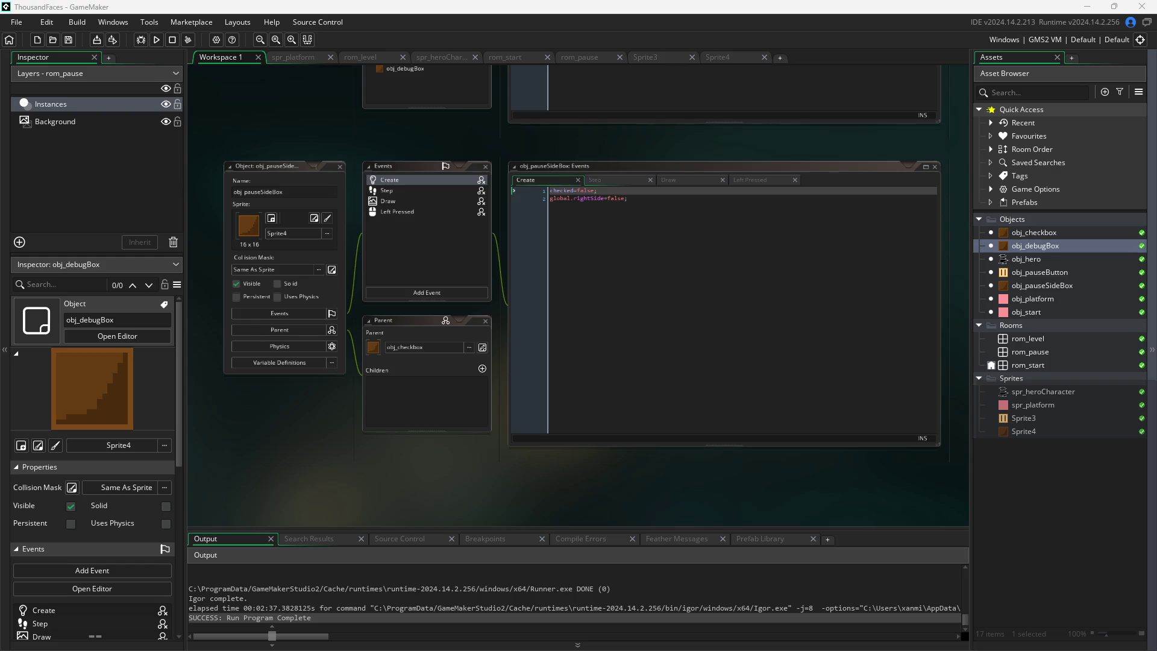
ctrl+scroll(786, 497, up, 2)
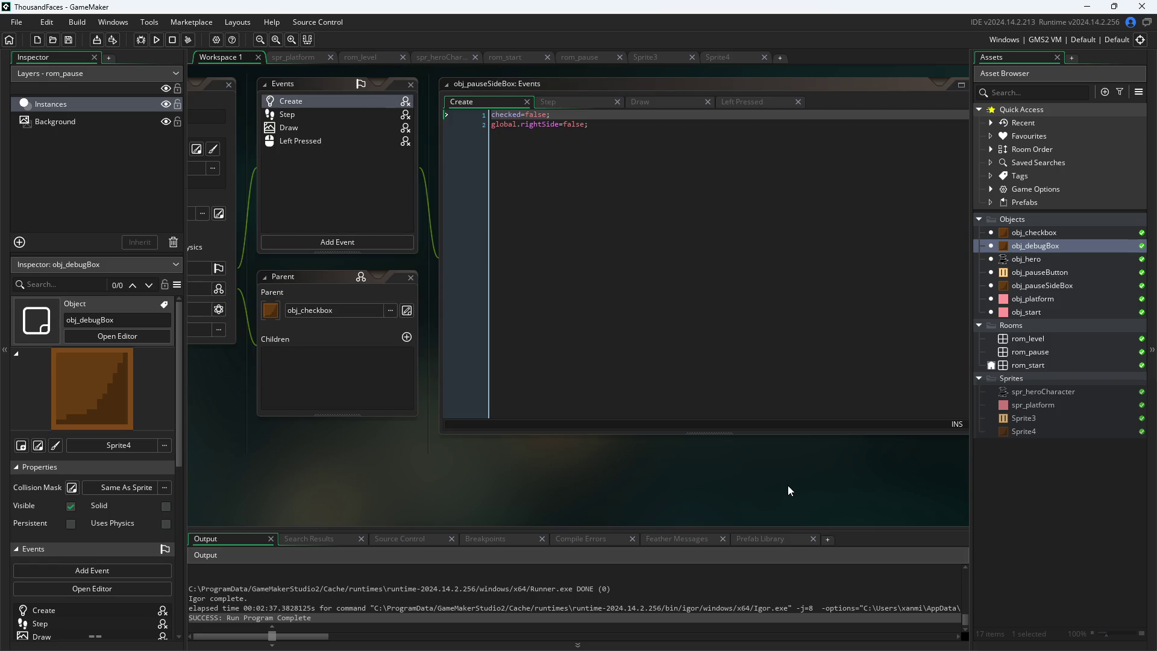
ctrl+scroll(787, 486, down, 3)
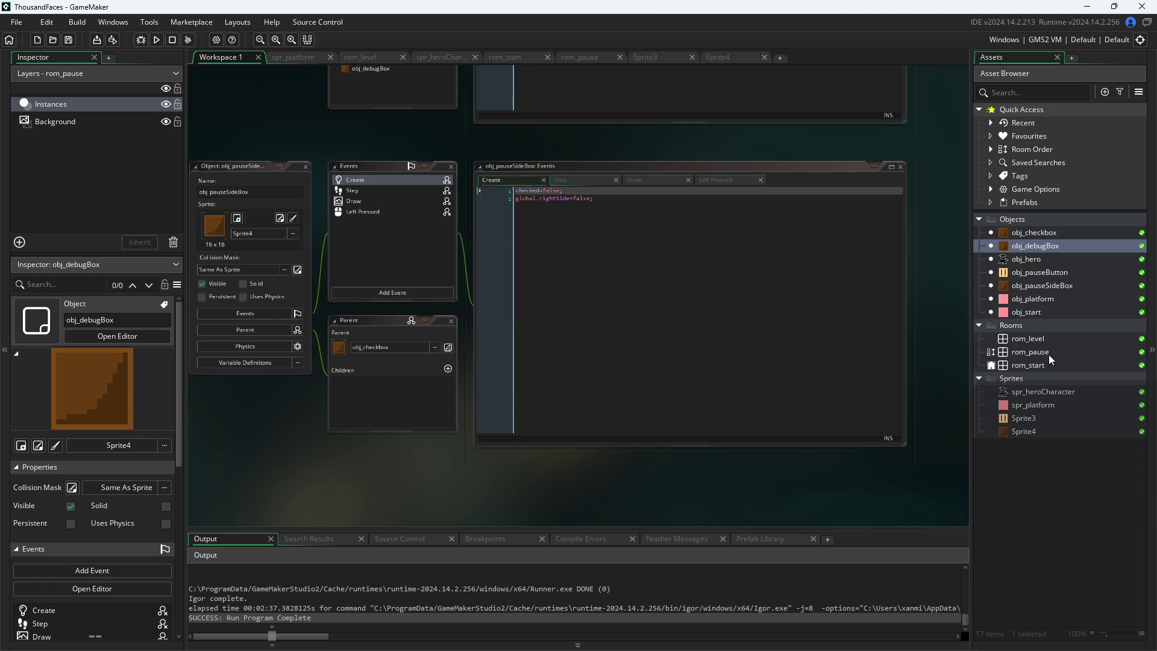
right_click(1019, 326)
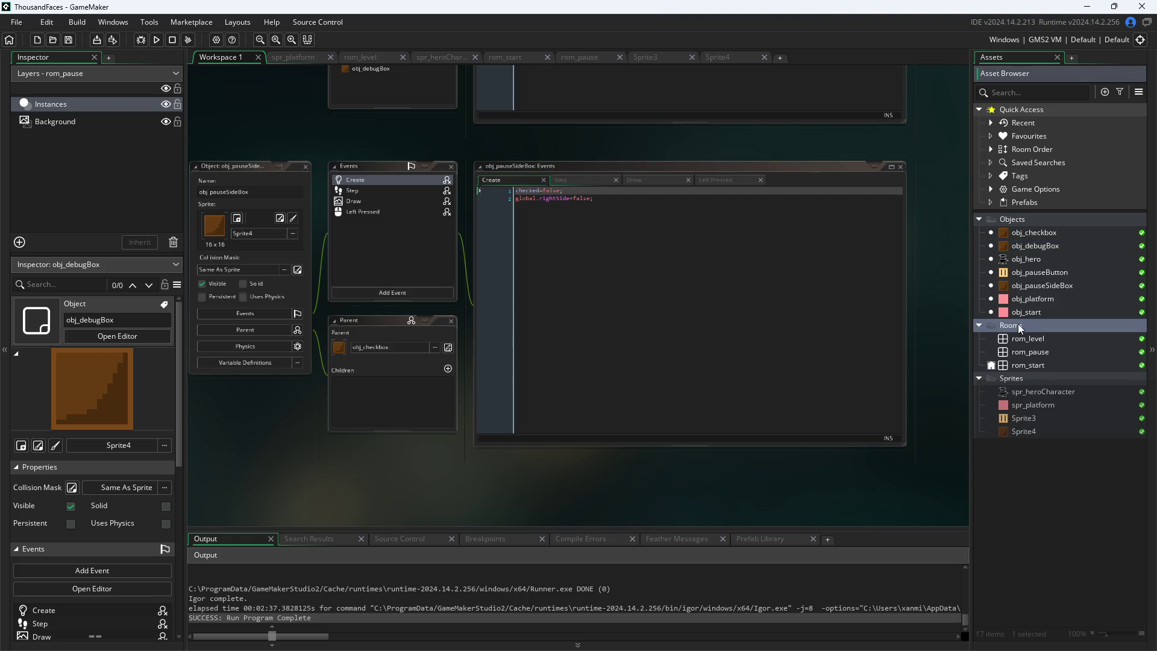
Duplicate Sprite3 in the Asset Browser and name the copy spr_slider
click(937, 459)
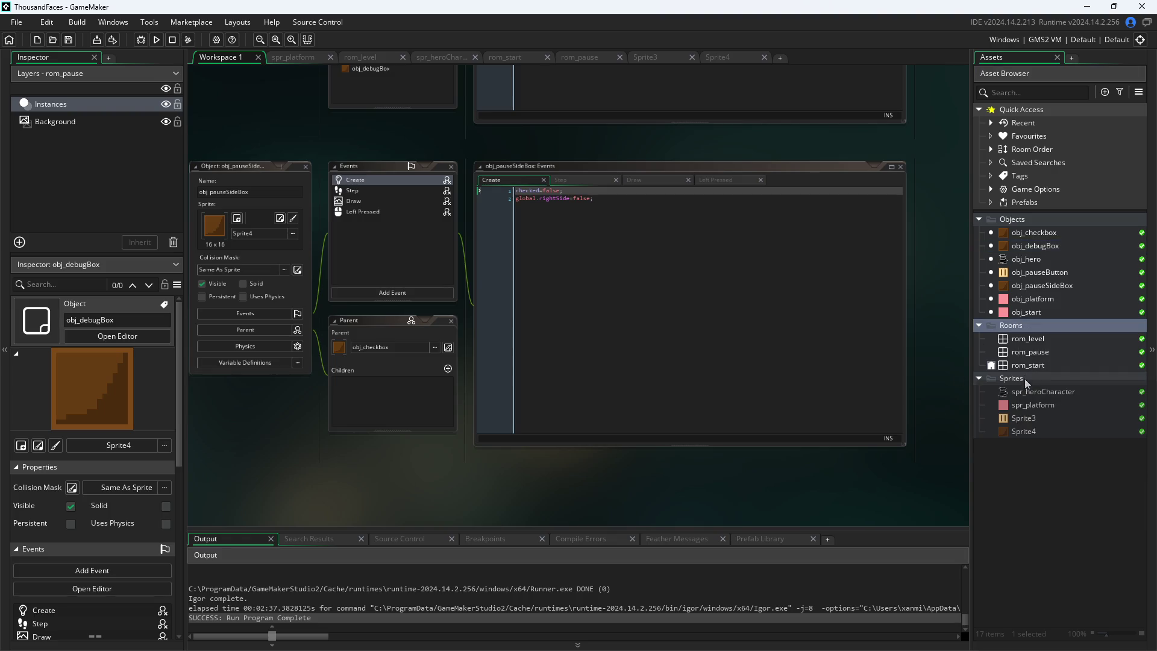
right_click(1026, 380)
mouse_move(1054, 390)
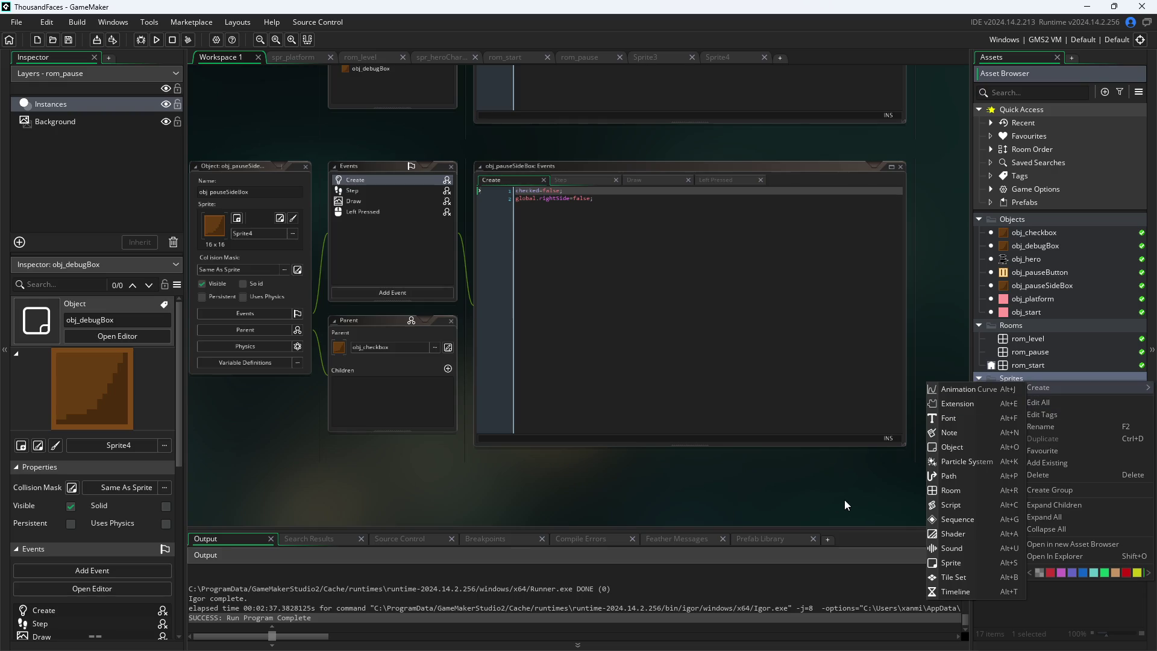
click(1040, 428)
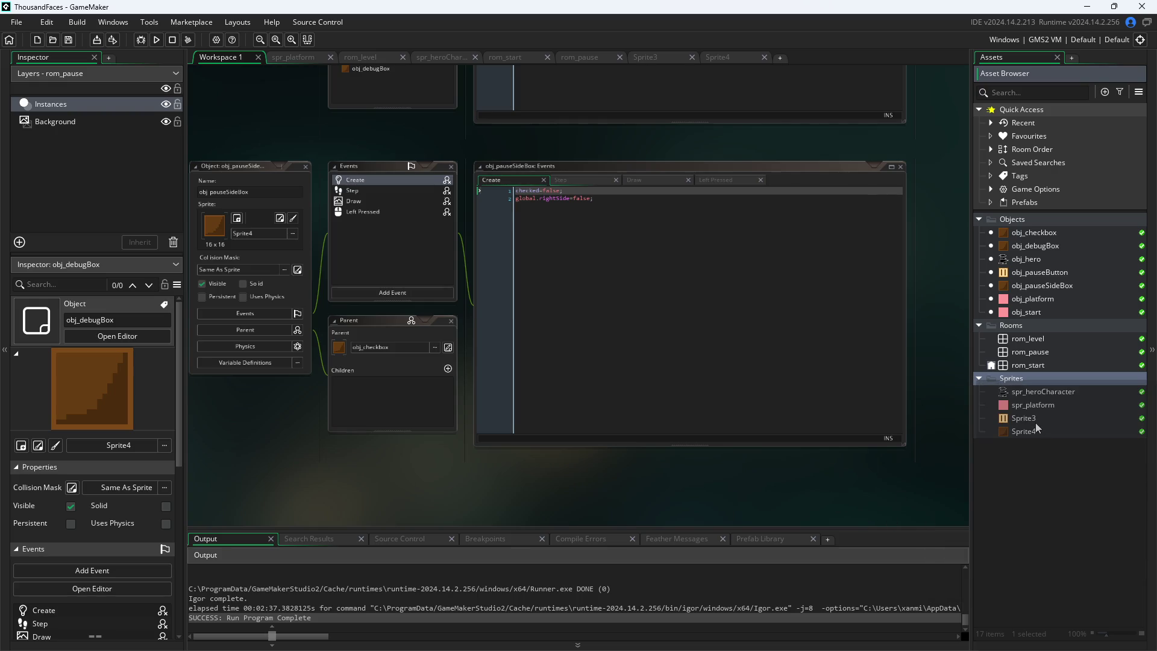
right_click(1036, 422)
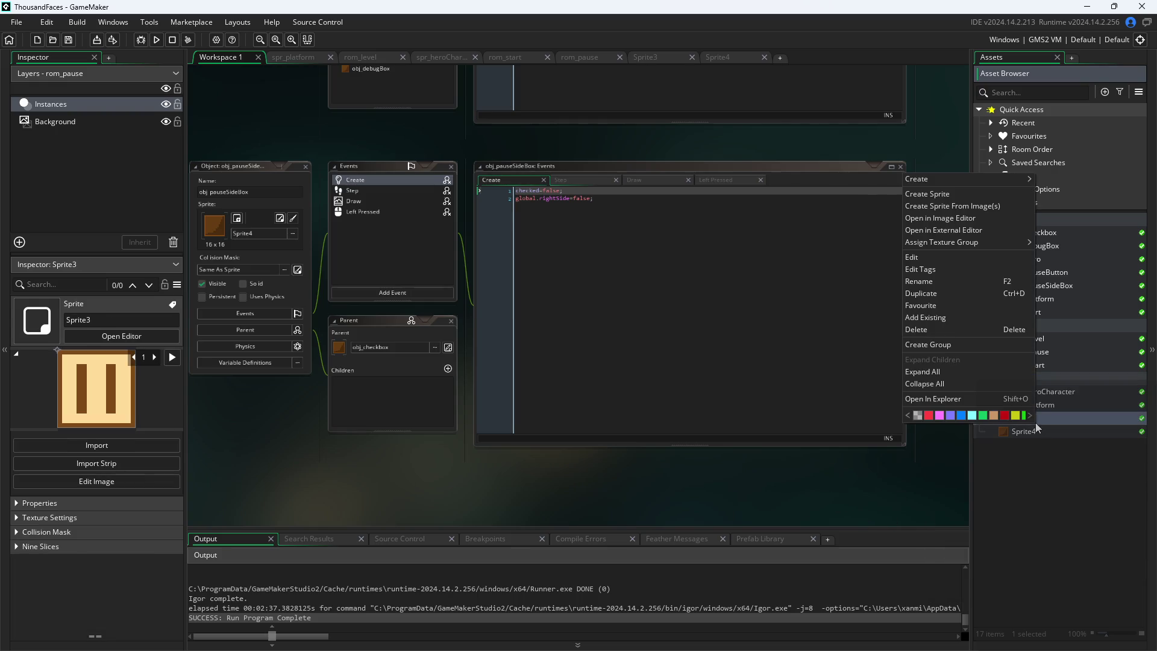
click(957, 294)
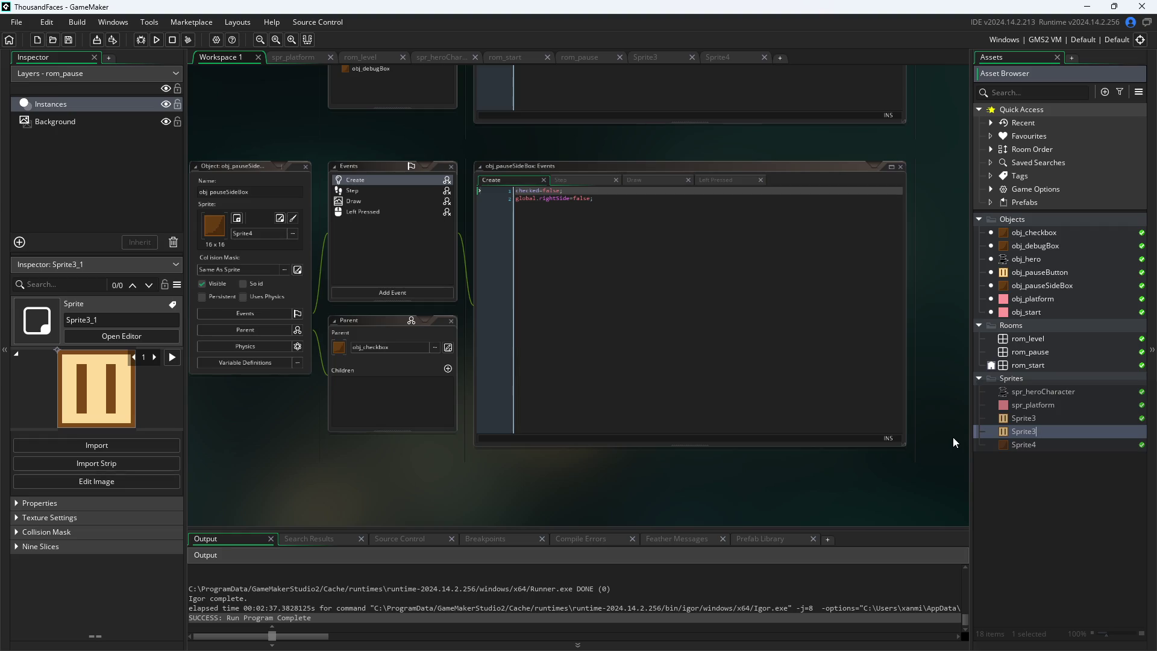
text(spr_slider)
key(Return)
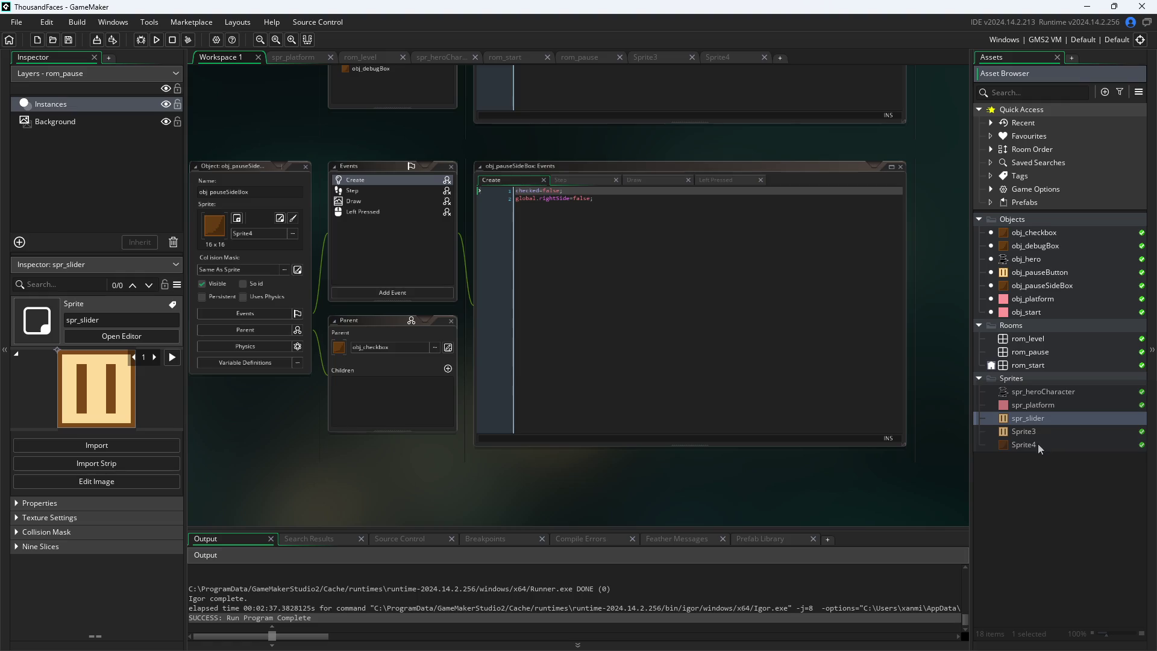
Begin renaming the original Sprite3 to spr_pause in the Inspector
click(1036, 433)
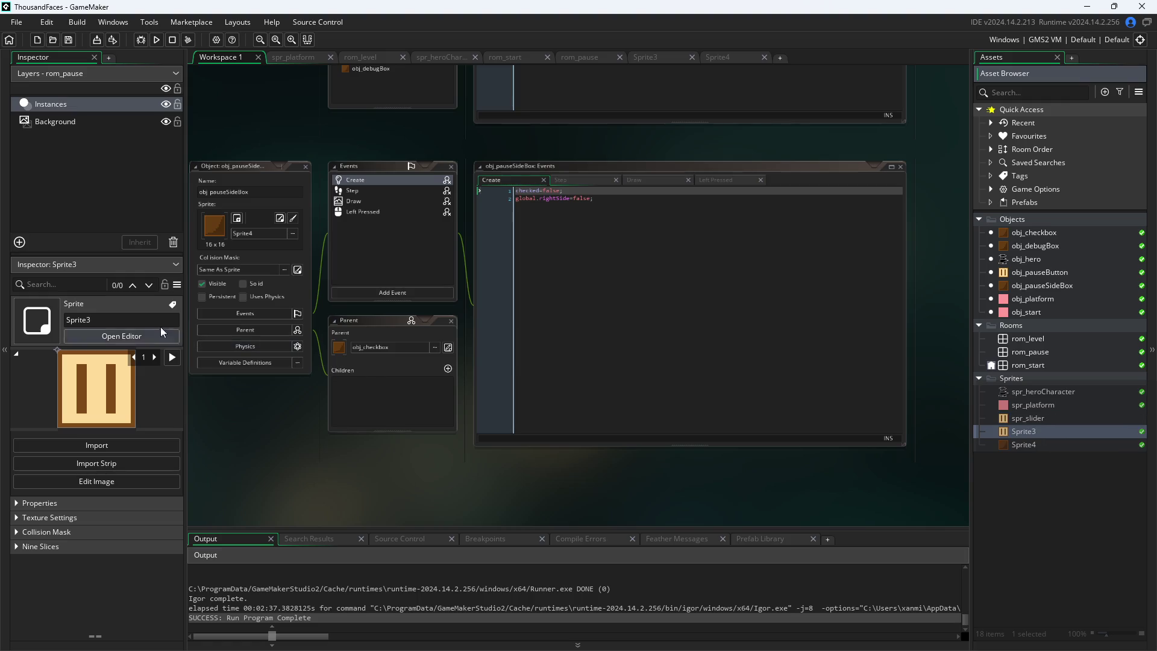
double_click(79, 319)
text(spr_p)
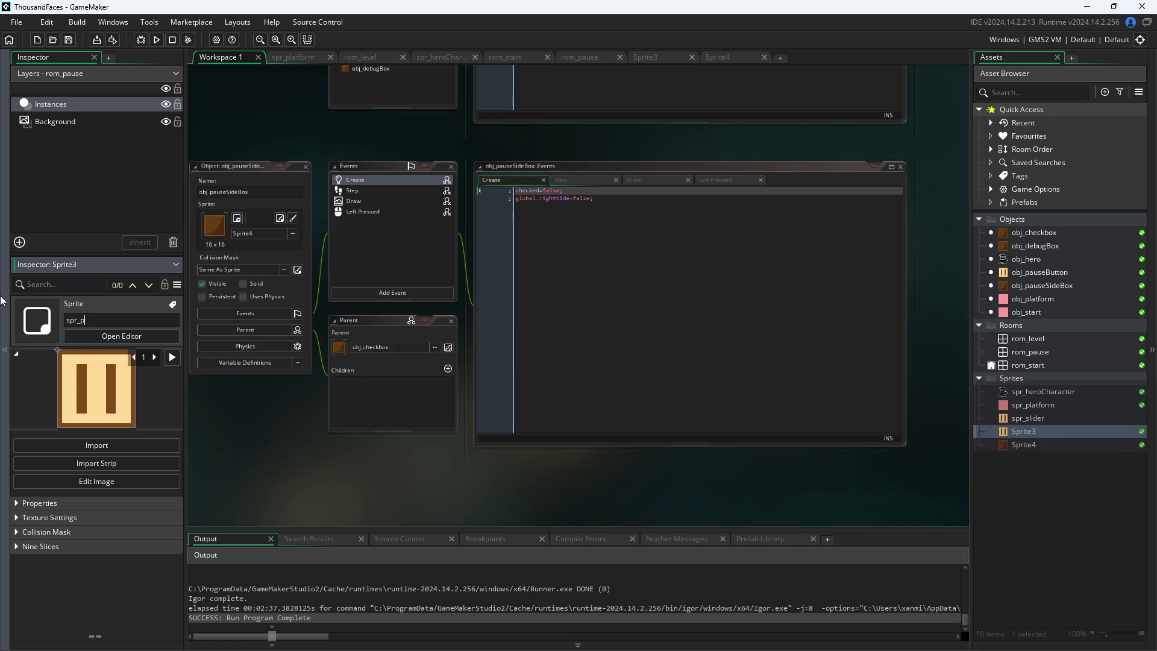
text(ause)
Confirm Sprite3 as spr_pause and rename Sprite4 to spr_checkbox
key(Return)
double_click(1024, 446)
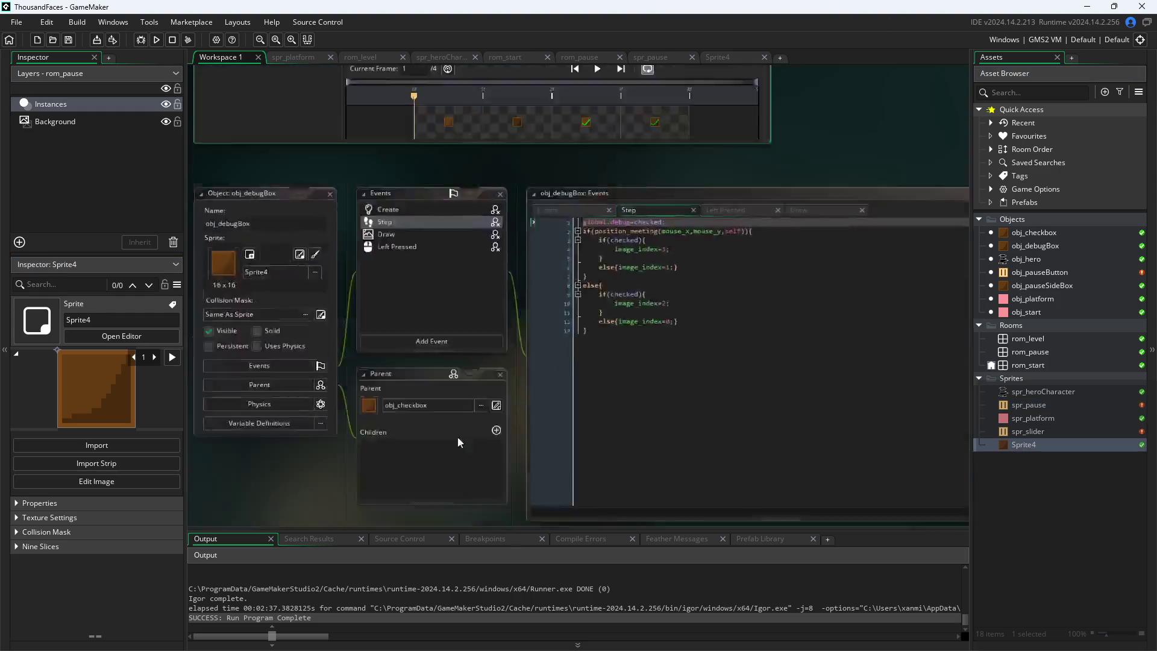
text(spr)
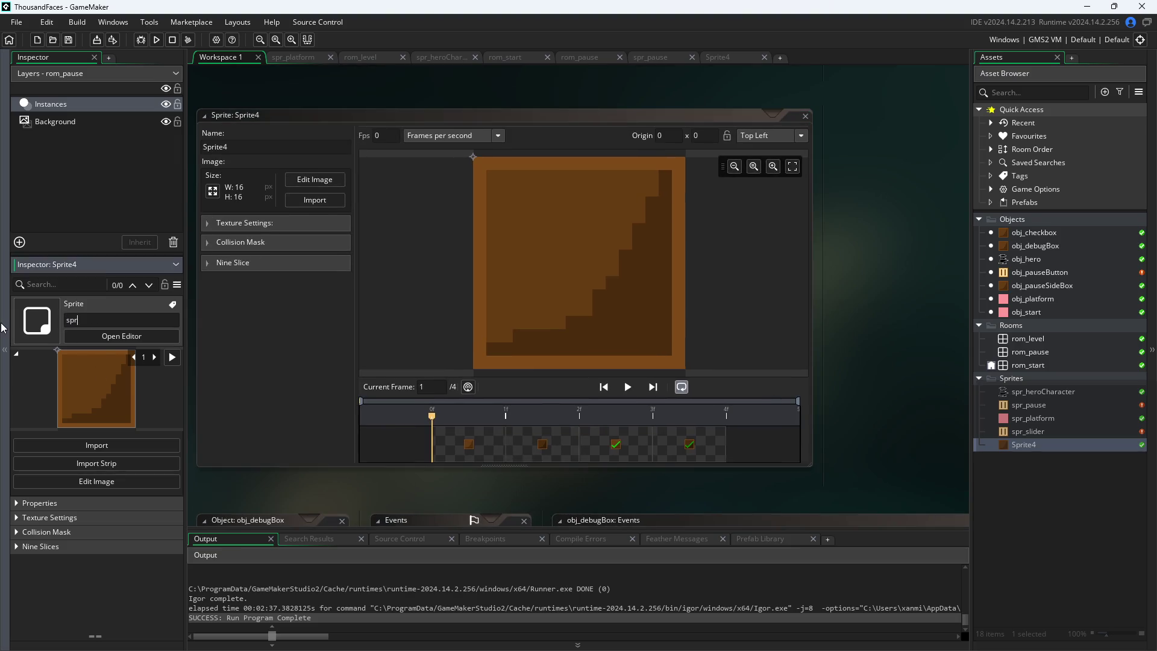
text(_checkbo)
text(x)
key(Return)
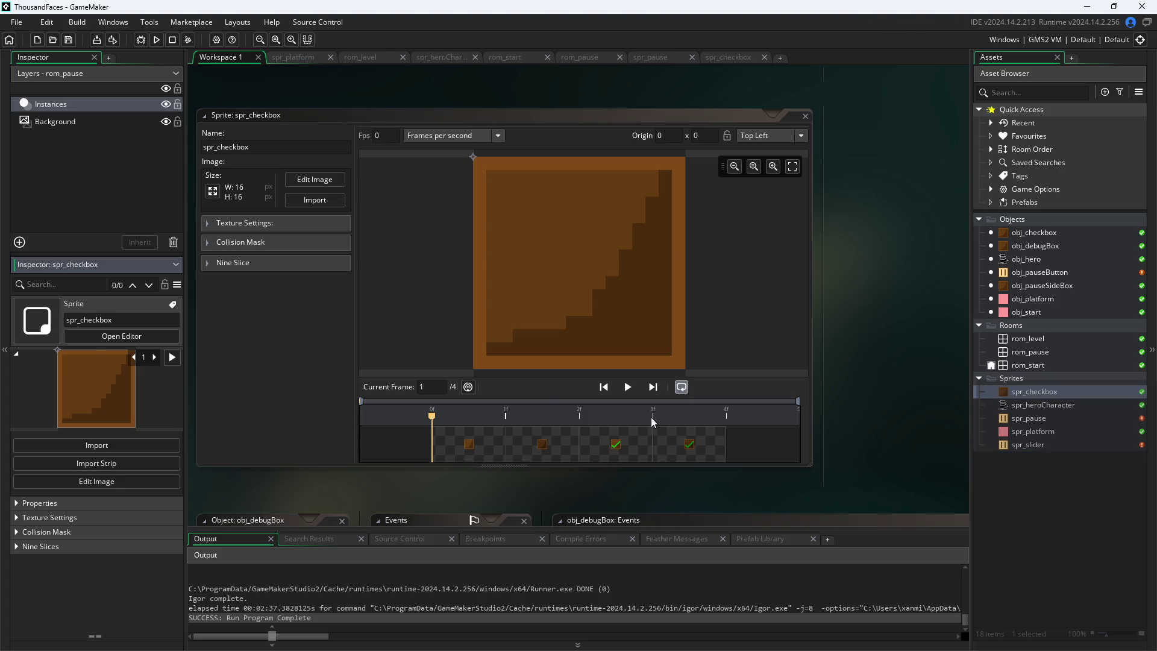
Stretch spr_slider to 64 × 16 with aspect ratio unlocked and open it for pixel editing
double_click(1056, 445)
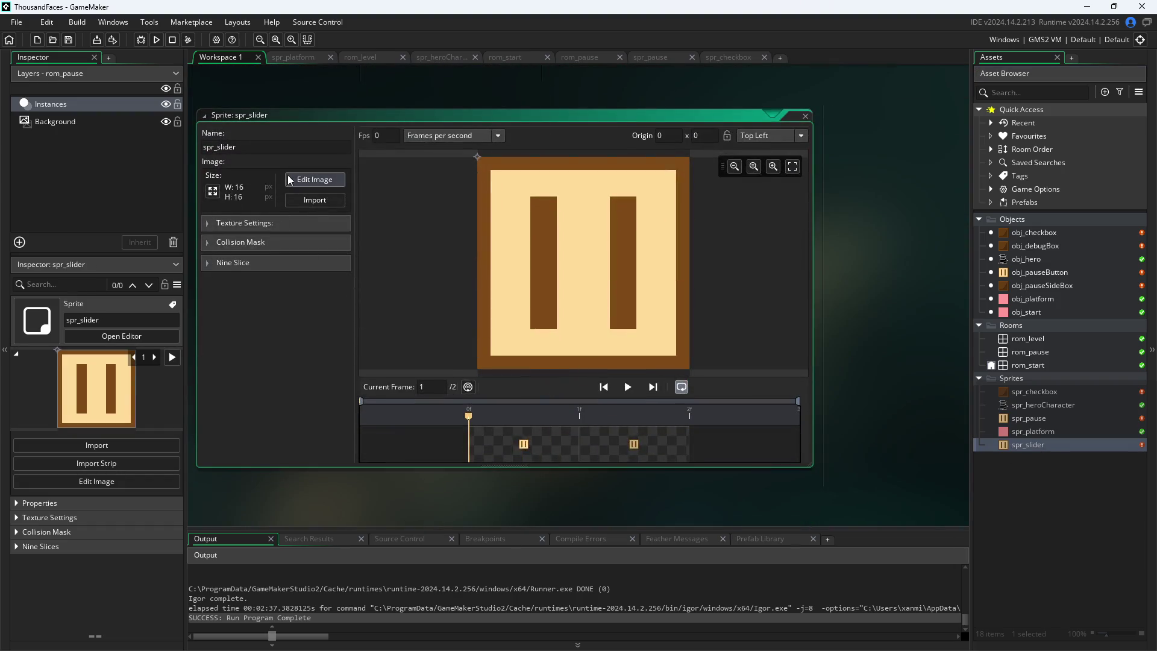
click(213, 192)
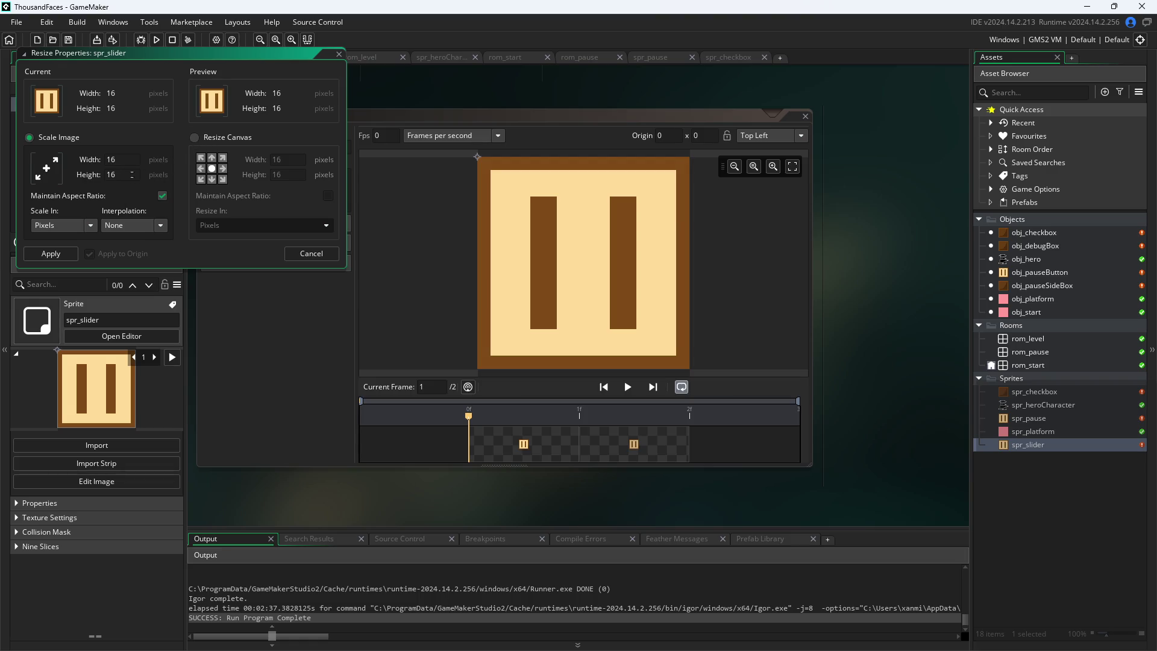
click(163, 195)
click(124, 161)
key(BackSpace)
key(Return)
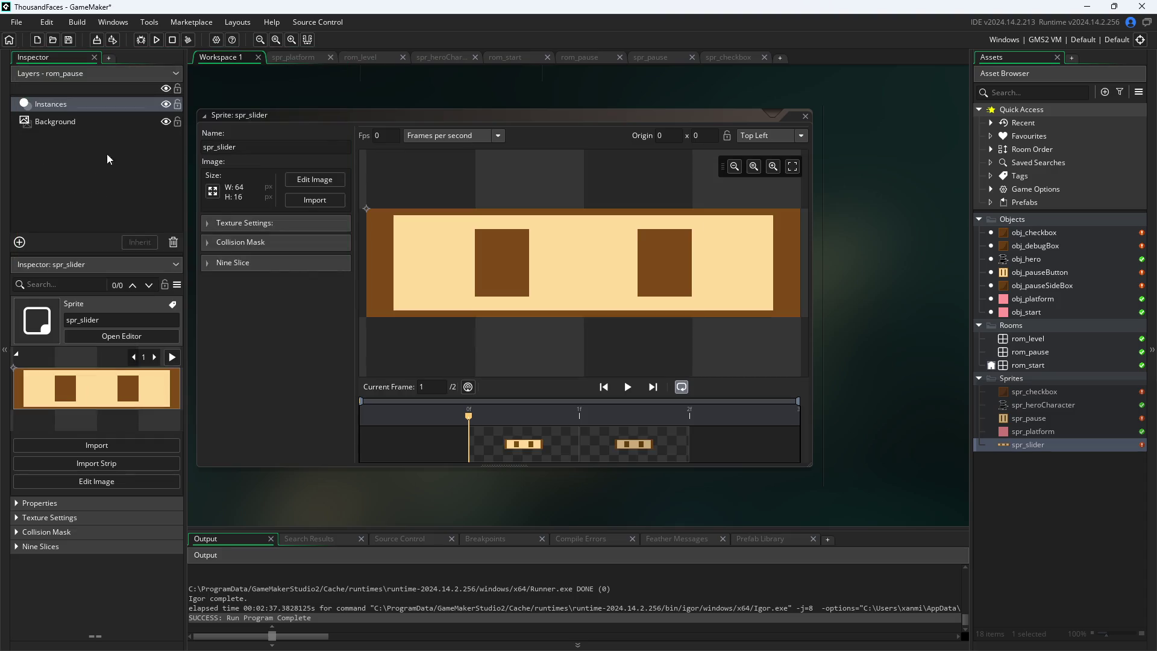
click(305, 182)
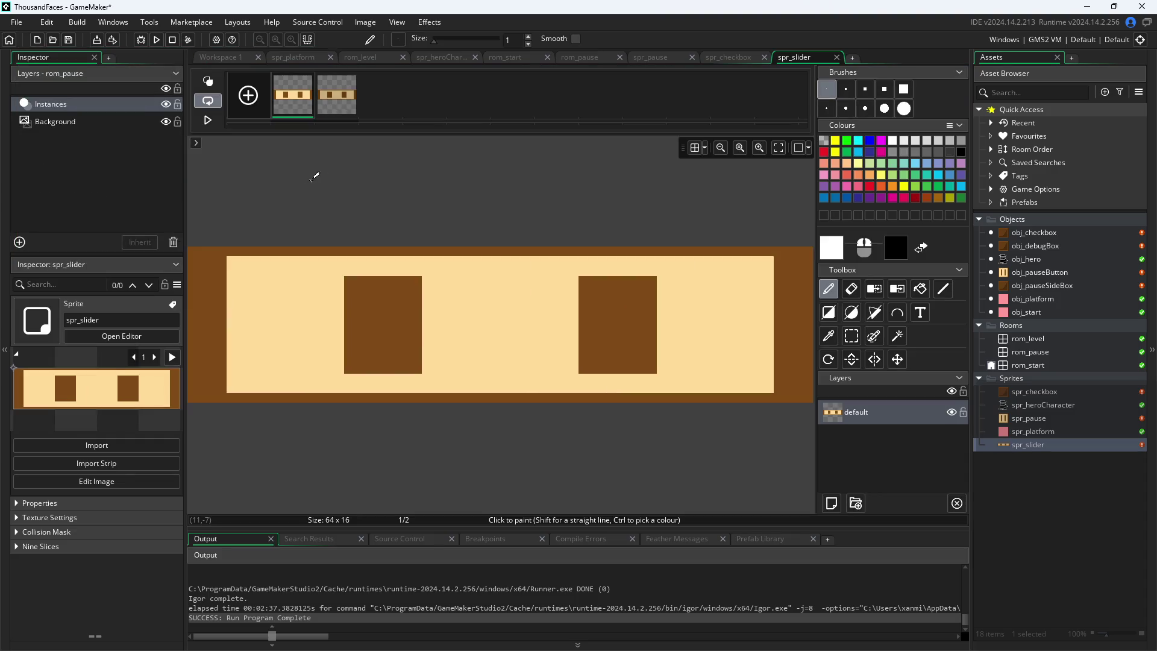
Sample beige and dark brown from the sprite and cover the pause bars with a filled beige rectangle
click(828, 335)
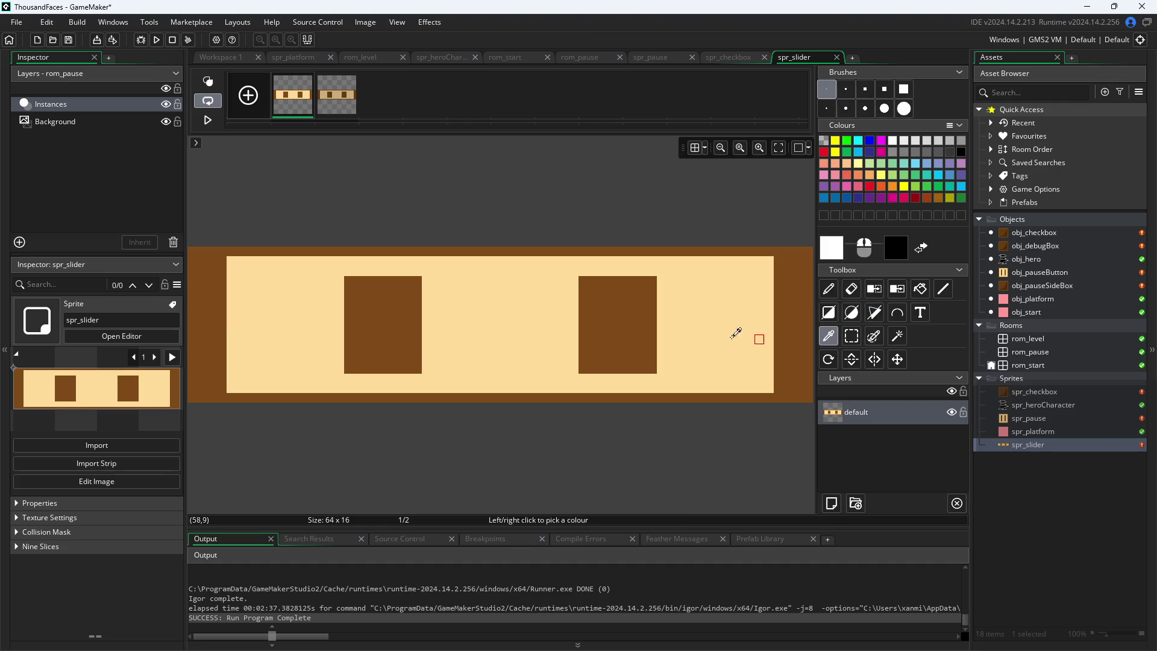
click(716, 328)
right_click(633, 329)
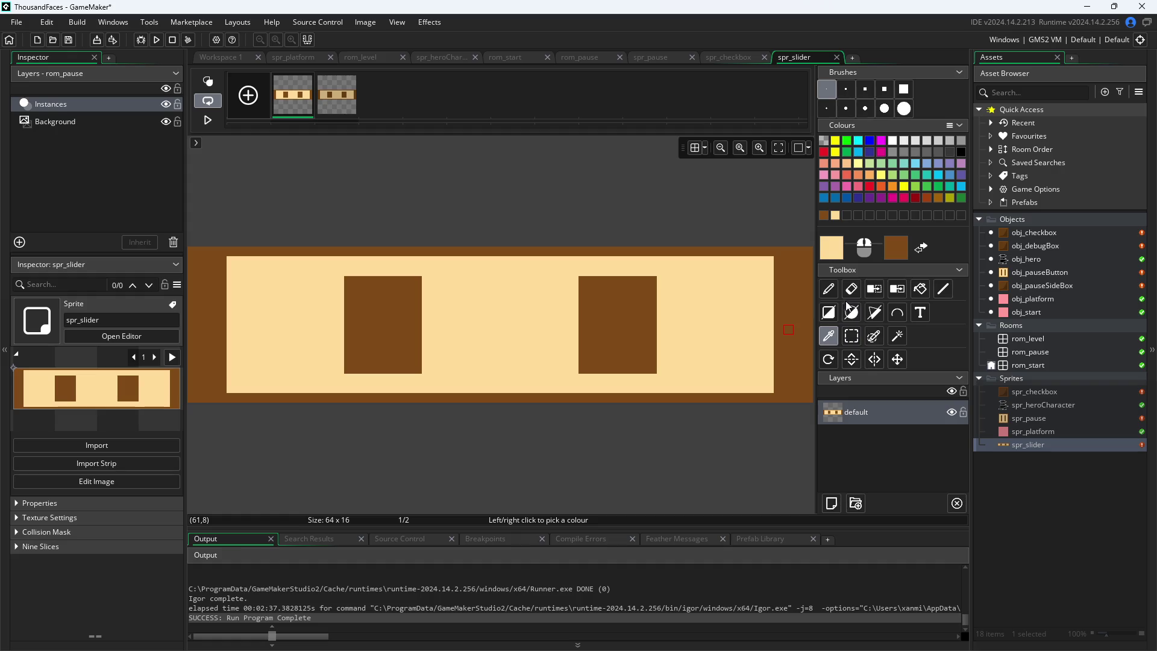
click(830, 312)
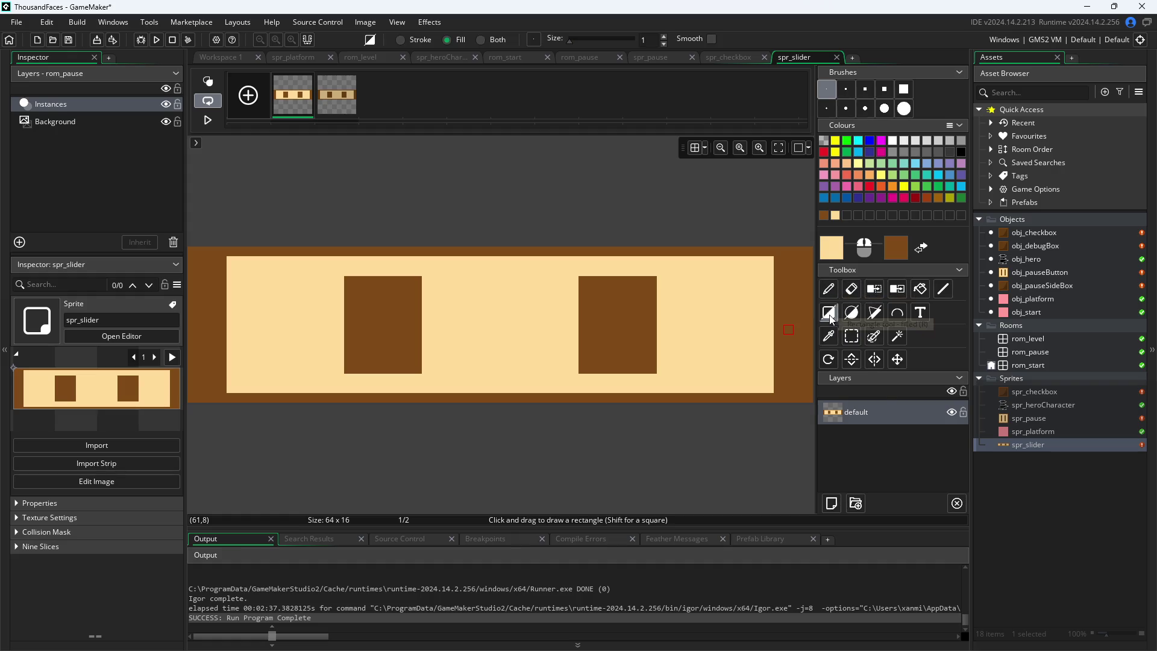
mouse_move(199, 259)
mouse_down()
mouse_move(235, 281)
mouse_move(803, 389)
mouse_up()
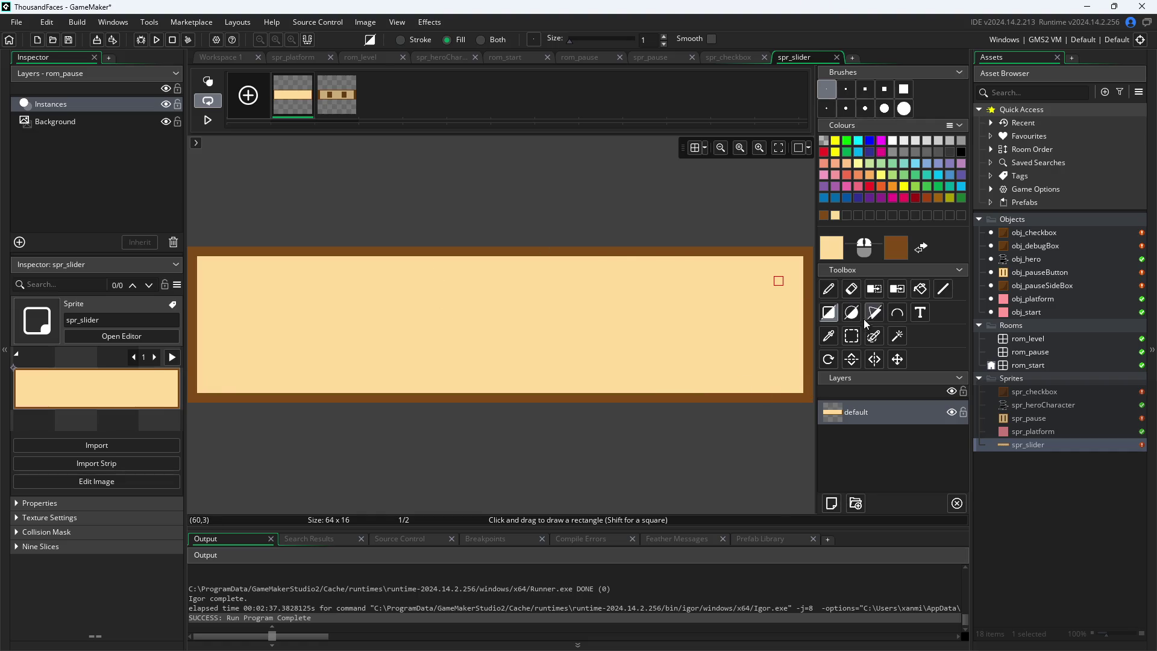
Draw a rectangle outline around the sprite's edge to form the border
click(962, 152)
click(942, 290)
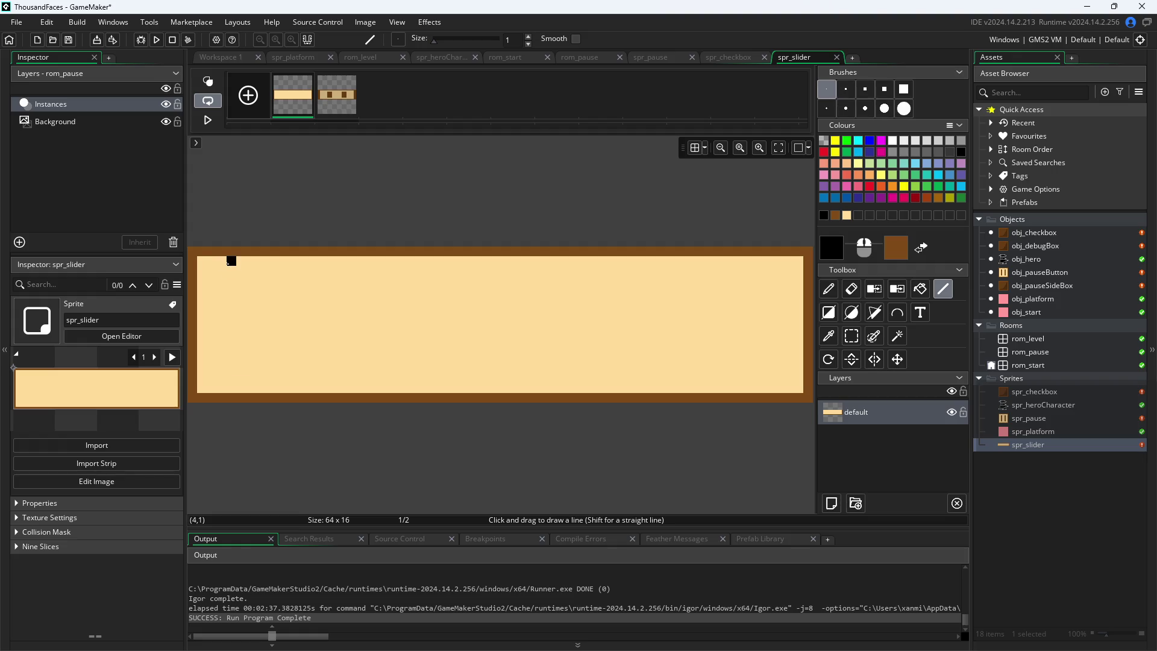
scroll(235, 266, up, 1)
drag(237, 218, 337, 180)
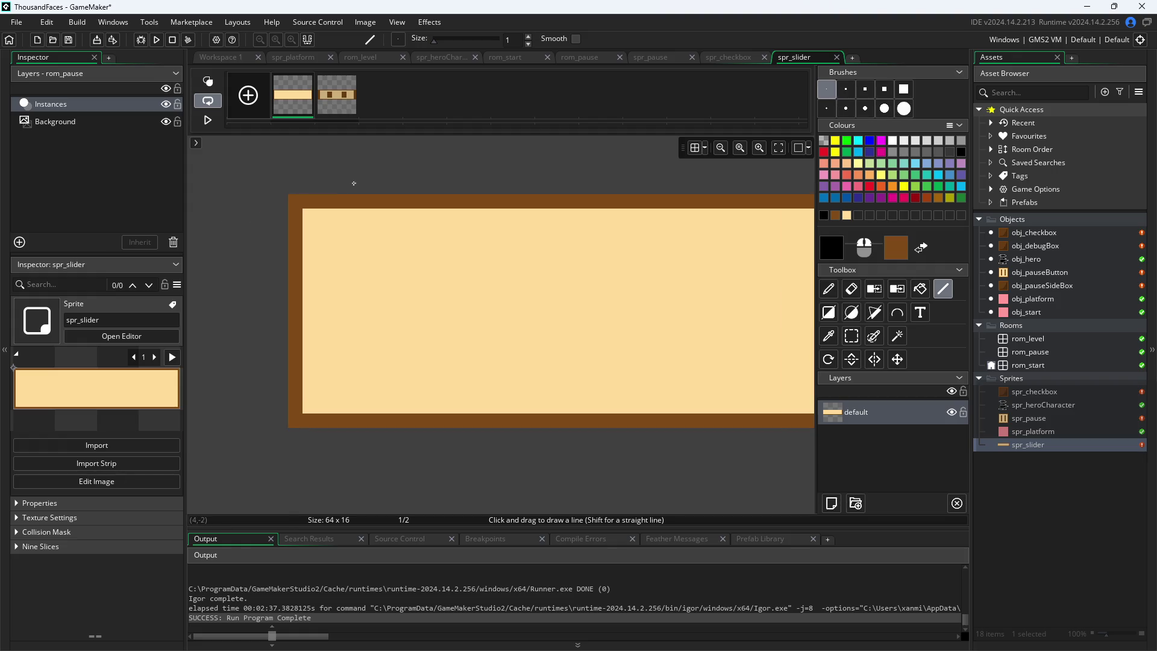
click(354, 231)
click(830, 313)
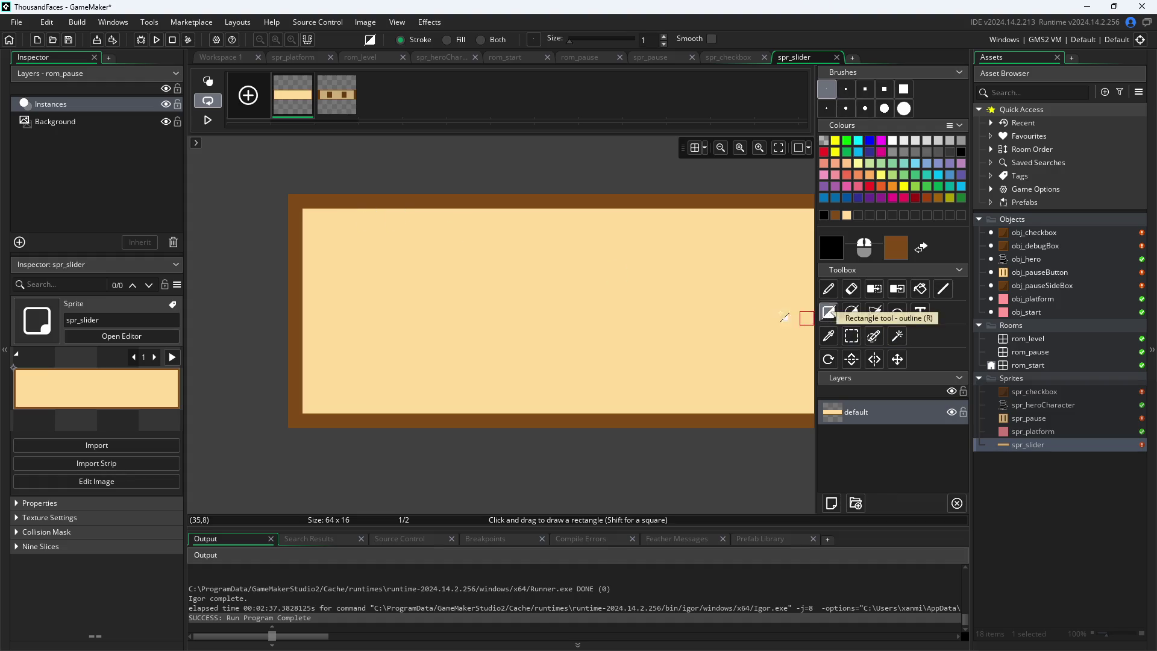
scroll(703, 304, down, 3)
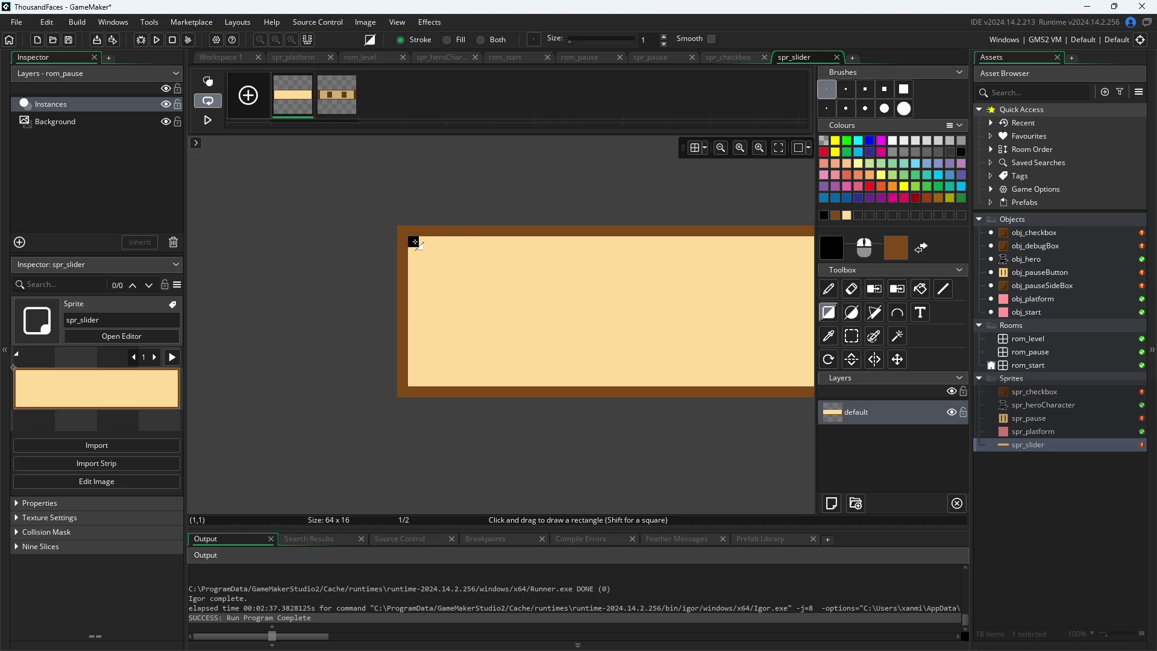
mouse_move(413, 241)
mouse_down()
mouse_move(758, 439)
mouse_move(390, 426)
mouse_move(677, 356)
mouse_move(685, 369)
mouse_up()
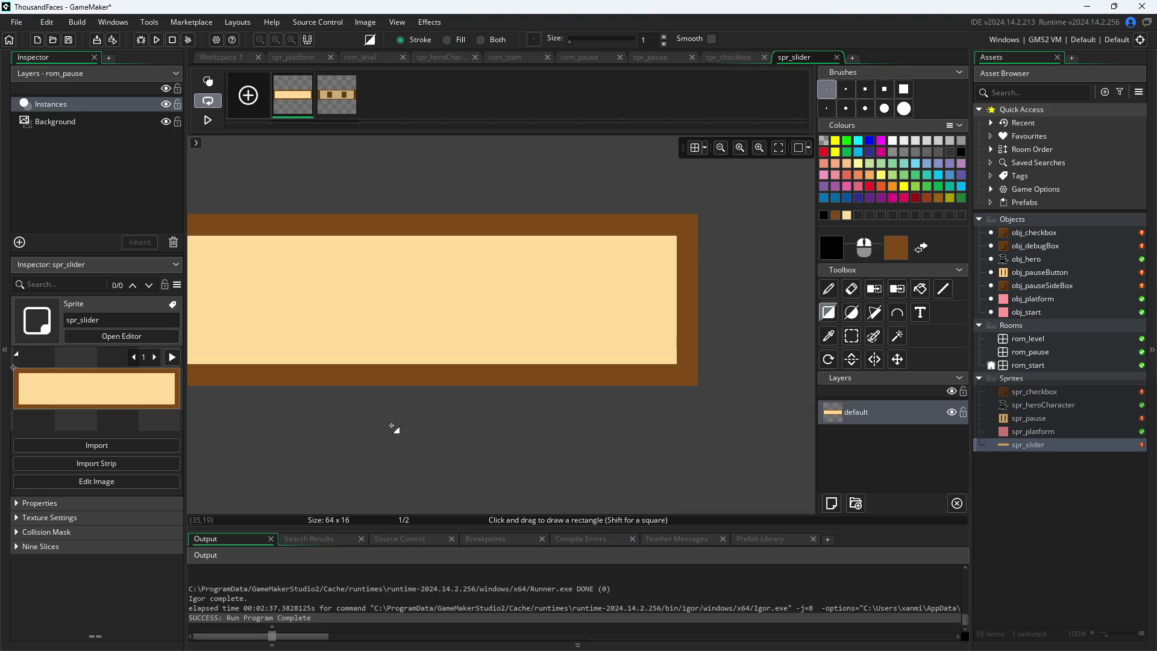
scroll(675, 447, up, 2)
scroll(416, 434, up, 1)
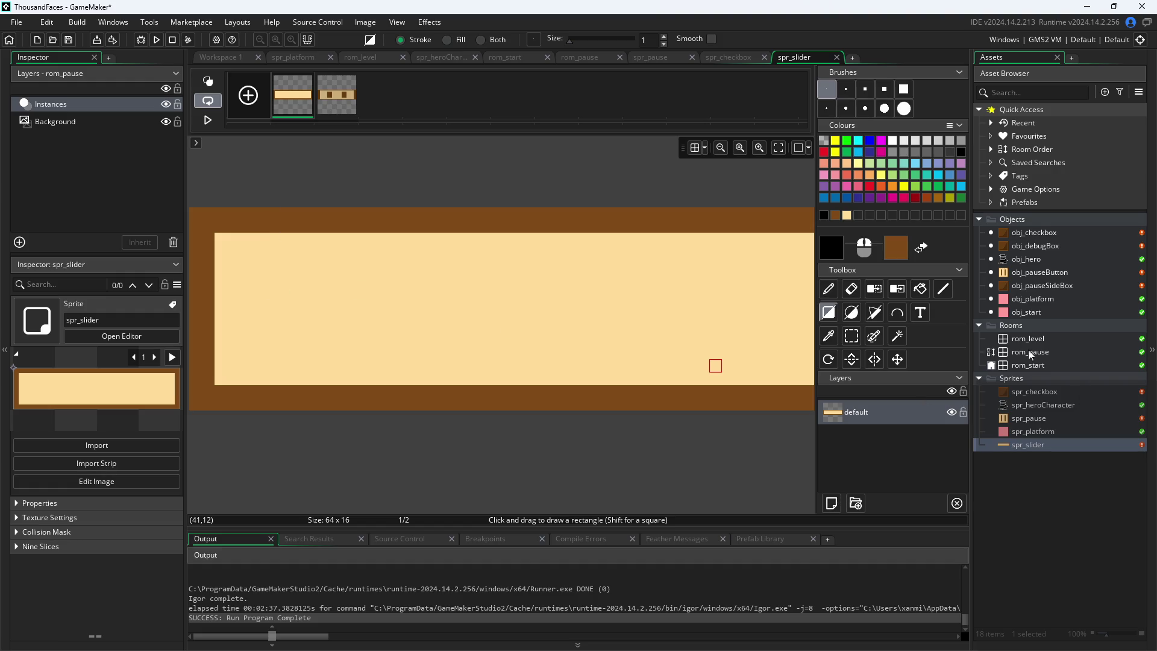
click(852, 336)
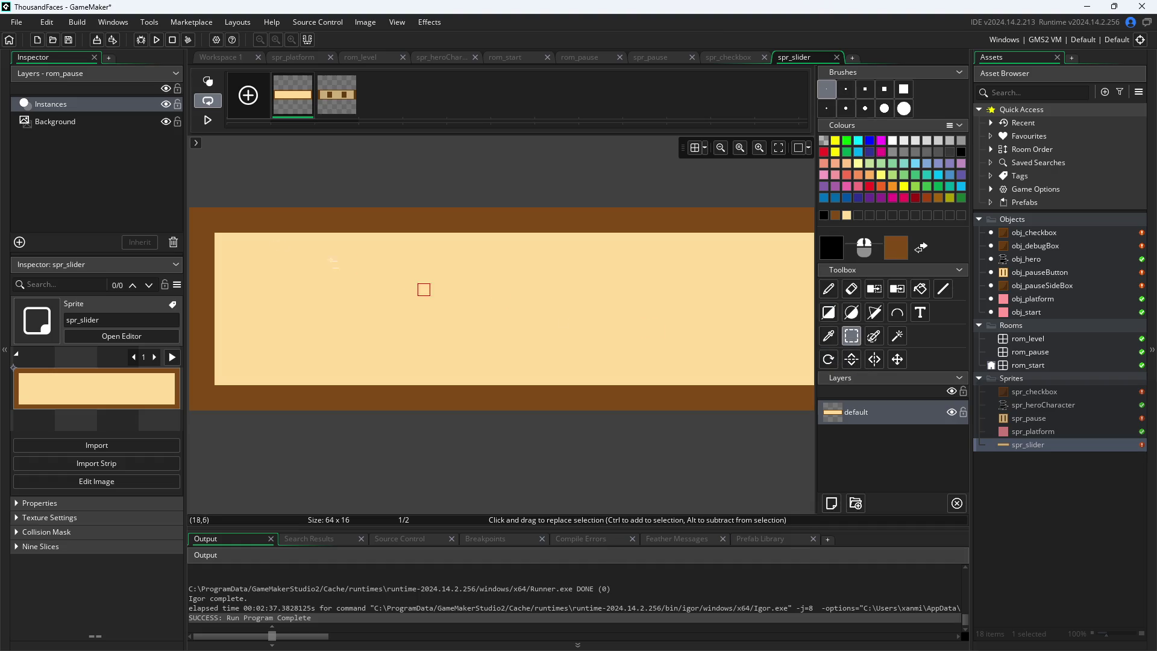
Patch a column in the sprite: paint one black pixel and fill the transparent gap with cream
drag(284, 238, 284, 379)
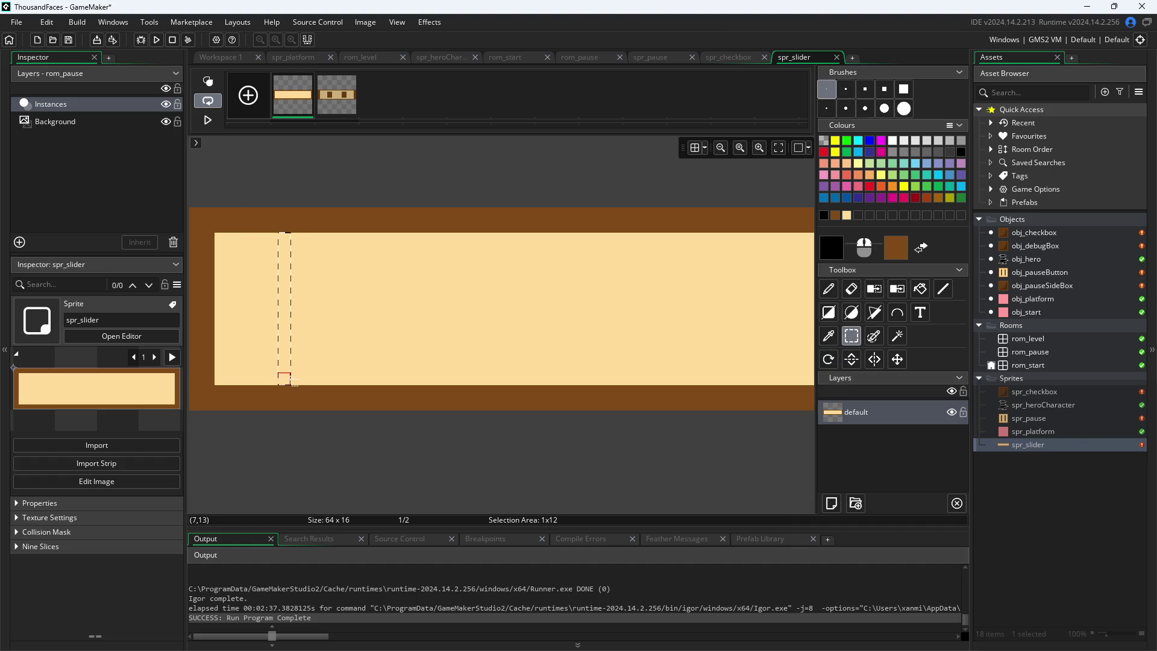
click(284, 338)
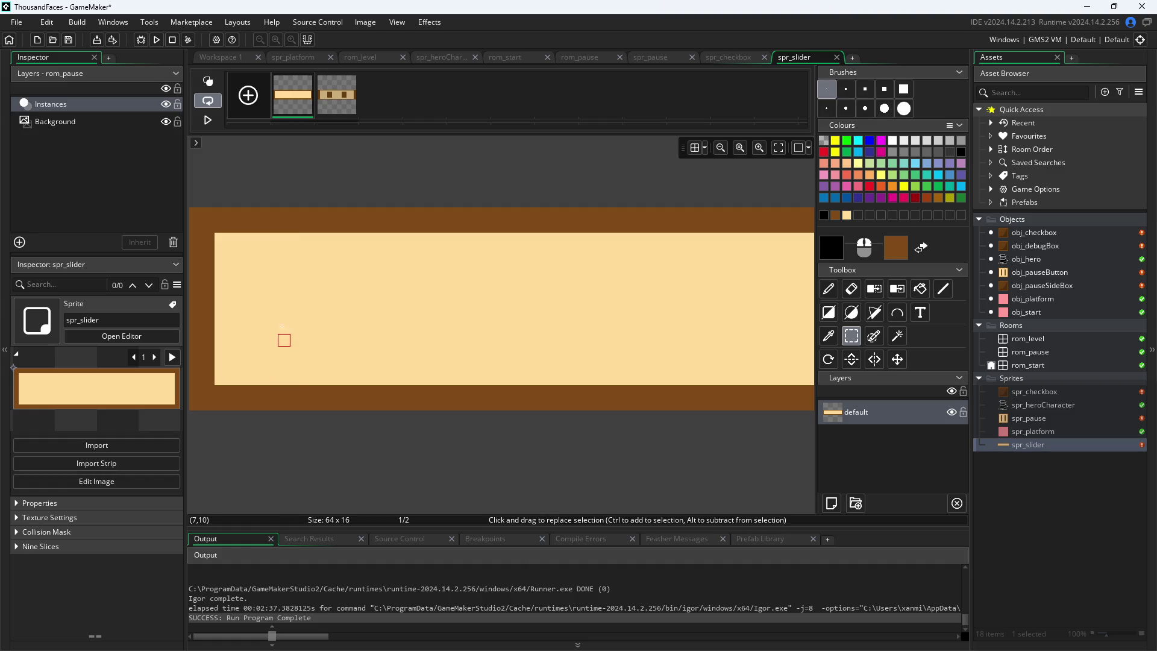
drag(284, 315, 284, 379)
drag(283, 315, 284, 352)
drag(285, 313, 285, 320)
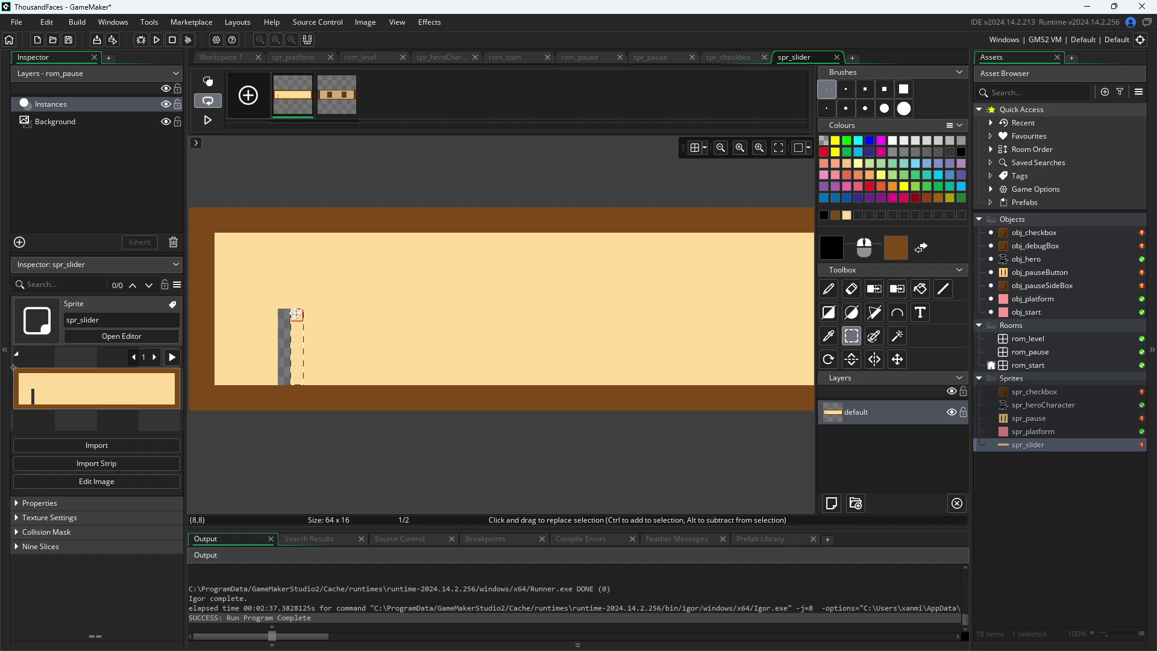
click(829, 289)
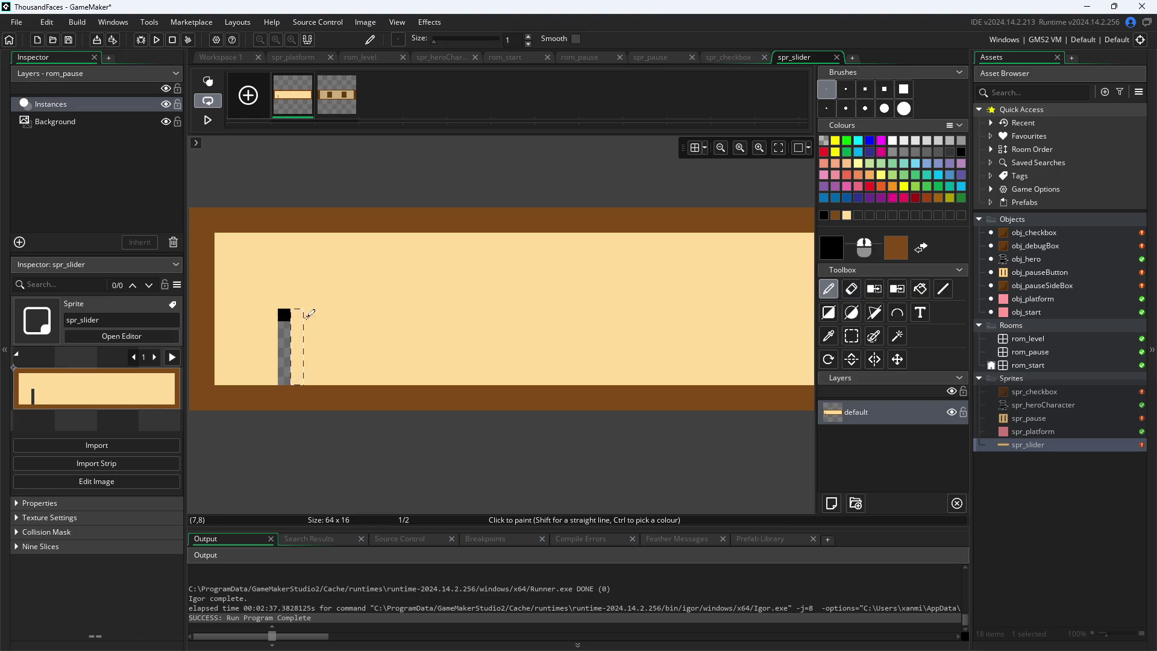
click(852, 336)
click(830, 293)
click(284, 314)
click(830, 342)
click(585, 306)
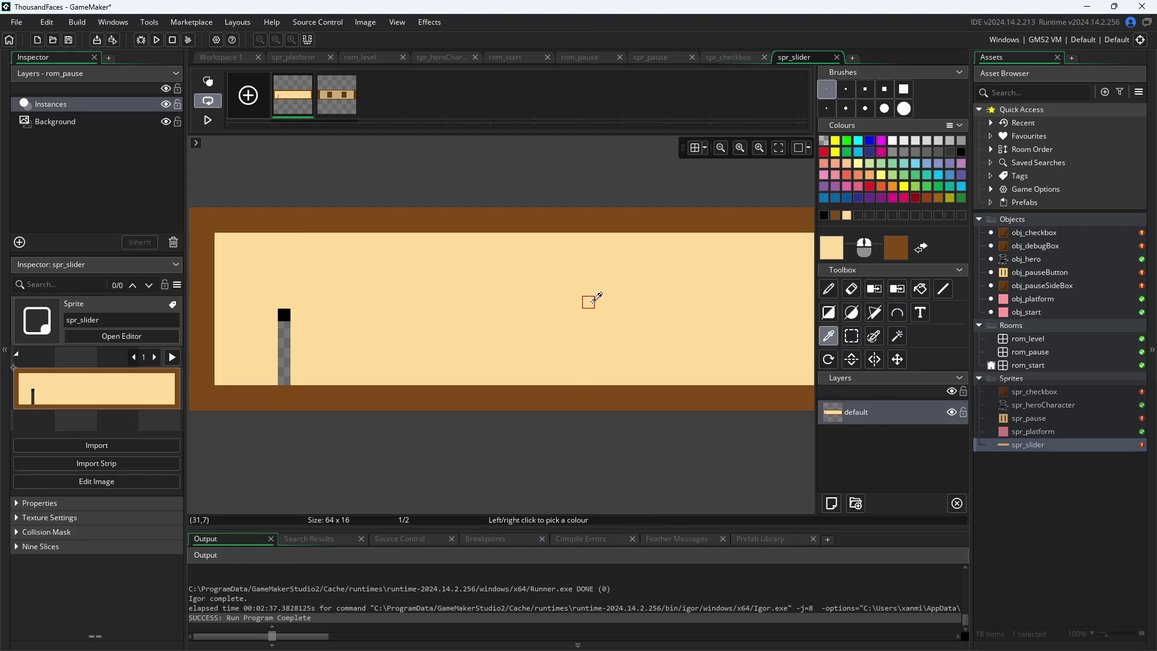
click(922, 293)
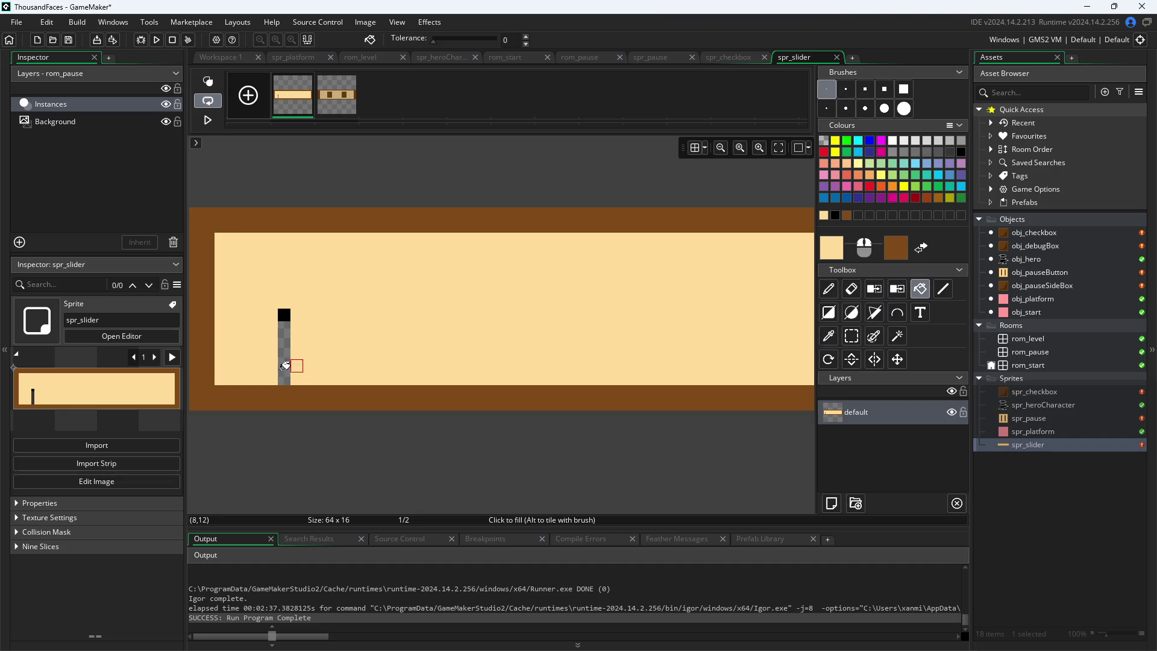
click(284, 362)
click(829, 336)
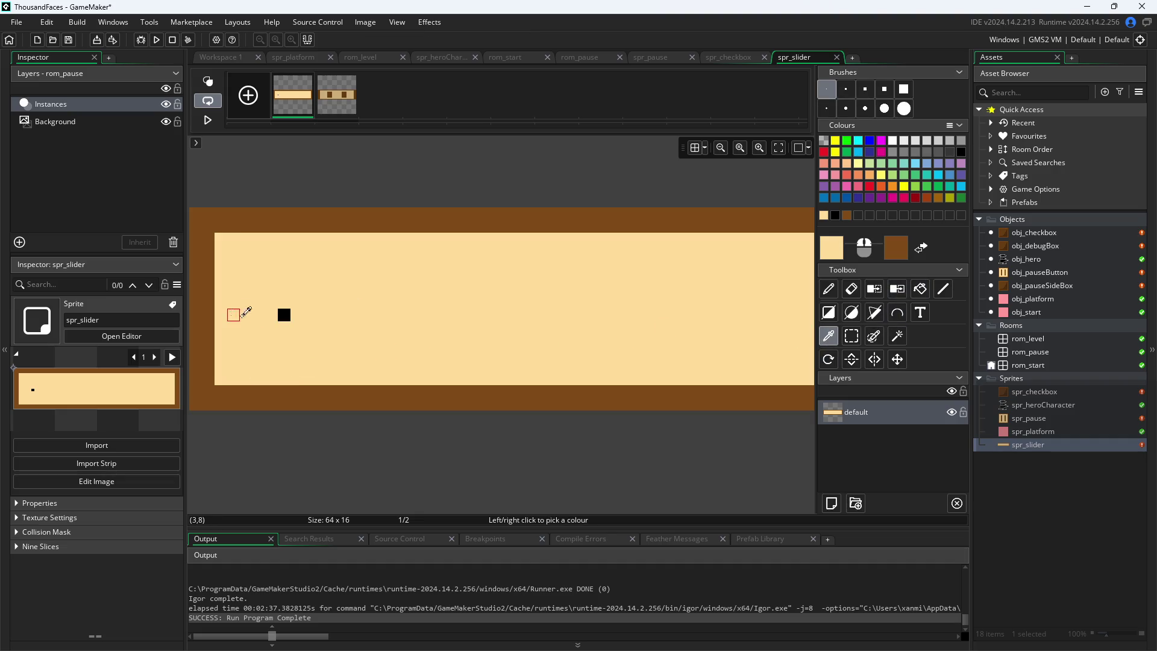
click(284, 315)
Draw a long filled black rectangle across the sprite as the slider track
scroll(522, 458, down, 2)
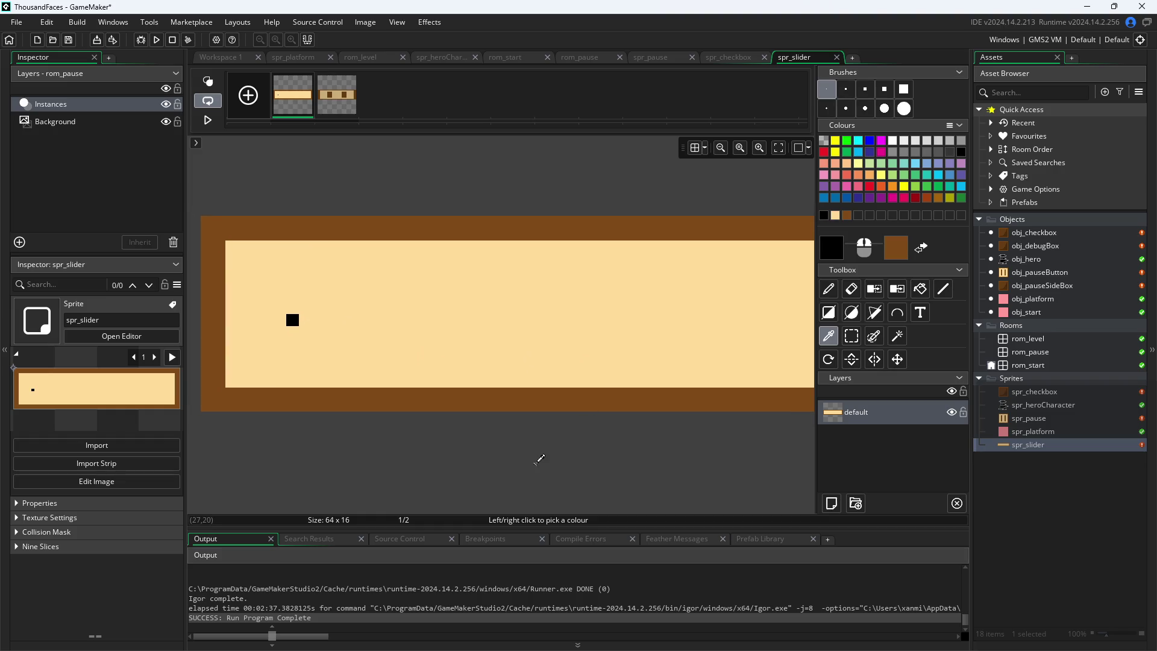
scroll(535, 460, up, 1)
scroll(578, 439, down, 1)
scroll(578, 439, down, 1)
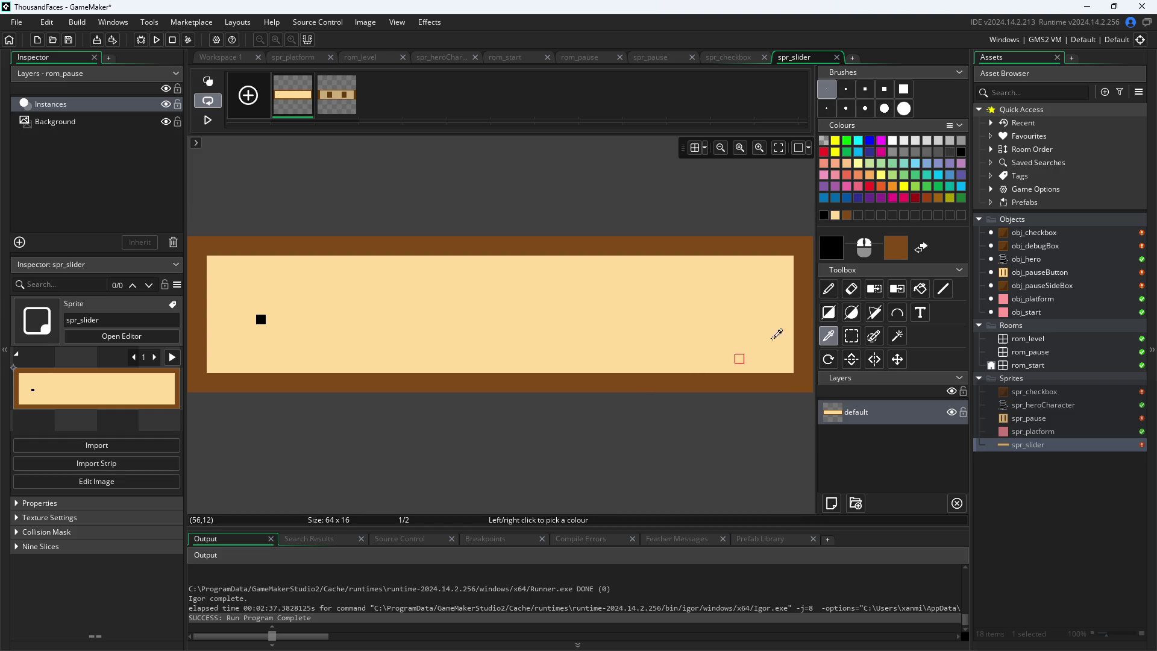
click(829, 313)
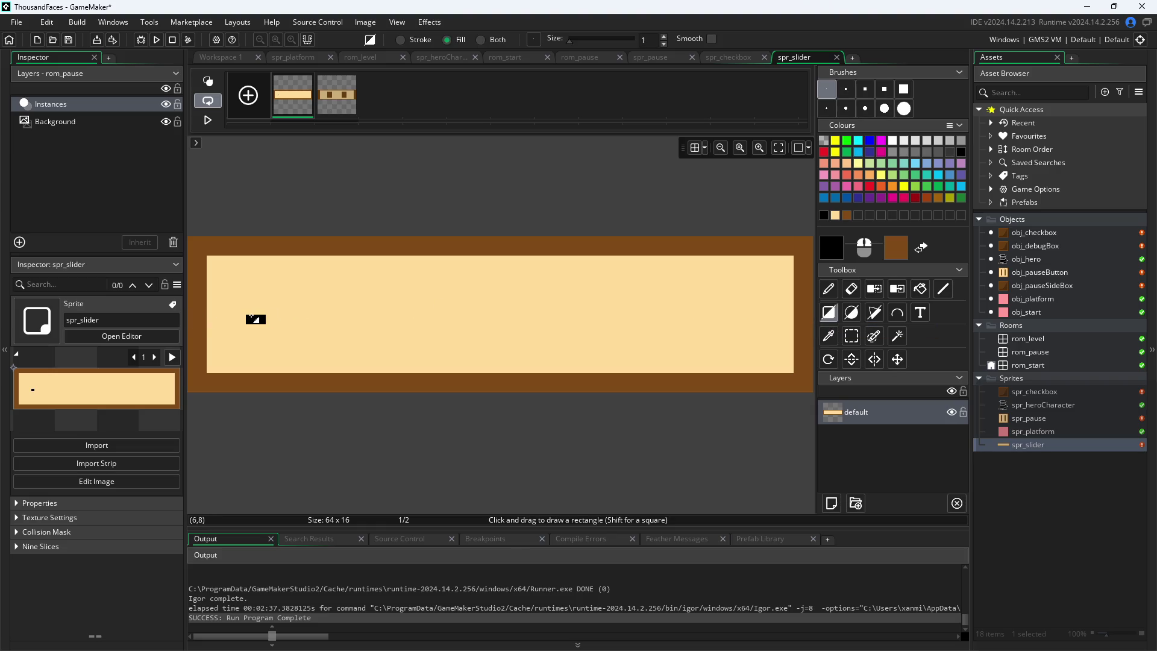
click(231, 320)
key(ctrl+z)
mouse_move(258, 306)
mouse_down()
mouse_move(501, 334)
mouse_move(743, 333)
mouse_move(793, 316)
mouse_move(796, 293)
mouse_move(786, 325)
mouse_move(746, 324)
mouse_up()
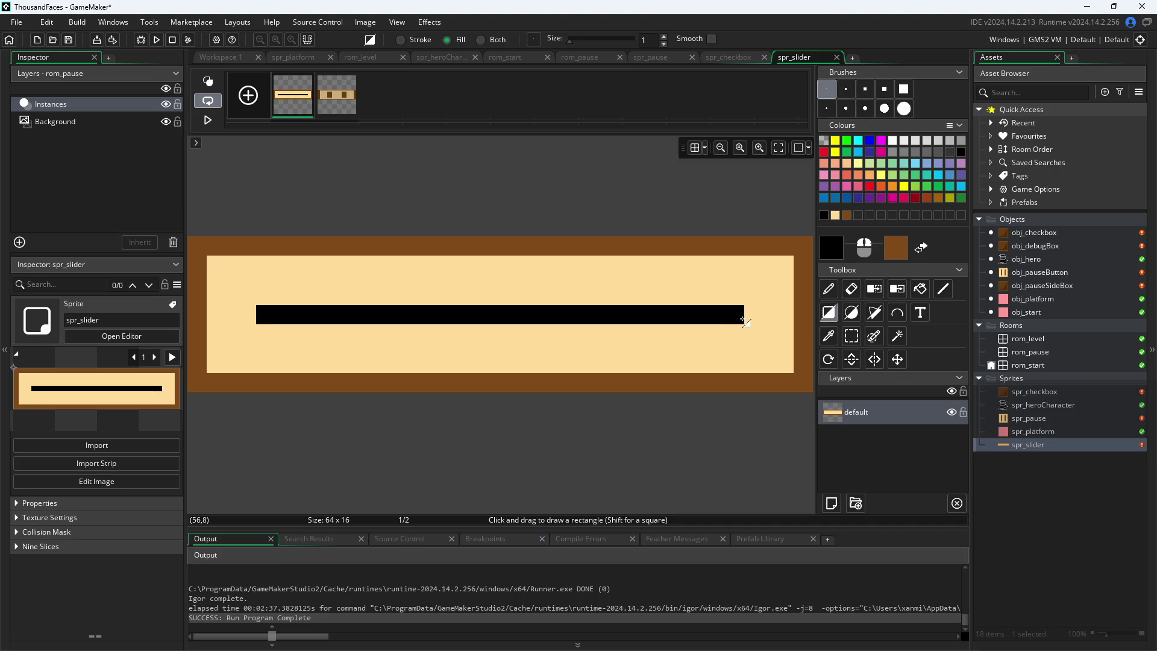
Inspect both ends of the black bar with selections and bring up the second frame
click(852, 335)
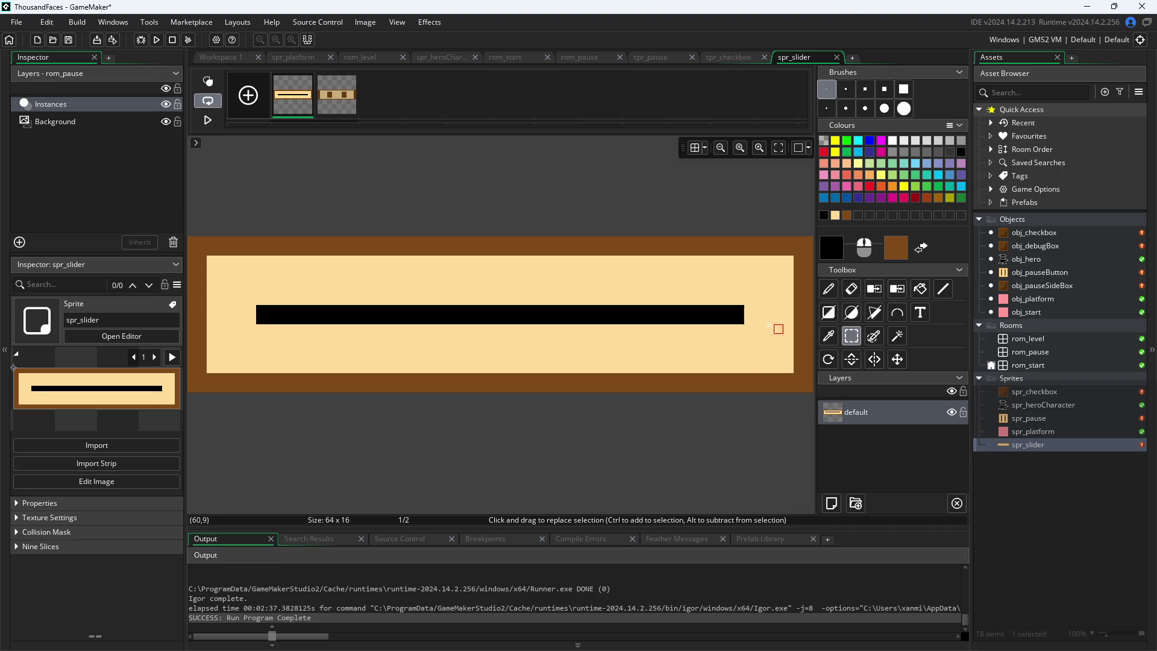
drag(748, 323, 789, 310)
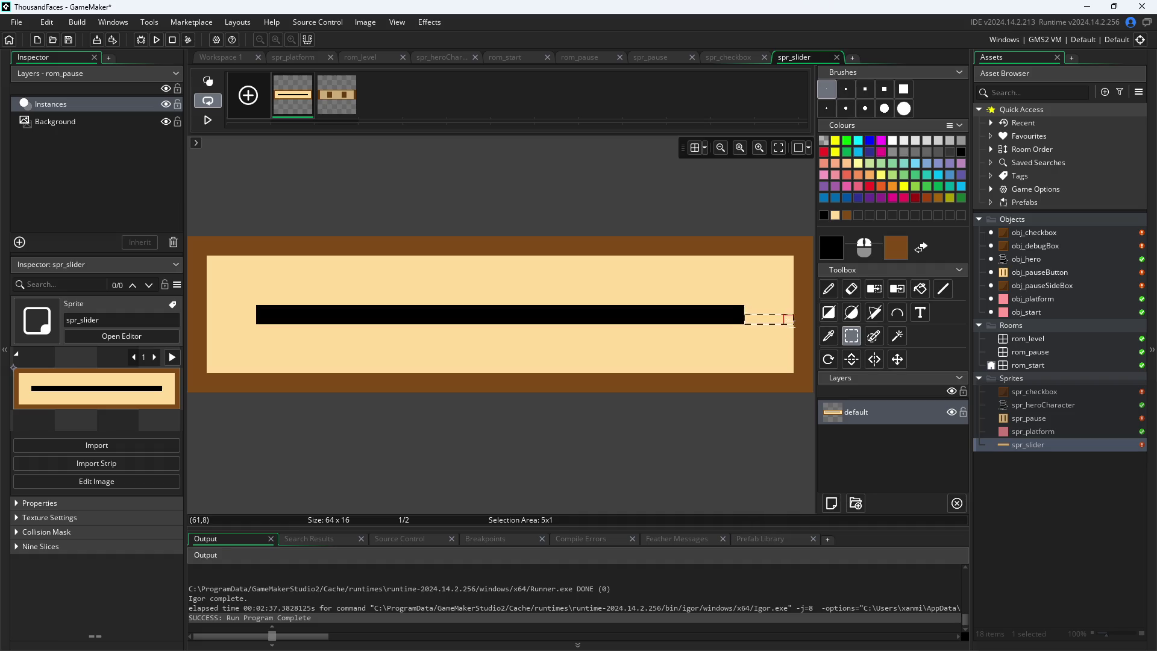
click(251, 309)
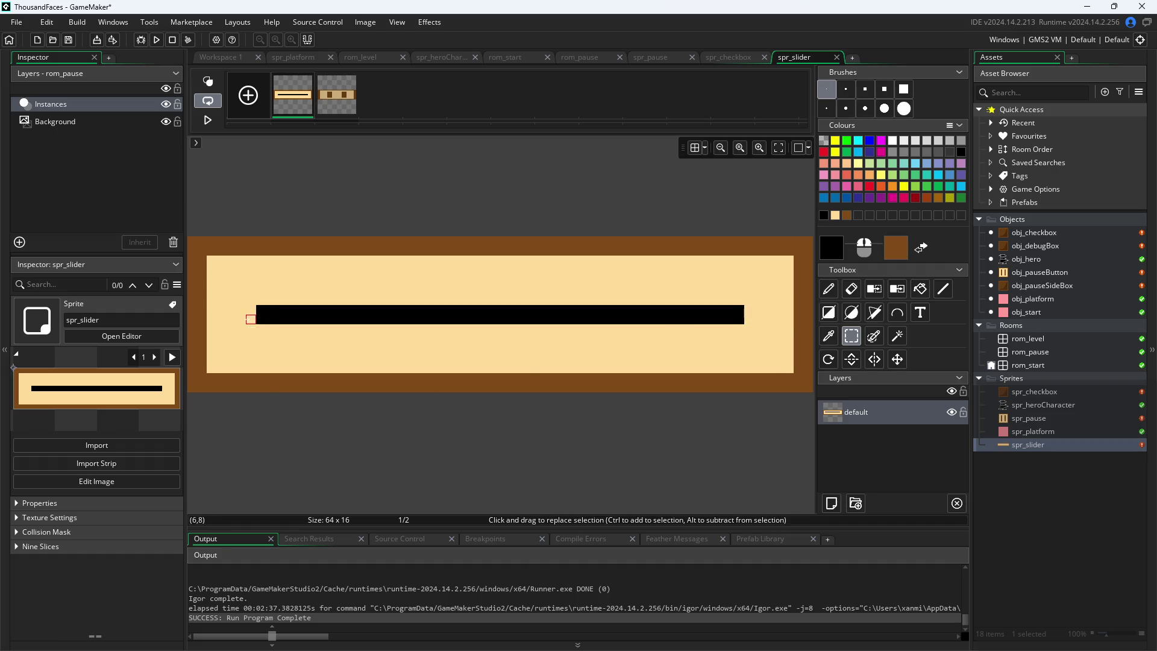
mouse_move(253, 316)
mouse_down()
mouse_move(208, 330)
mouse_move(211, 318)
mouse_up()
click(457, 310)
scroll(286, 328, up, 1)
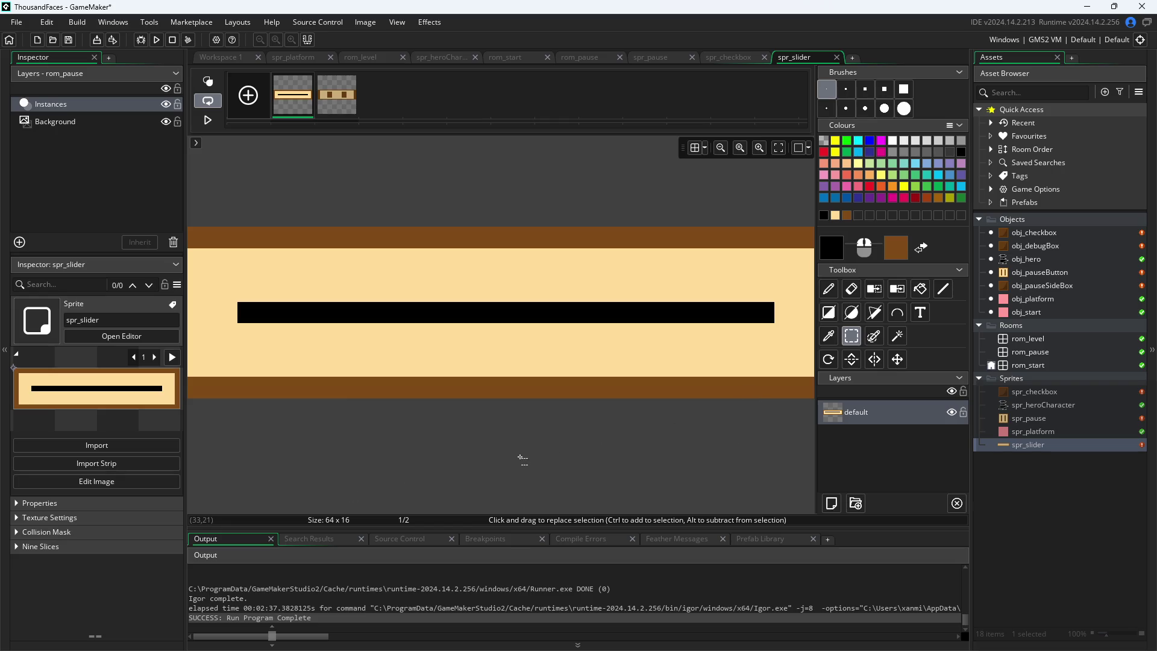
click(341, 96)
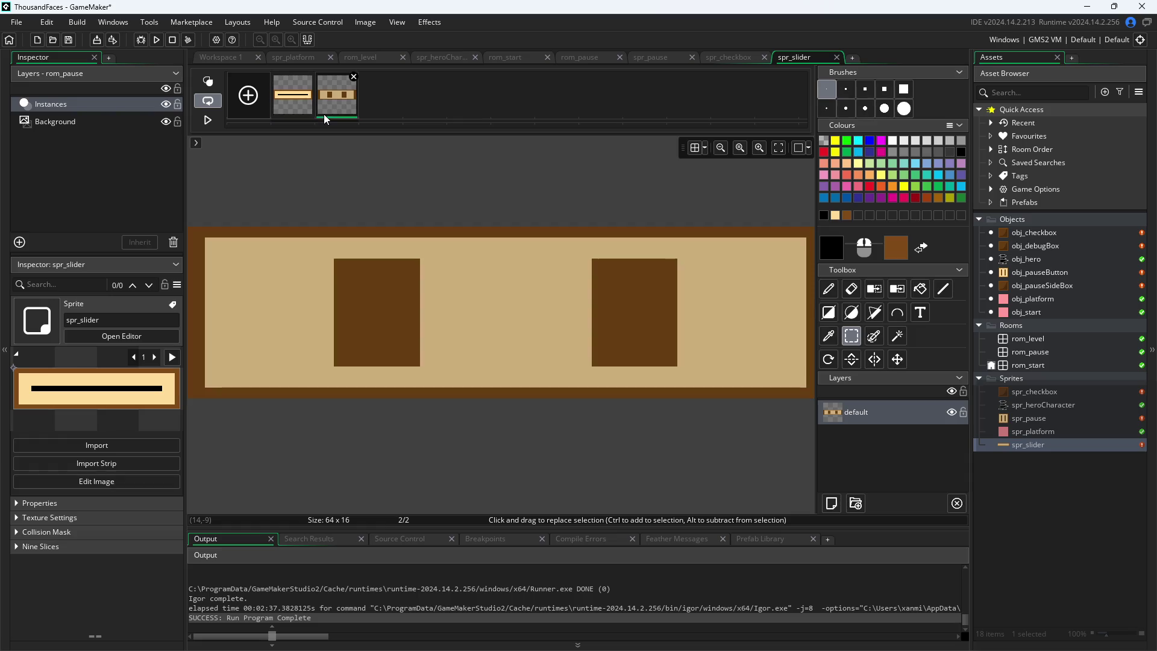
Delete spr_slider's second frame with the brown pause bars and confirm
click(354, 77)
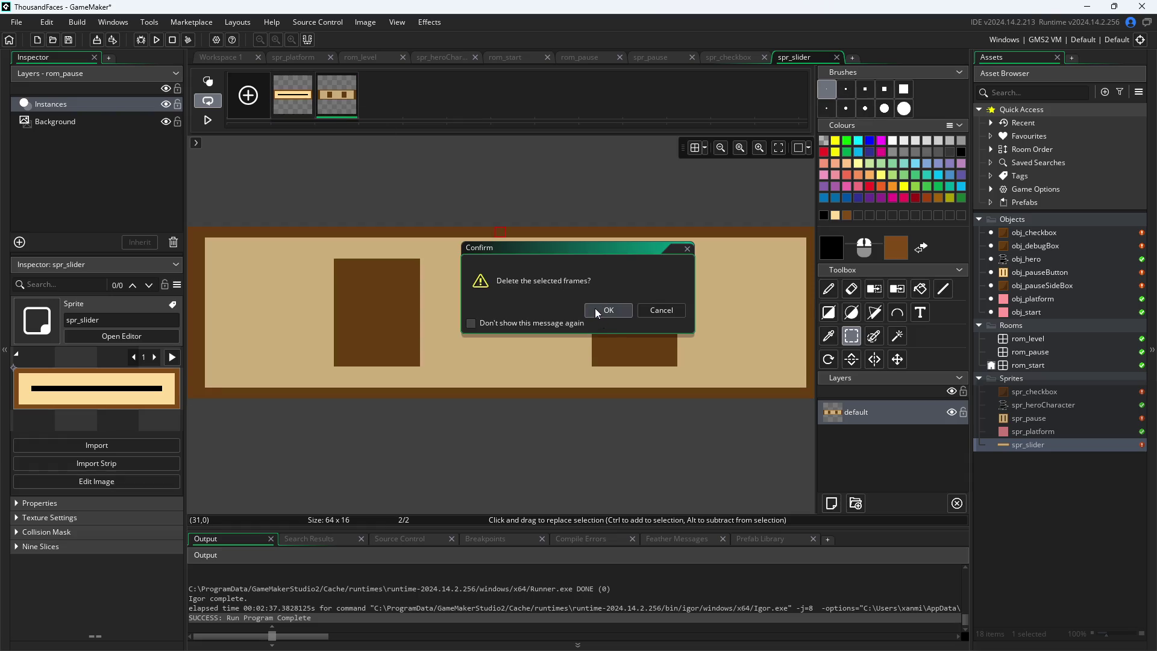
click(597, 311)
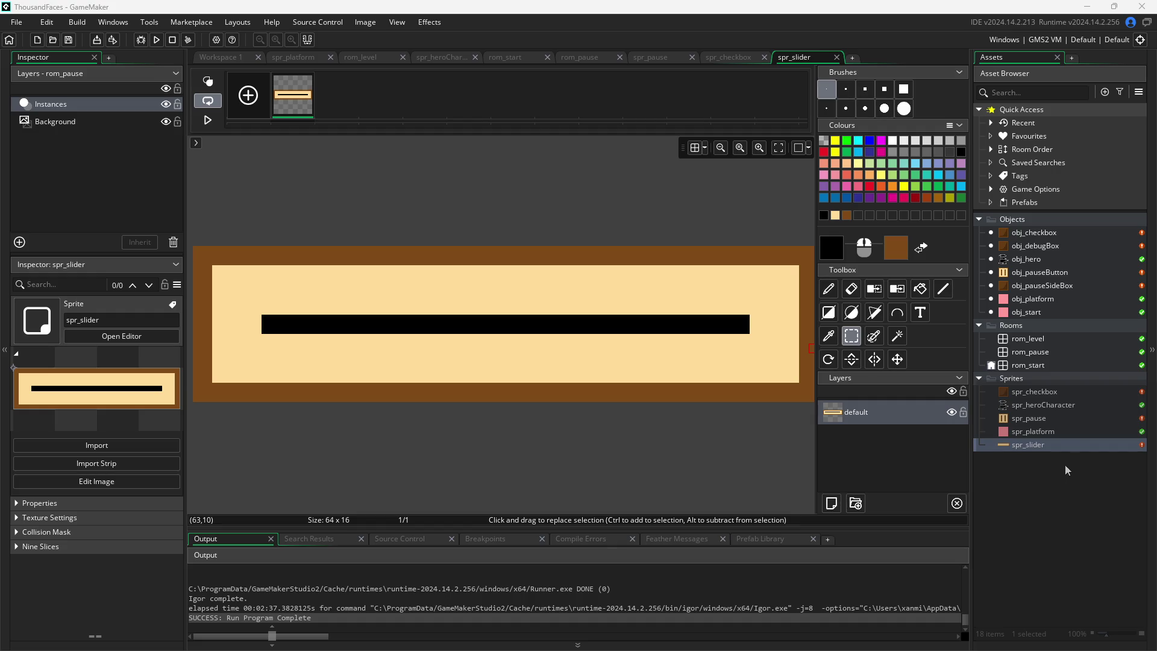
Rename spr_slider to spr_sliderbar by appending 'bar' in the Inspector
right_click(1041, 380)
mouse_move(1024, 384)
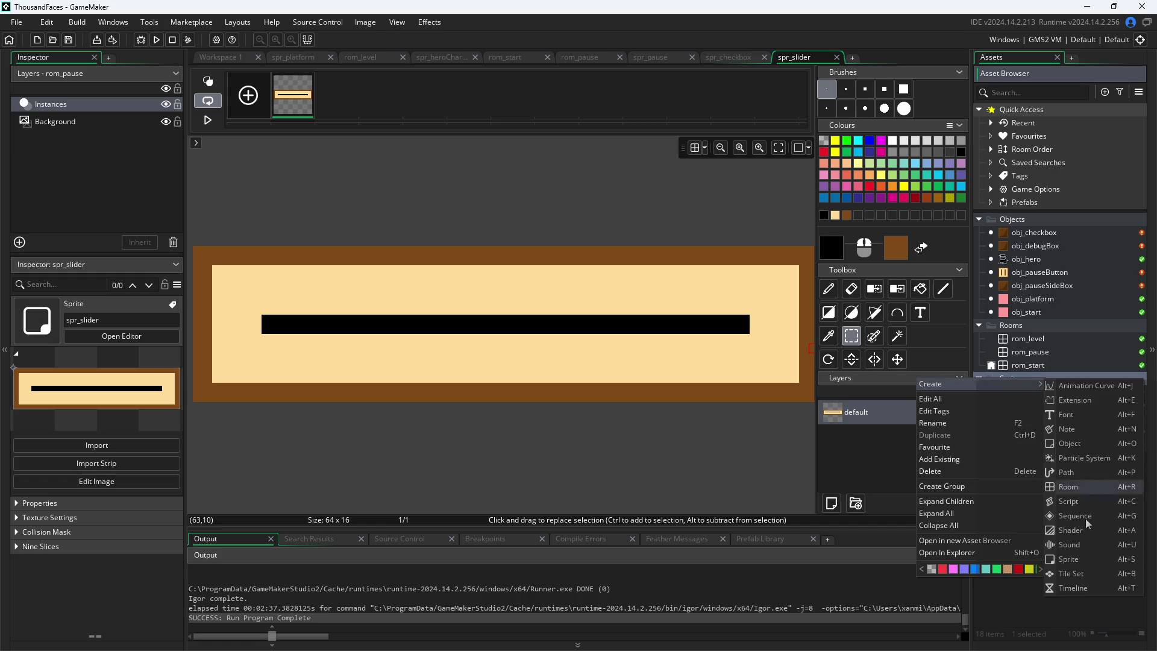
key(Escape)
click(110, 320)
text(bar)
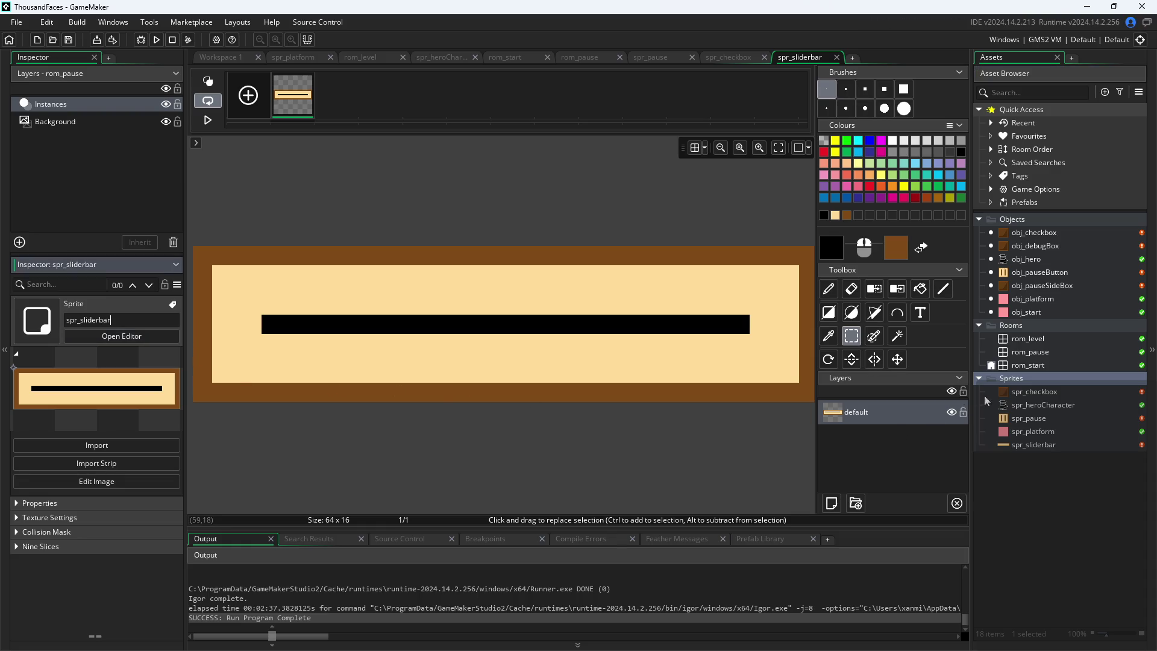
Add a new sprite, Sprite6, to the Sprites group
right_click(1029, 378)
mouse_move(1038, 383)
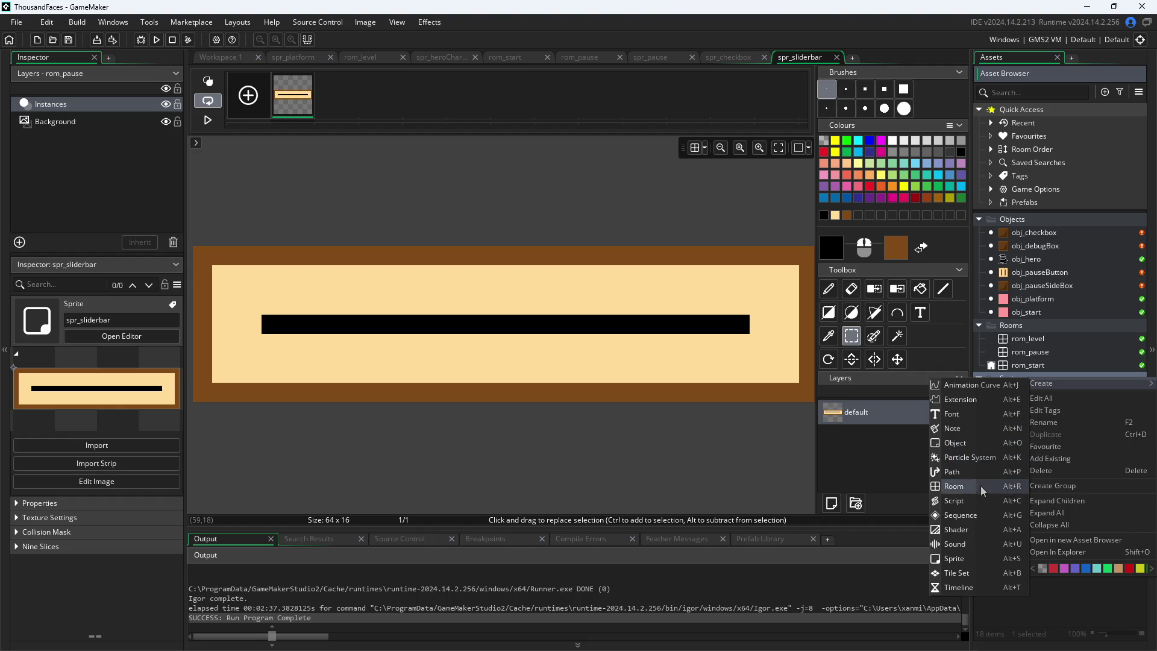
click(974, 559)
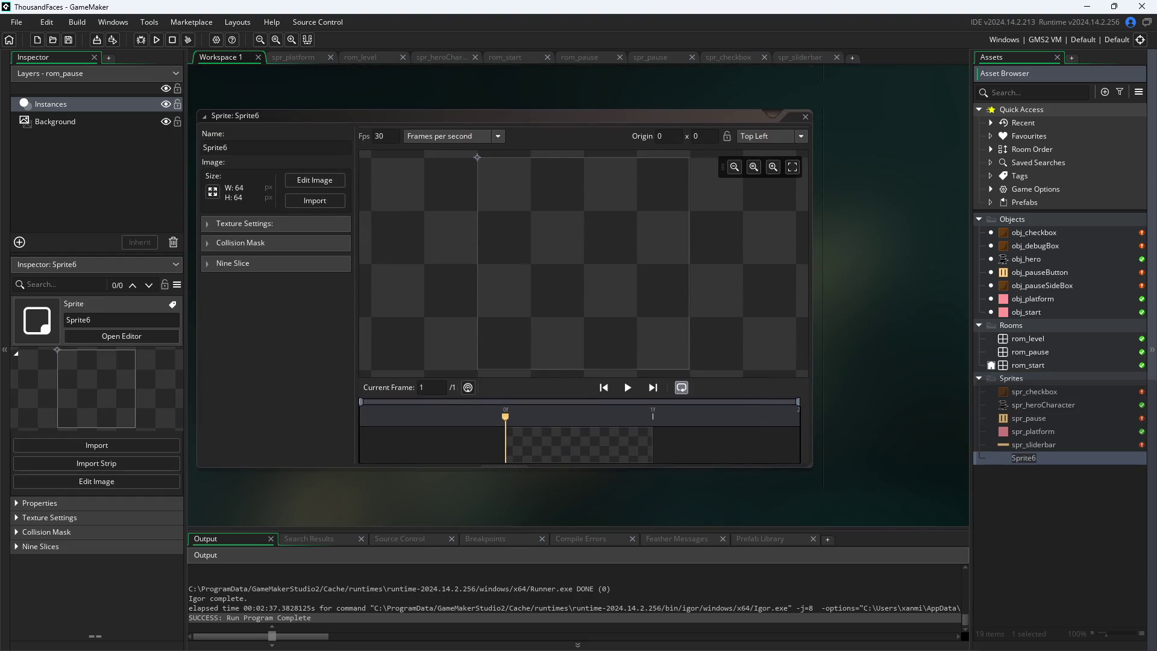
Name the new sprite spr_sliderknob and scale its image to 14 × 14
click(289, 147)
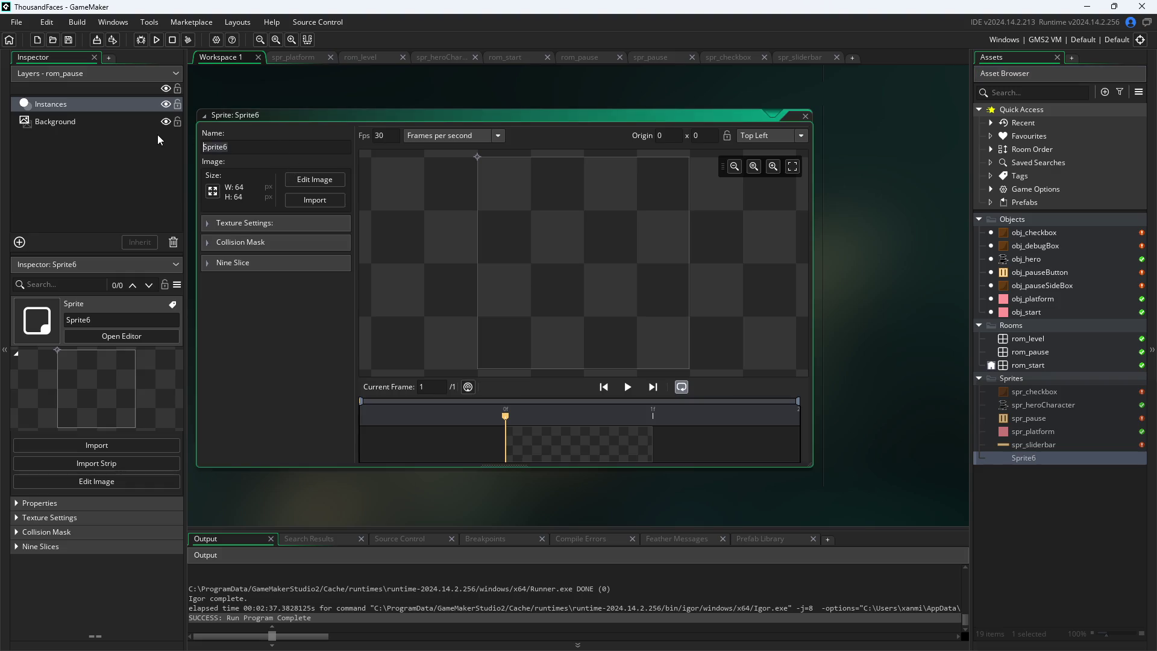
text(spr_sliderkno)
text(b)
click(215, 189)
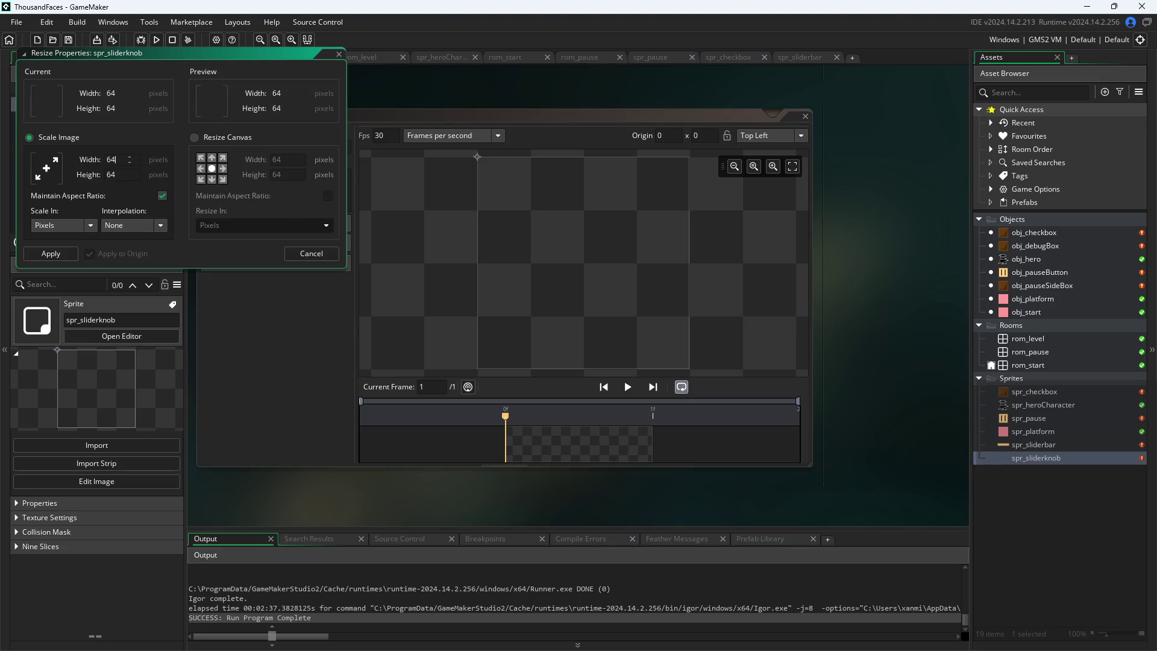
click(109, 159)
text(2)
key(Tab)
key(BackSpace)
text(14)
key(Return)
Narrow the knob's canvas to 2 pixels wide using Resize Canvas
click(322, 181)
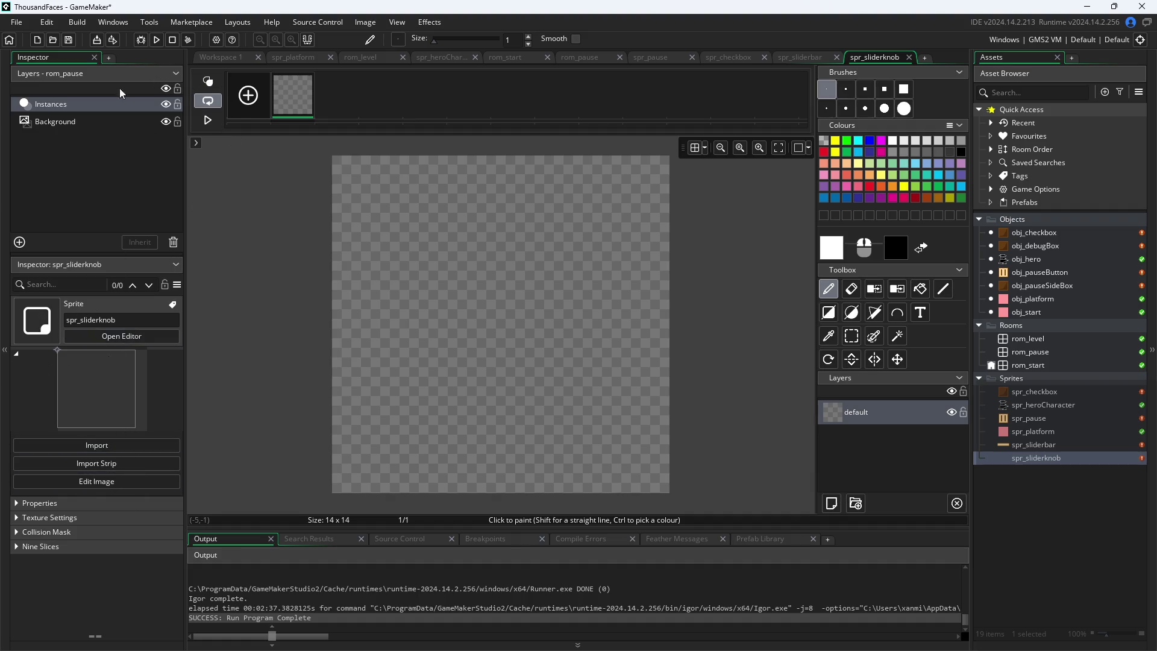
click(138, 344)
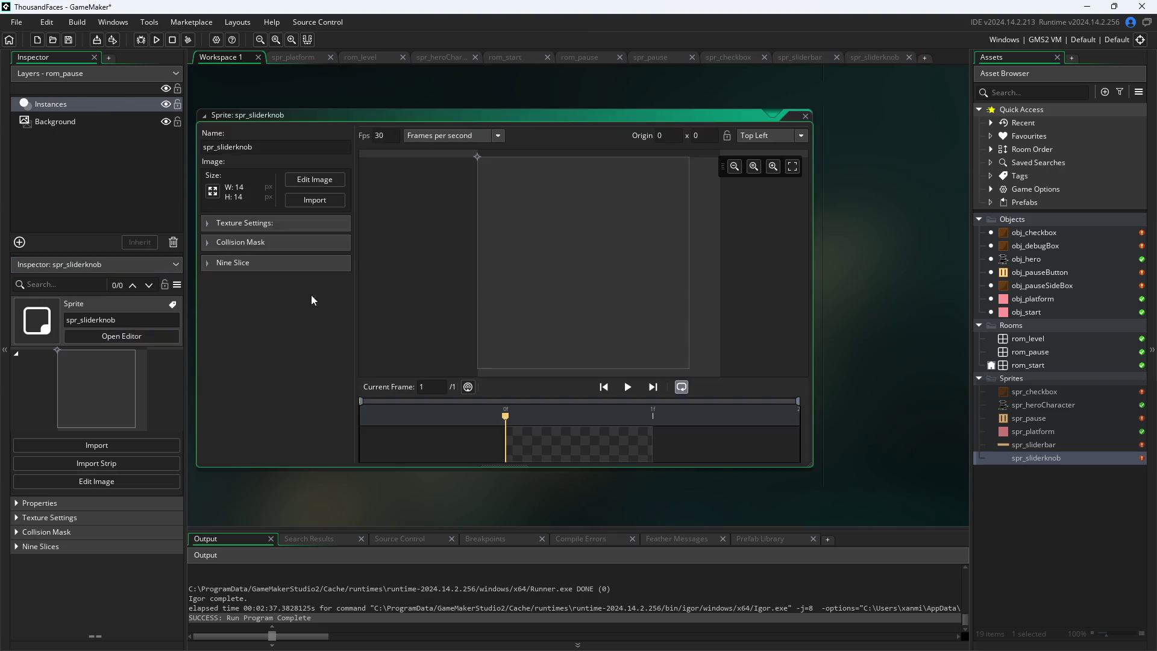
click(212, 192)
click(194, 137)
double_click(277, 160)
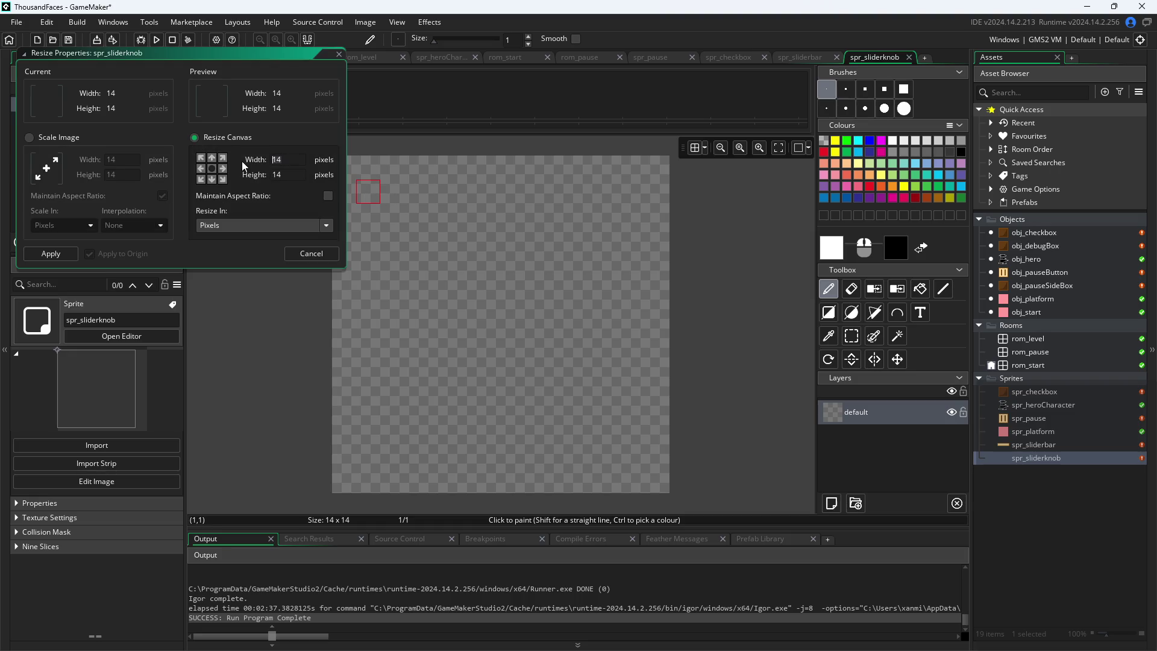
text(2)
click(51, 254)
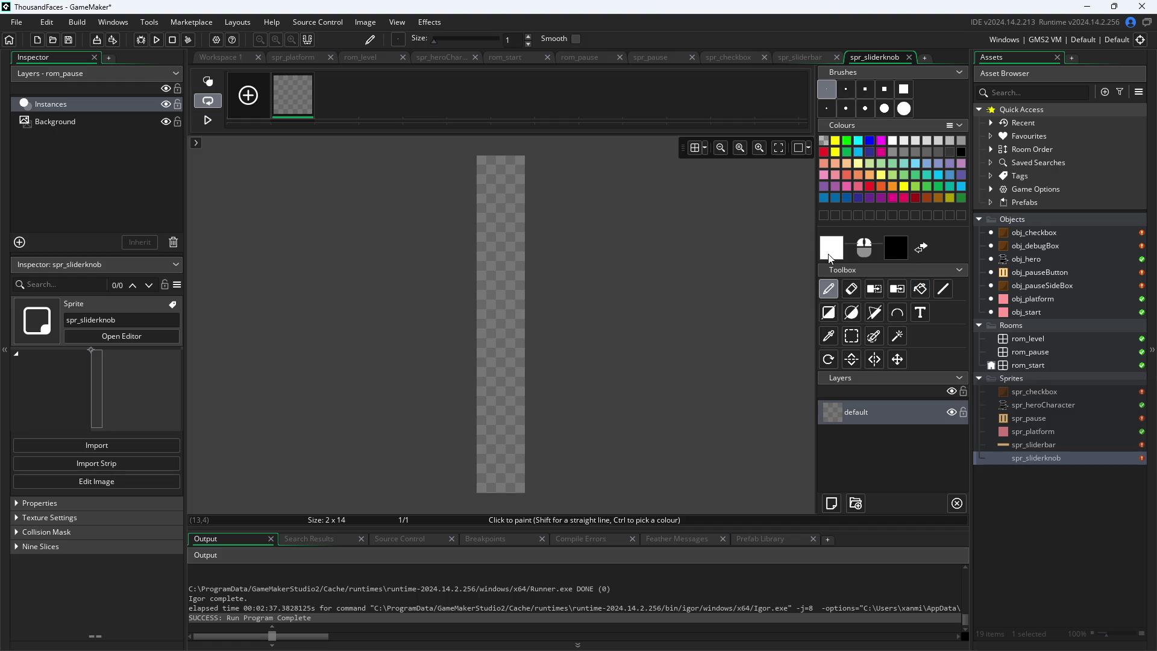
Pick dark brown 47290C as the main colour and fill the 2 × 14 knob canvas with it
click(828, 336)
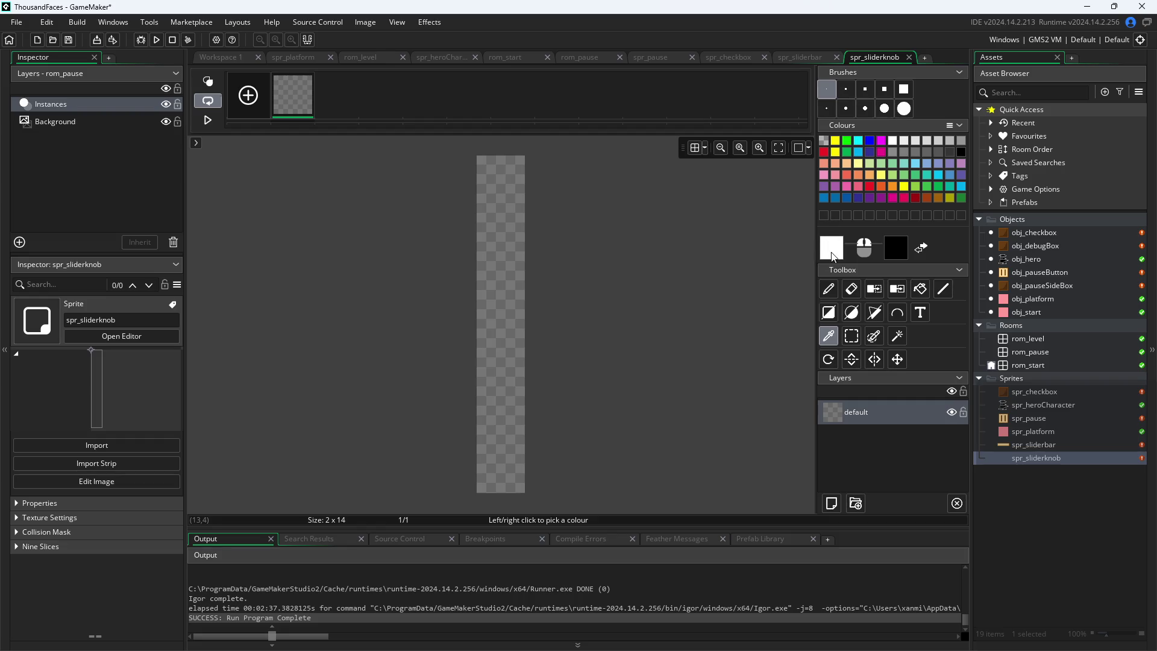
click(831, 248)
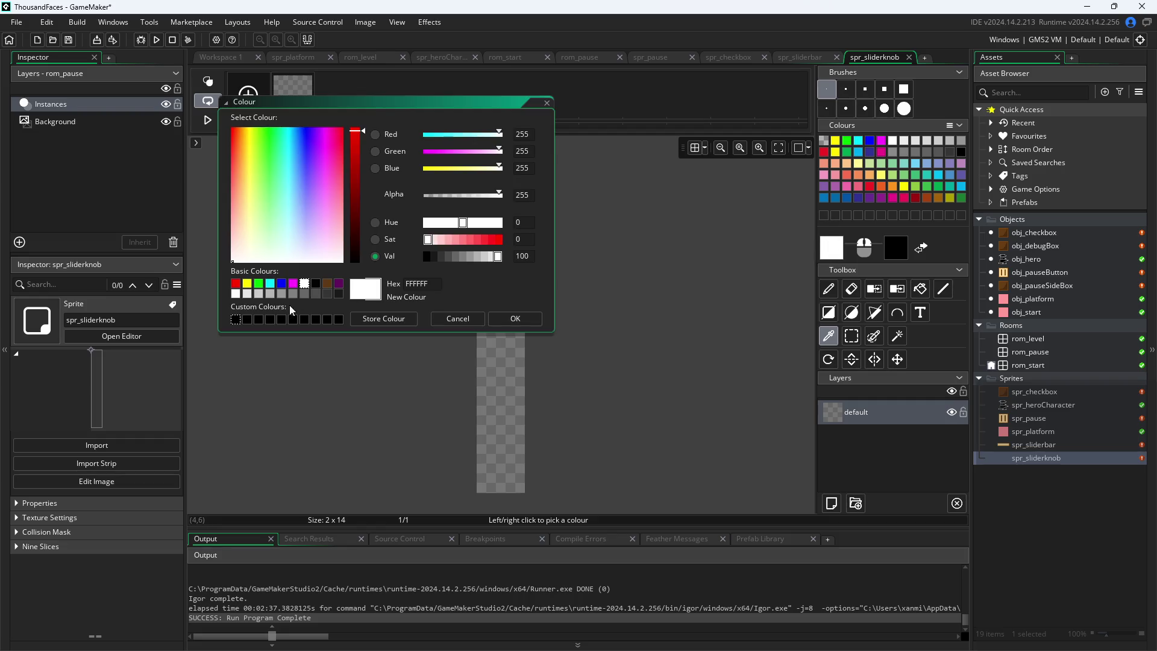
click(327, 283)
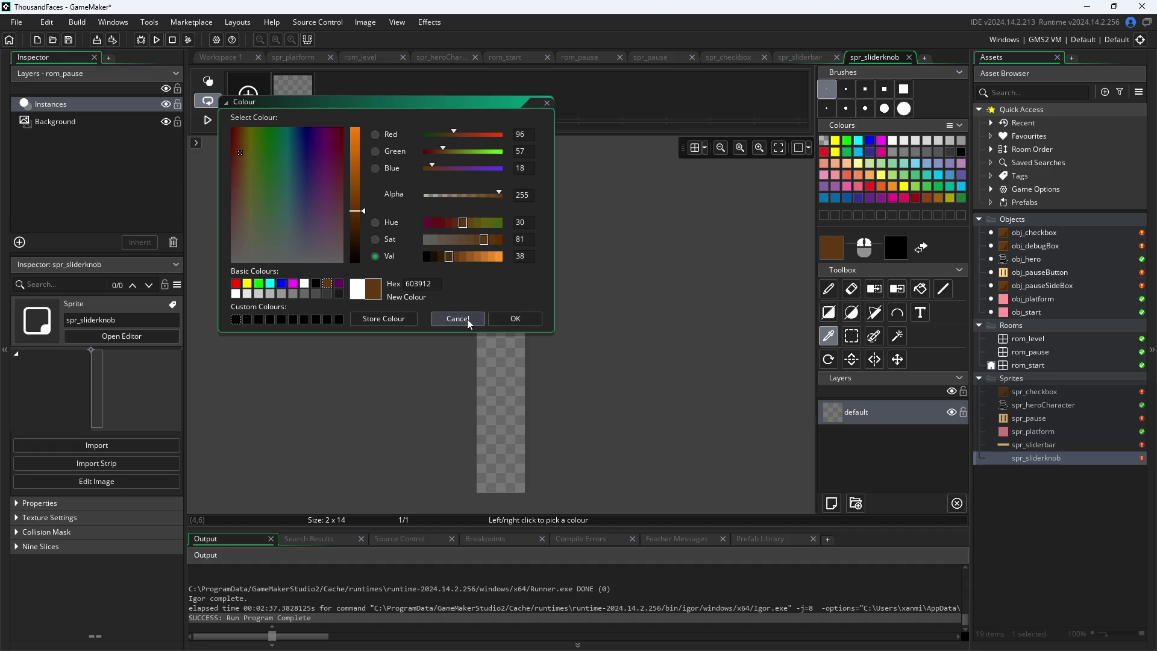
click(363, 218)
click(363, 222)
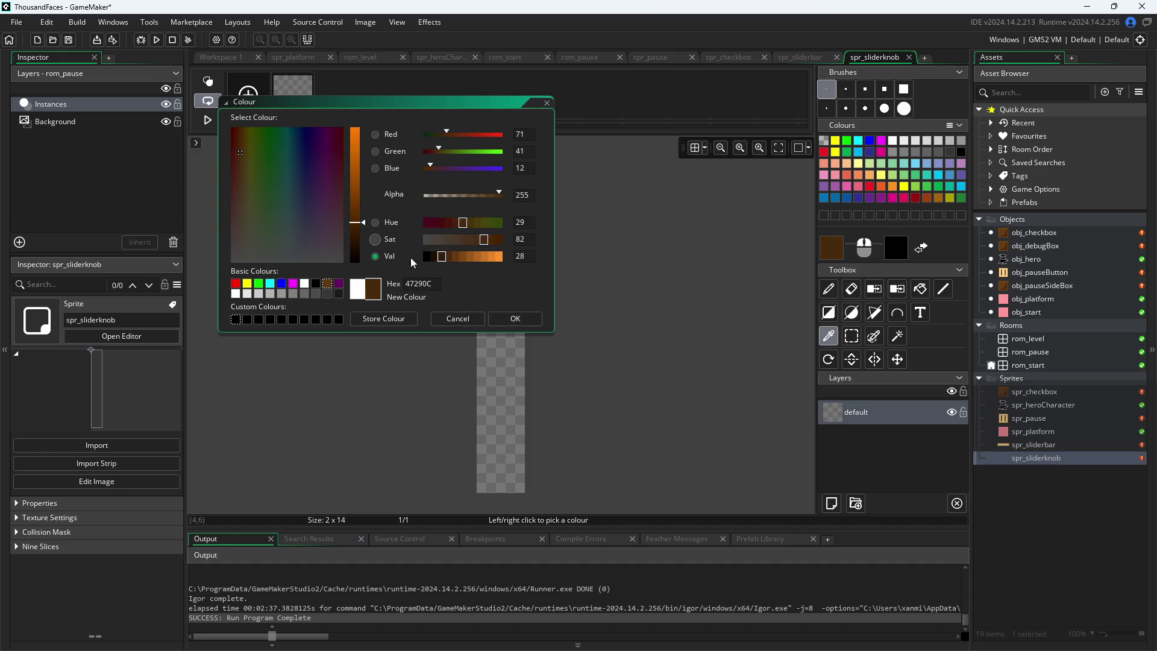
click(517, 319)
click(920, 289)
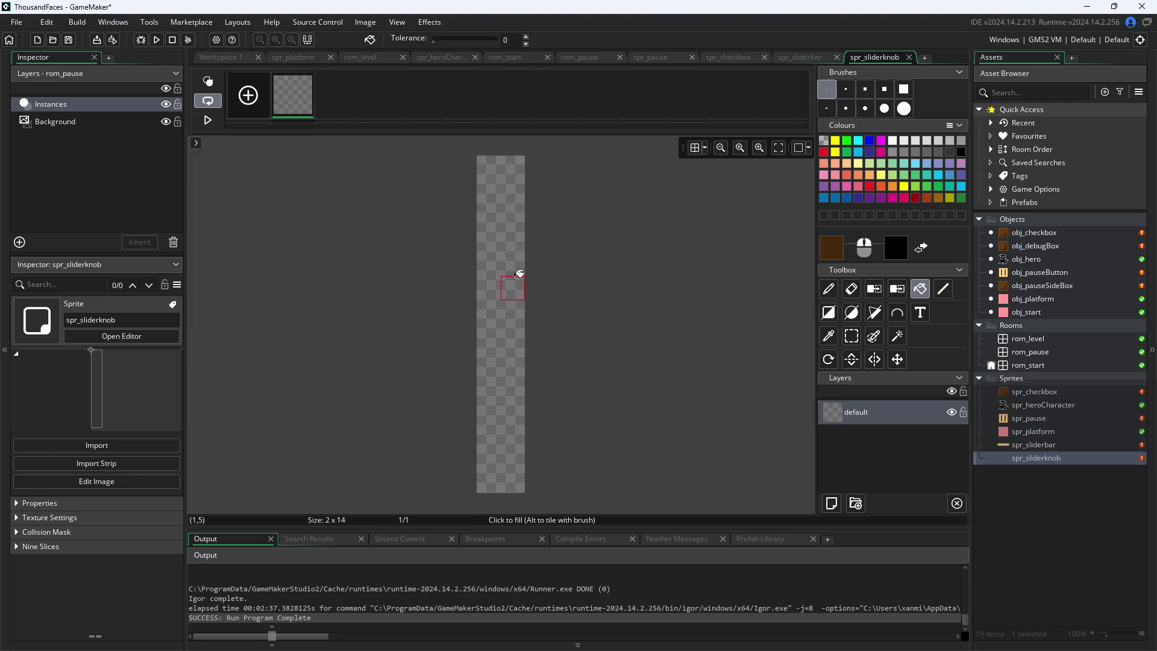
click(515, 279)
click(208, 58)
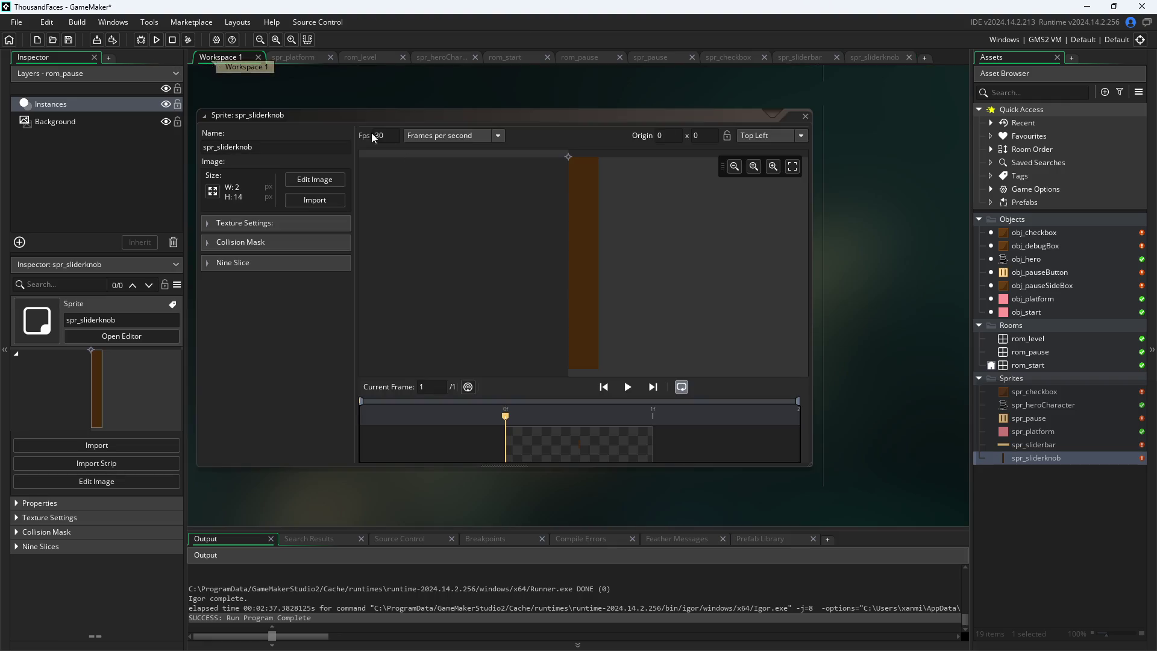
Create a new object in the Objects folder and name it obj_slider
drag(846, 258, 871, 299)
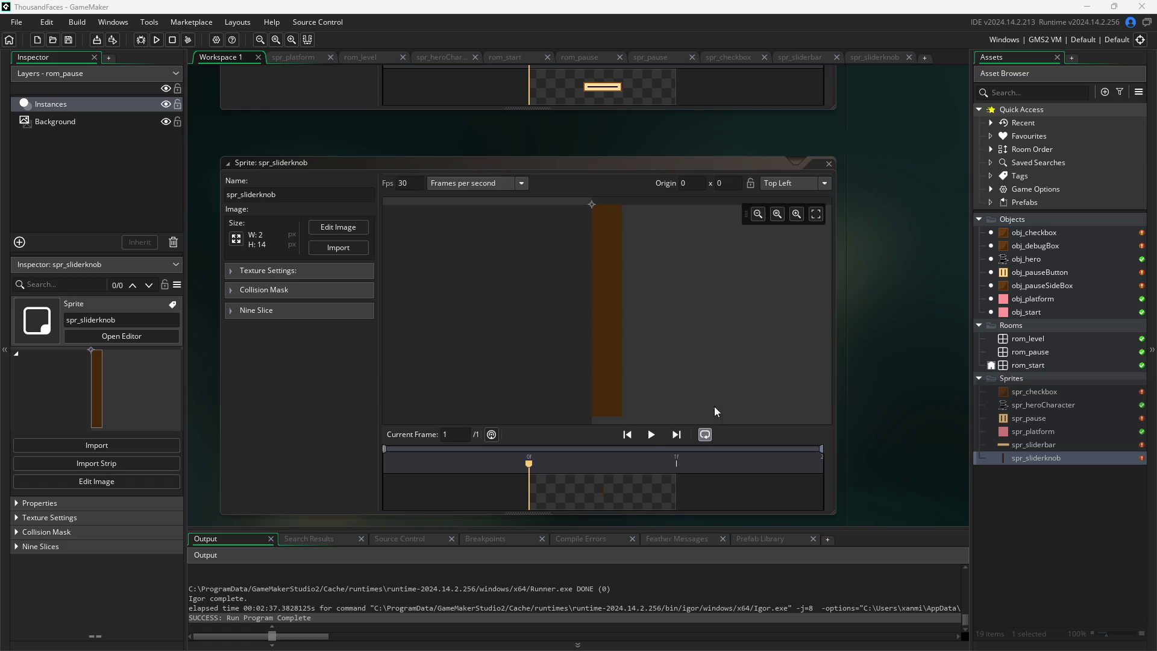
click(874, 392)
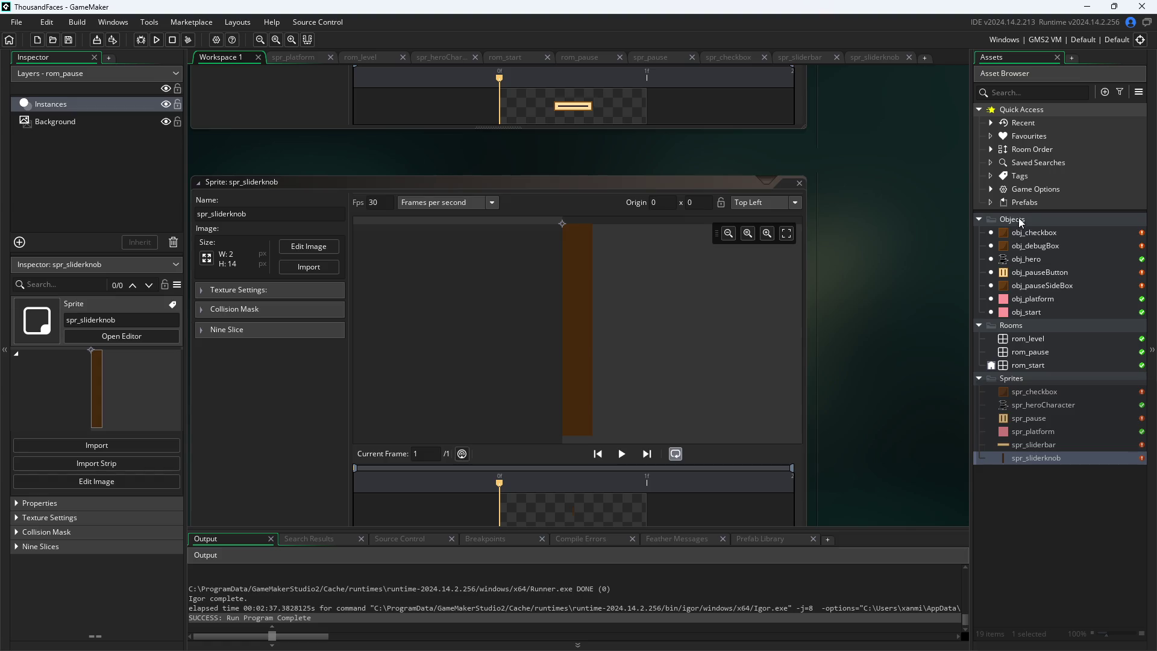
right_click(1054, 215)
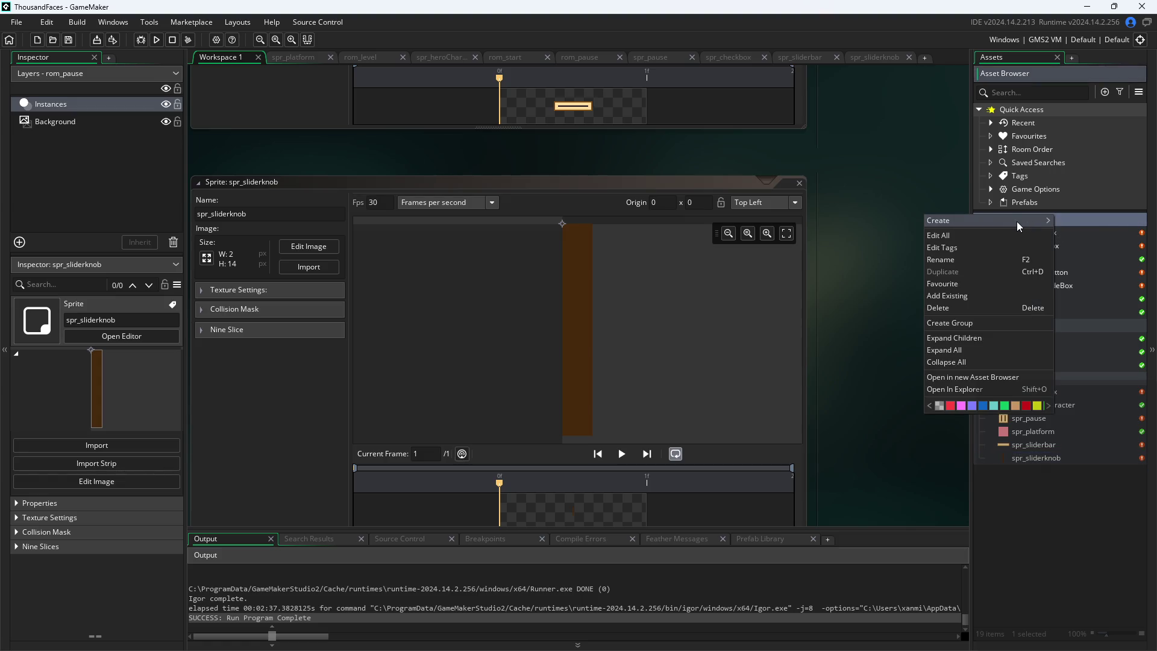
mouse_move(1018, 222)
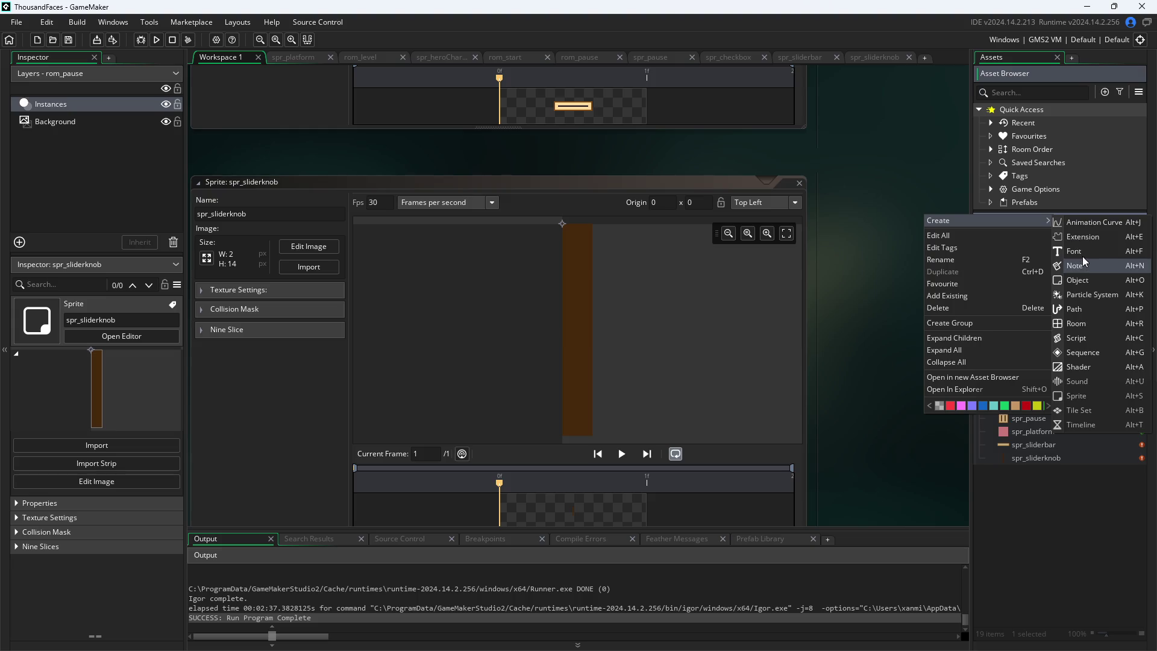
click(1084, 280)
click(253, 193)
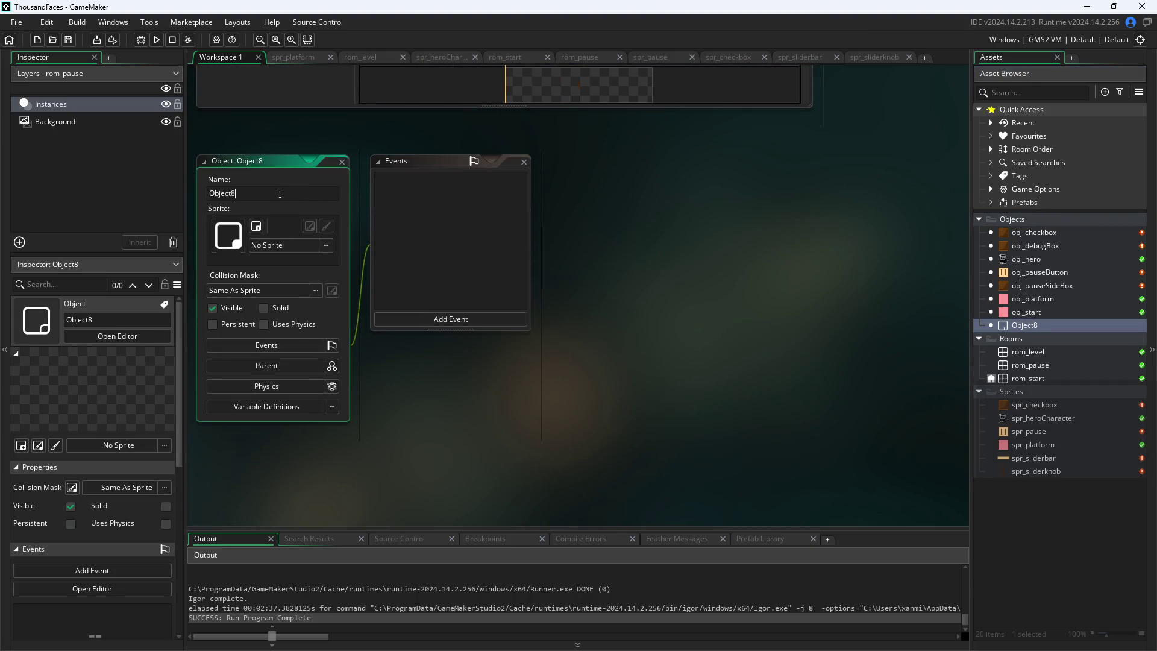
text(obj_slider)
key(Return)
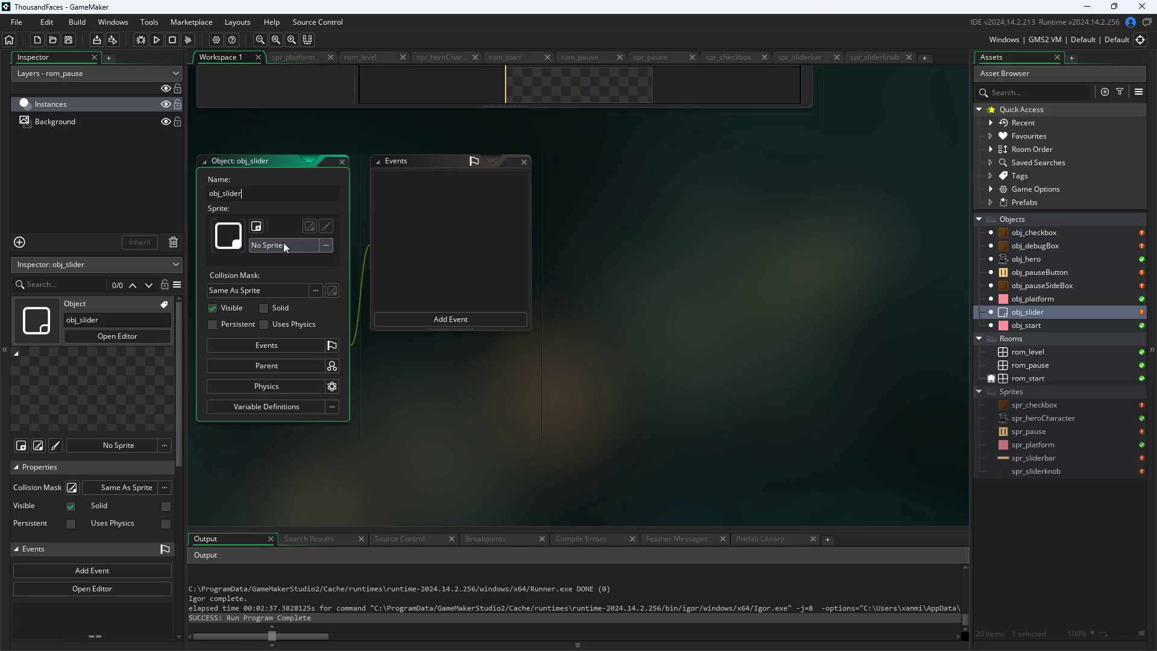
Assign spr_sliderknob as obj_slider's sprite and add a Create event
click(283, 242)
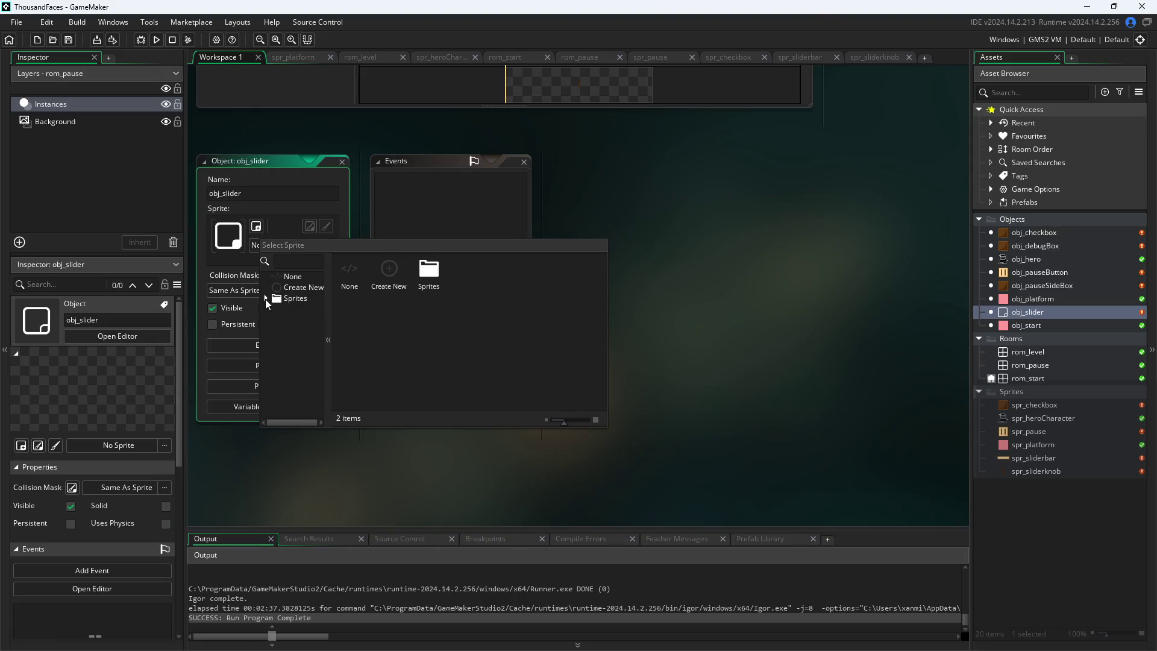
click(266, 298)
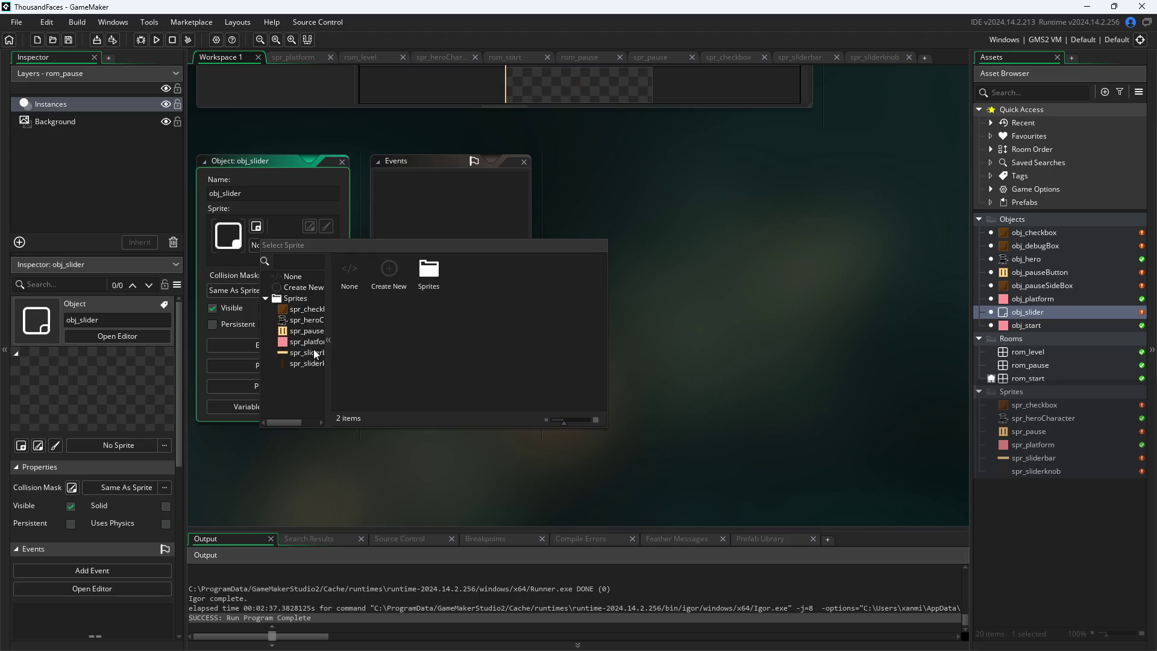
click(303, 364)
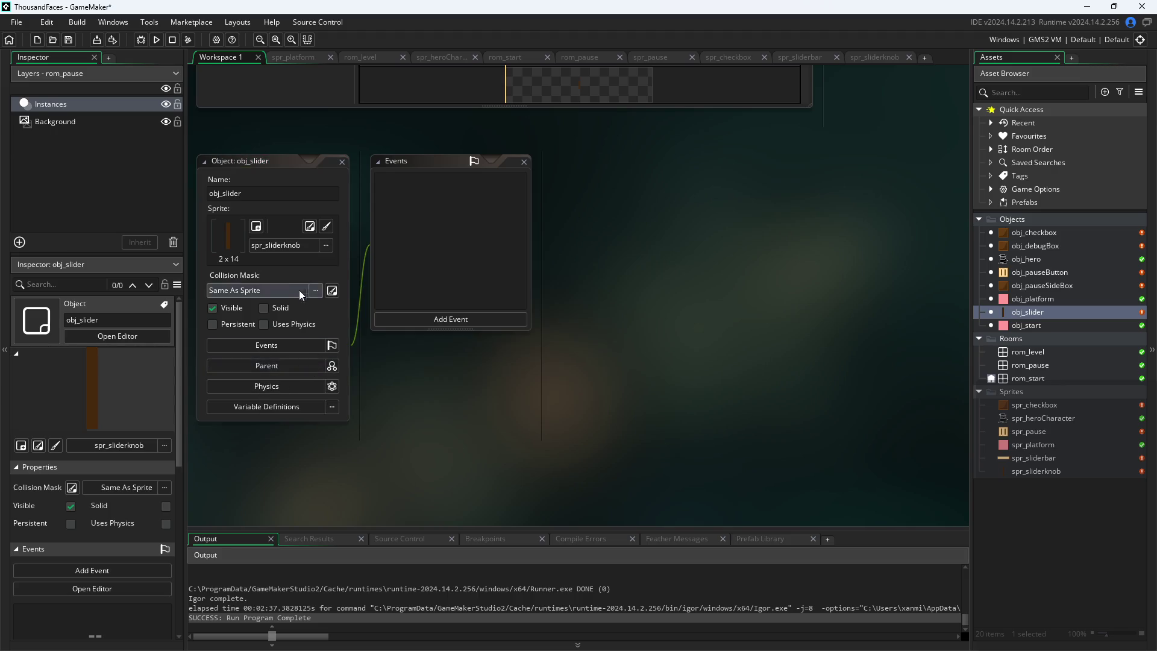
click(425, 319)
click(453, 325)
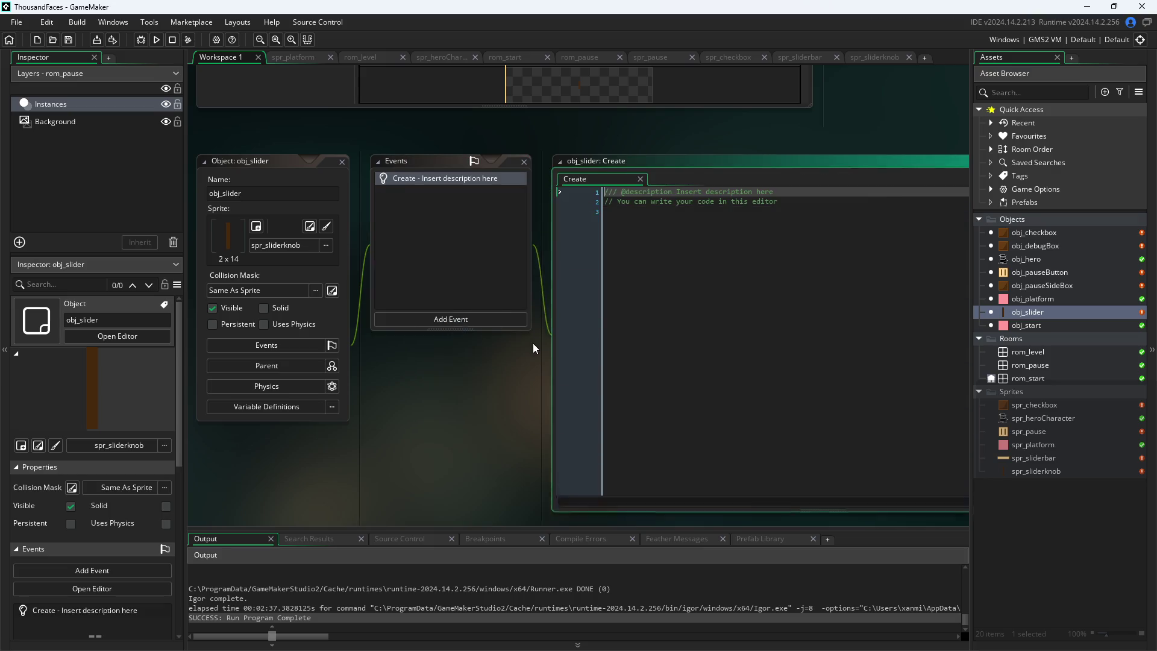
Add a Draw event to obj_slider and clear out its default comment lines
click(485, 323)
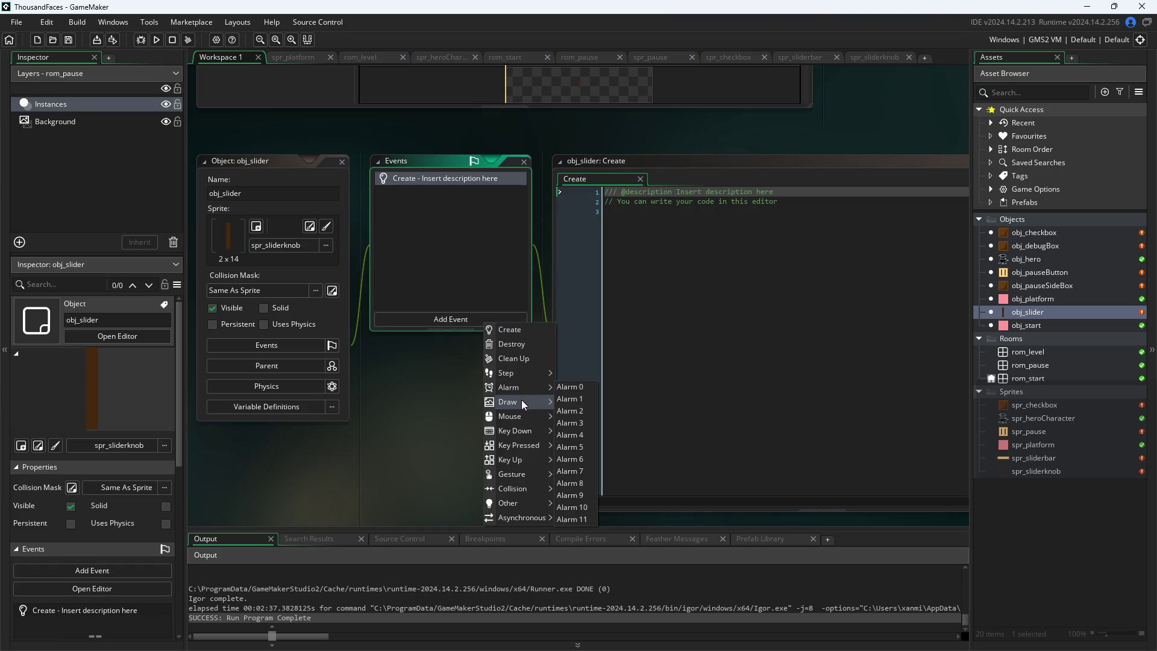
mouse_move(522, 401)
click(574, 400)
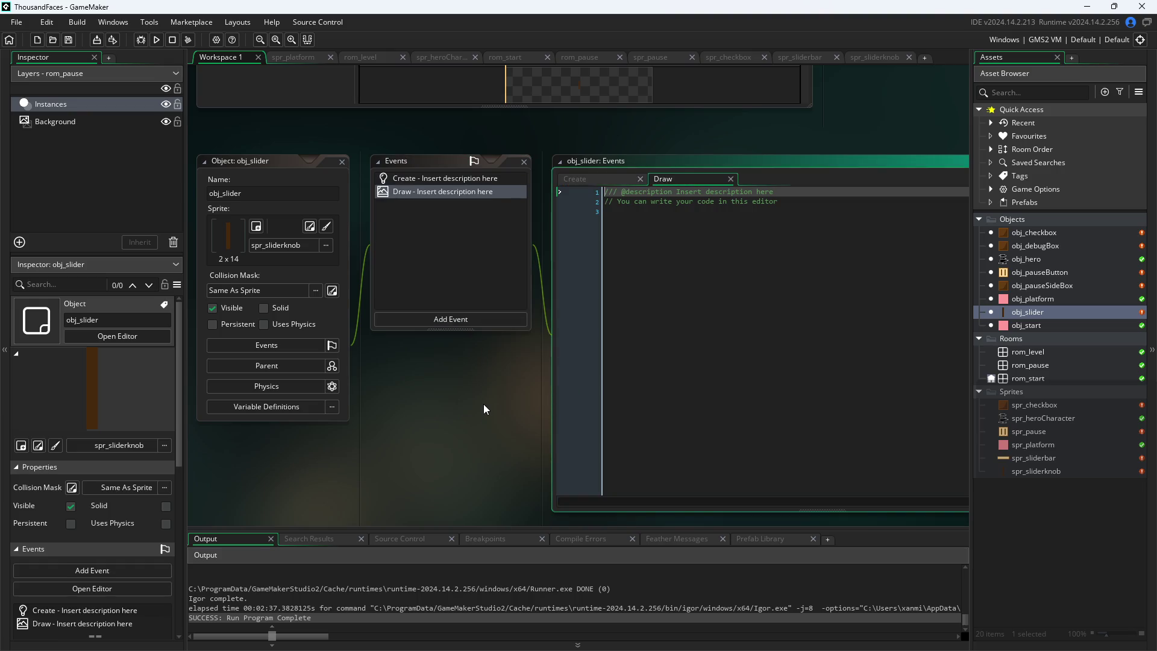
drag(697, 237, 382, 185)
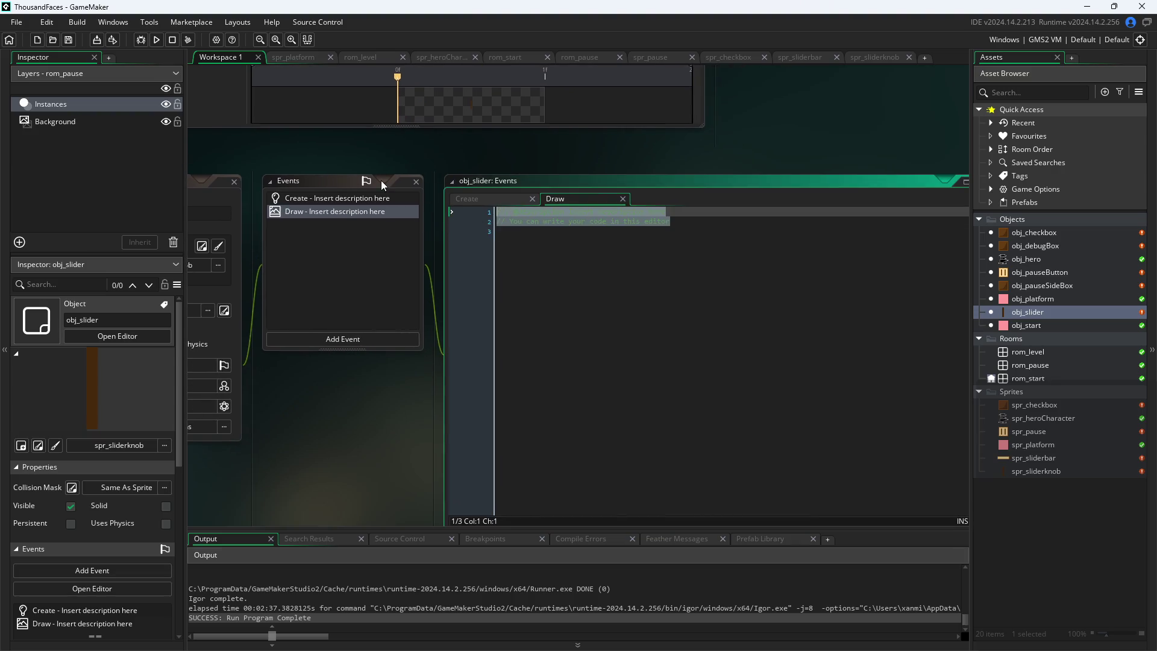
key(BackSpace)
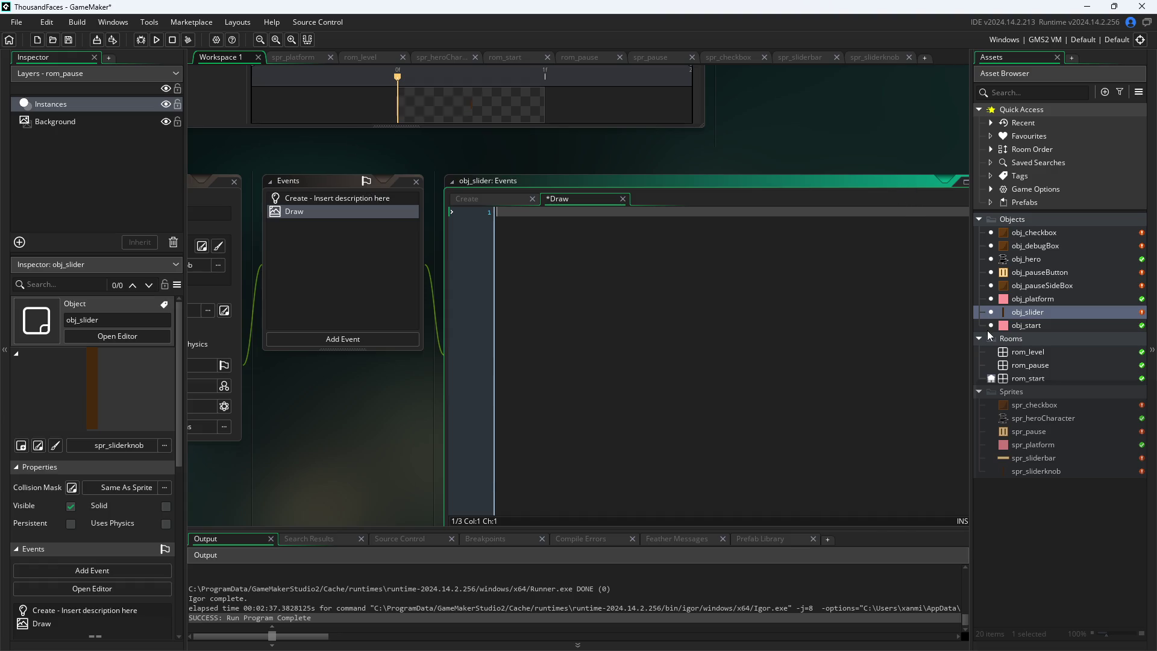
drag(389, 405, 542, 386)
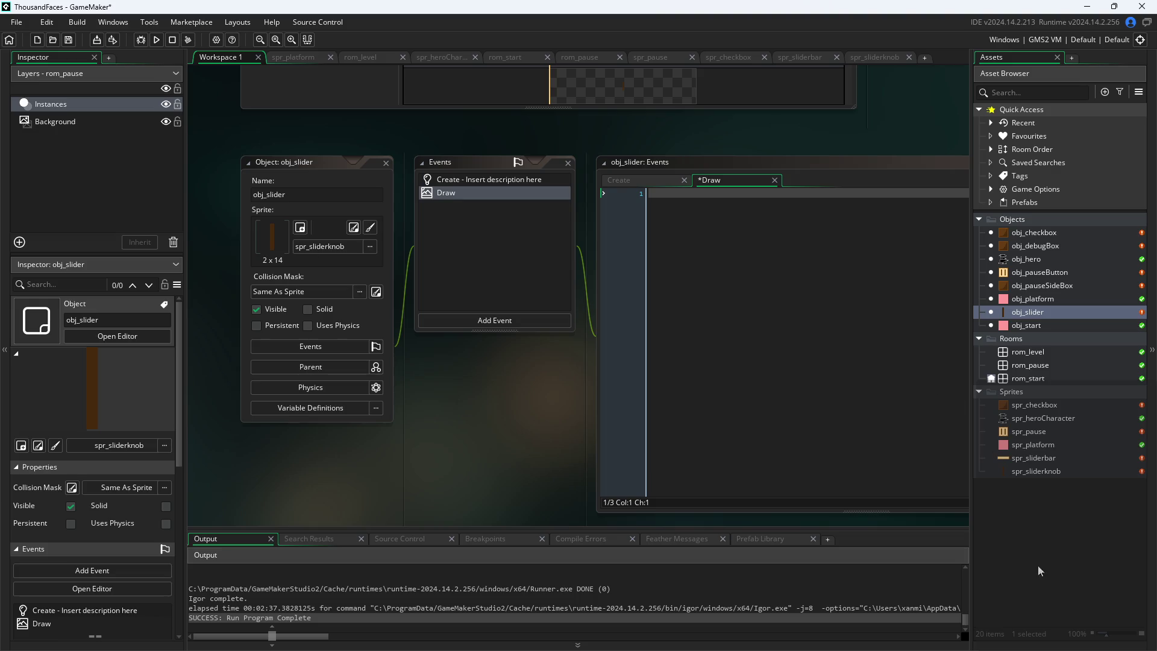
click(498, 180)
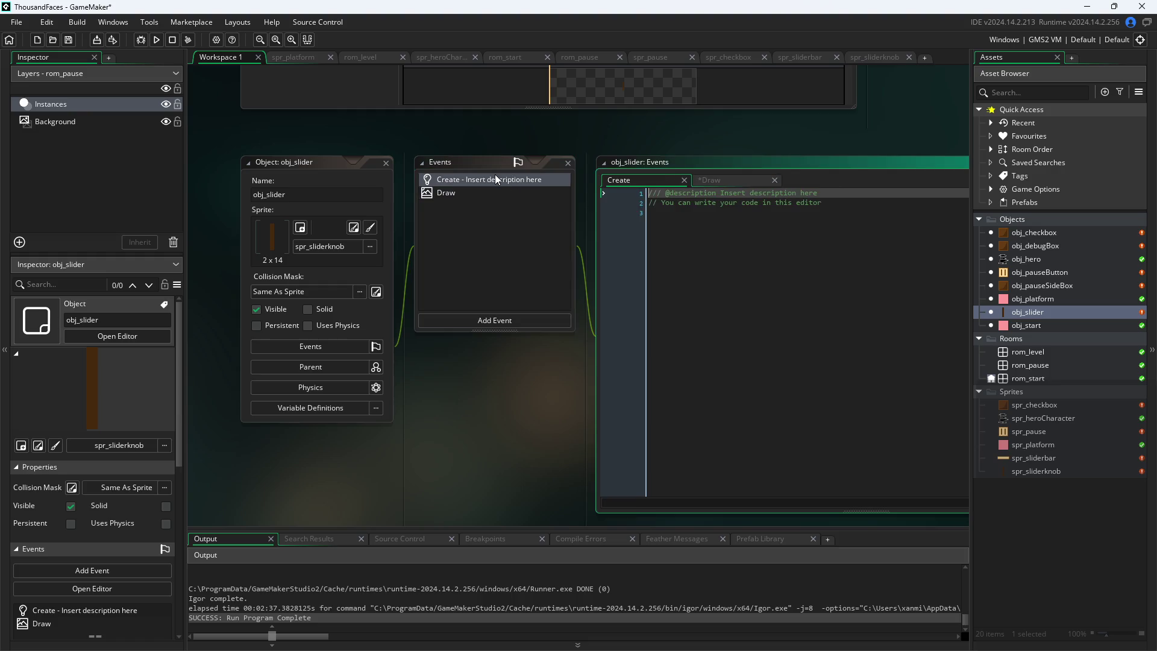
Replace obj_slider's Create template with minval=0; maxval=100; currentval=50; isDragging=false; on four lines
key(BackSpace)
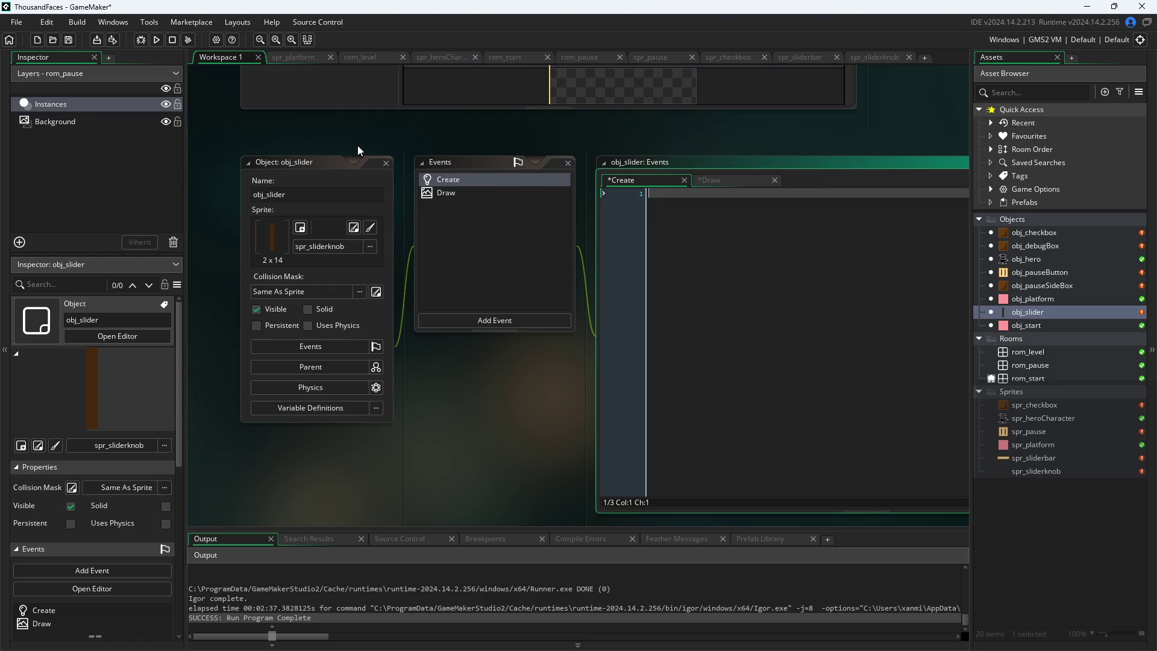
text(#in)
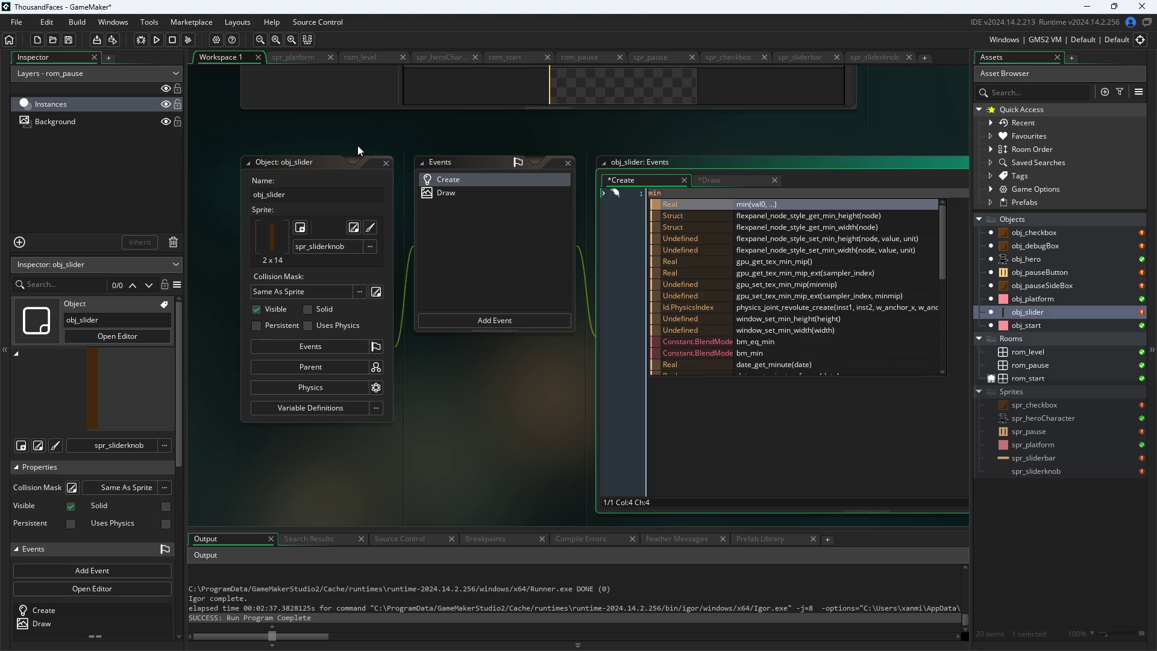
text(val=)
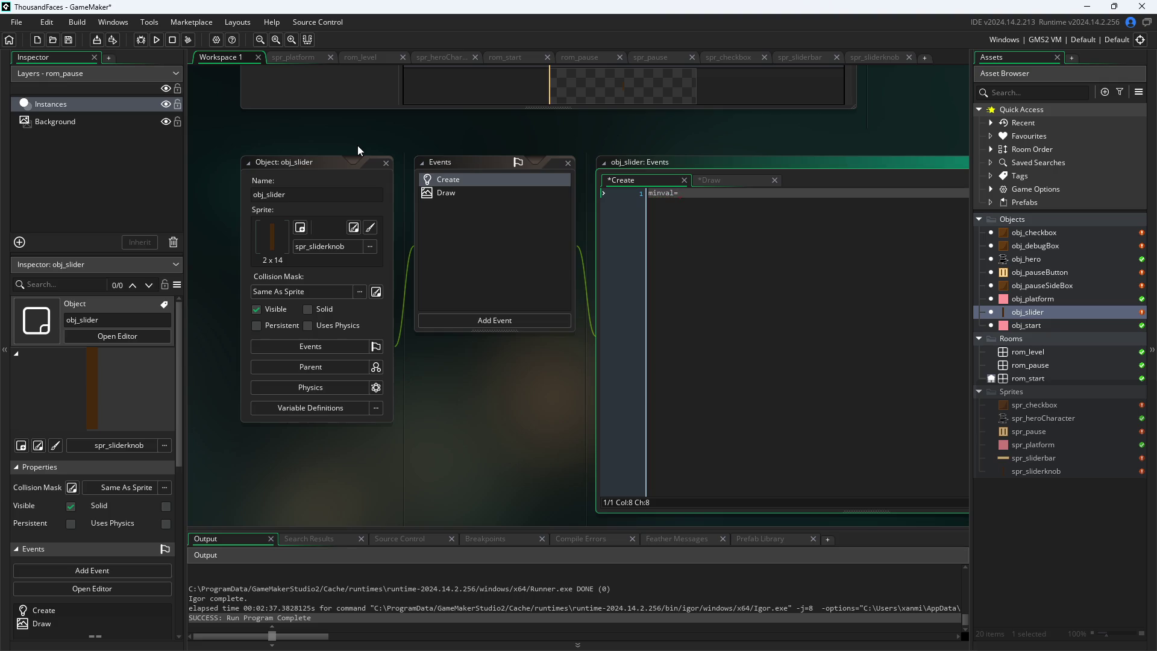
text(0;)
key(Return)
text(ma)
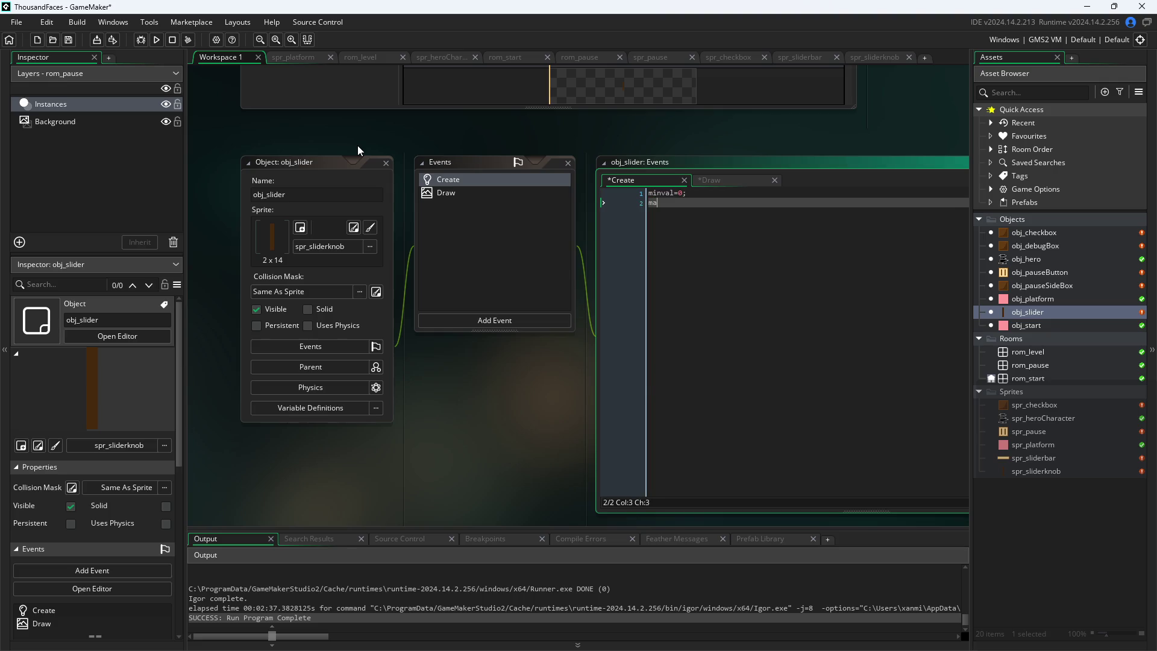
text(xval=100;)
key(Return)
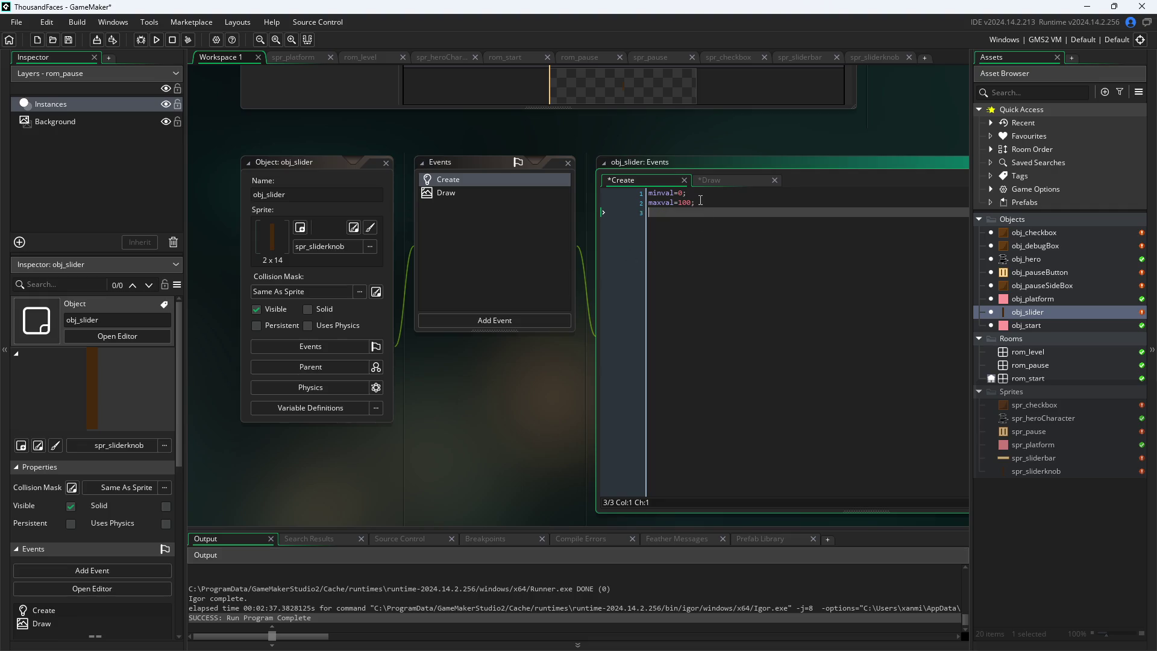
text(curren)
text(tval=)
text(50;)
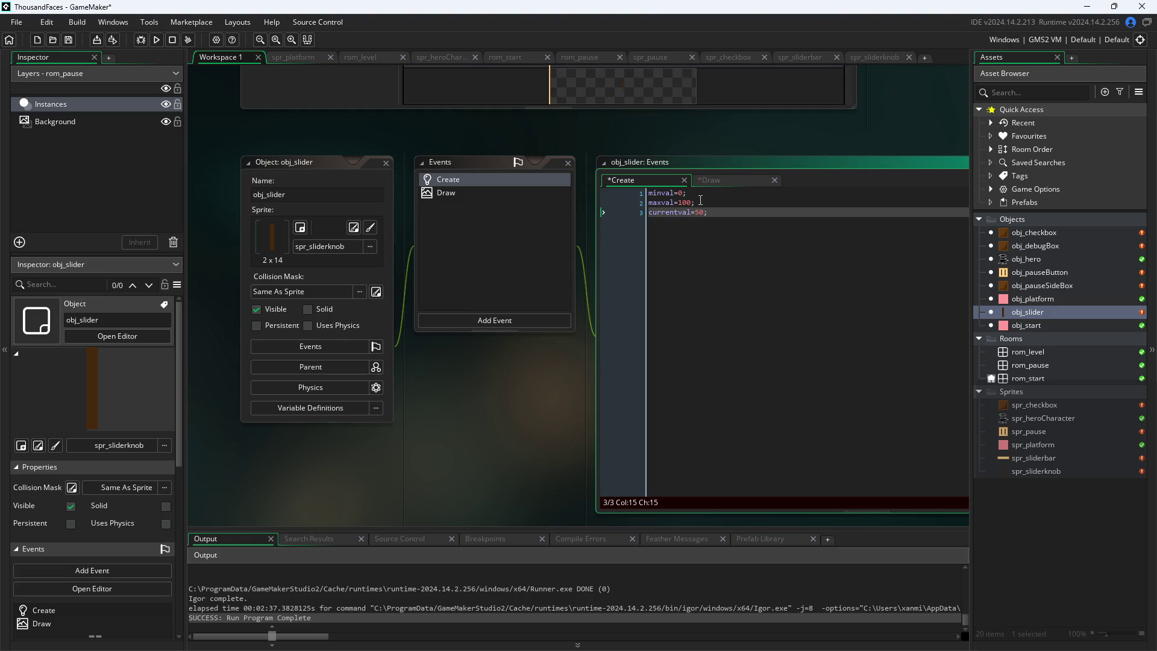
key(Return)
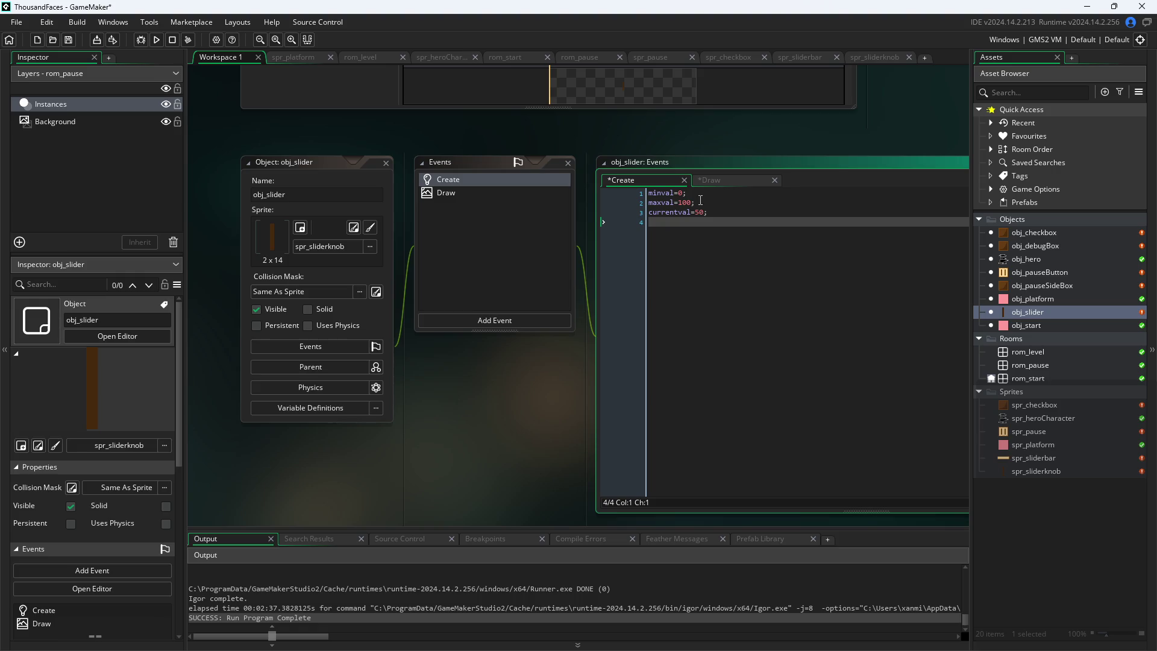
right_click(701, 202)
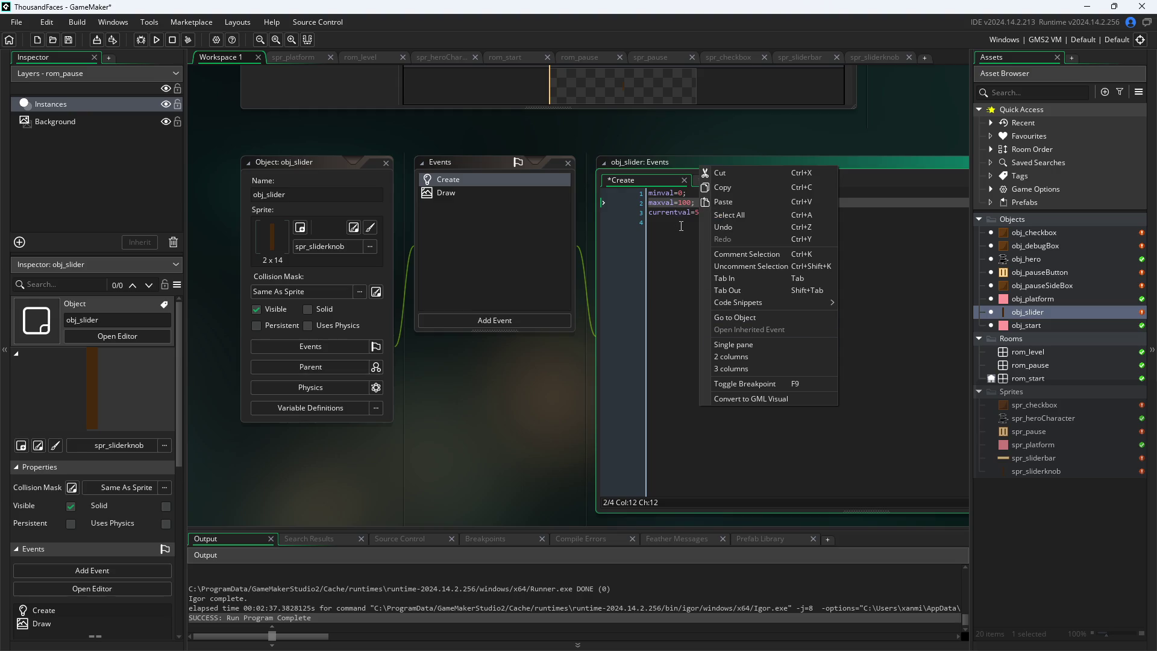
click(681, 226)
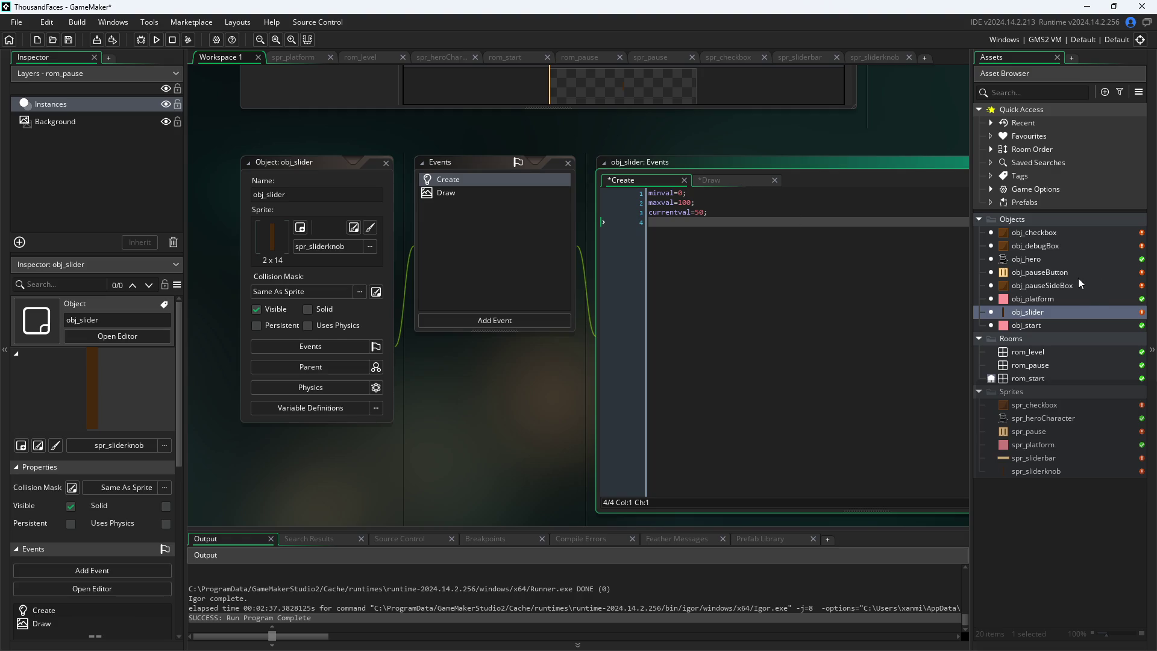
text(is)
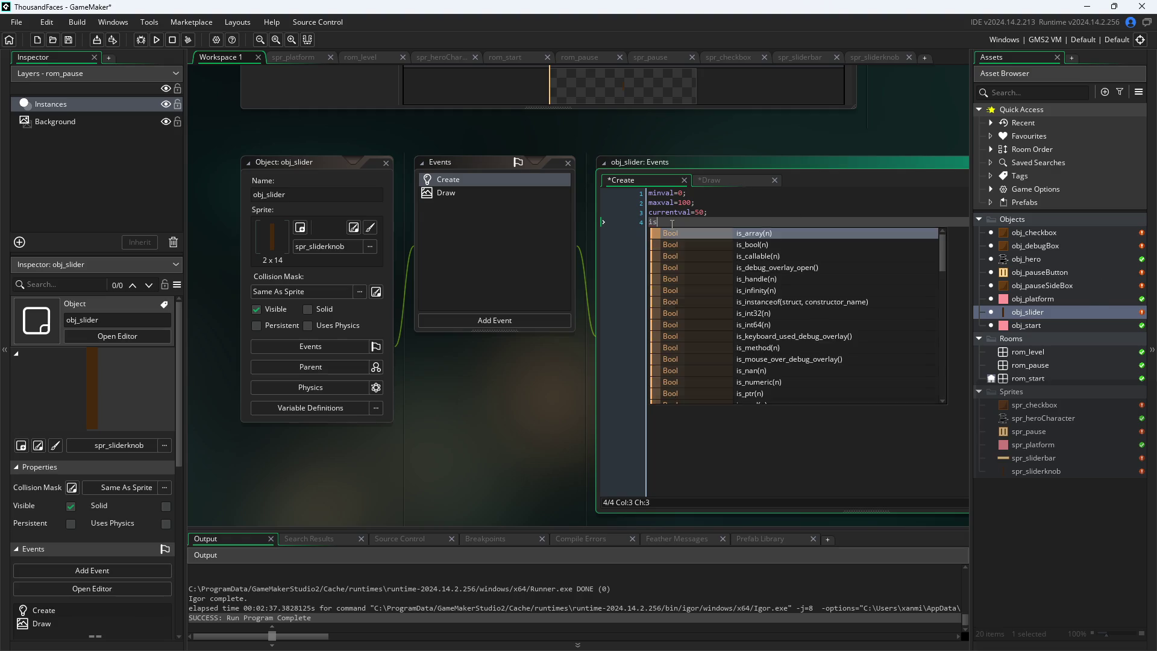
text(Dragging)
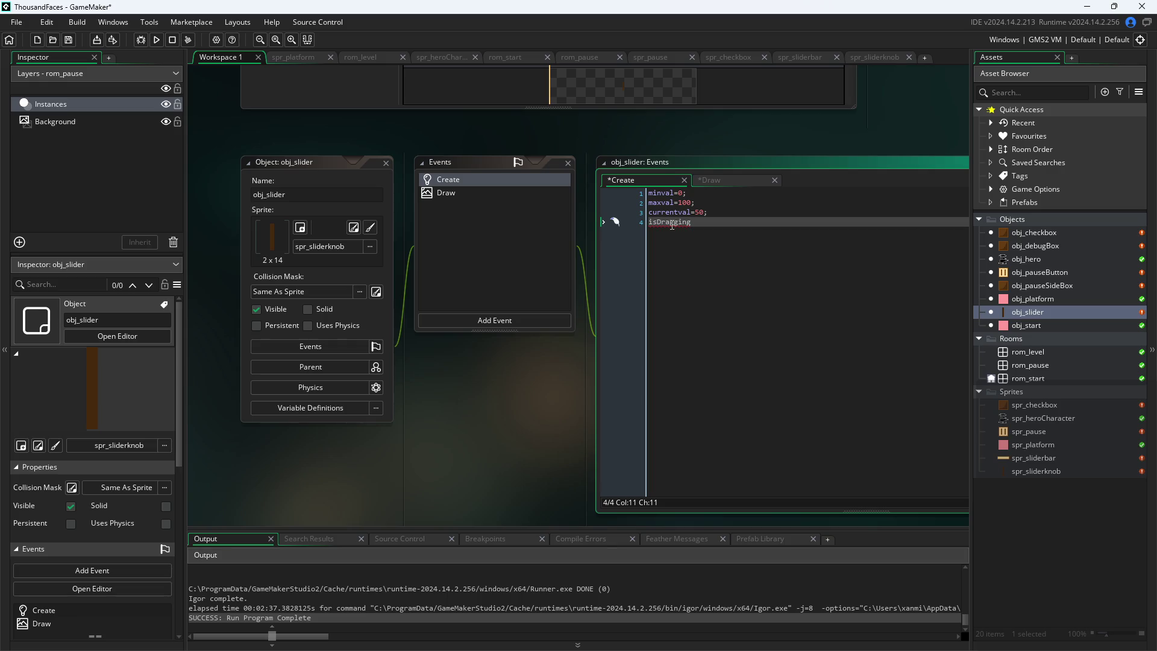
text(=f)
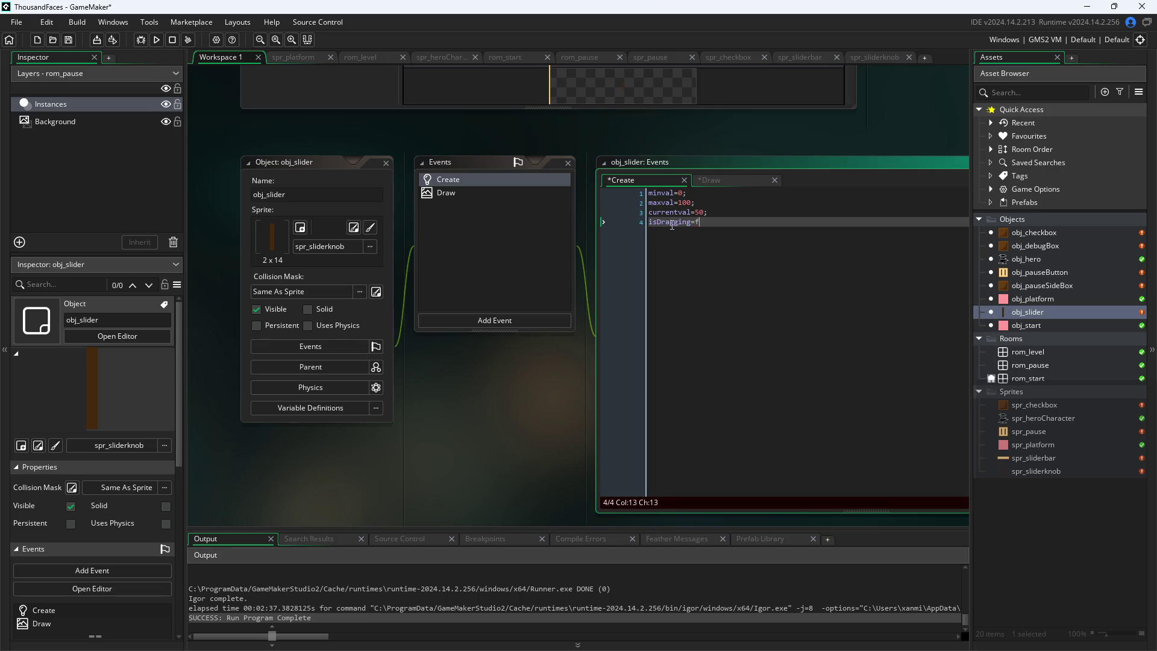
text(alse;)
double_click(1087, 248)
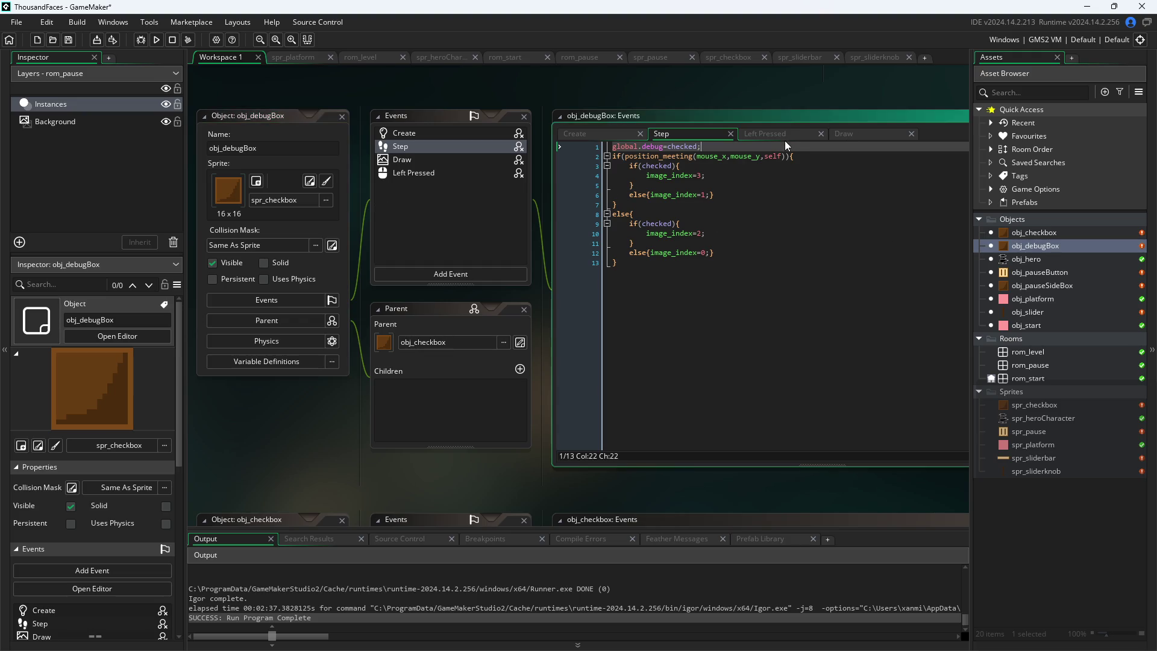
Check obj_debugBox's Draw and Step code, then open the 2 × 14 spr_sliderknob sprite
click(872, 138)
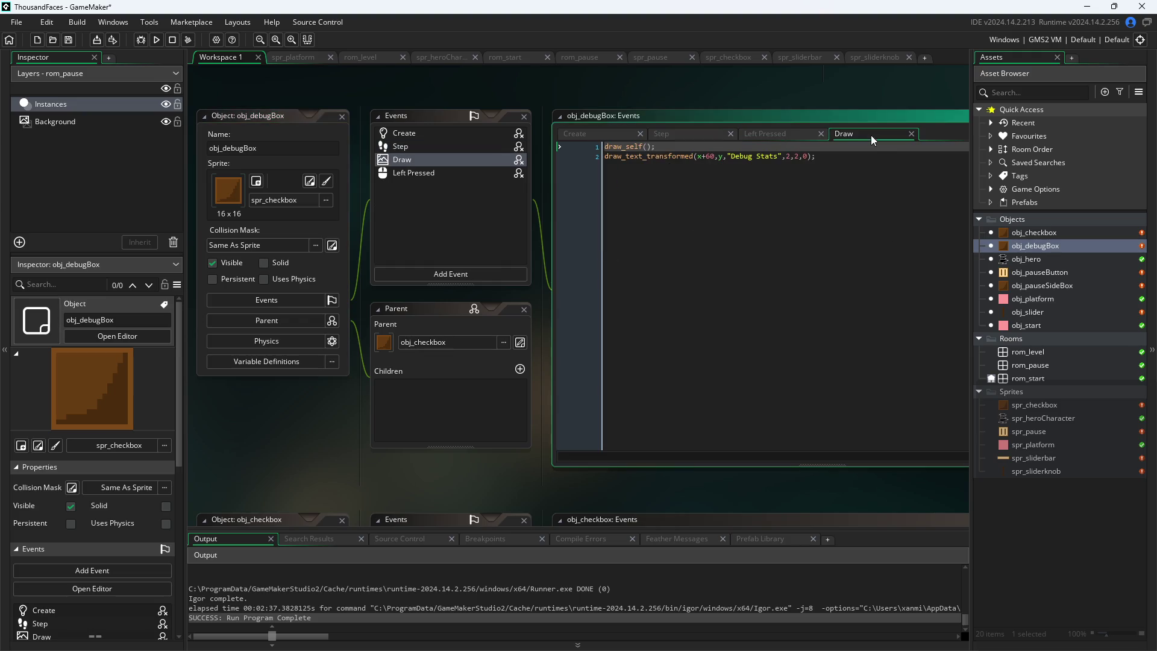
click(682, 132)
click(712, 176)
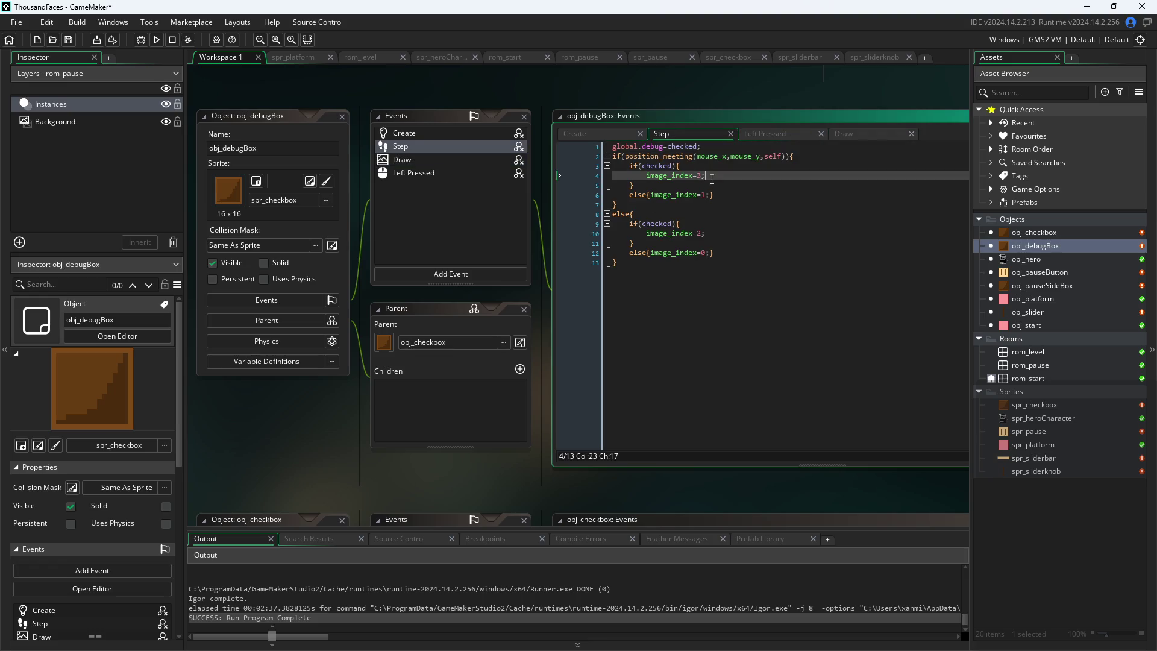
double_click(1063, 469)
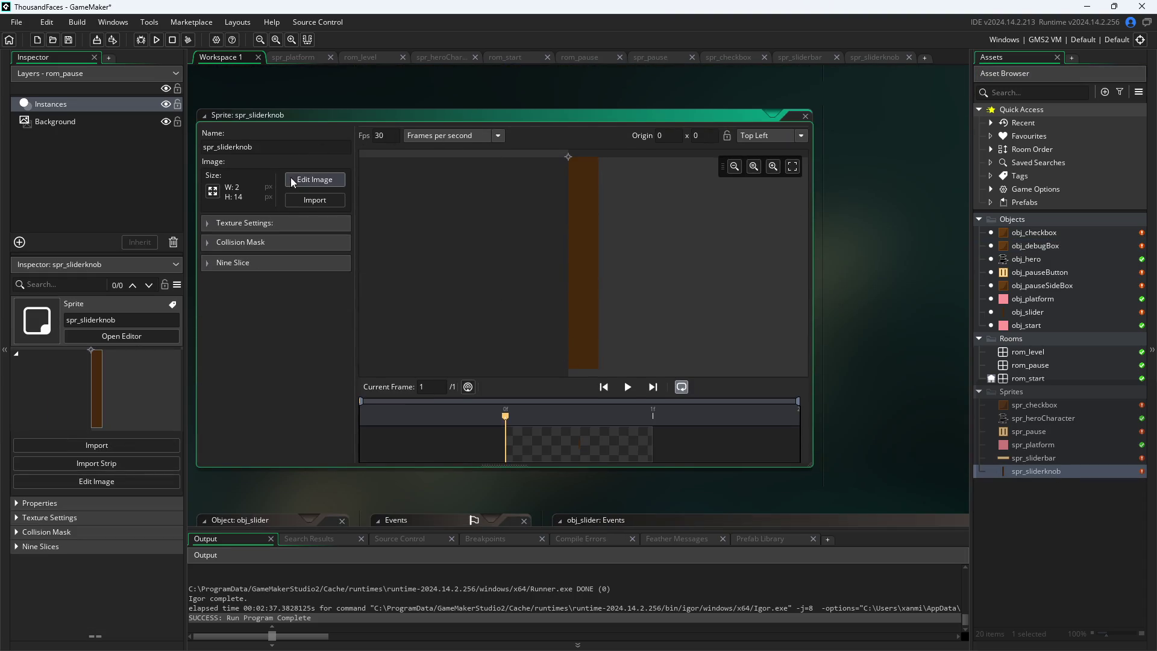
In the knob's image editor, discard an empty added frame and duplicate the knob frame
click(307, 179)
click(249, 95)
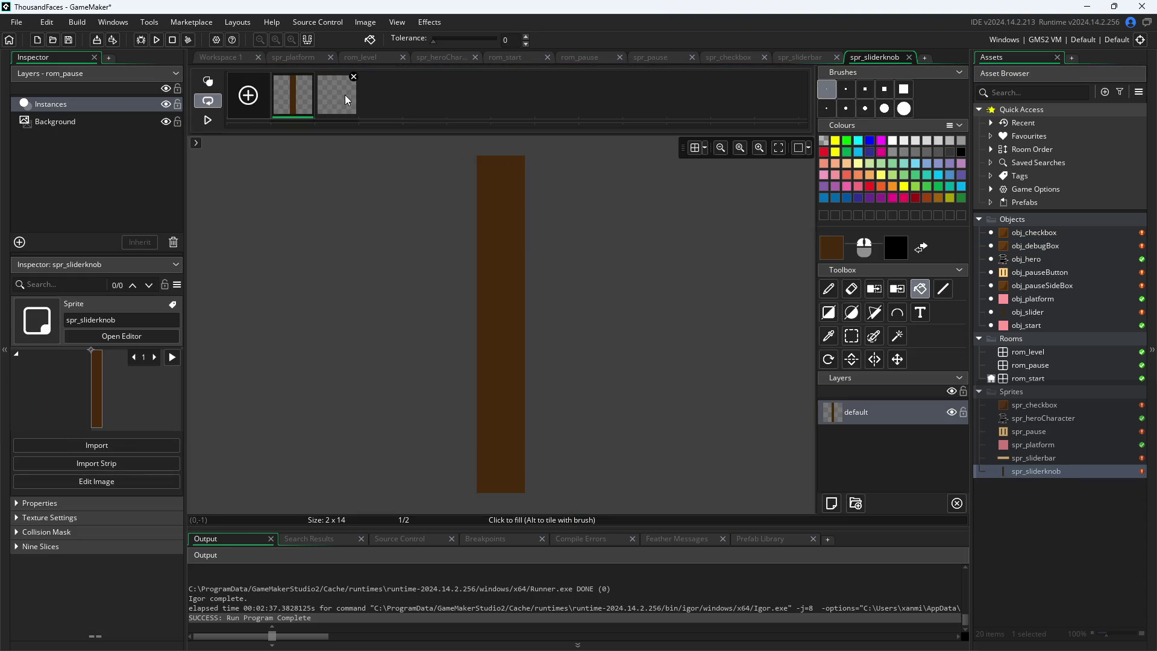
key(Delete)
click(607, 310)
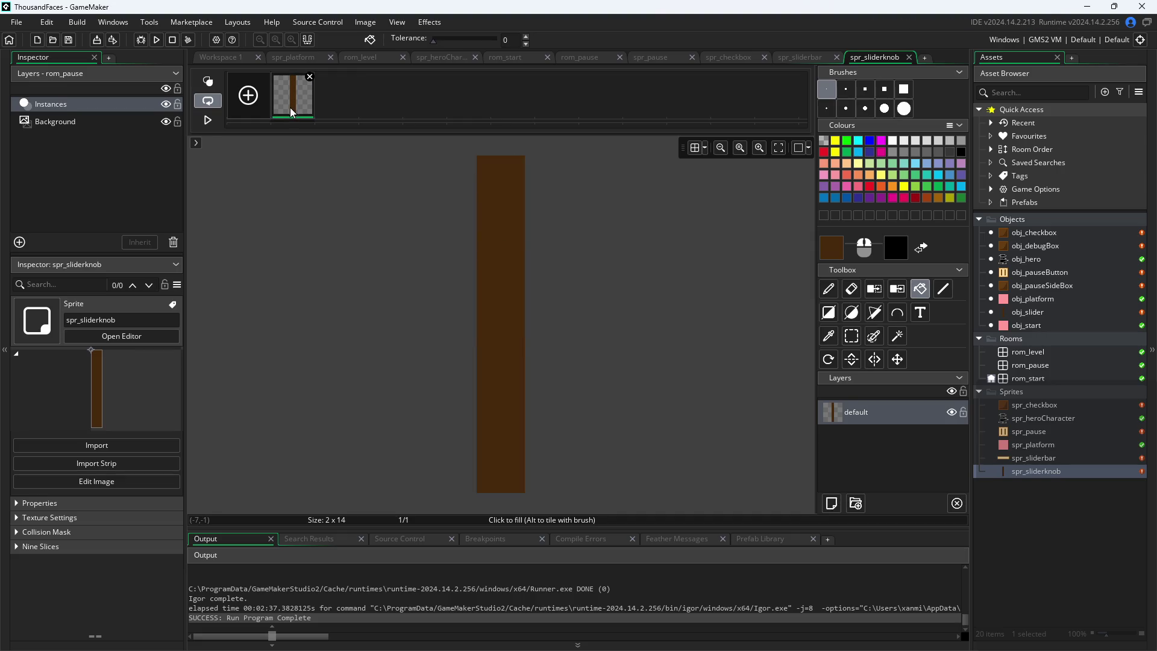
right_click(290, 107)
click(357, 141)
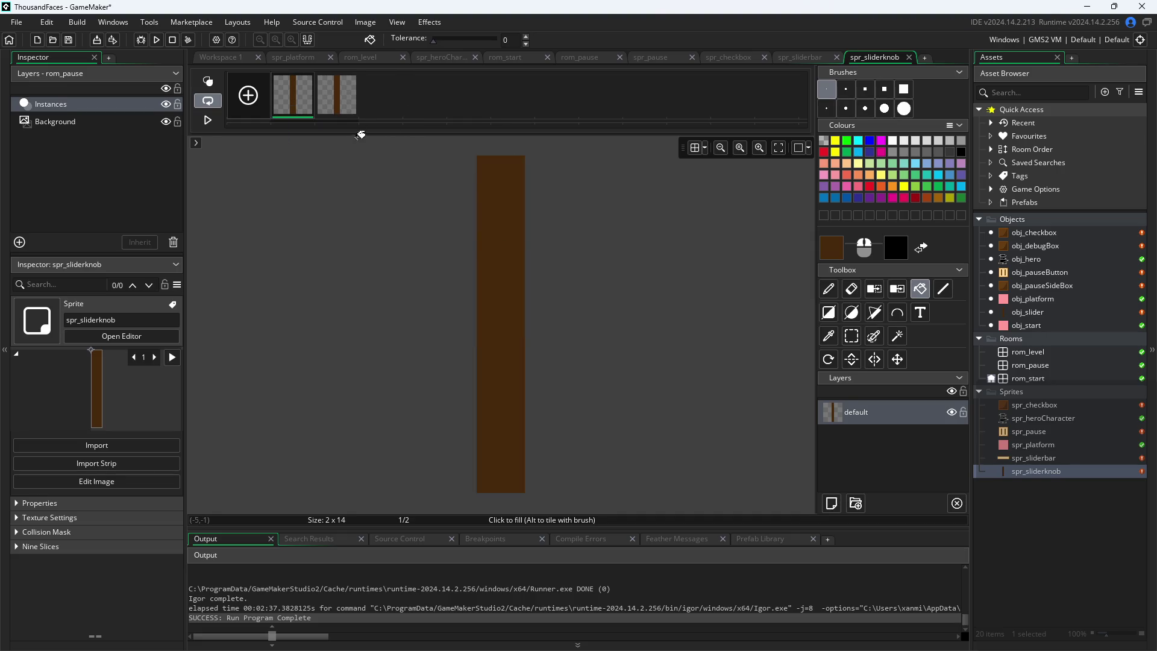
click(308, 107)
Pick the knob's brown, raise its brightness, and fill frame 1 with the brighter brown
click(829, 335)
click(832, 249)
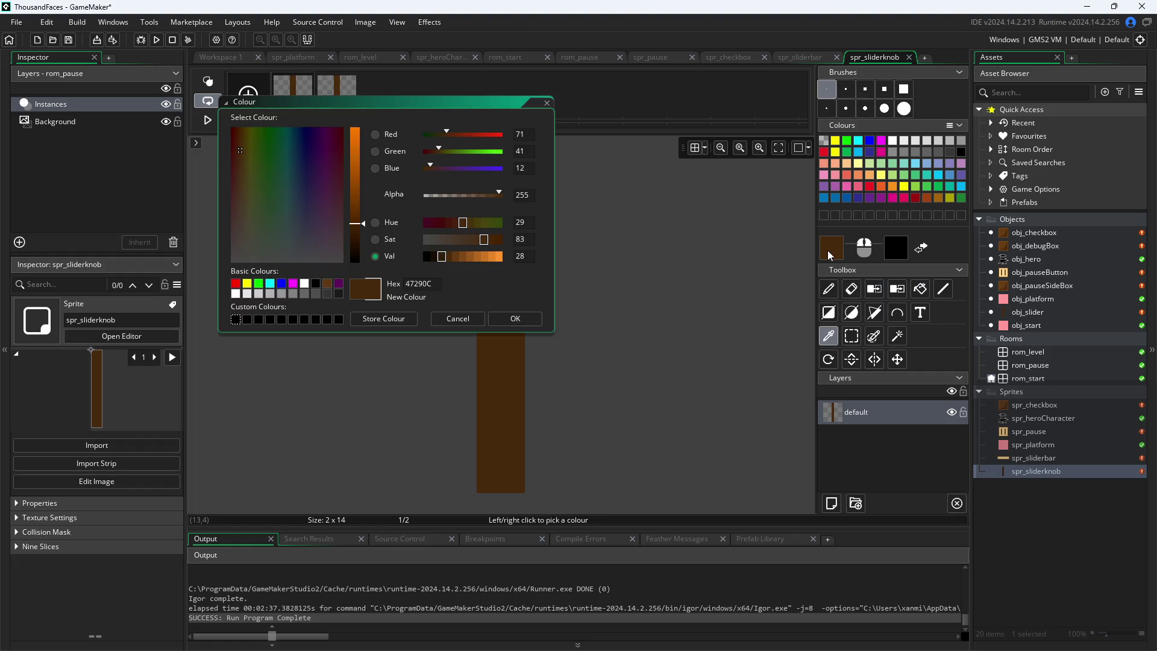
click(515, 318)
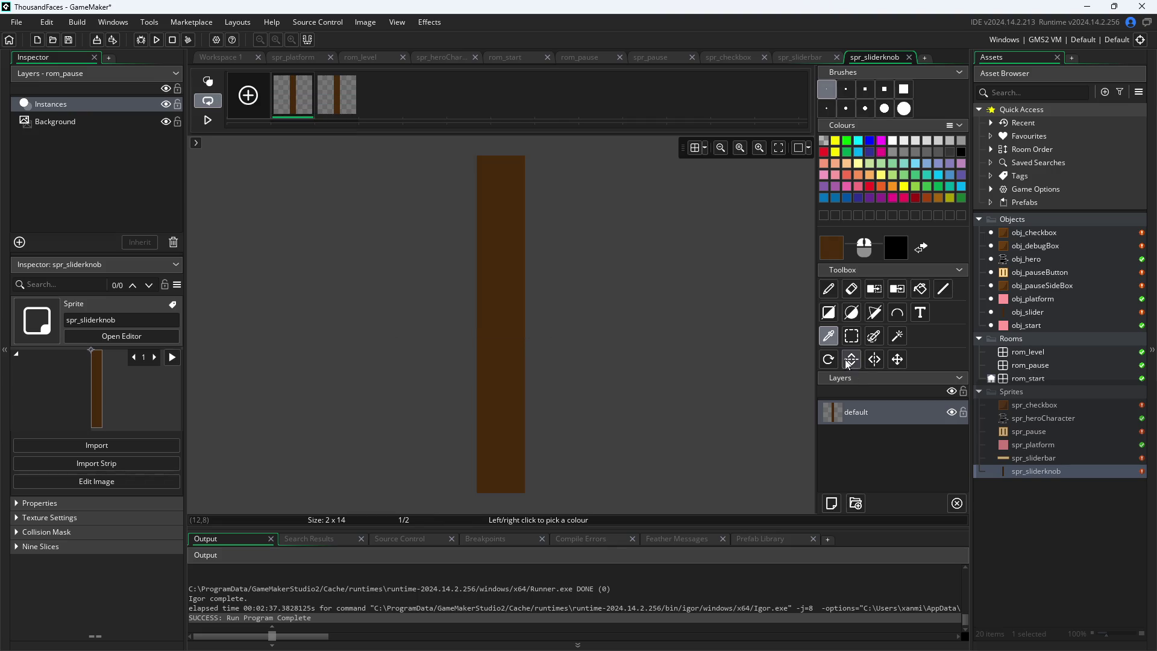
click(921, 289)
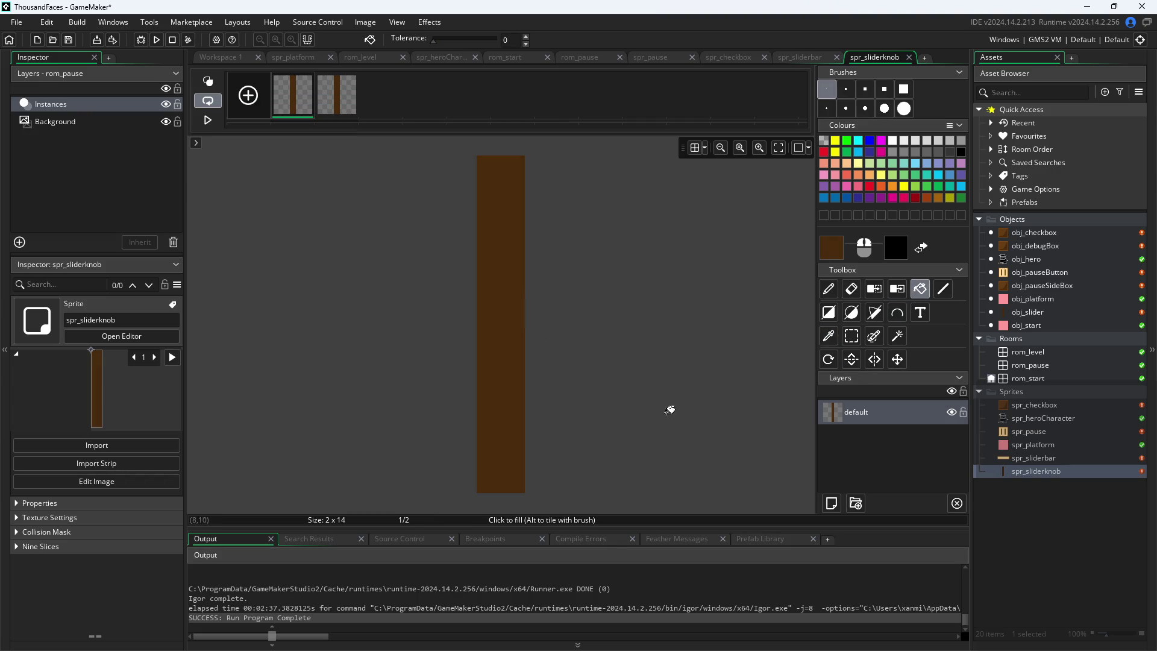
mouse_move(306, 117)
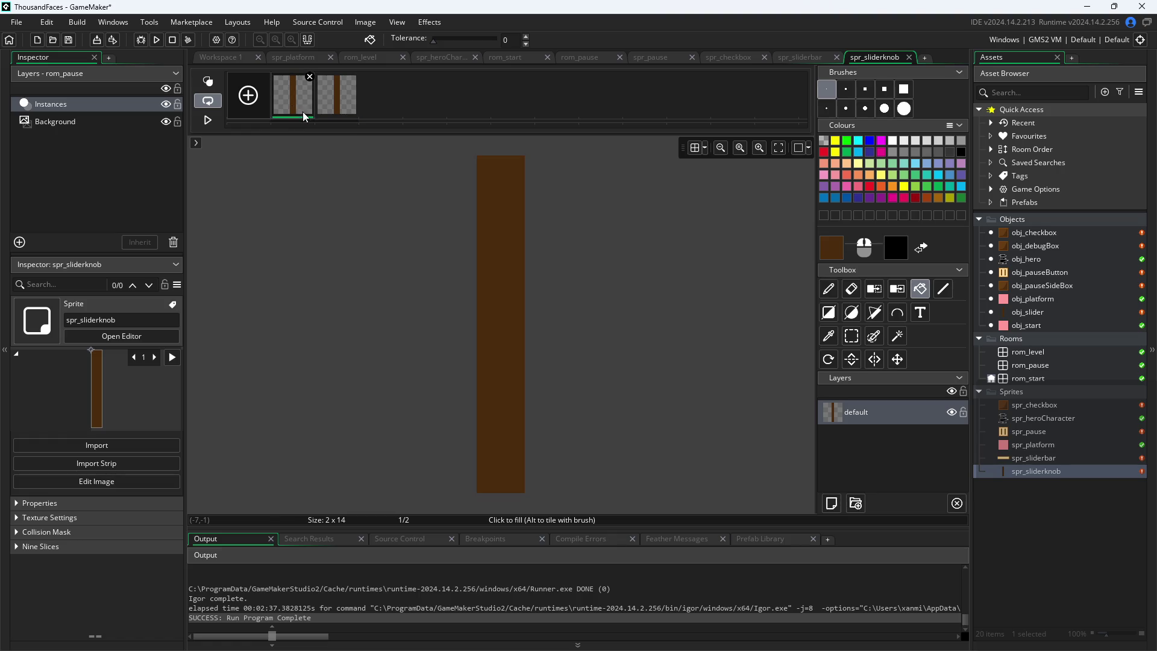
click(835, 255)
click(457, 260)
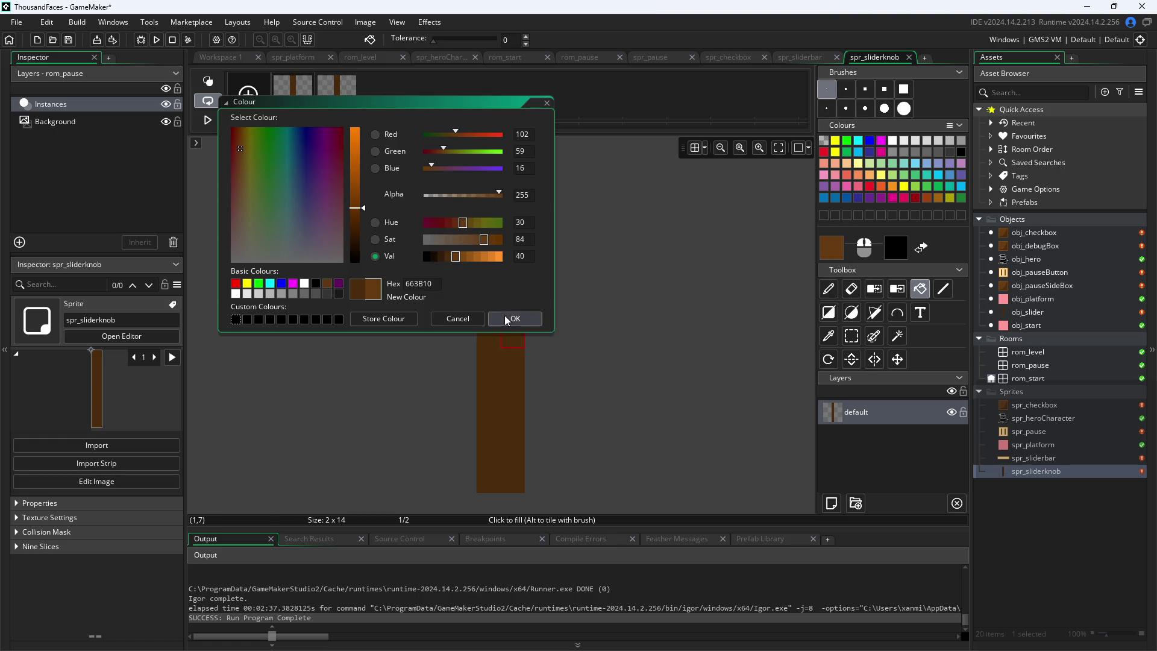
click(506, 318)
click(518, 336)
key(ctrl+z)
key(ctrl+y)
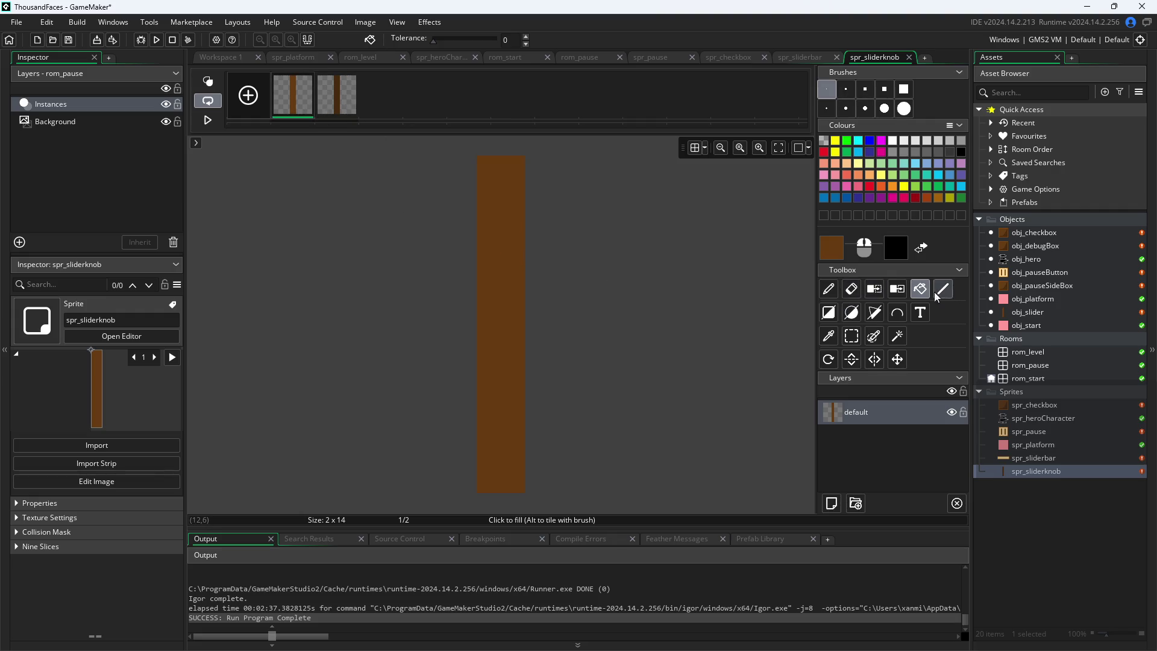
Compare with the darker brown on frame 2 and go back to Workspace 1
click(852, 336)
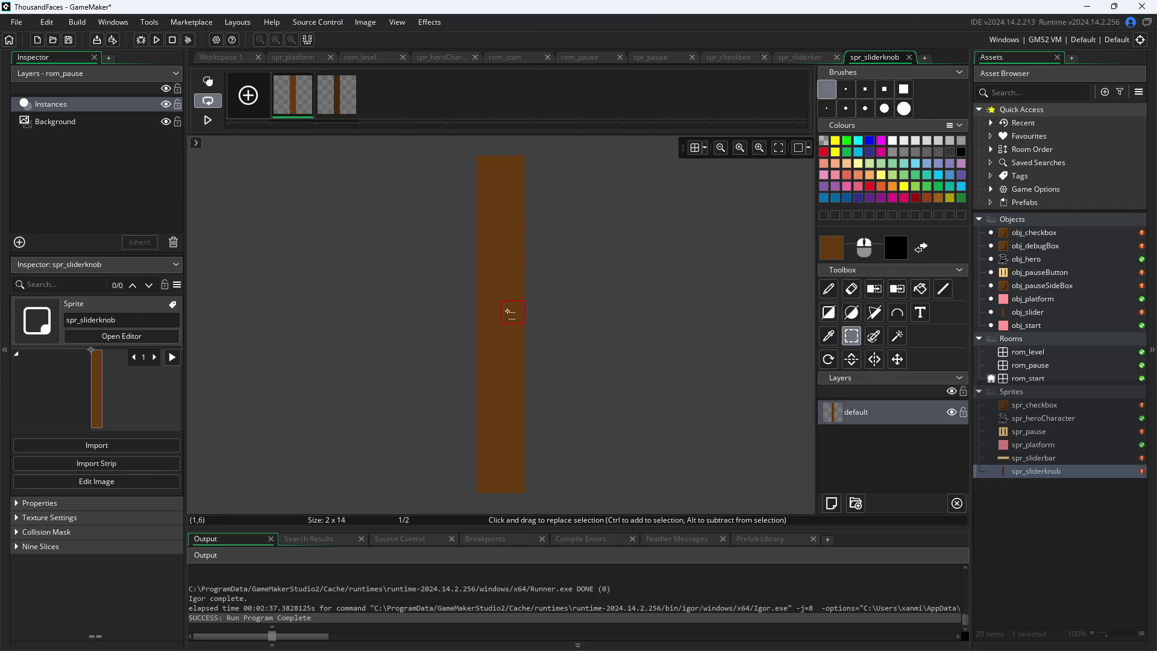
click(324, 109)
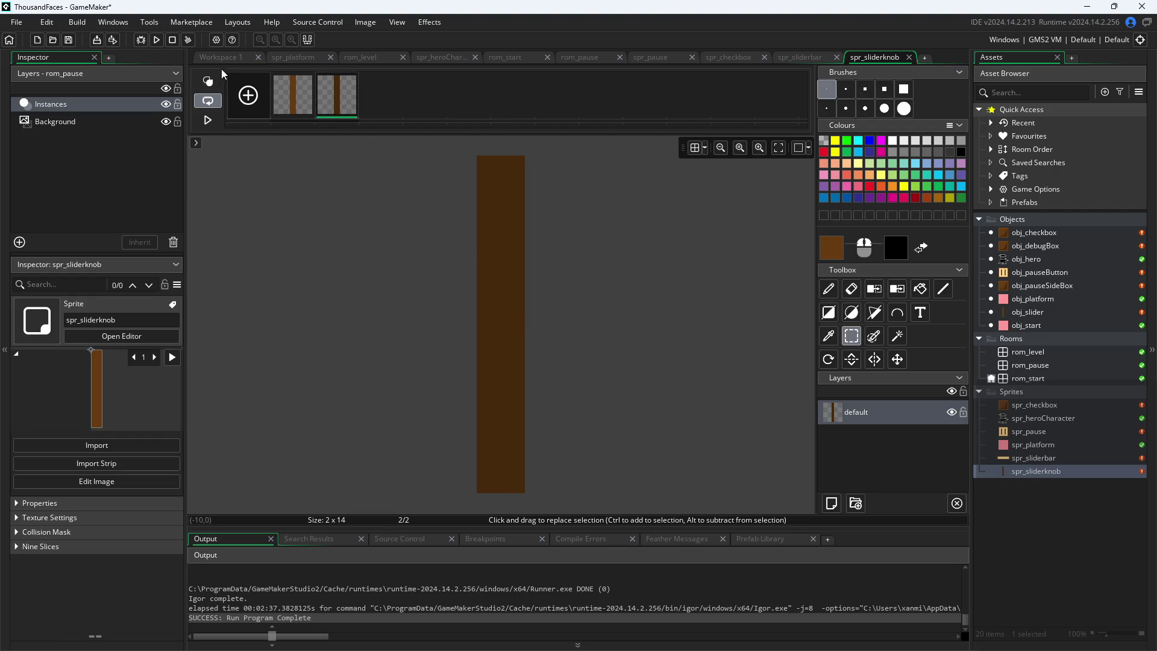
click(226, 59)
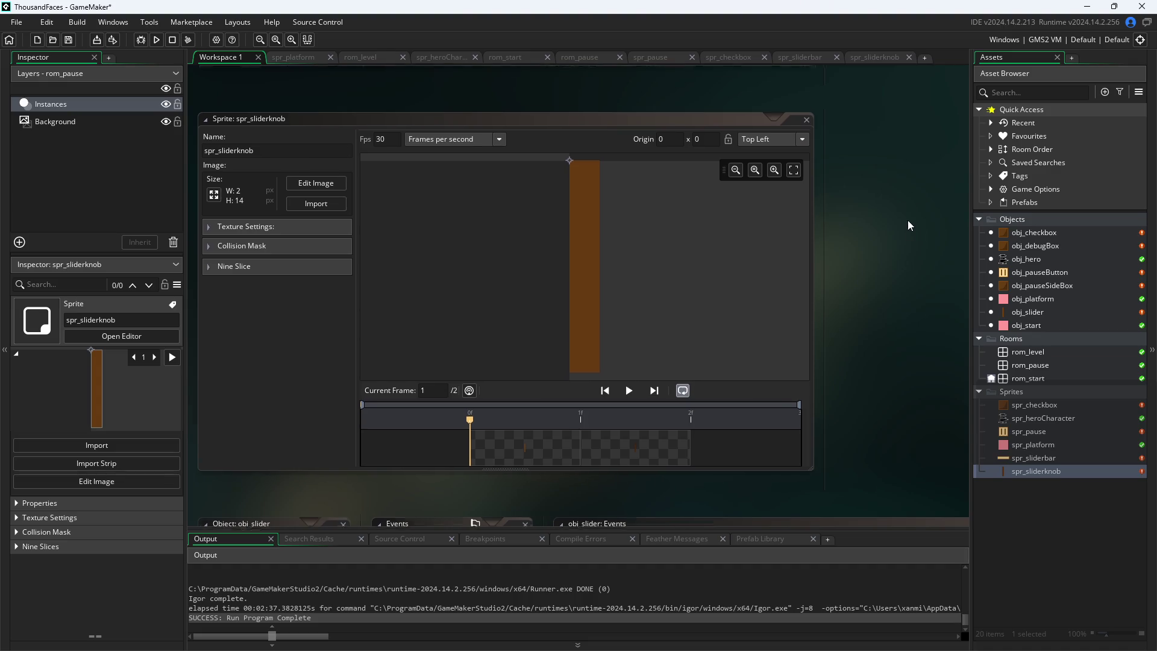
Reopen obj_slider, shift its windows left, and select its Draw event
scroll(907, 220, up, 3)
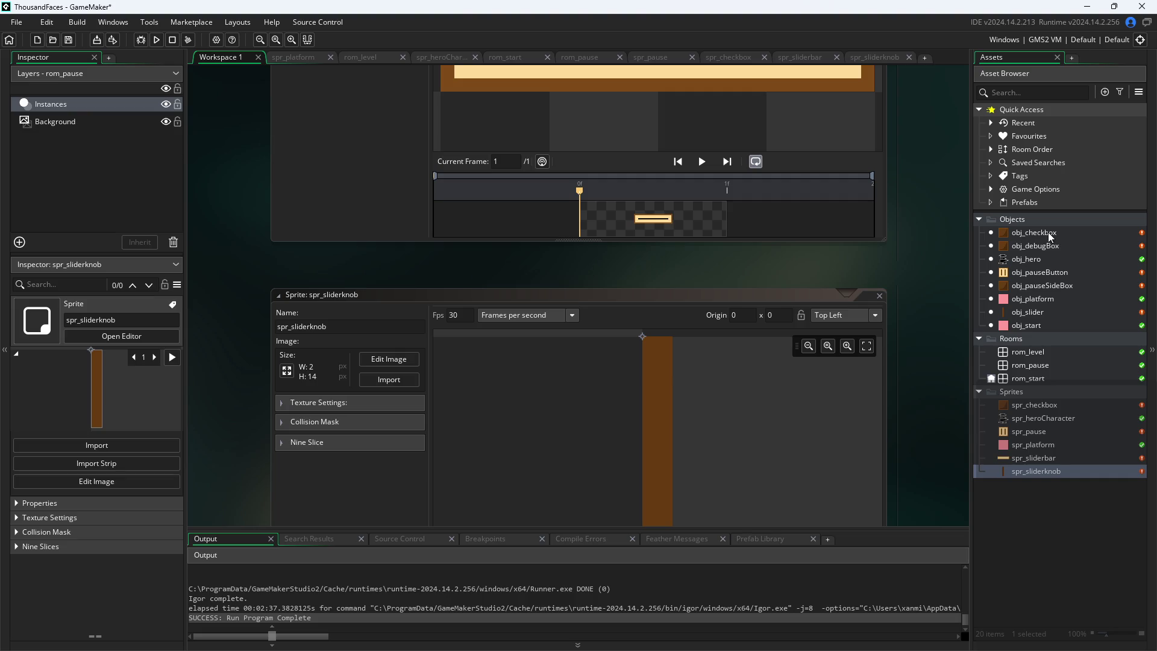
double_click(1047, 313)
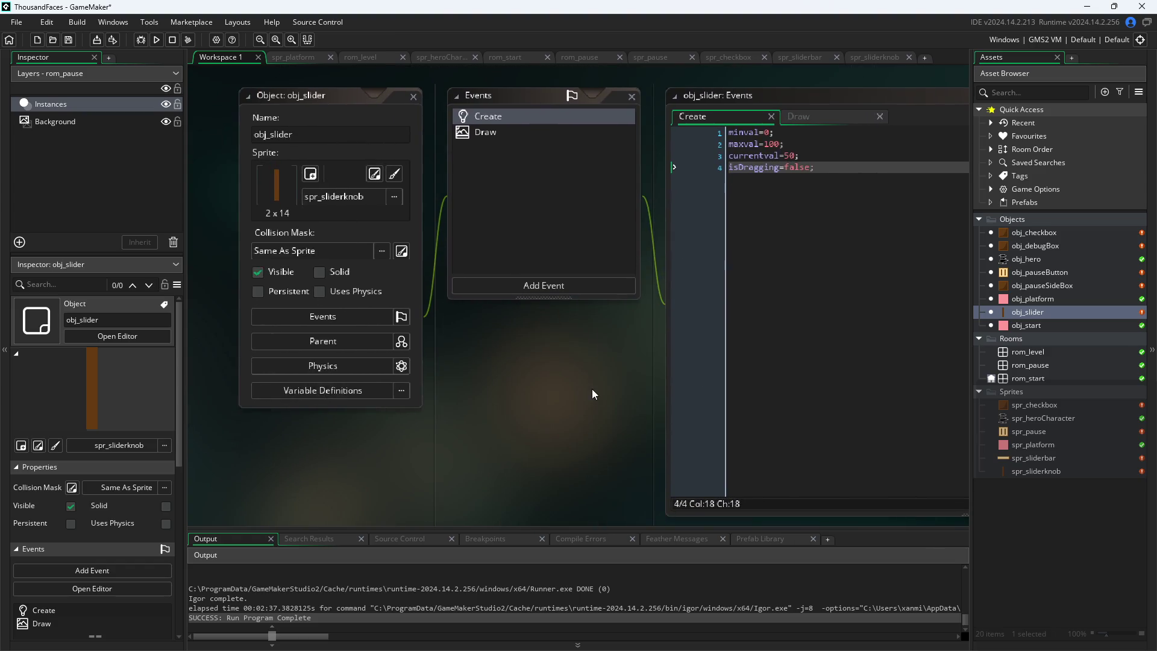
drag(592, 389, 552, 387)
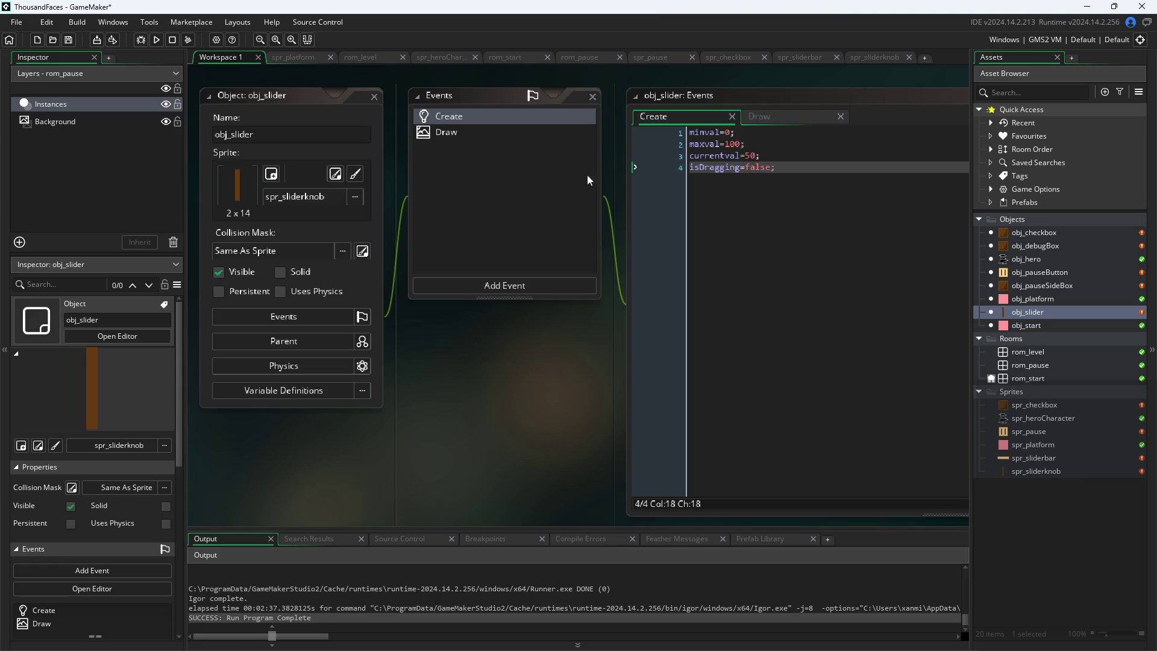
click(473, 134)
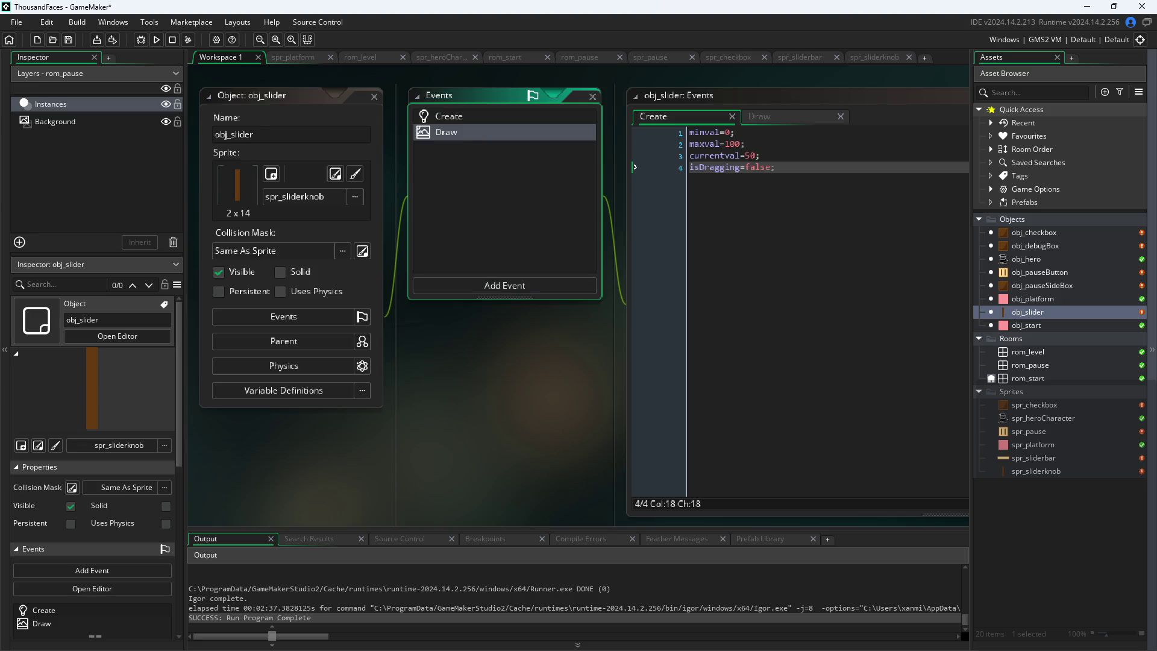
click(525, 290)
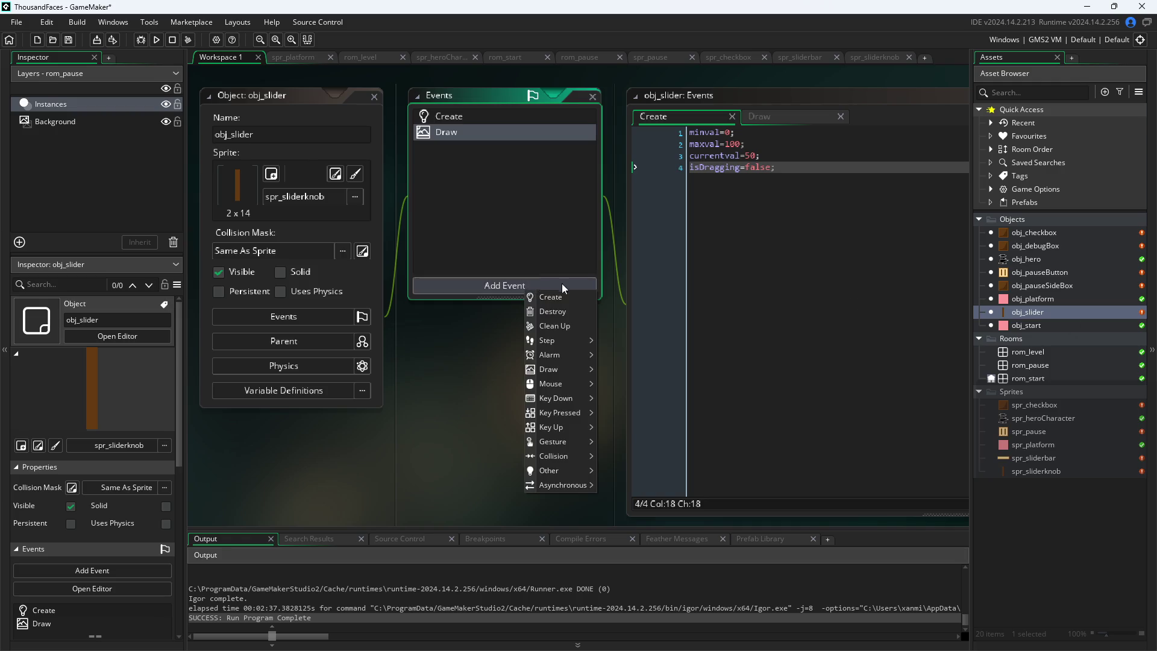
Add a Step event to obj_slider and clear its template comment
mouse_move(568, 343)
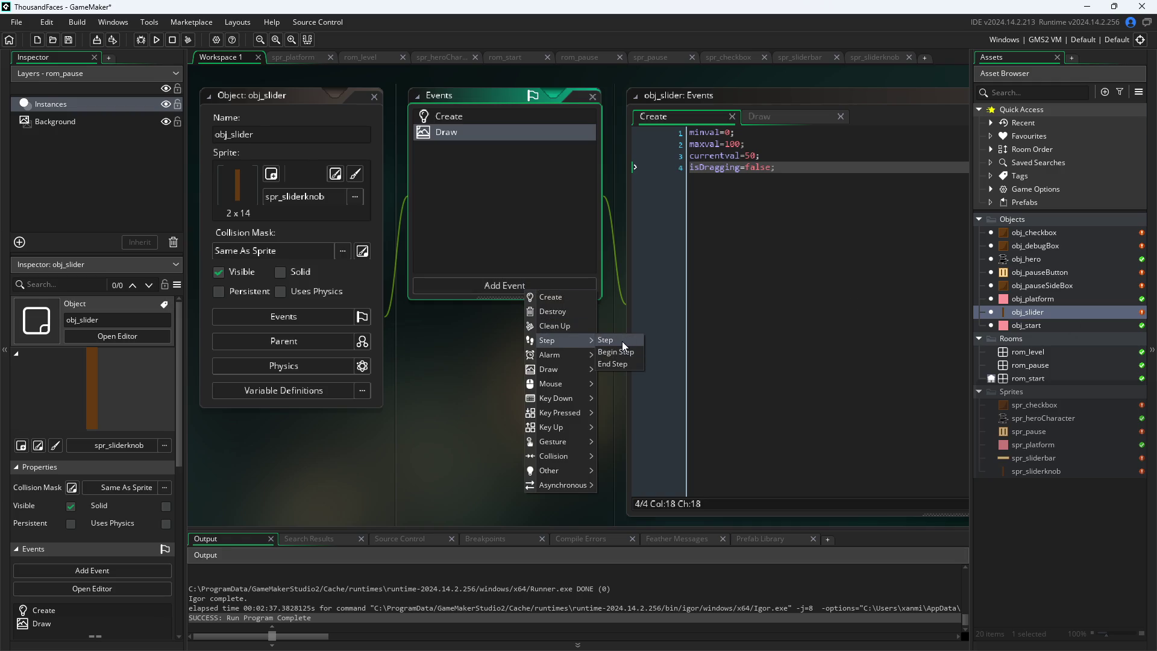
mouse_move(558, 392)
click(613, 338)
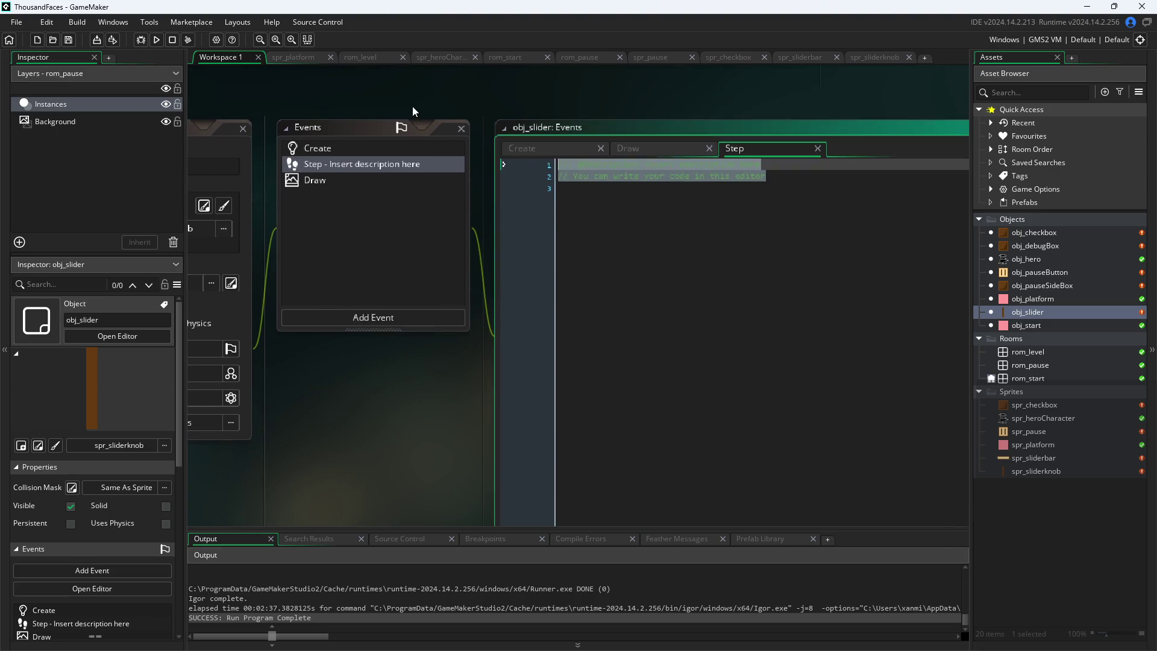
key(BackSpace)
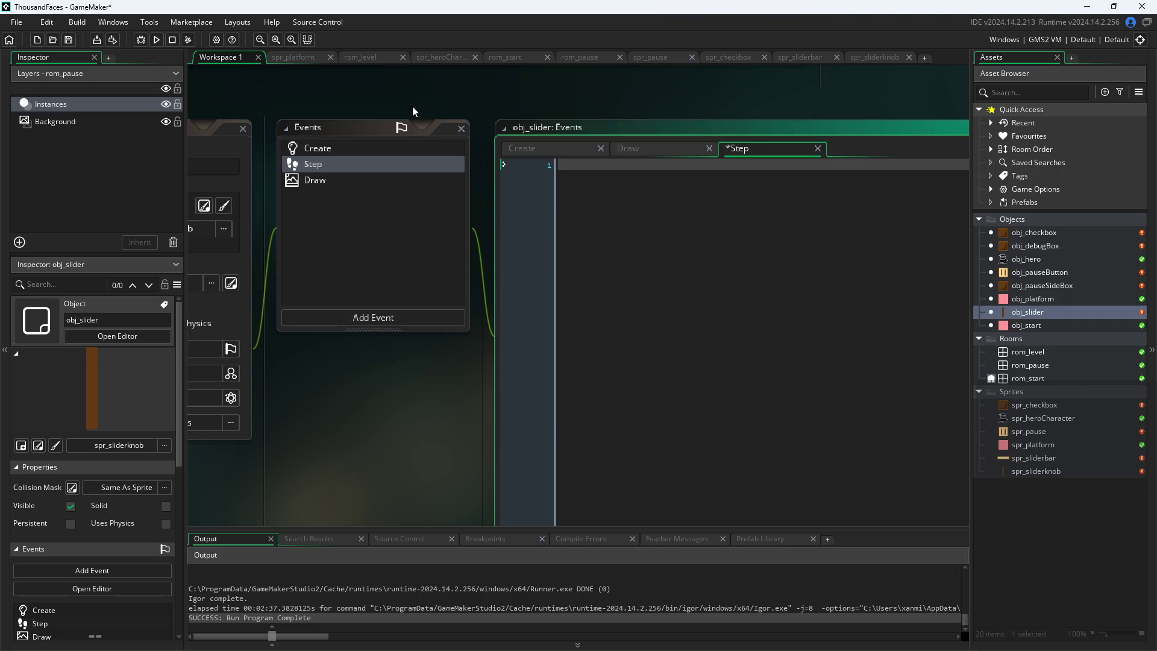
Type 'if' on line 1 of the Step code, then bring up the Help menu
text(if)
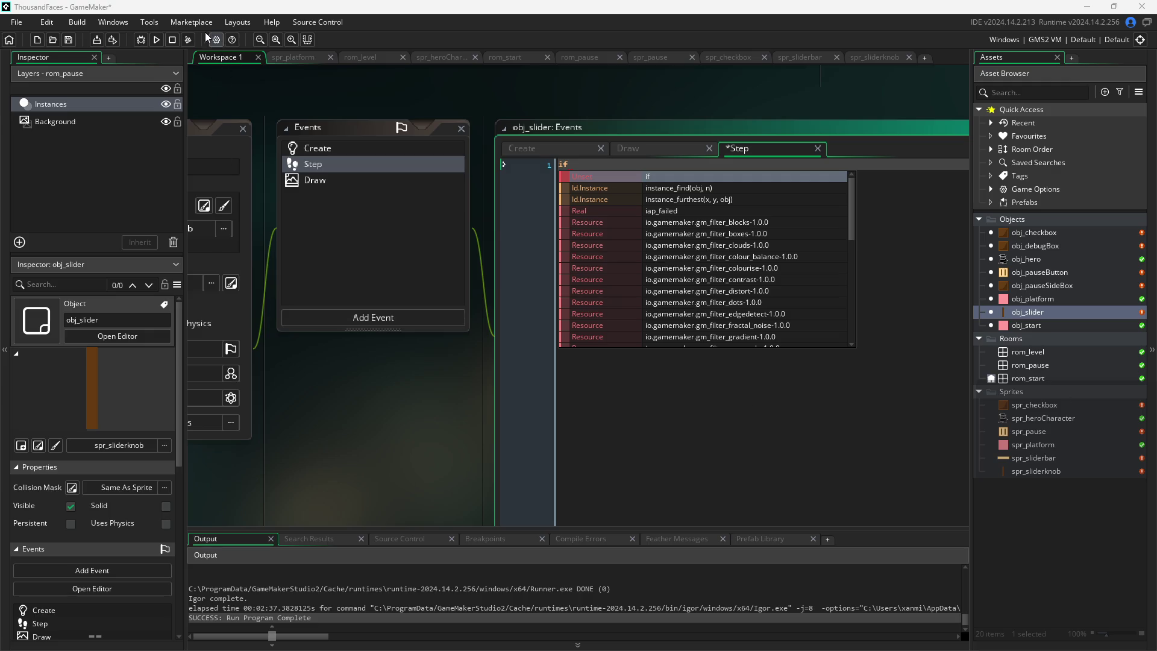
click(272, 22)
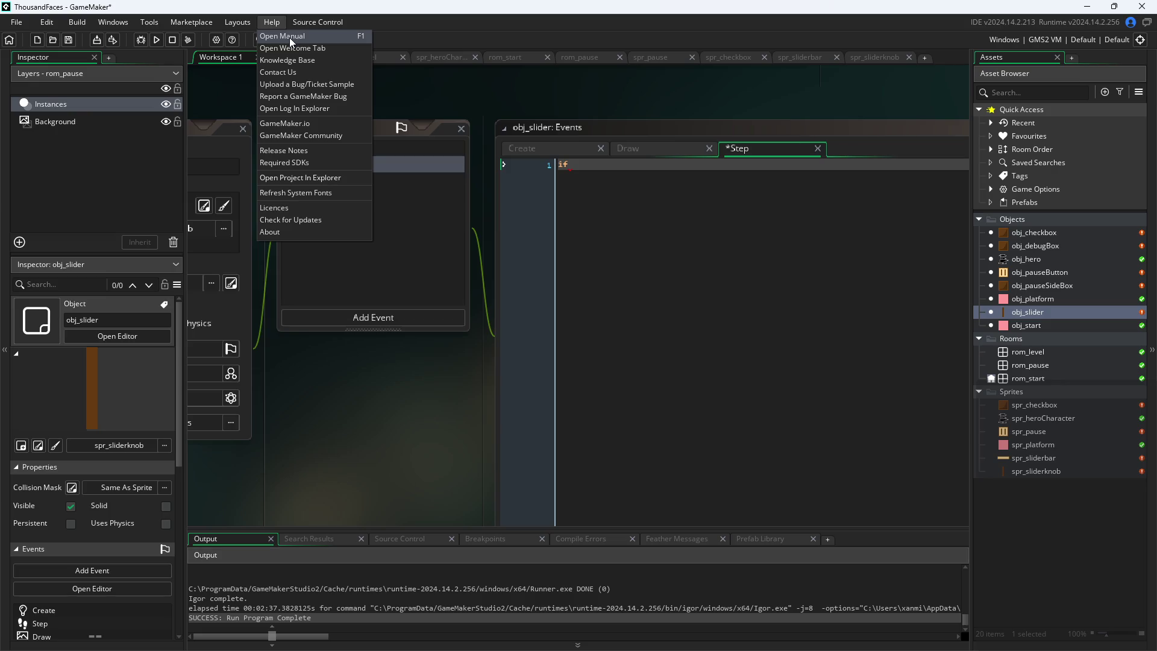
click(289, 37)
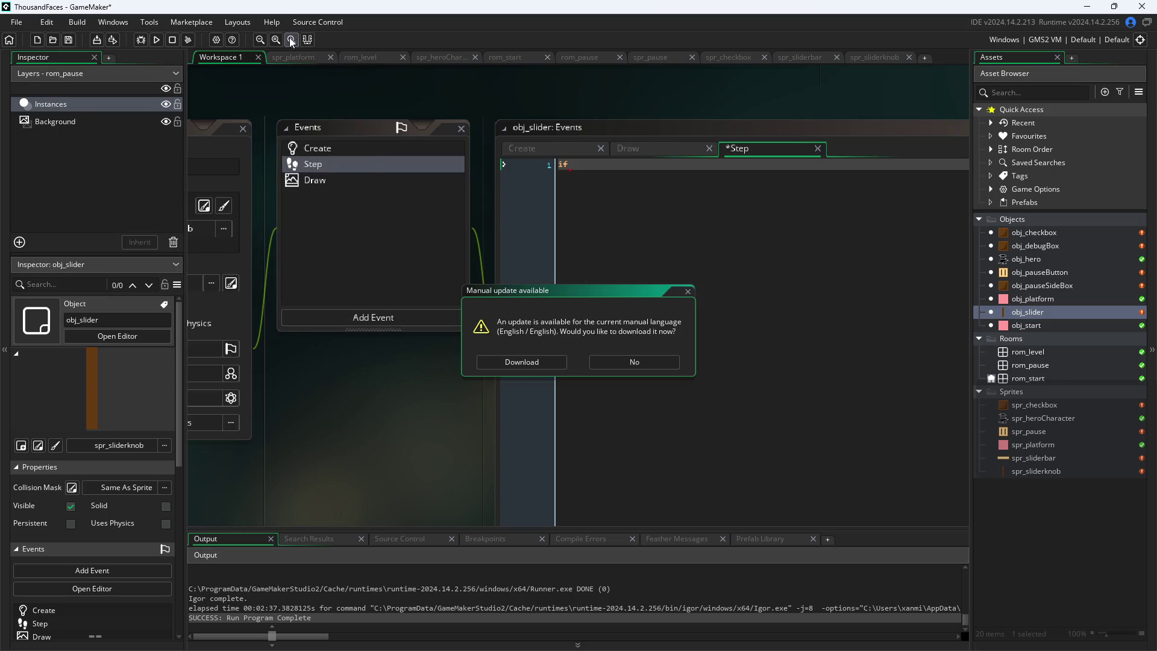
click(606, 362)
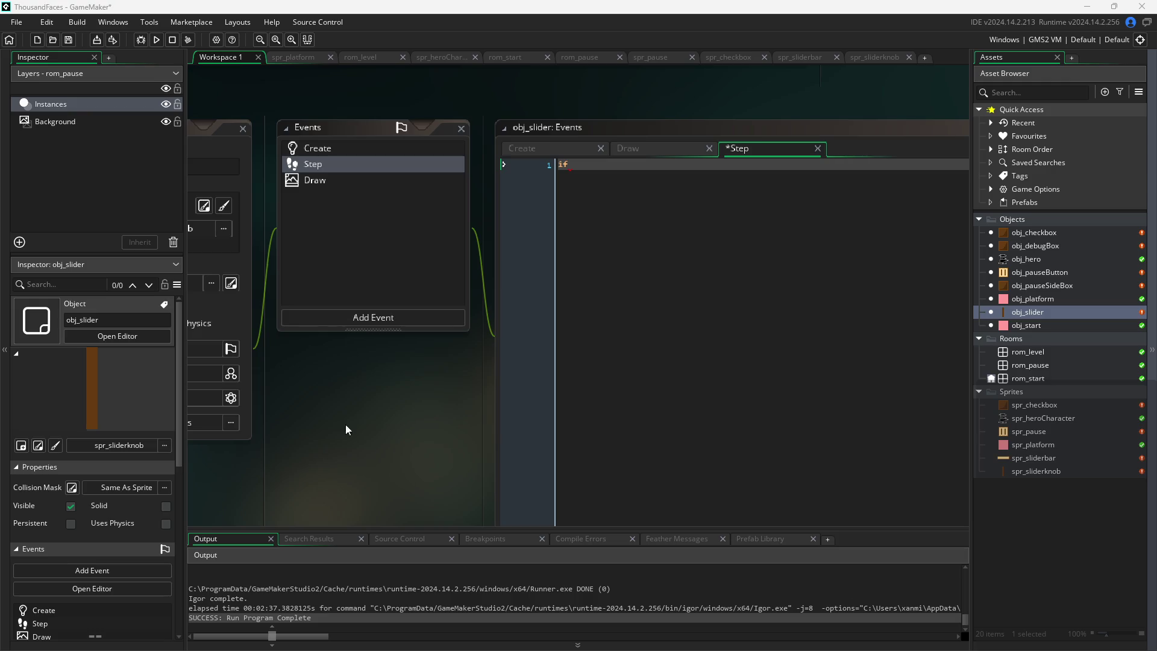
Write if(mouse_check_button(1)){ and open an empty block beneath it
click(631, 171)
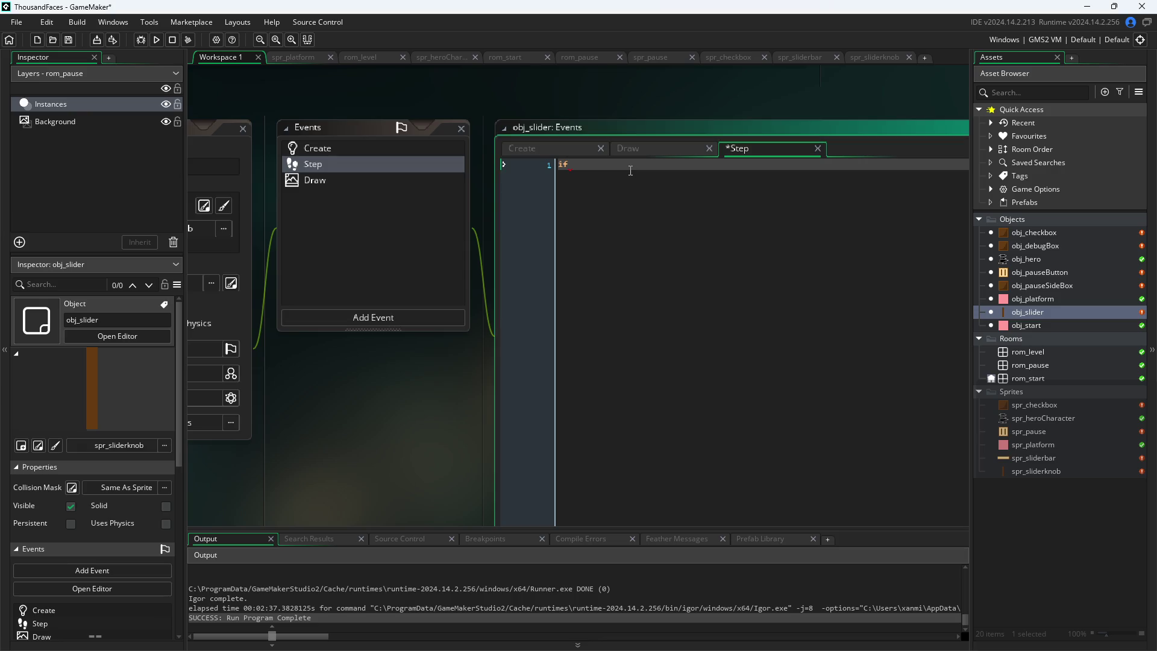
text((mous)
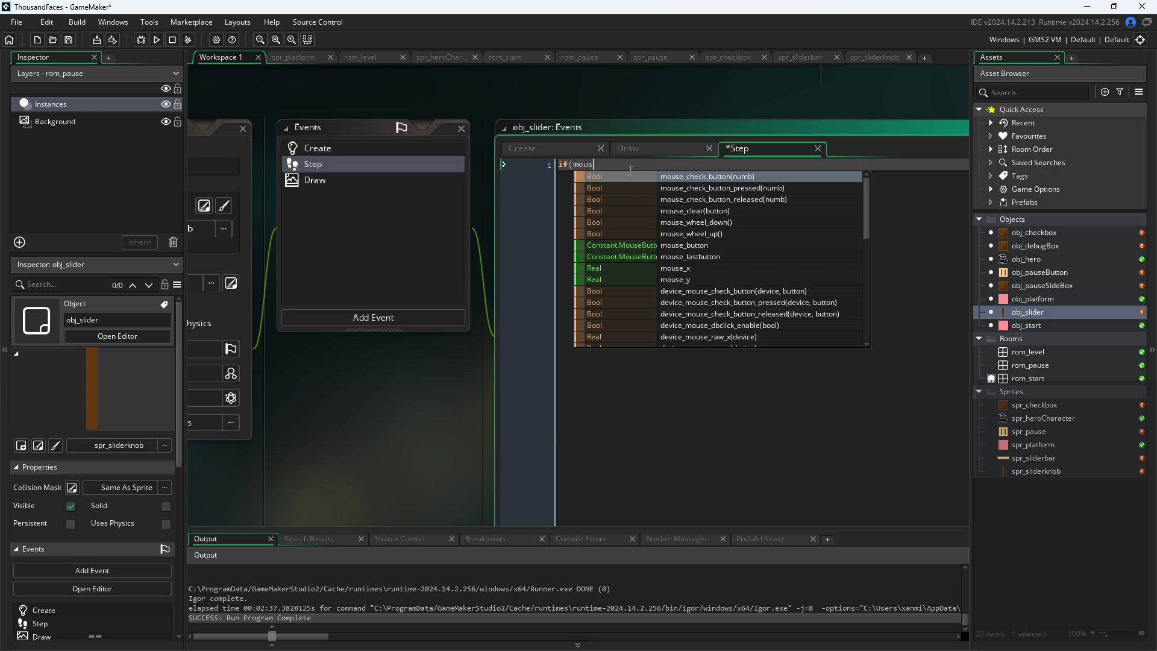
text(e)
key(Return)
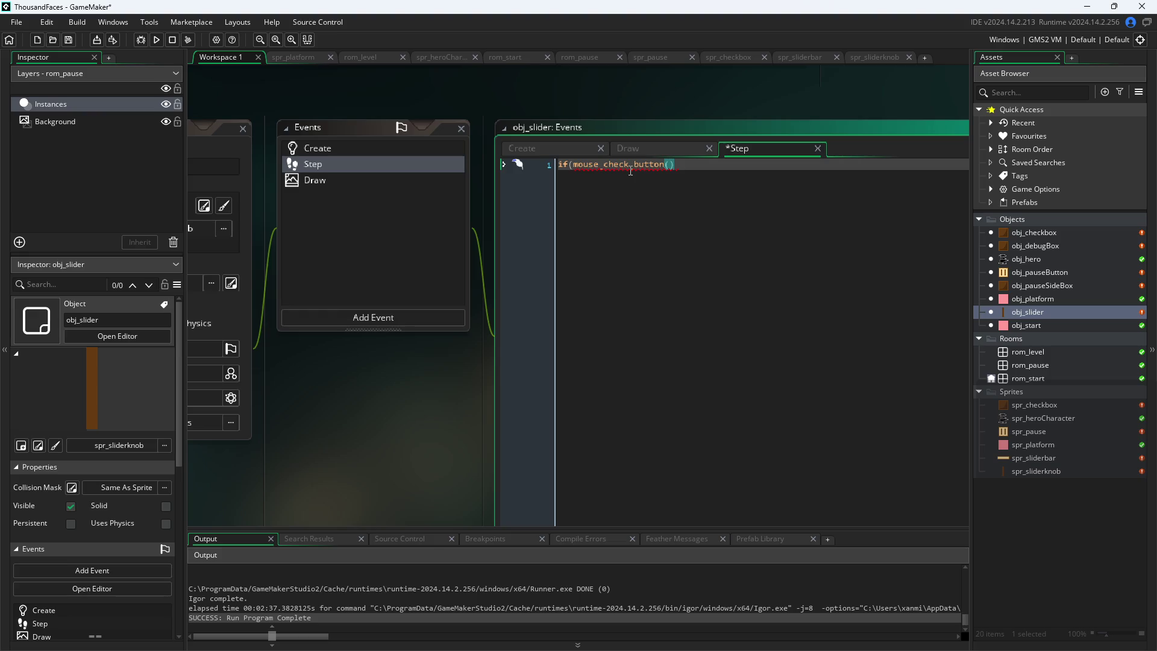
text(left)
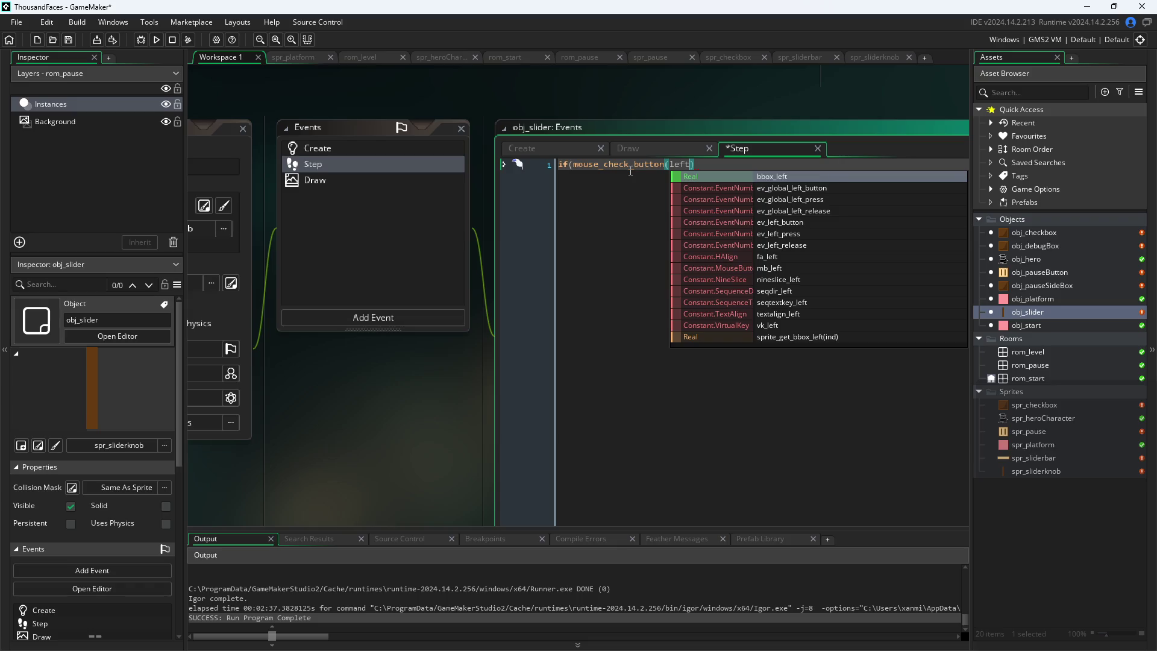
key(BackSpace)
key(BackSpace)
key(BackSpace)
text(mouse)
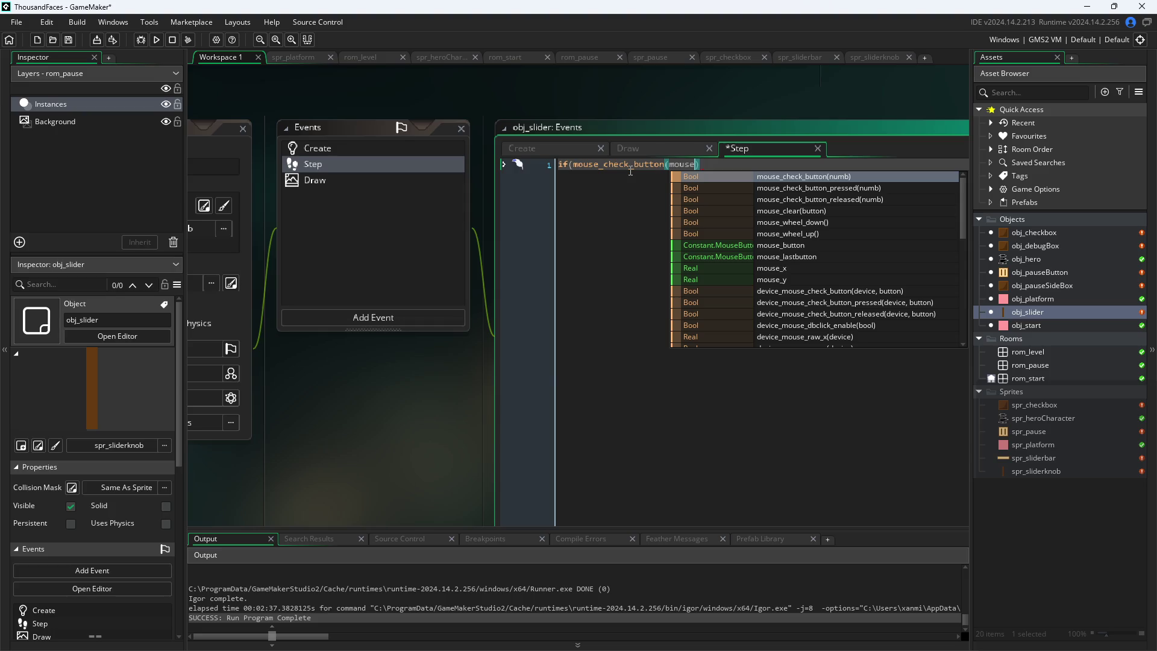
key(BackSpace)
key(BackSpace)
key(BackSpace)
text(1)
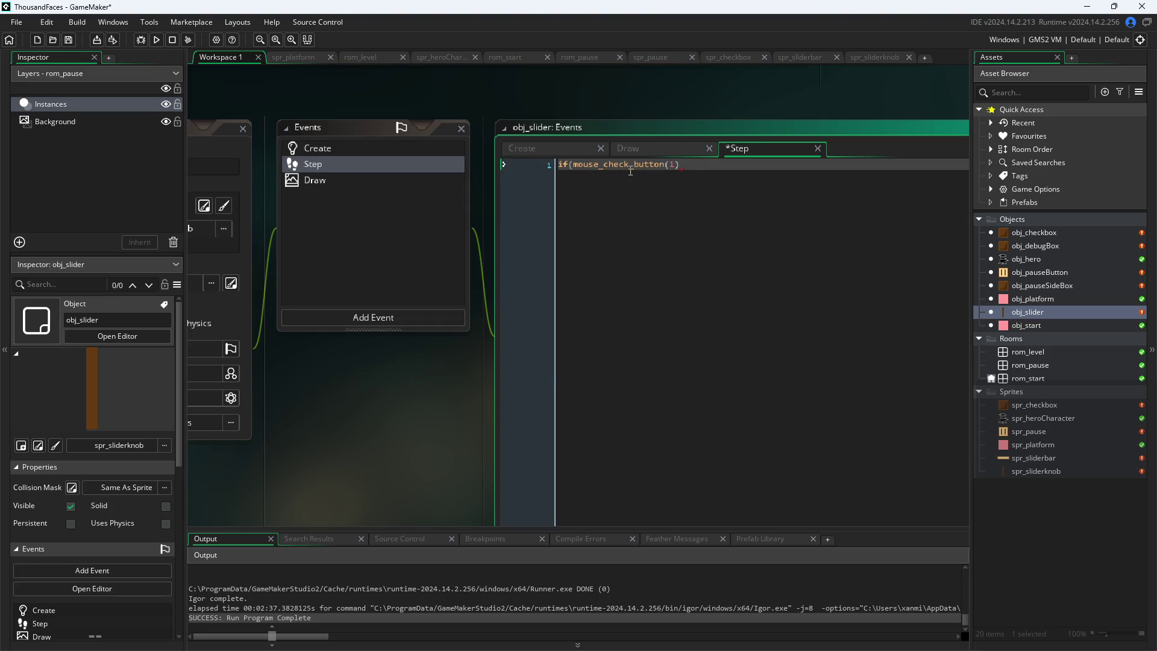
text()){)
key(Return)
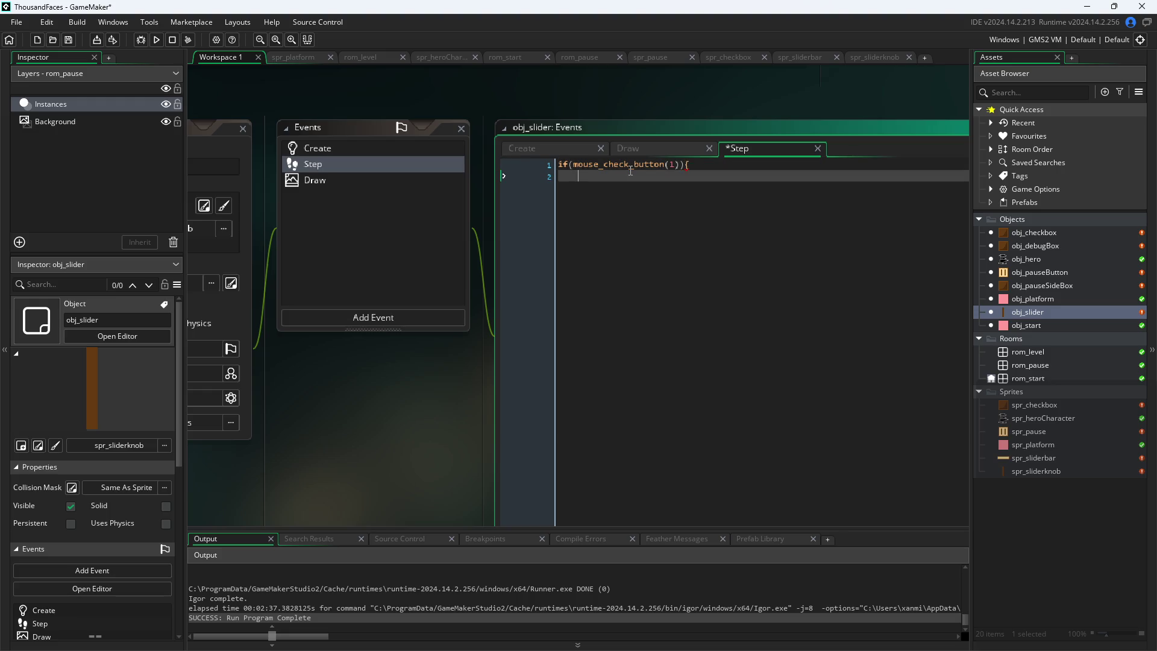
key(Return)
text(})
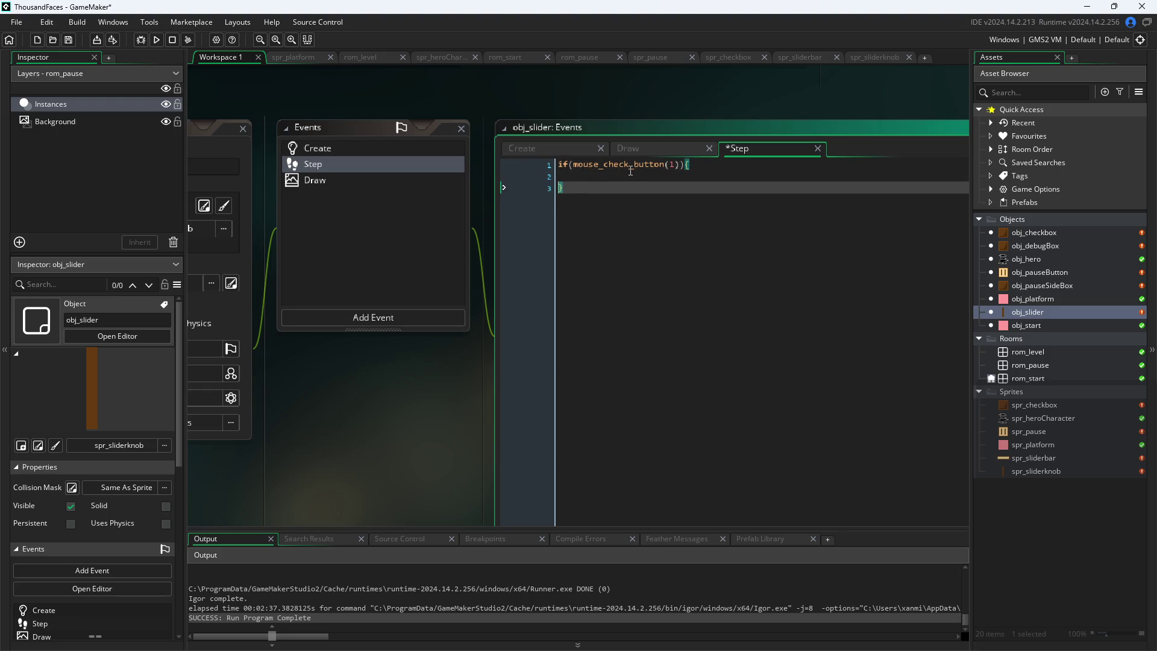
Inside the block, start if(point_in_rectangle(mouse_x,mouse_y, using autocomplete suggestions
click(630, 171)
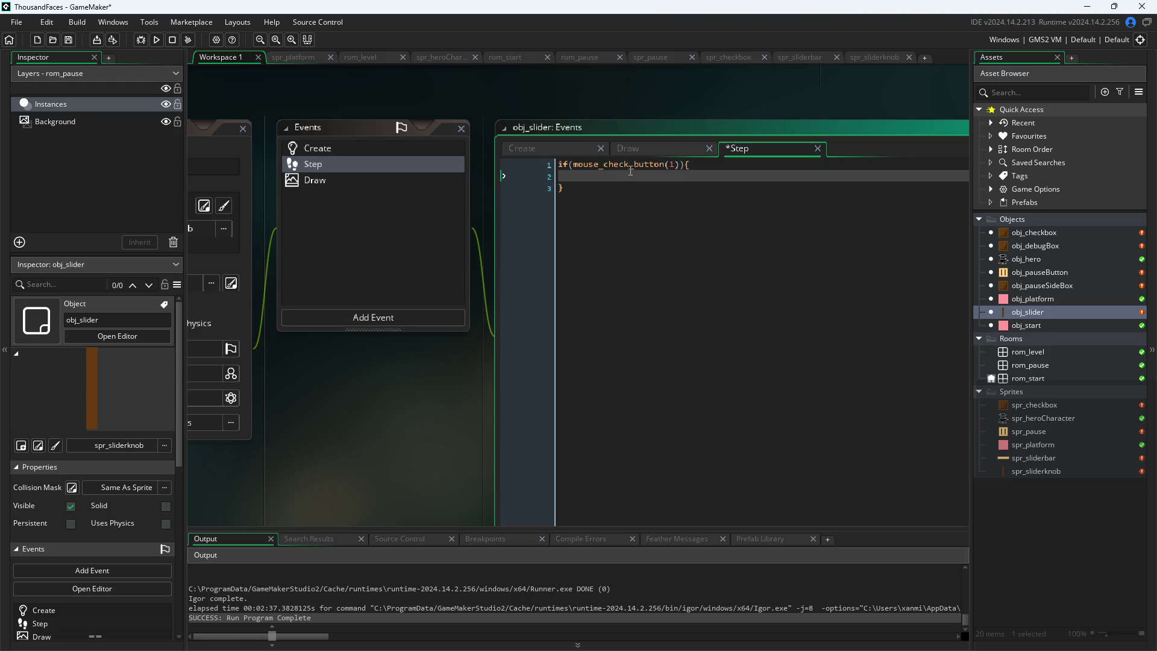
text(if(point)
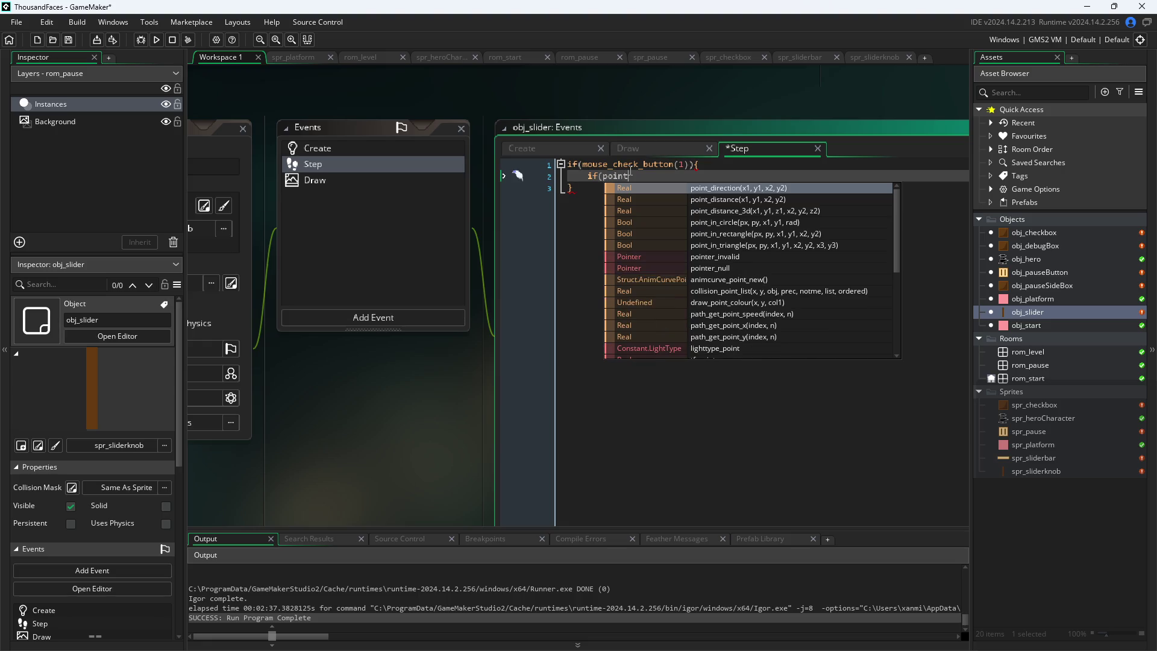
text(_in)
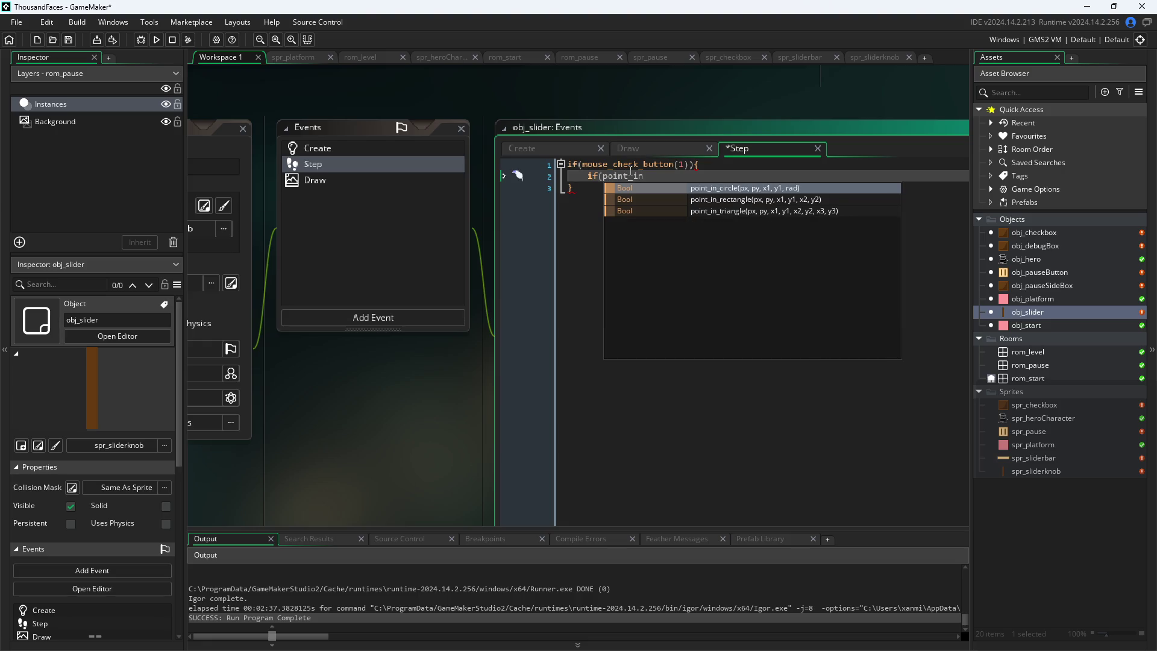
key(Down)
key(Return)
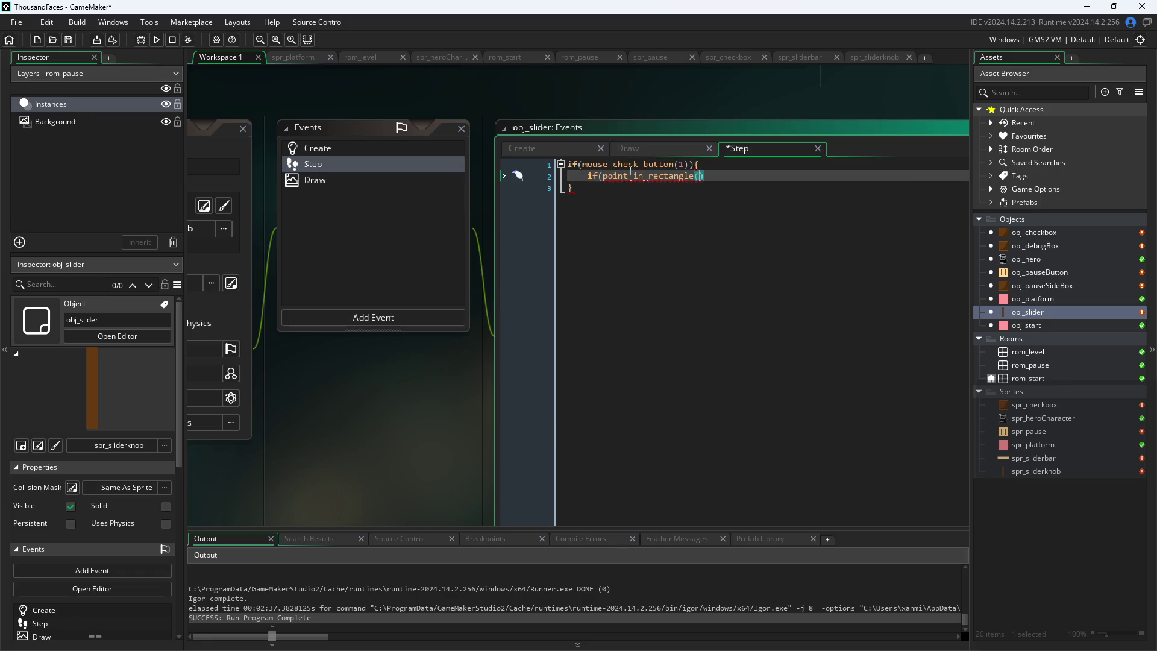
text(mouse)
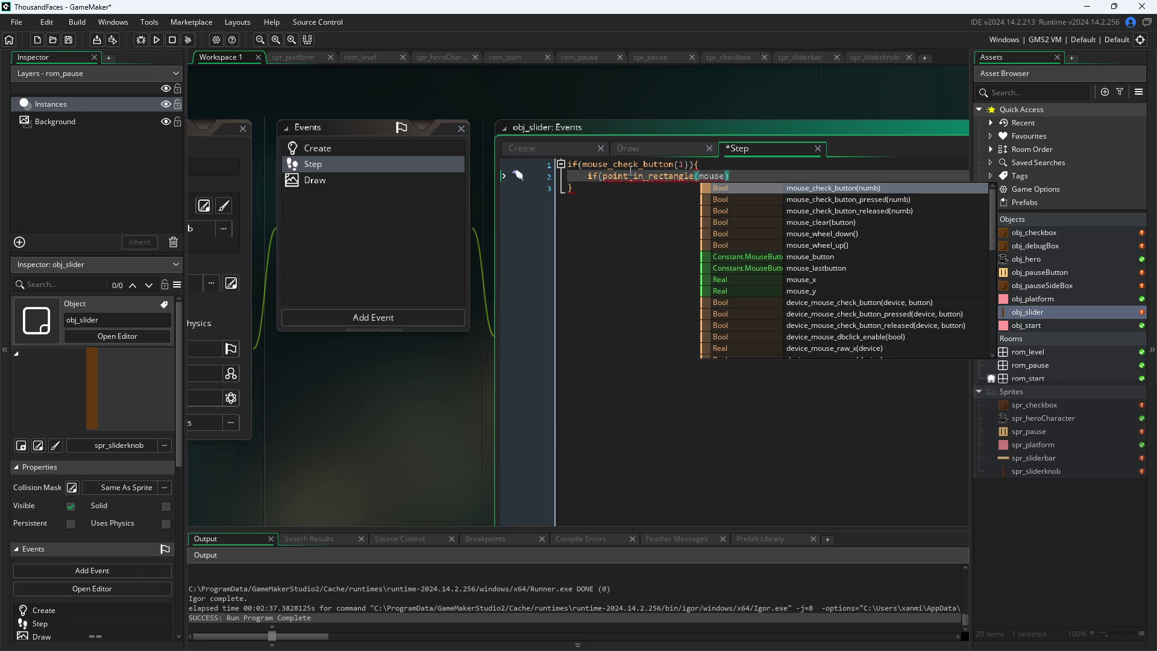
key(BackSpace)
key(BackSpace)
key(BackSpace)
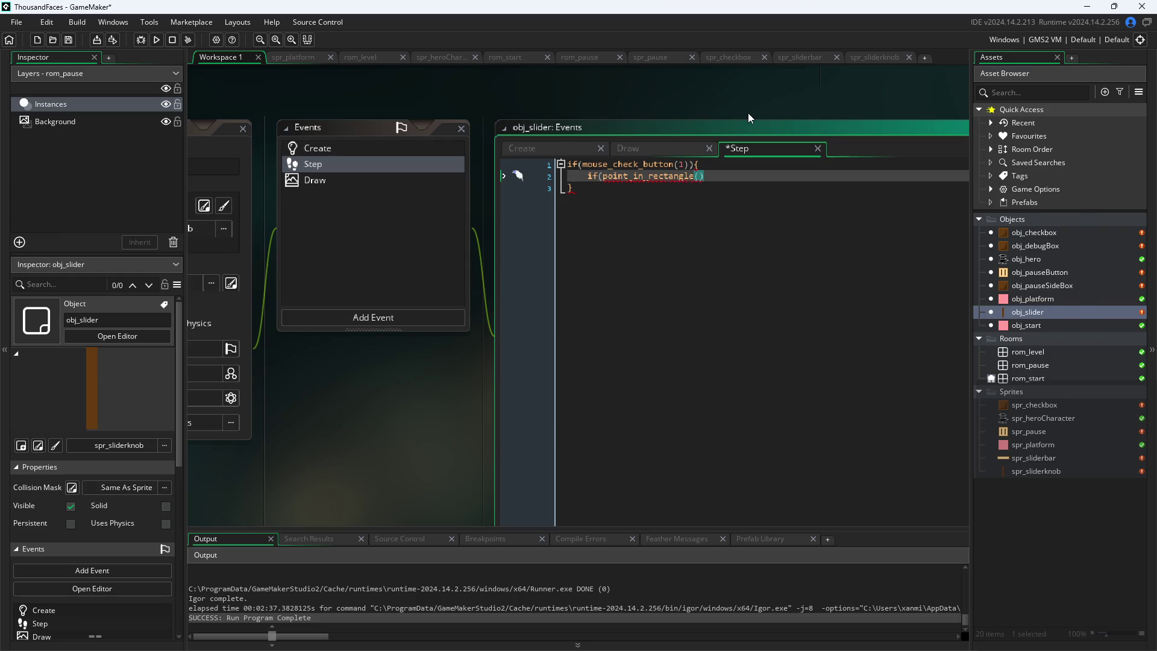
text(mouse)
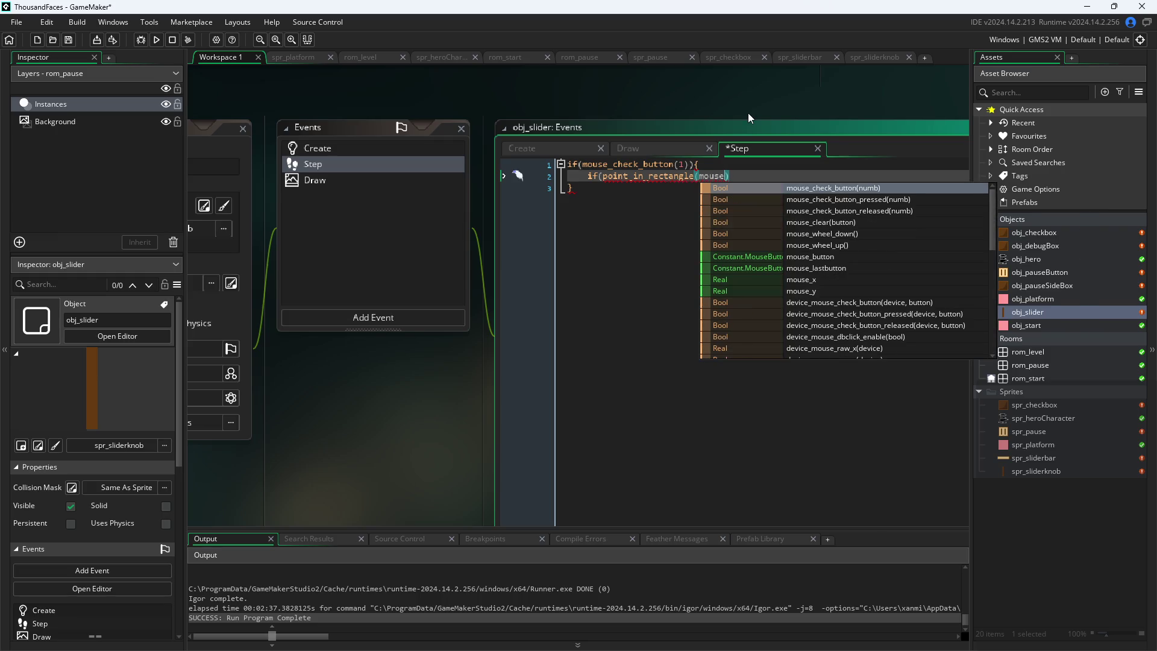
key(Down)
key(Down)
key(Down)
key(Down)
key(Down)
key(Down)
key(Return)
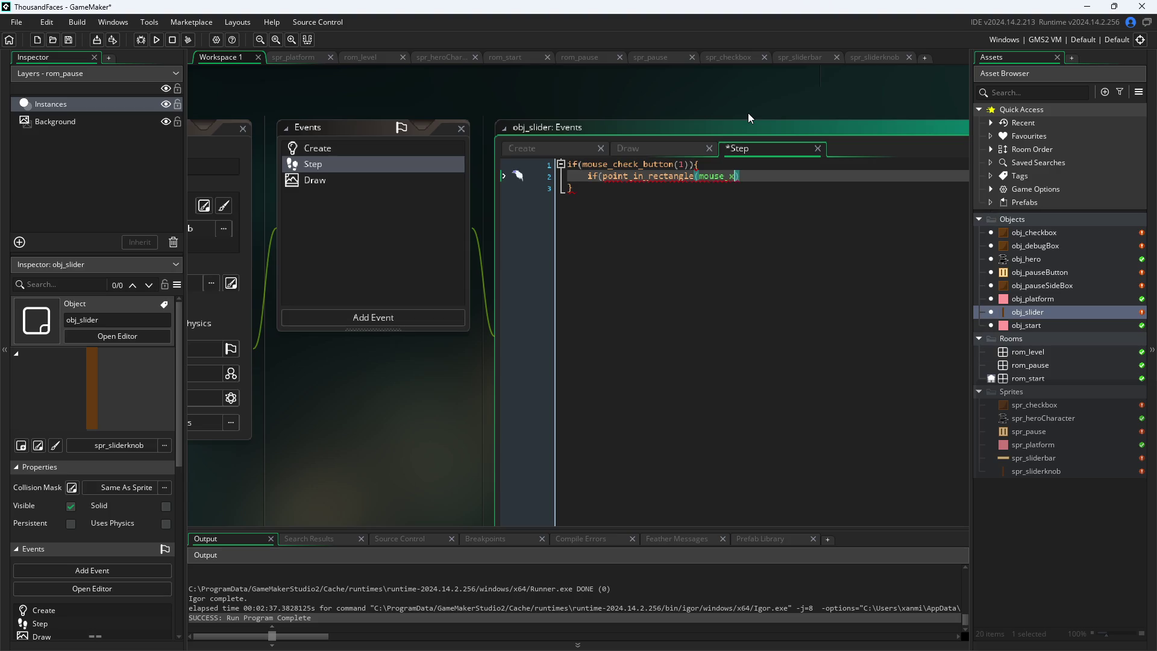
text(,mouse)
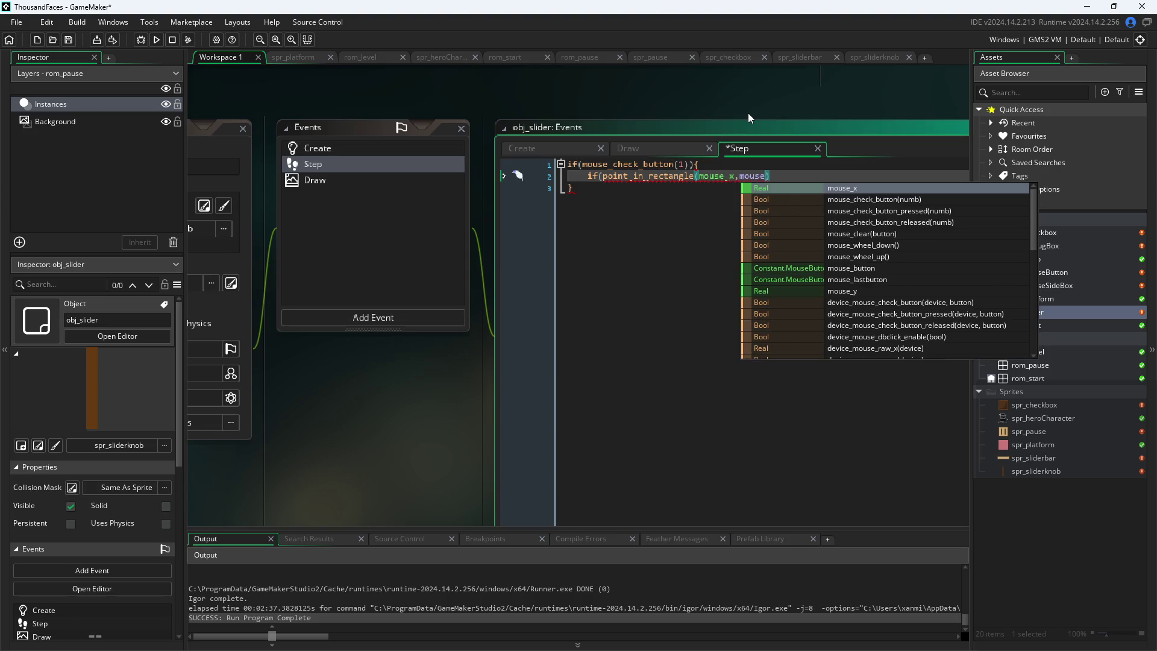
text(_y)
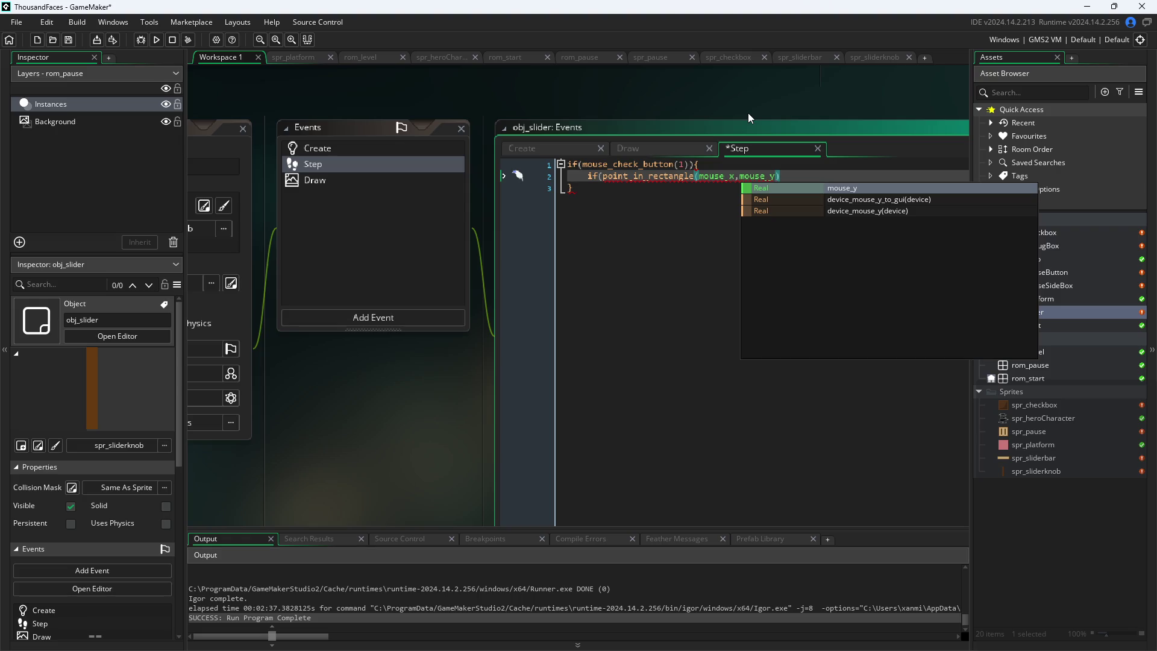
text(,e)
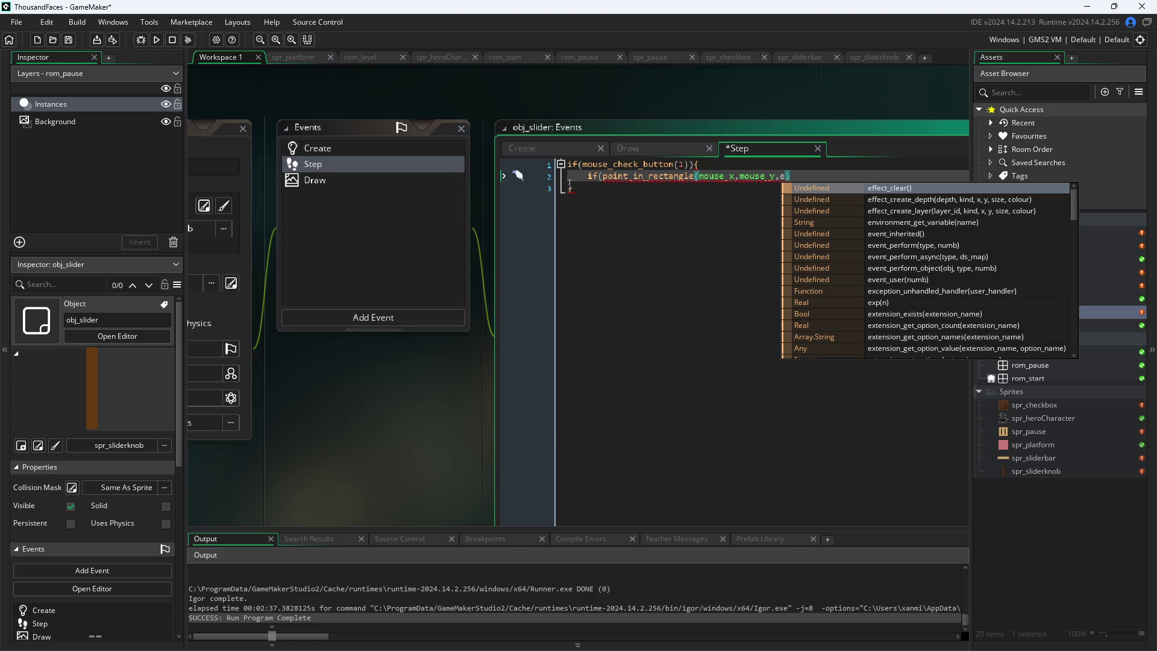
click(782, 178)
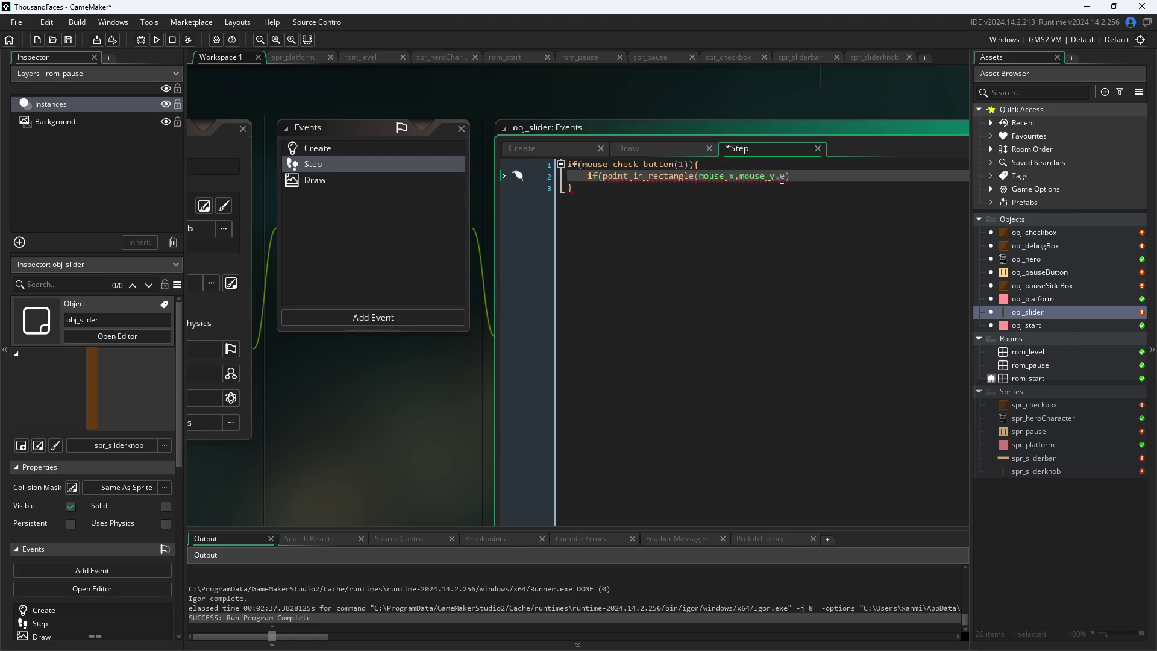
Finish the rectangle arguments as x,y,x+2,y+2 and open a braced block
key(BackSpace)
text(x)
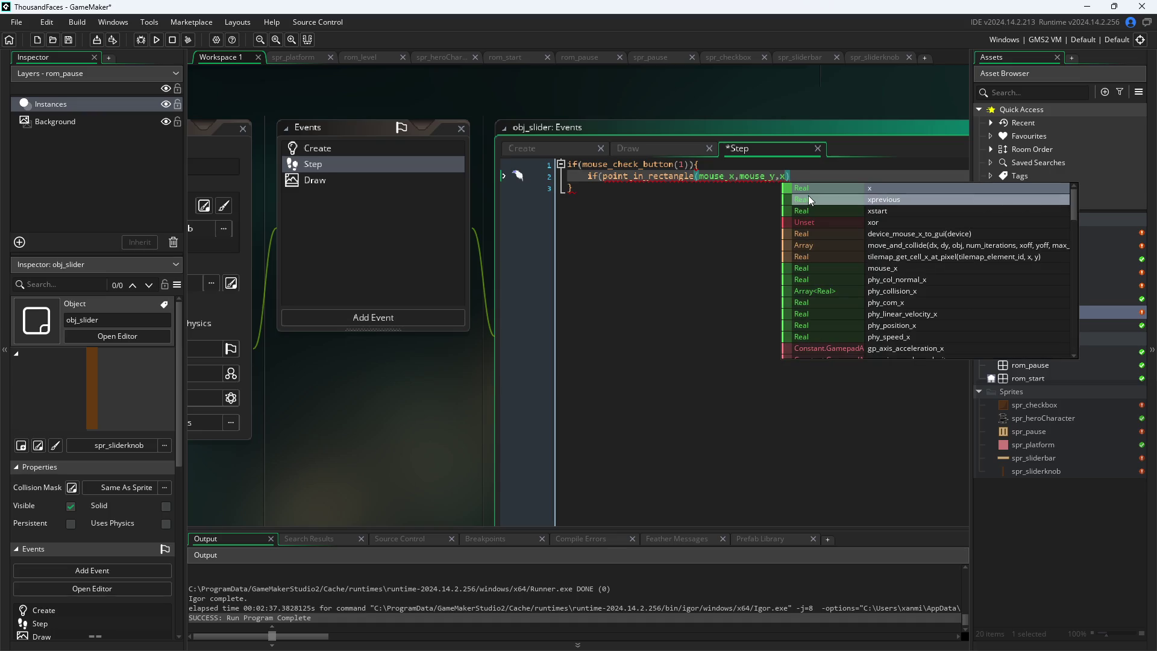
text(,y,)
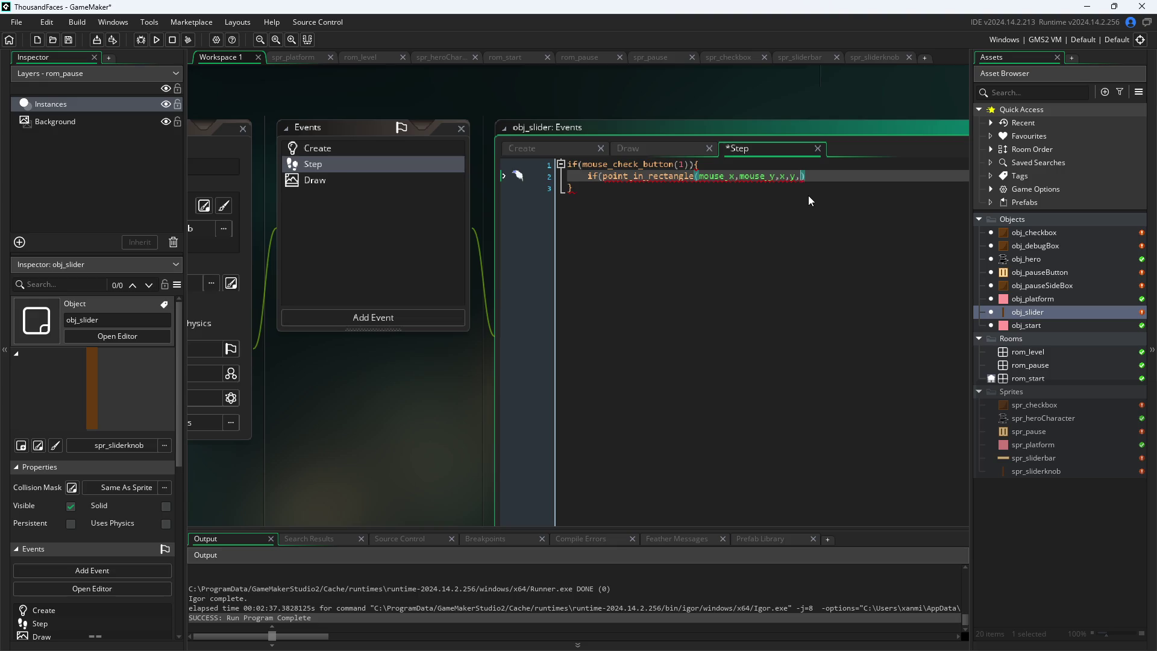
text(x+3)
text(y+)
text())
text({)
key(Return)
key(Return)
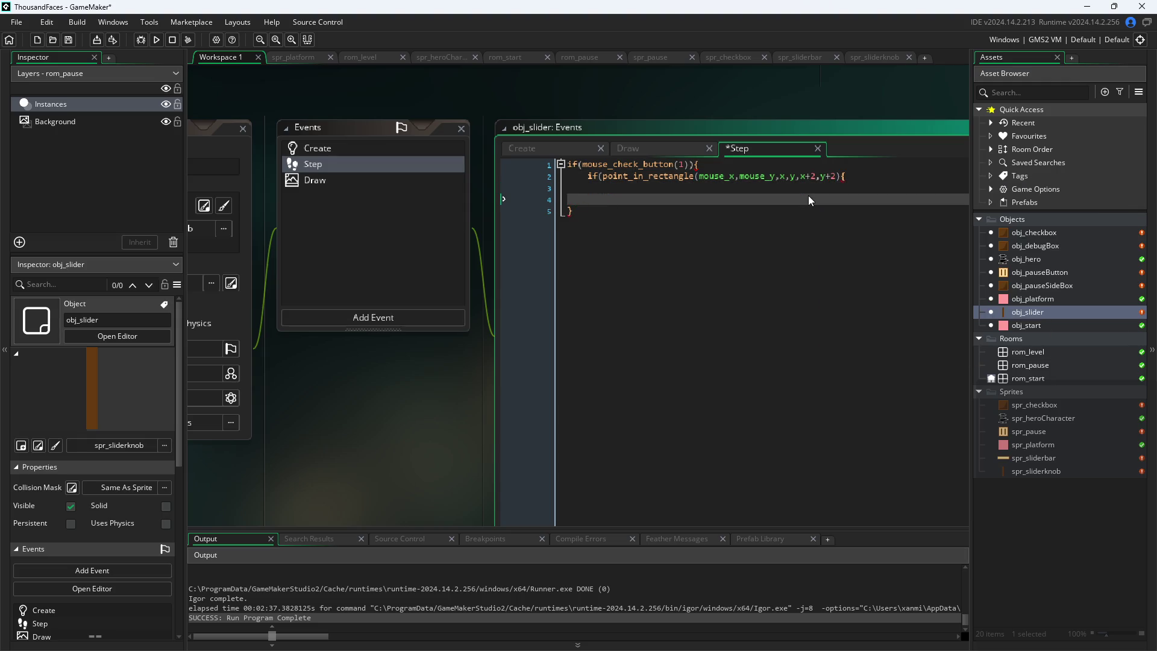
text(})
Set isDragging=true; inside the nested block and move below the closing braces
key(Up)
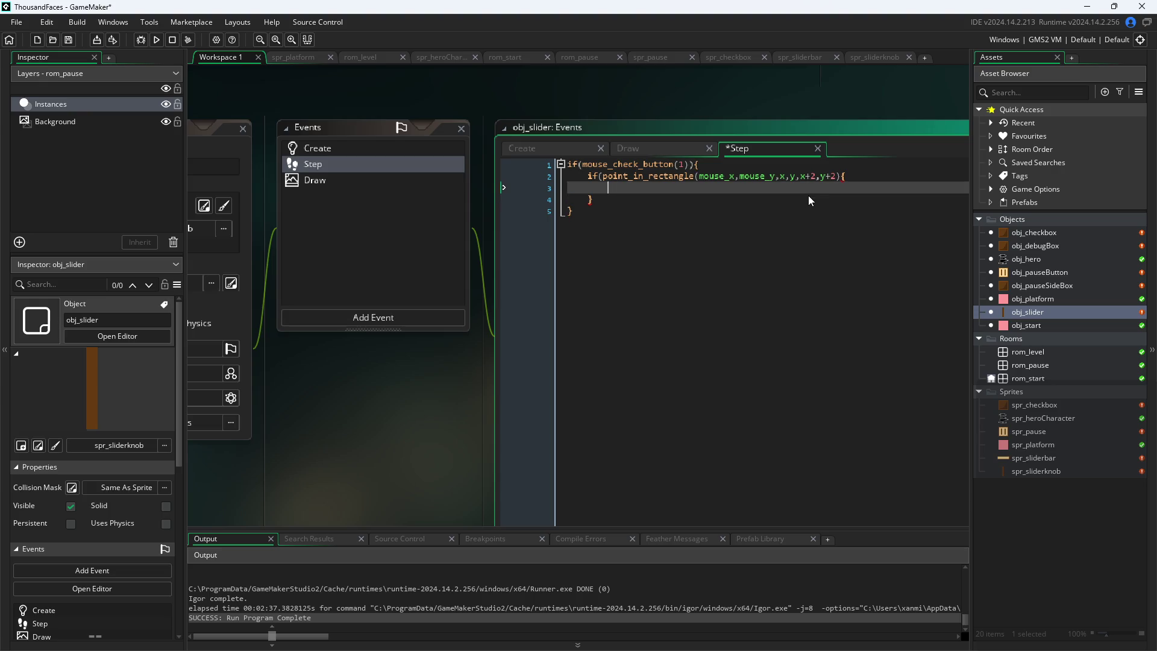
text(is)
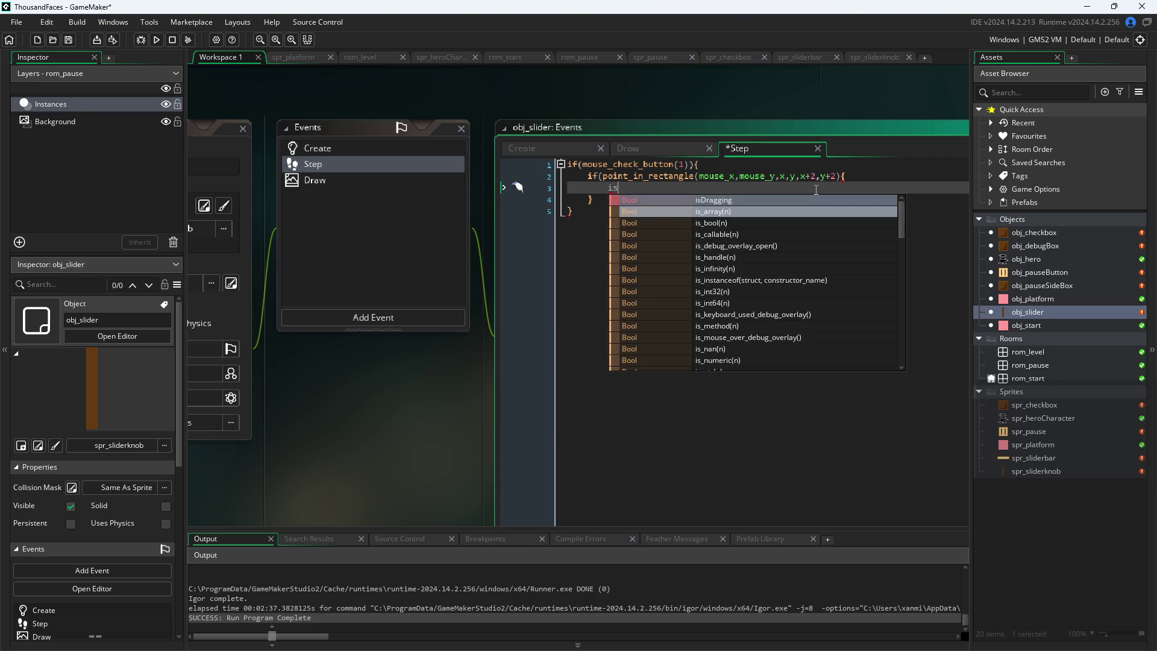
key(Return)
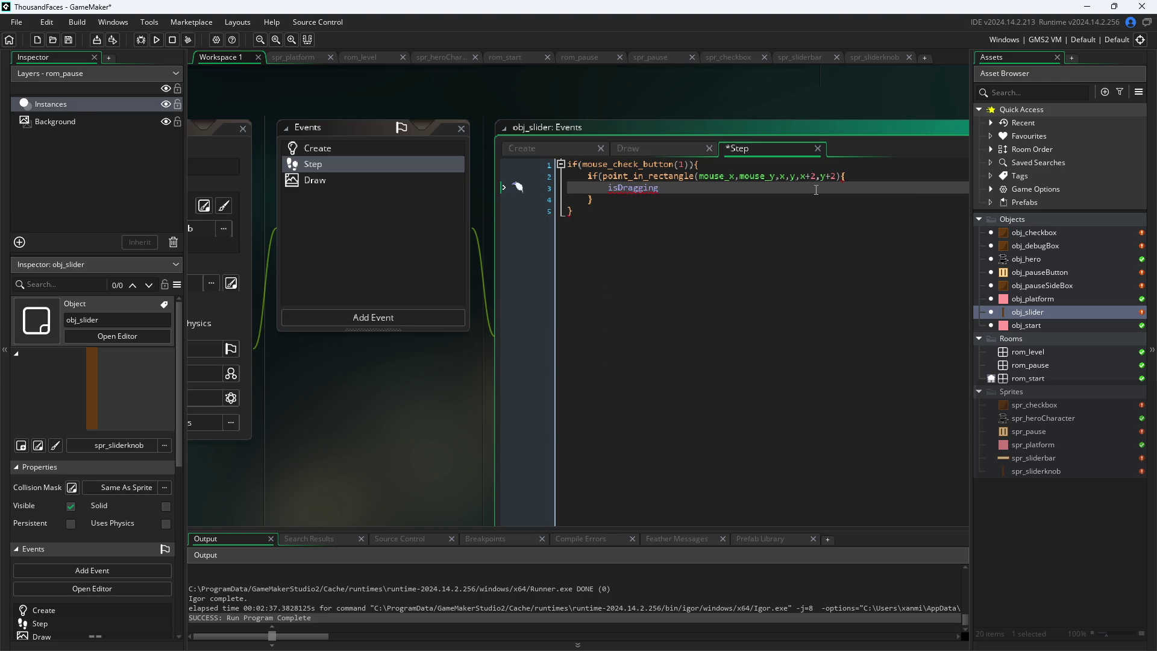
text(=true)
text(;')
key(Down)
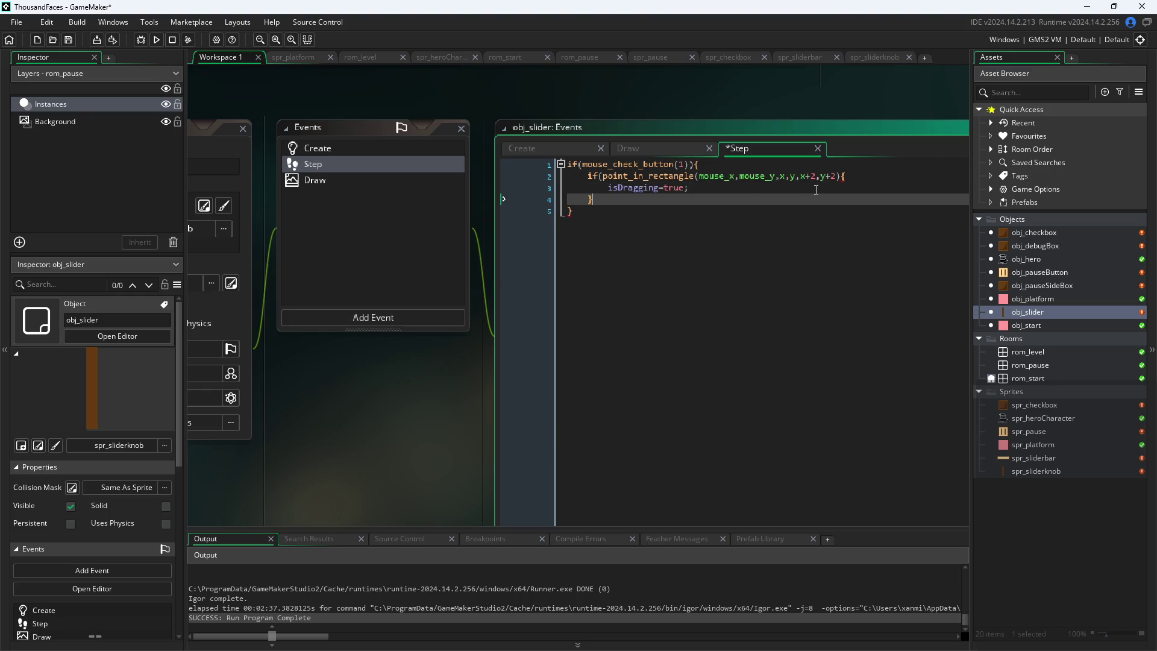
key(Down)
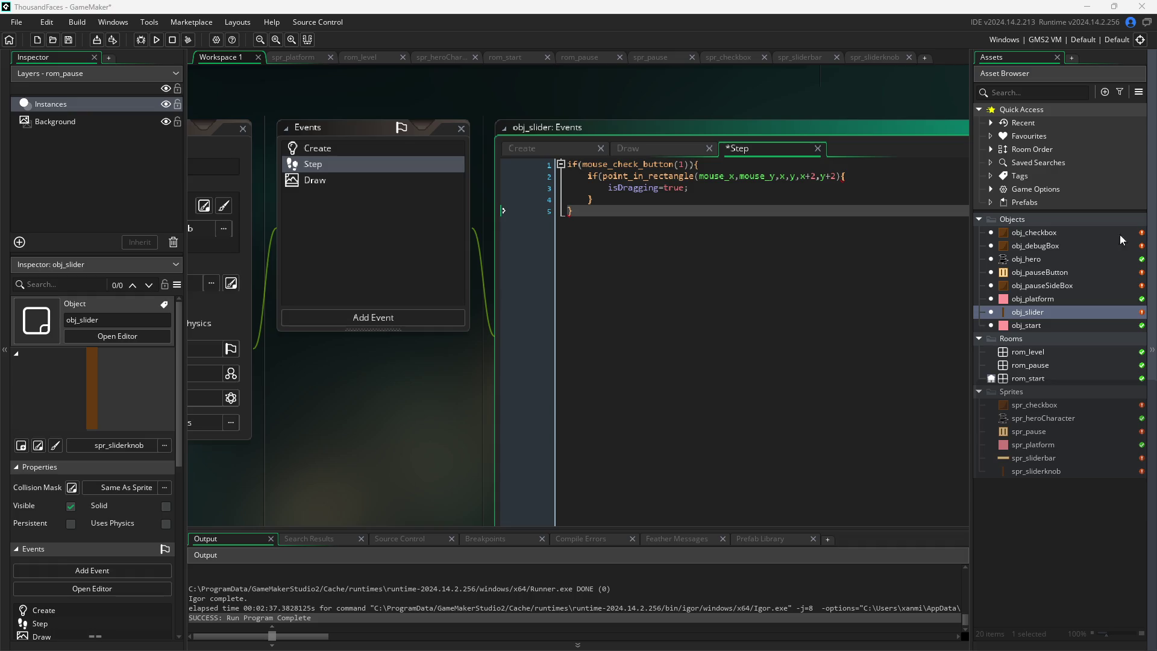
mouse_move(673, 165)
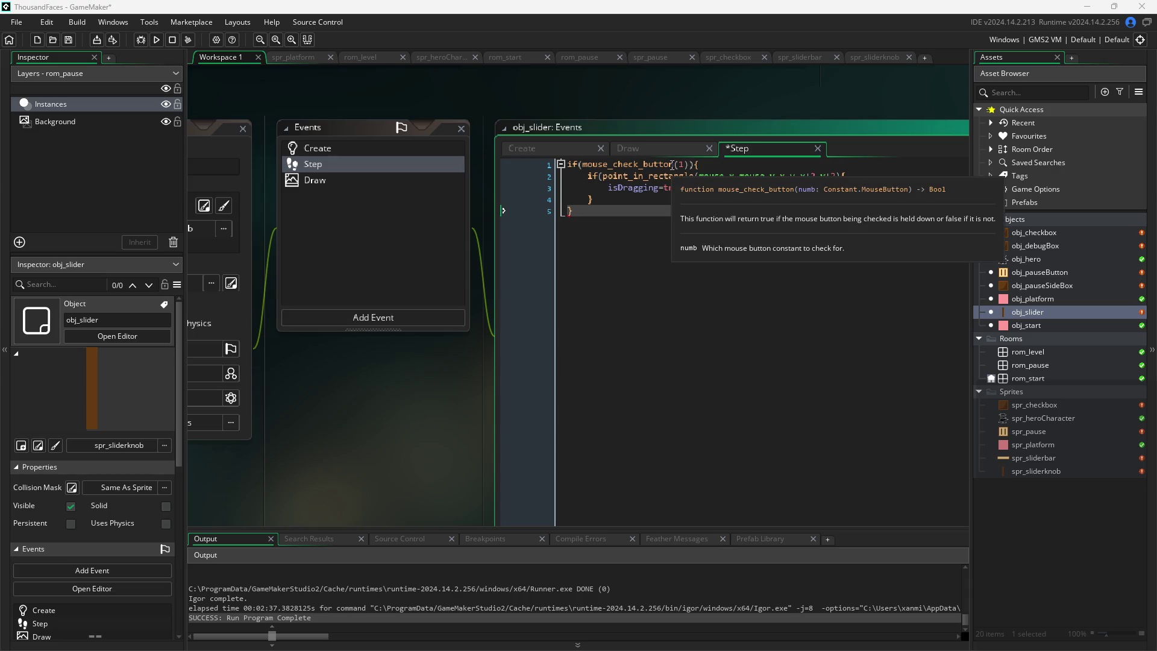
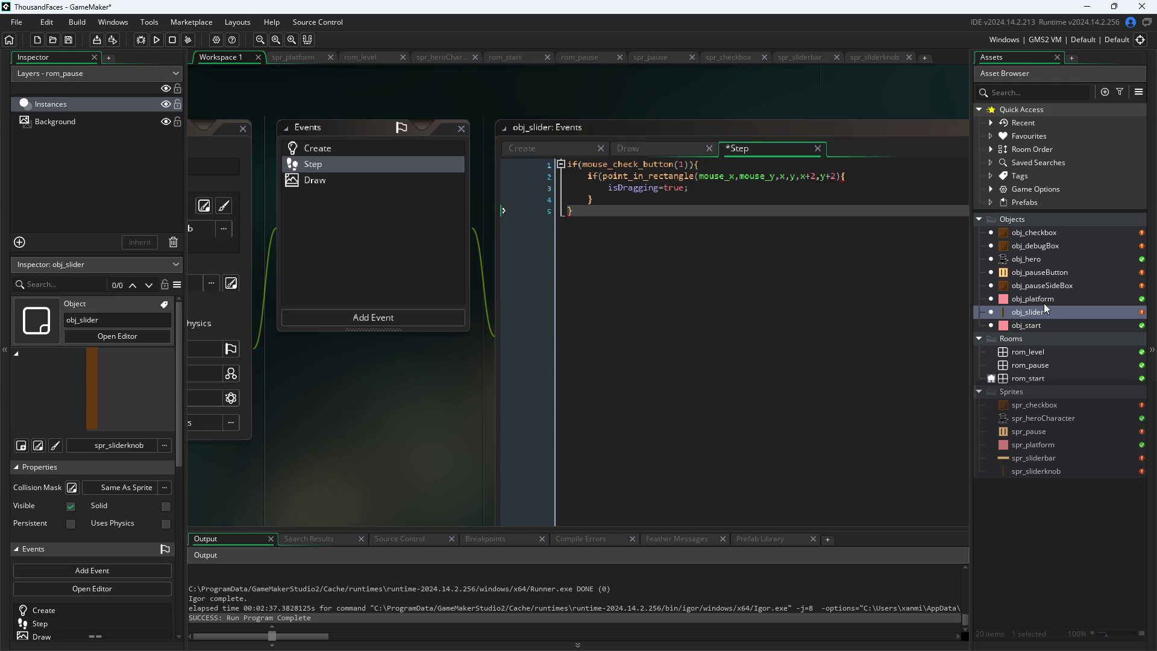
Open rom_pause and place an obj_slider instance below the two boxes
double_click(1046, 365)
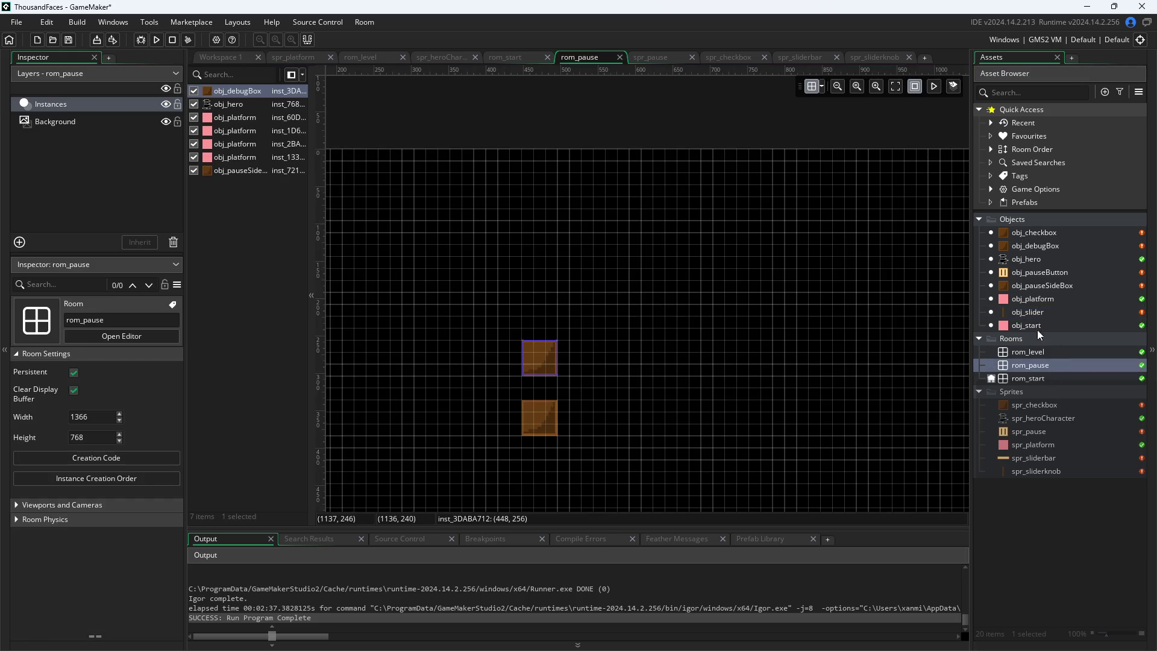
scroll(747, 346, down, 2)
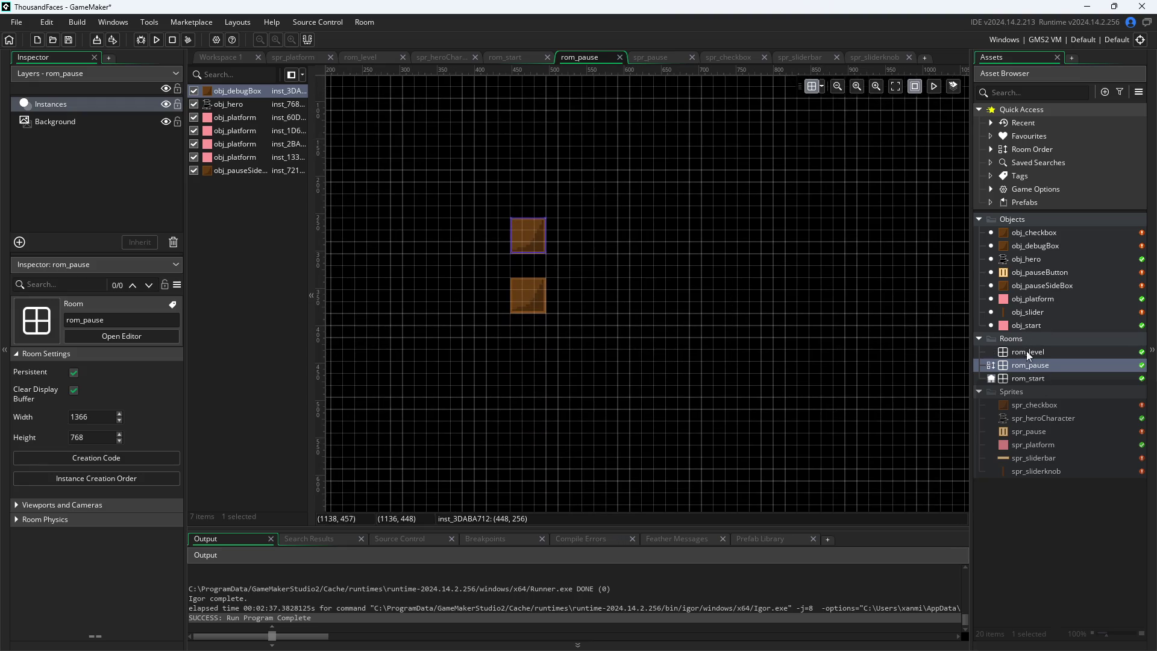
mouse_move(1027, 314)
mouse_down()
mouse_move(540, 360)
mouse_move(572, 351)
mouse_move(559, 351)
mouse_move(549, 358)
mouse_move(559, 381)
mouse_up()
click(560, 379)
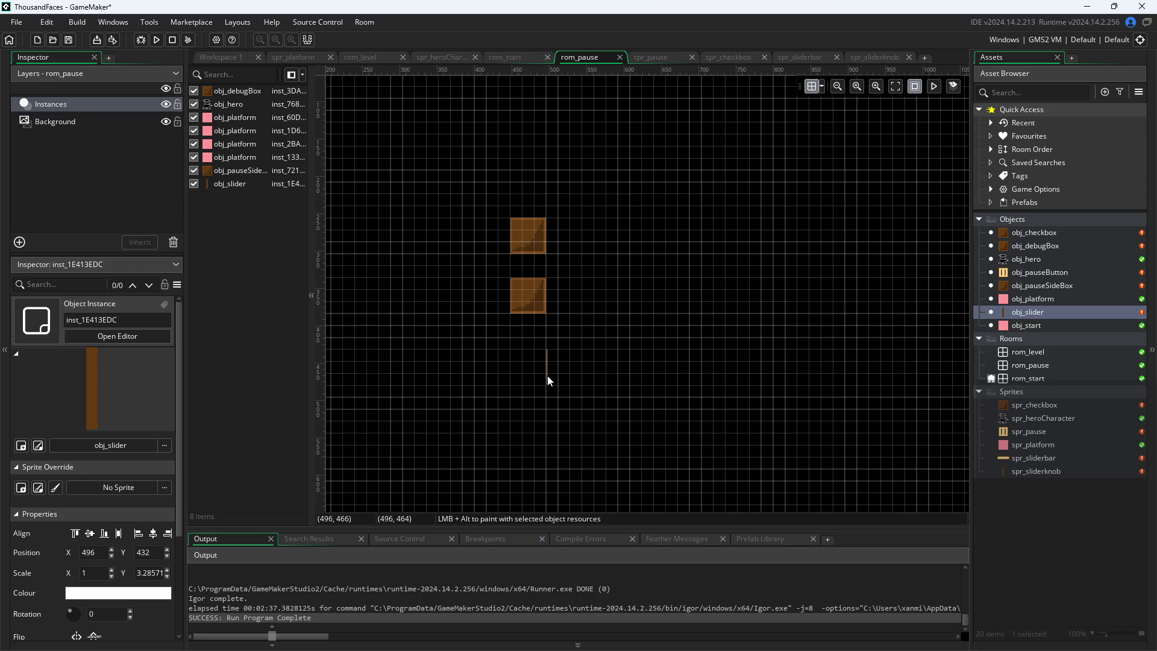
scroll(555, 382, up, 2)
scroll(556, 382, up, 2)
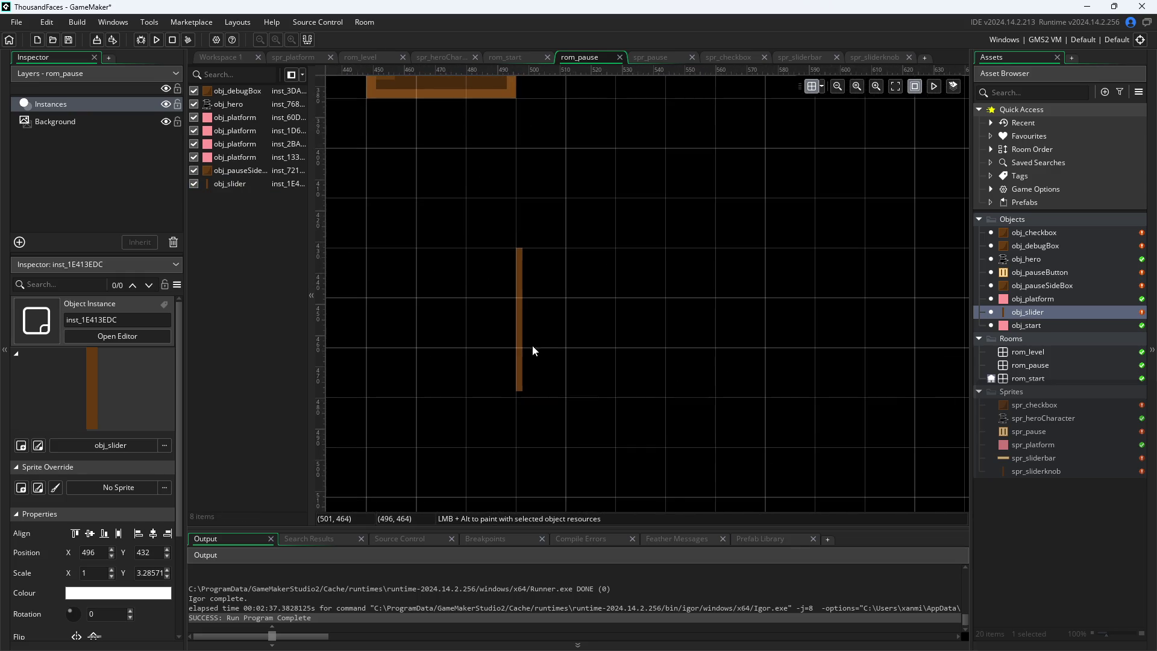
scroll(533, 342, down, 1)
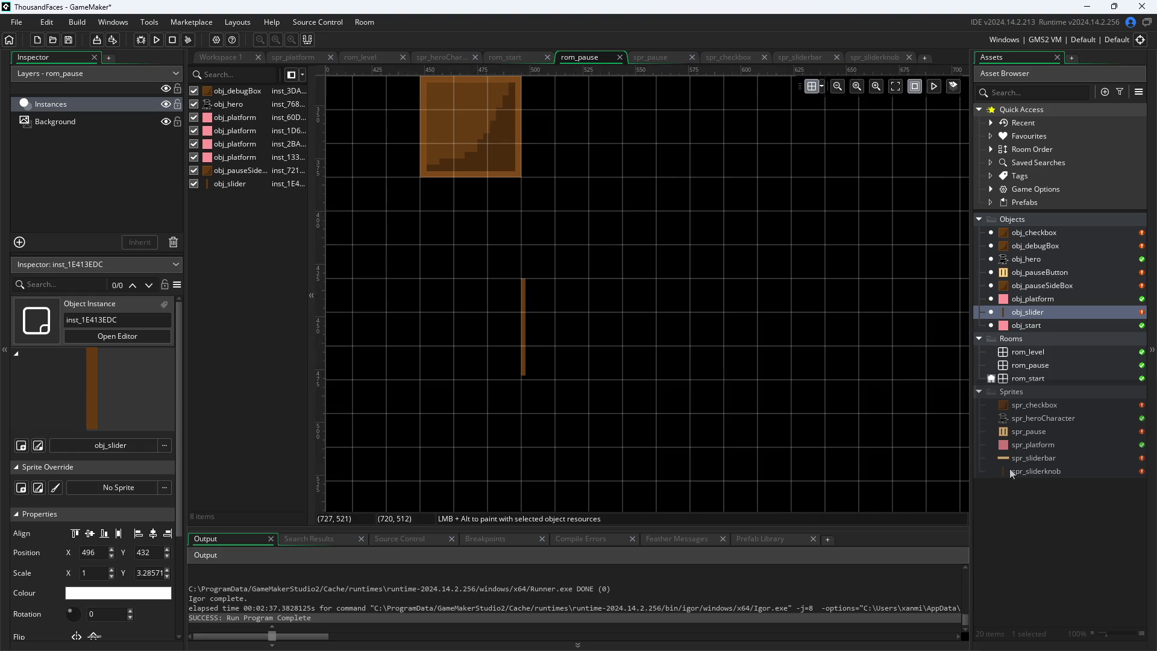
click(1010, 469)
click(1010, 470)
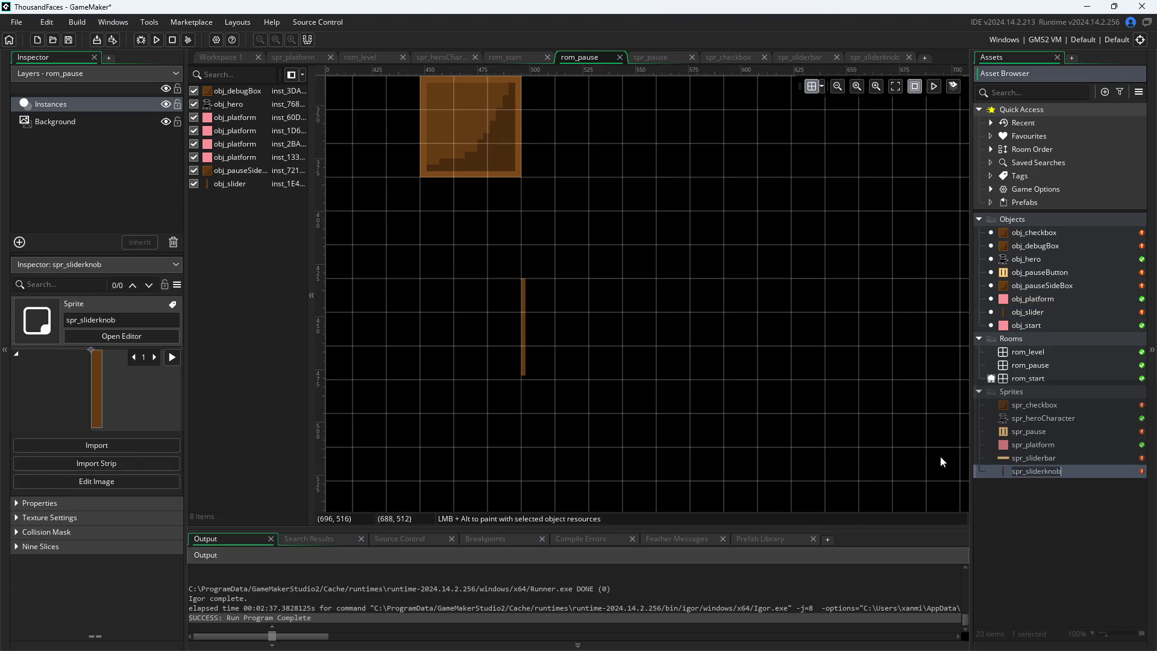
Set the slider instance's Scale X and Scale Y to 3 in the Inspector
click(524, 365)
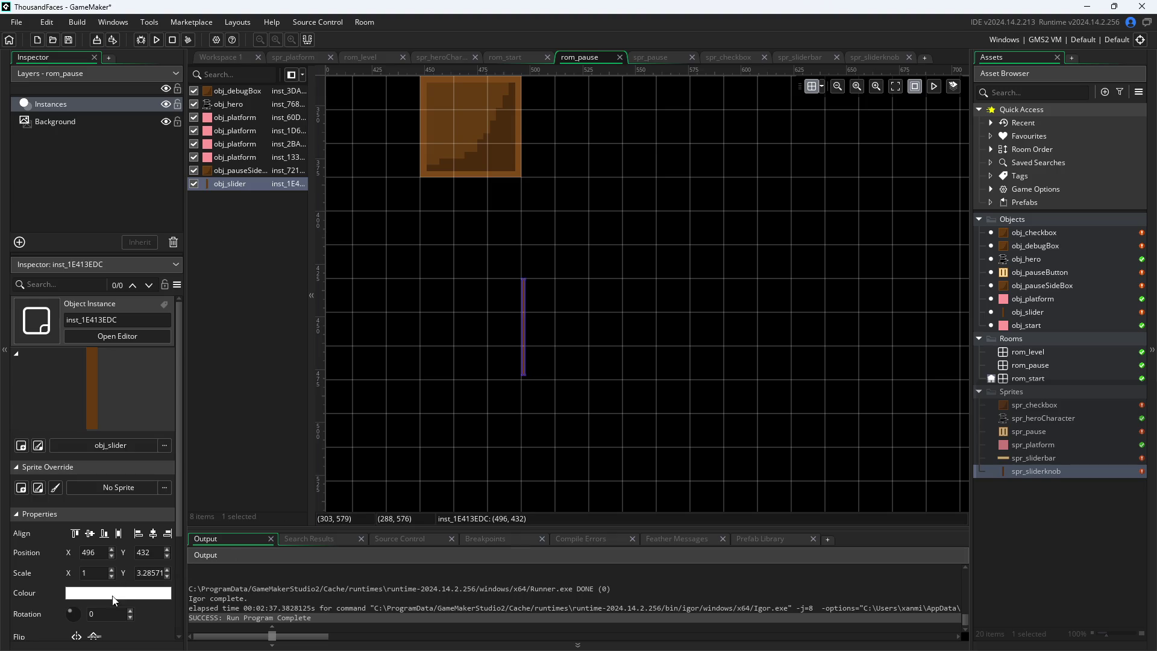
click(222, 582)
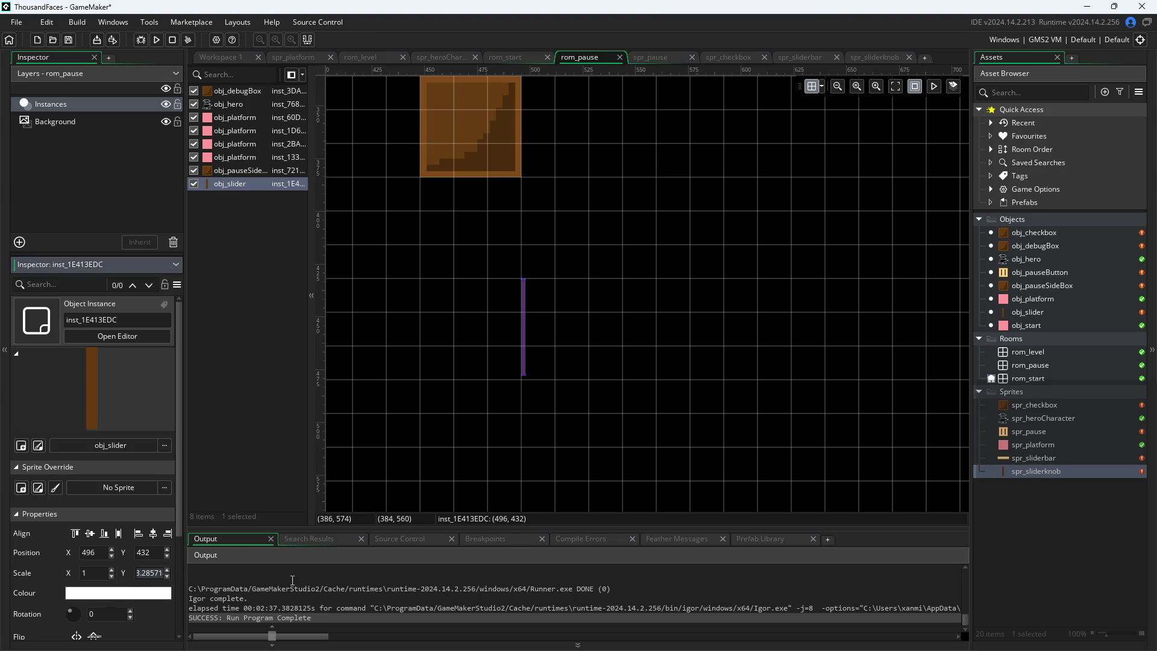
text(1)
click(85, 572)
key(BackSpace)
text(2)
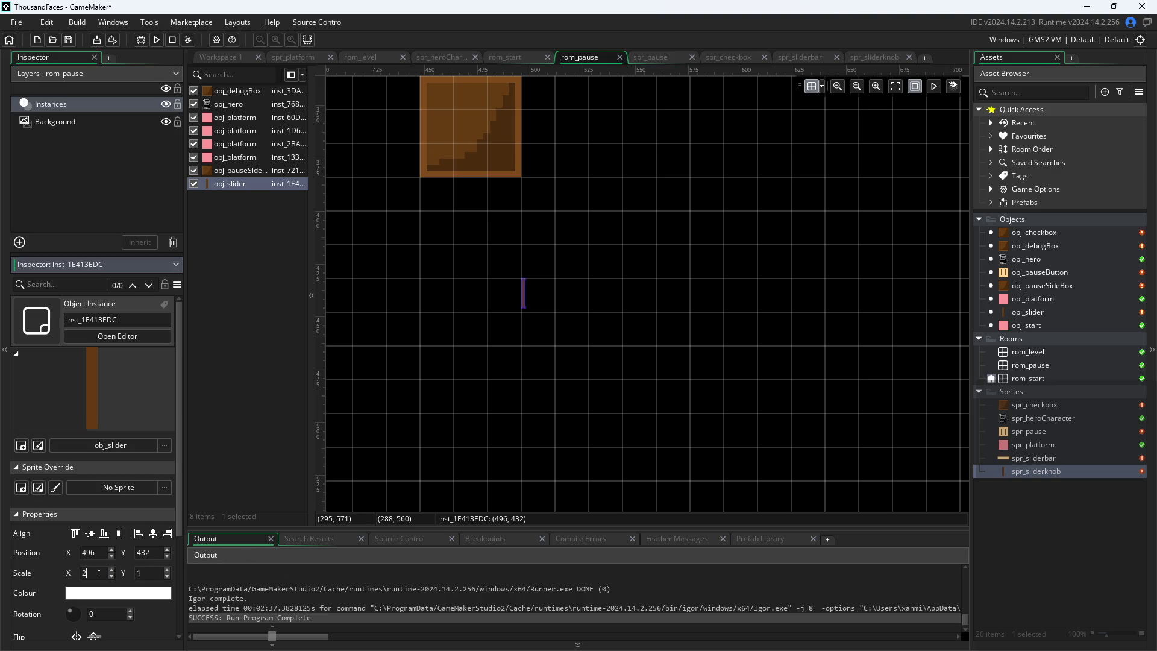
key(Tab)
key(BackSpace)
text(2)
click(97, 574)
click(149, 573)
text(3)
key(Return)
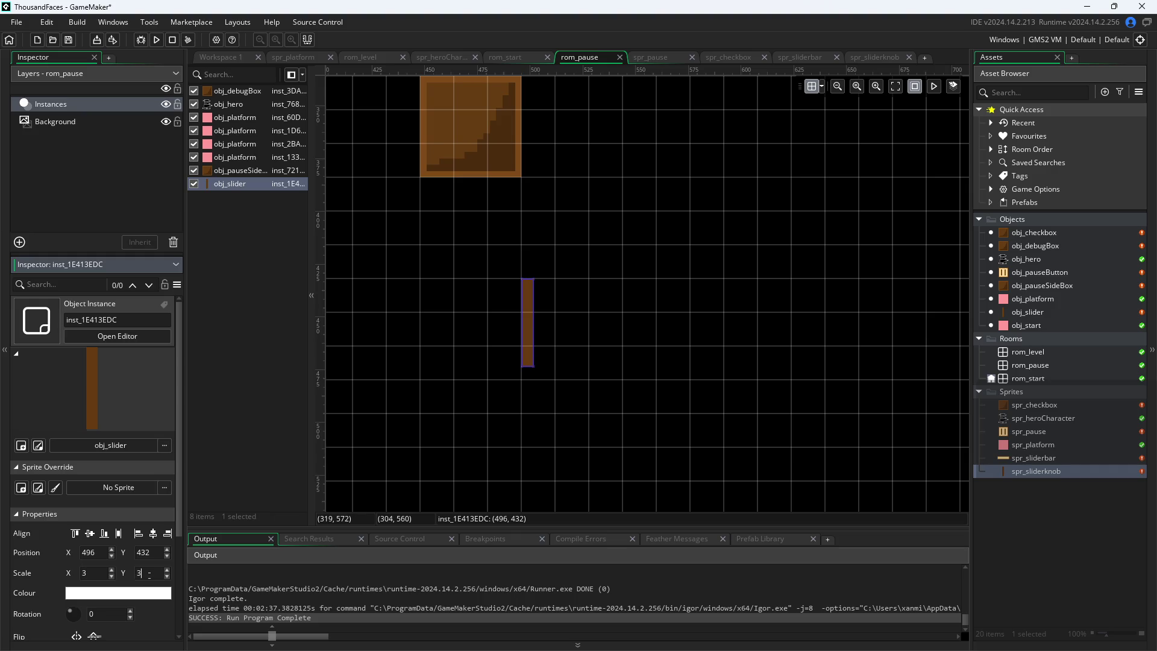
click(591, 474)
scroll(591, 474, down, 2)
scroll(591, 475, down, 2)
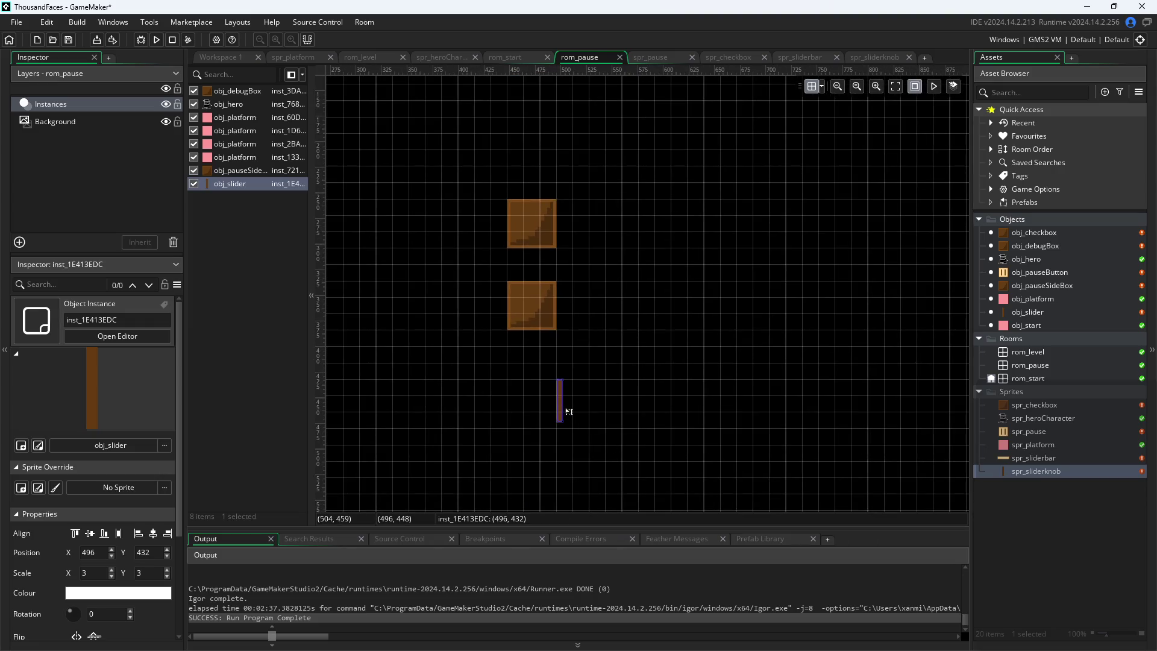
click(233, 61)
Change the Step event's first check to mouse_check_button_pressed
scroll(423, 388, up, 1)
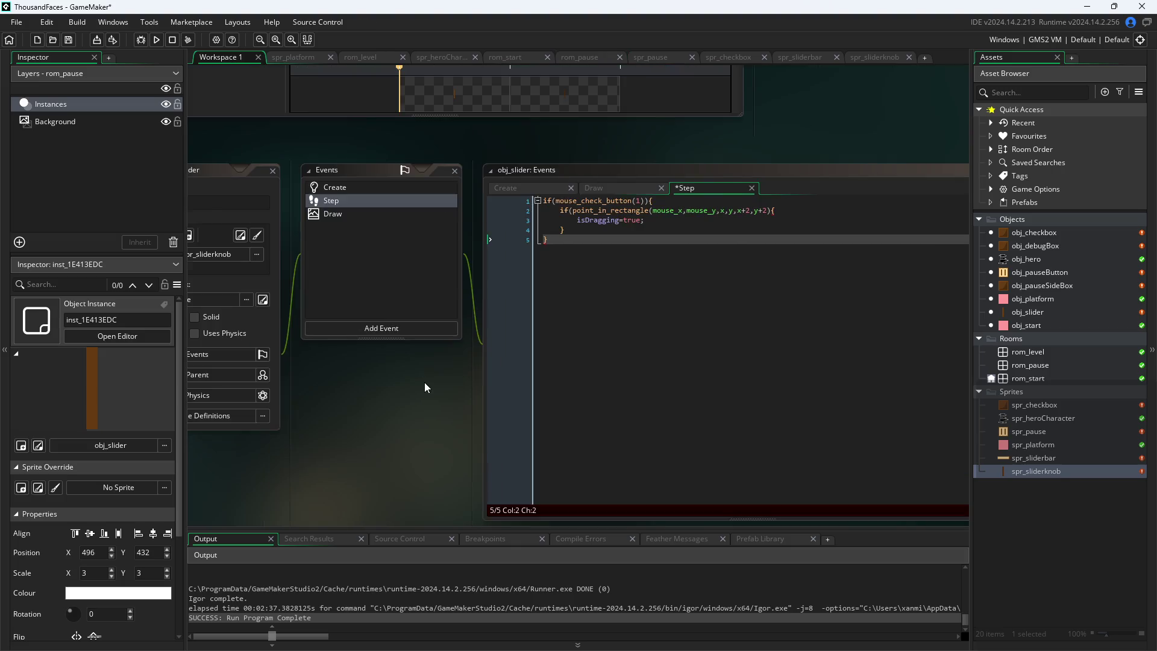
scroll(405, 409, right, 1)
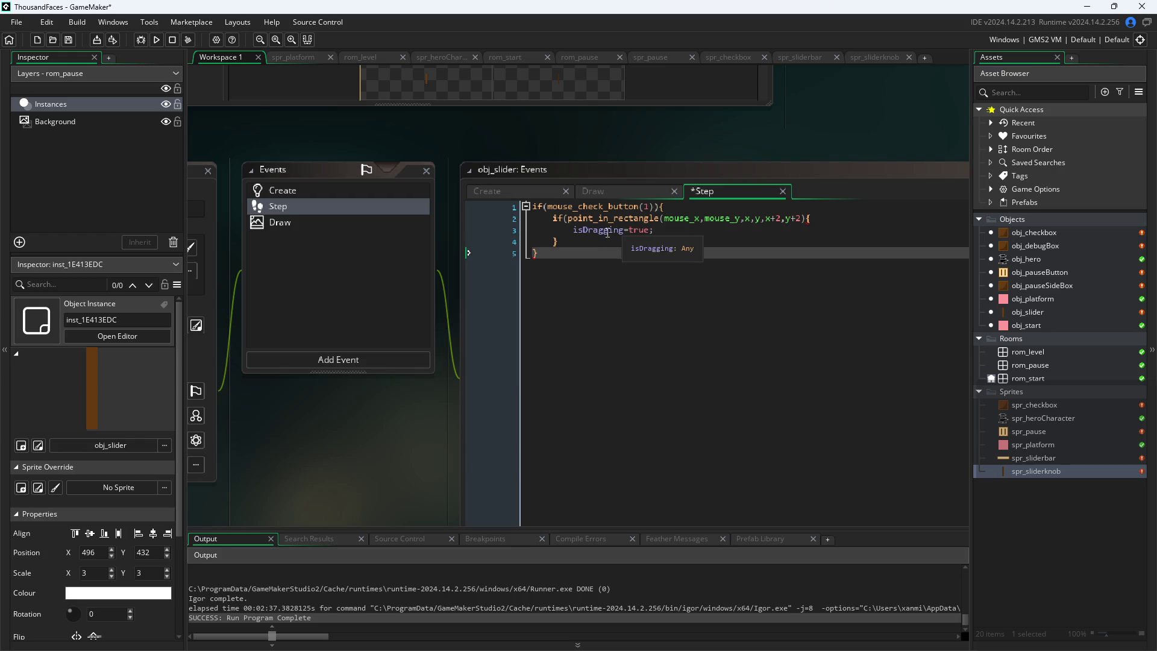
click(611, 244)
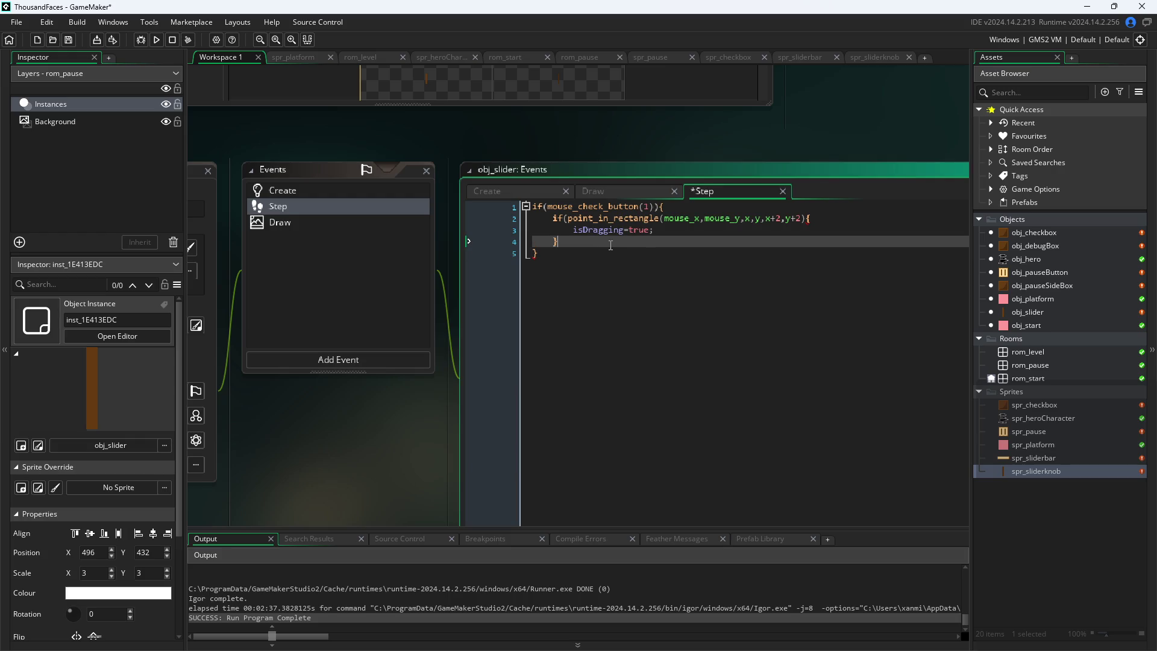
click(529, 192)
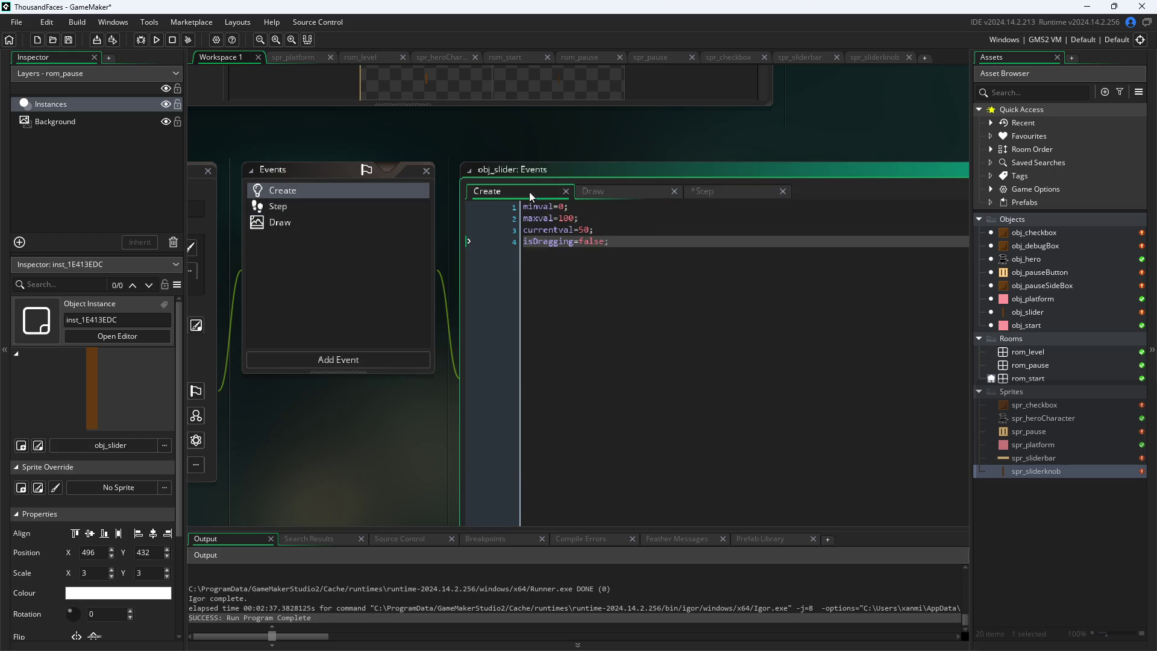
click(702, 191)
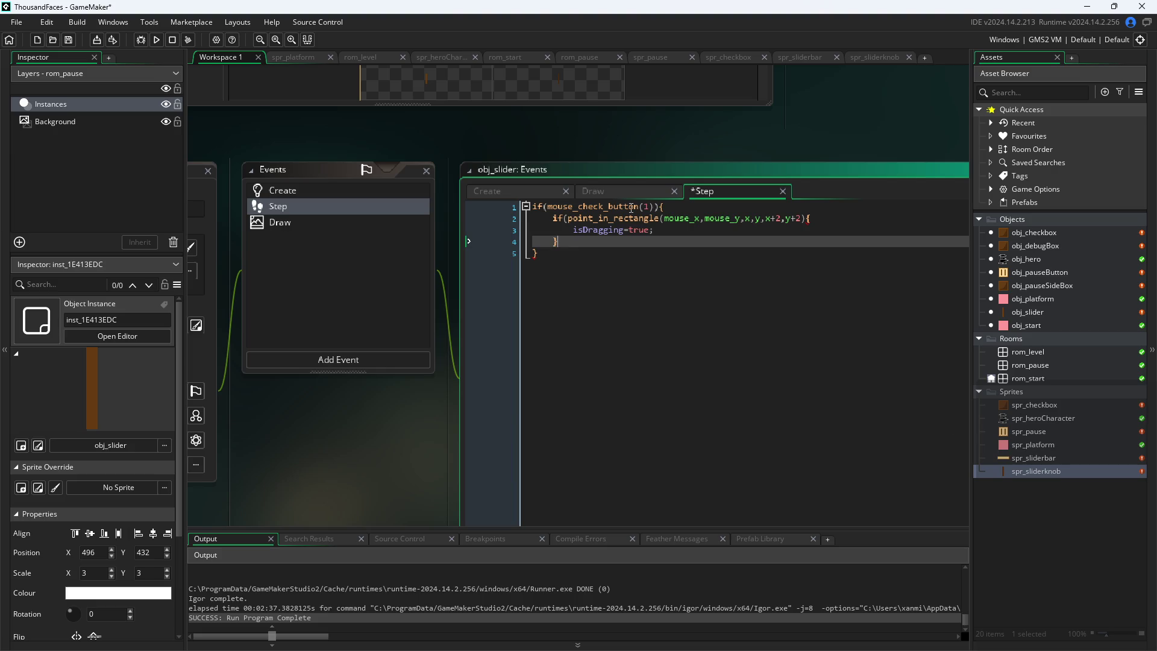
click(584, 257)
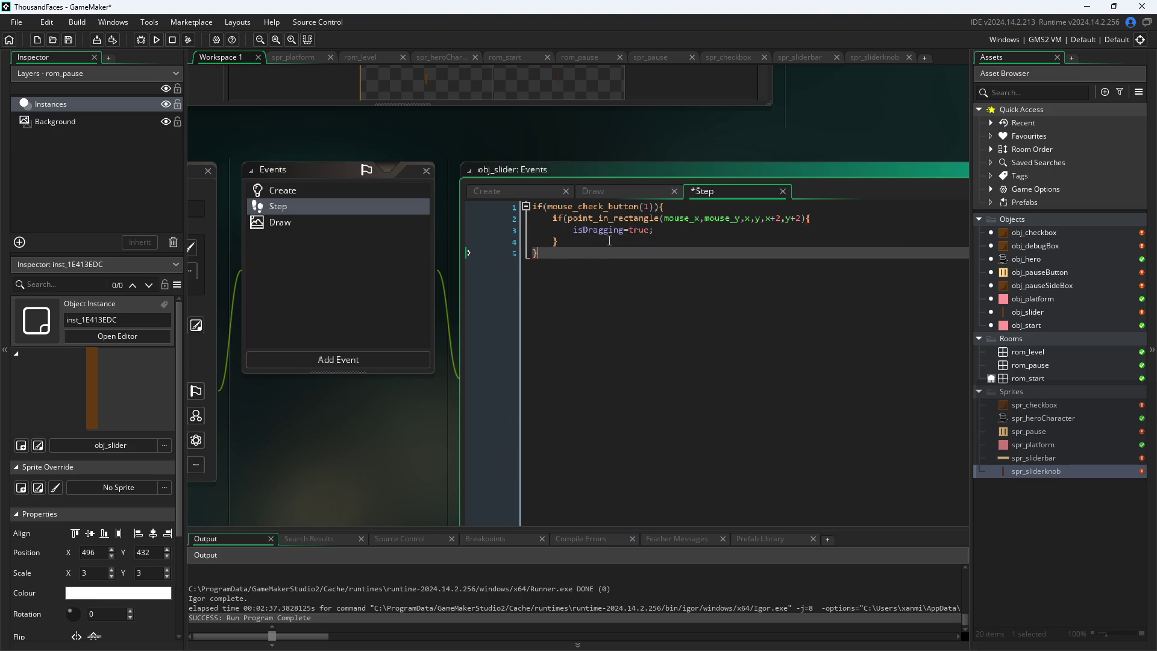
key(Return)
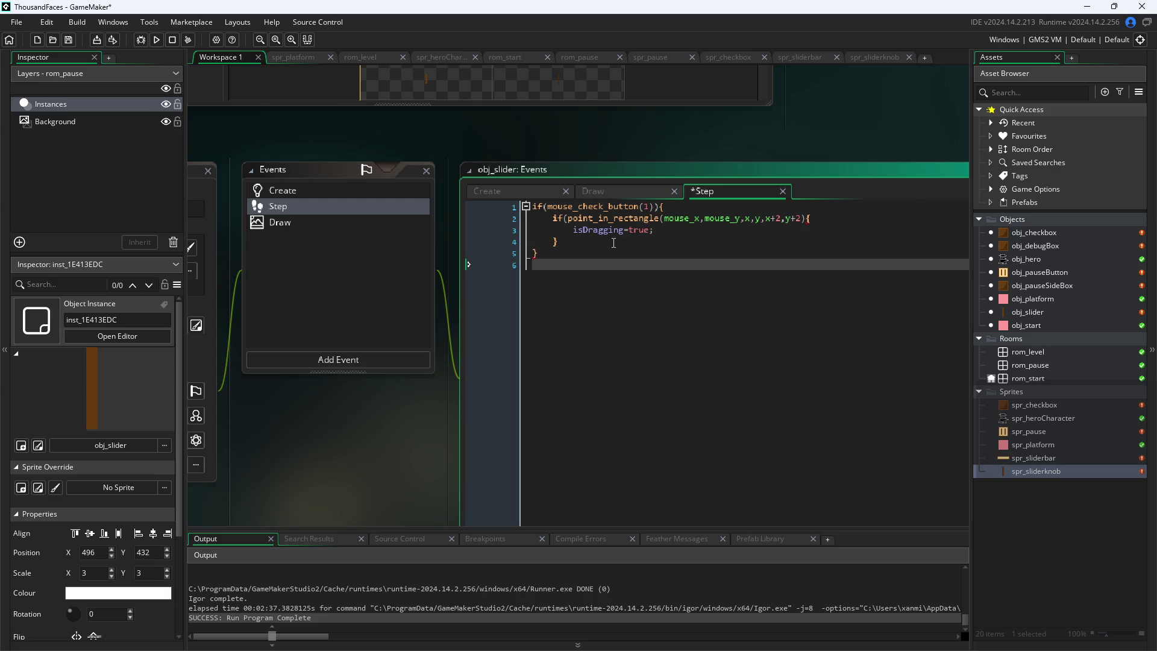
key(Up)
key(Up)
key(Up)
key(Down)
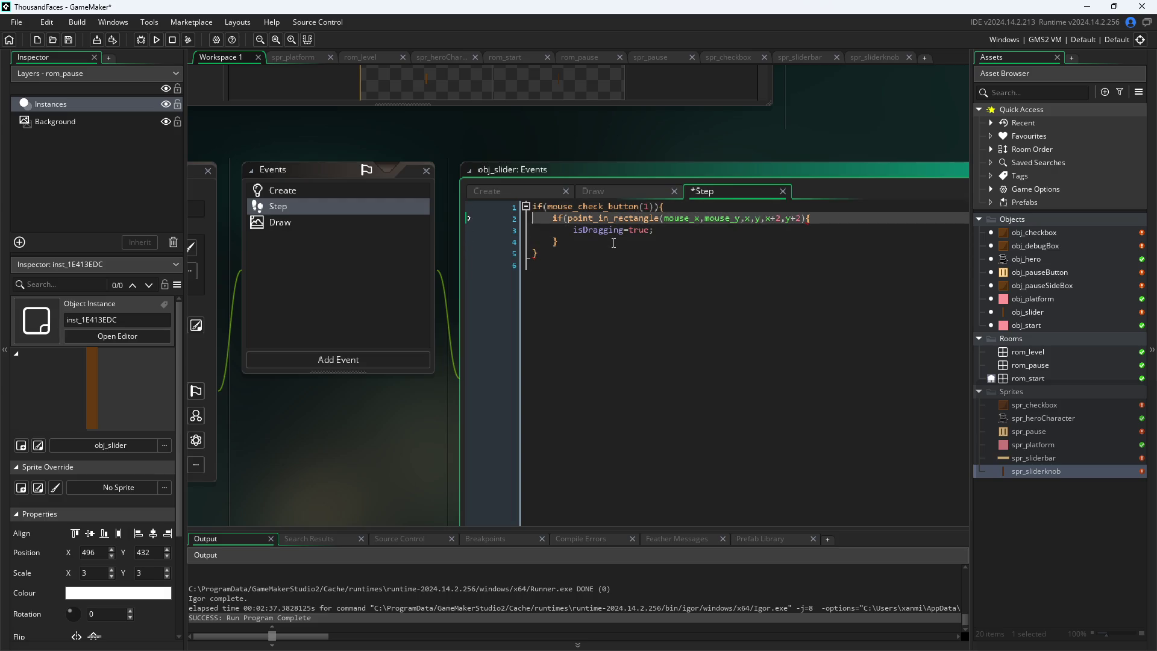
key(Up)
key(Left)
key(Left)
key(Left)
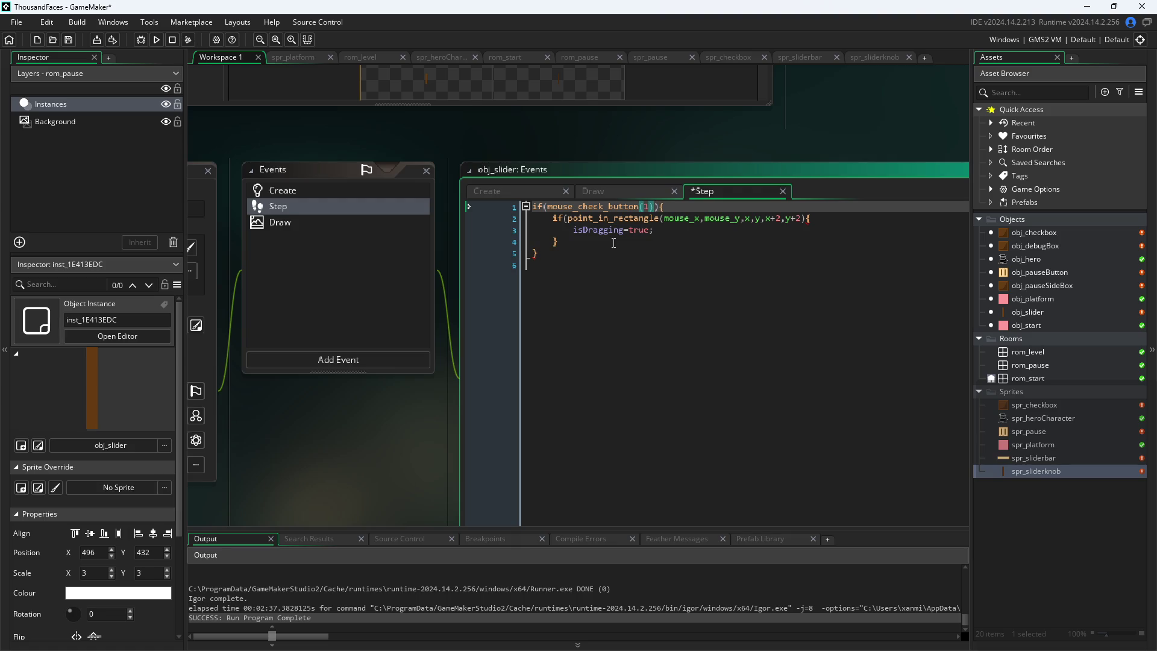
text(_)
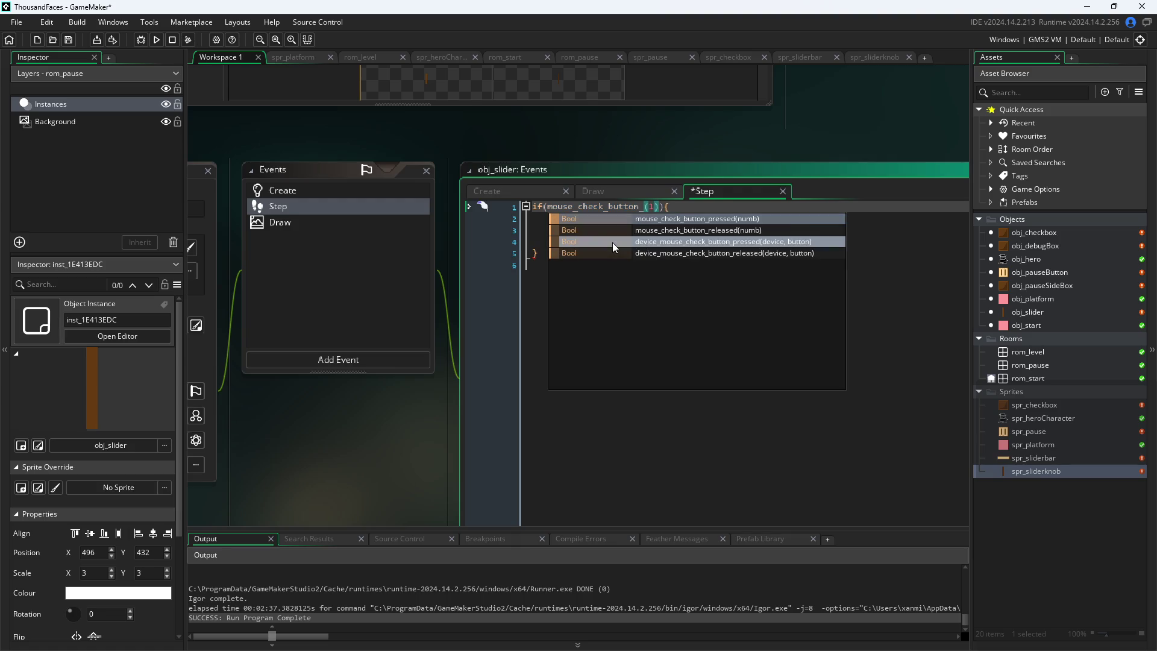
key(Return)
Paste a copy of the if-block below the original
key(Down)
key(Down)
key(Down)
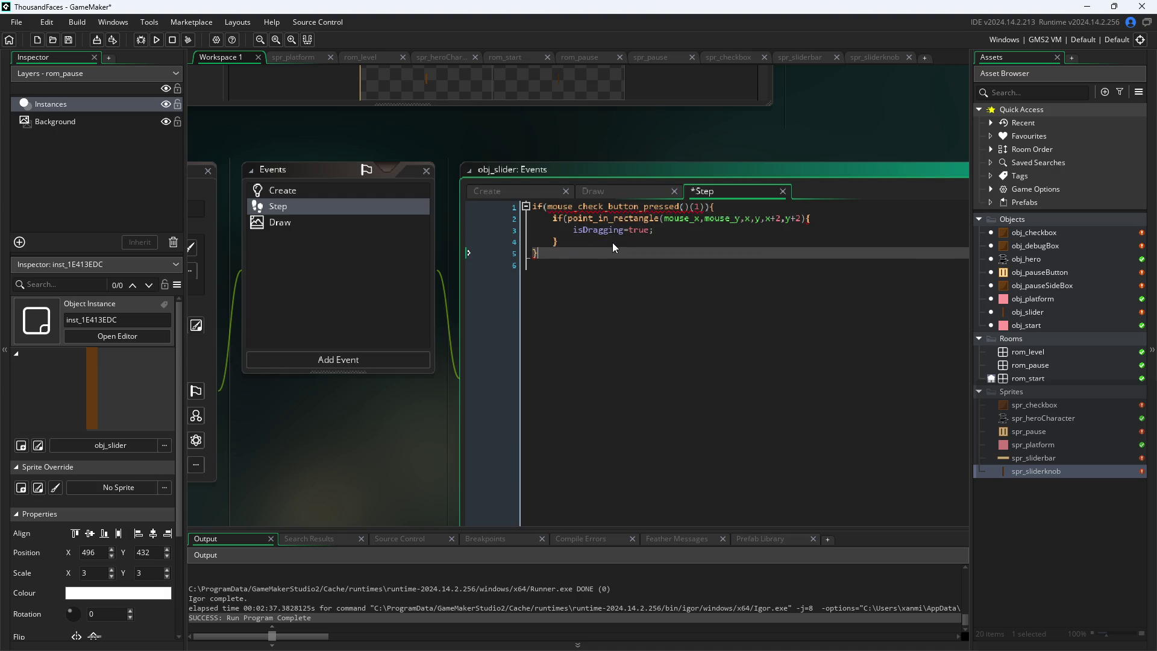
key(shift+Up)
key(shift+Up)
key(shift+Up)
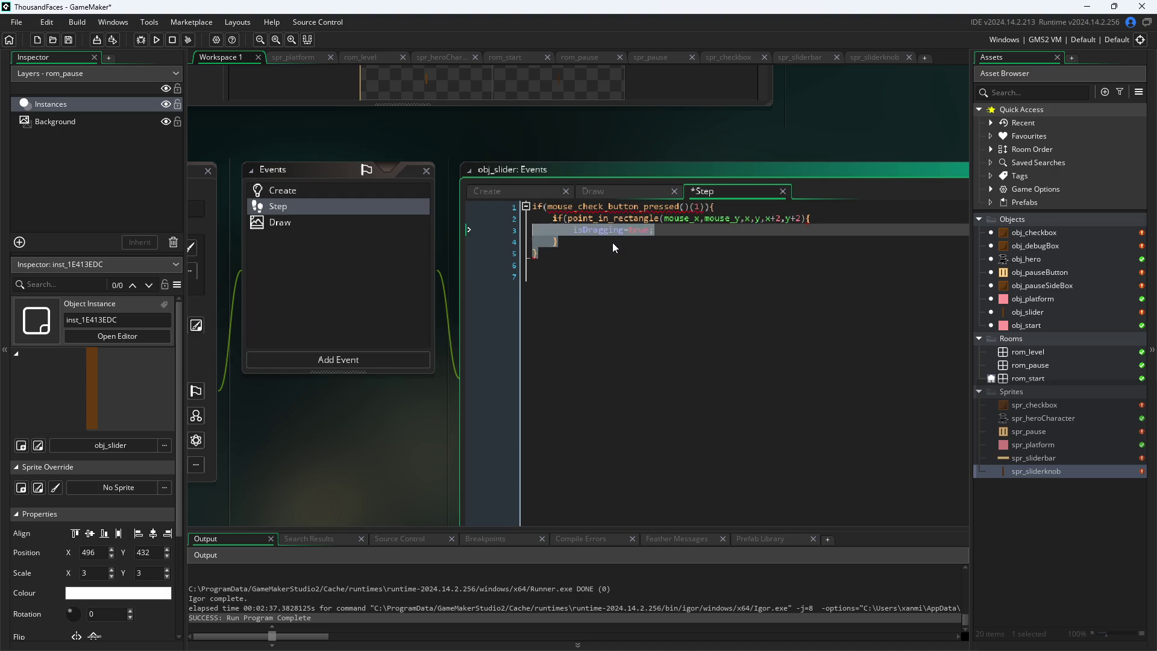
key(shift+Home)
key(ctrl+c)
key(Down)
key(Down)
key(Down)
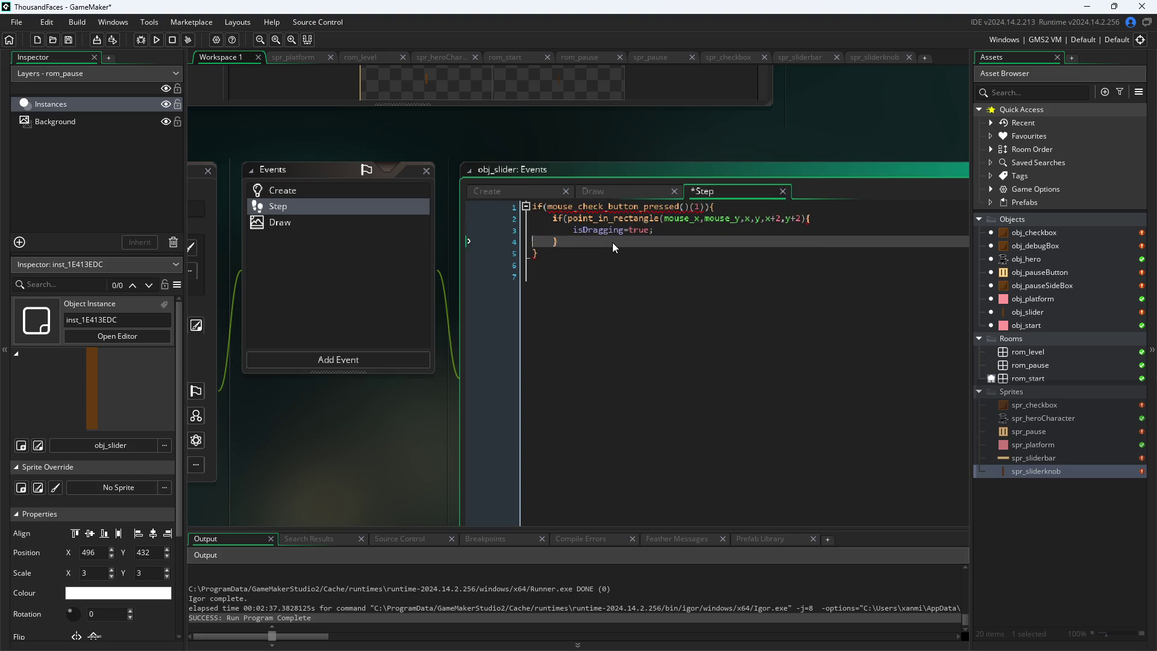
key(ctrl+v)
key(Up)
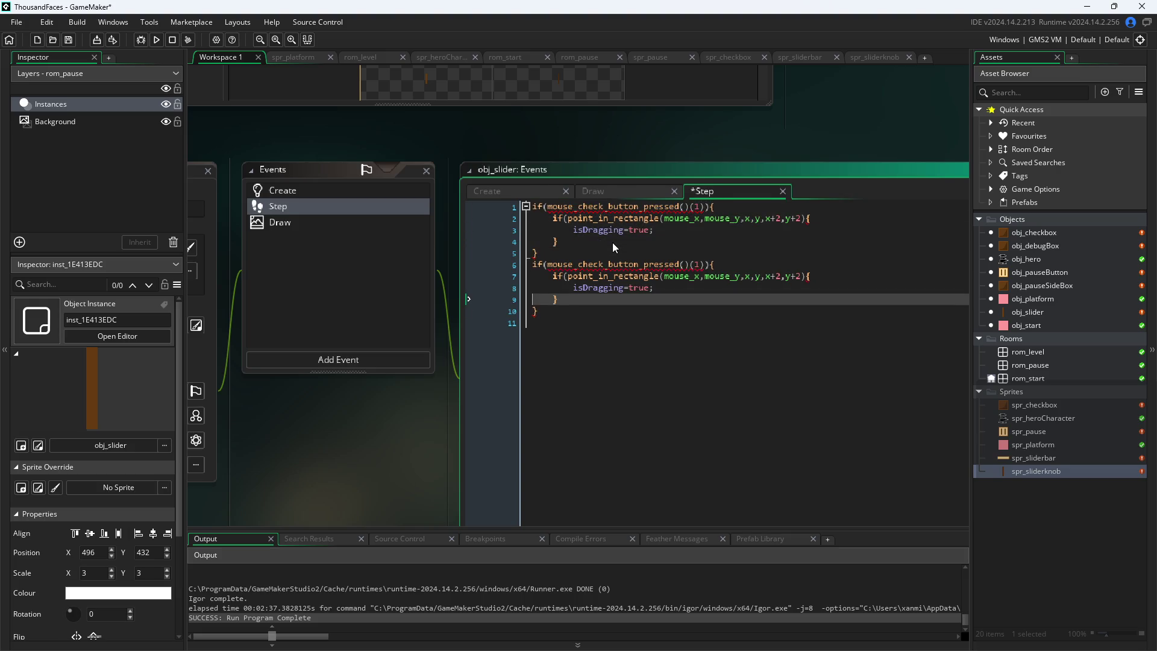
key(BackSpace)
Remove the point_in_rectangle check and empty lines from the copied block
click(573, 287)
key(BackSpace)
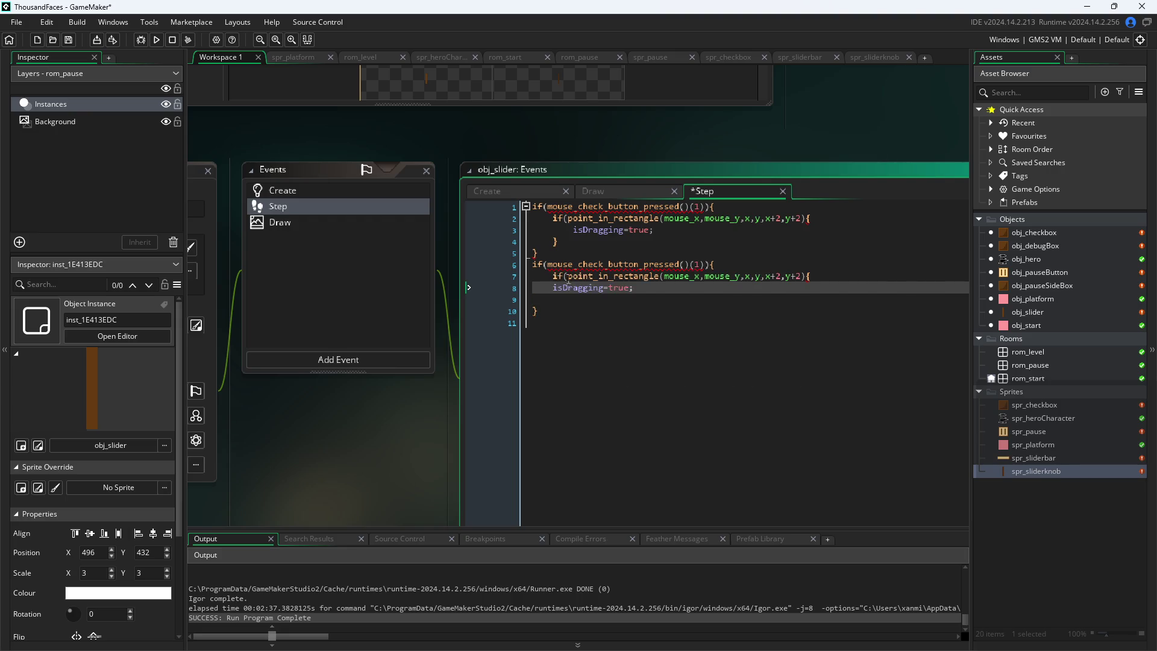
mouse_move(553, 276)
mouse_down()
mouse_move(754, 301)
mouse_move(894, 281)
mouse_up()
key(BackSpace)
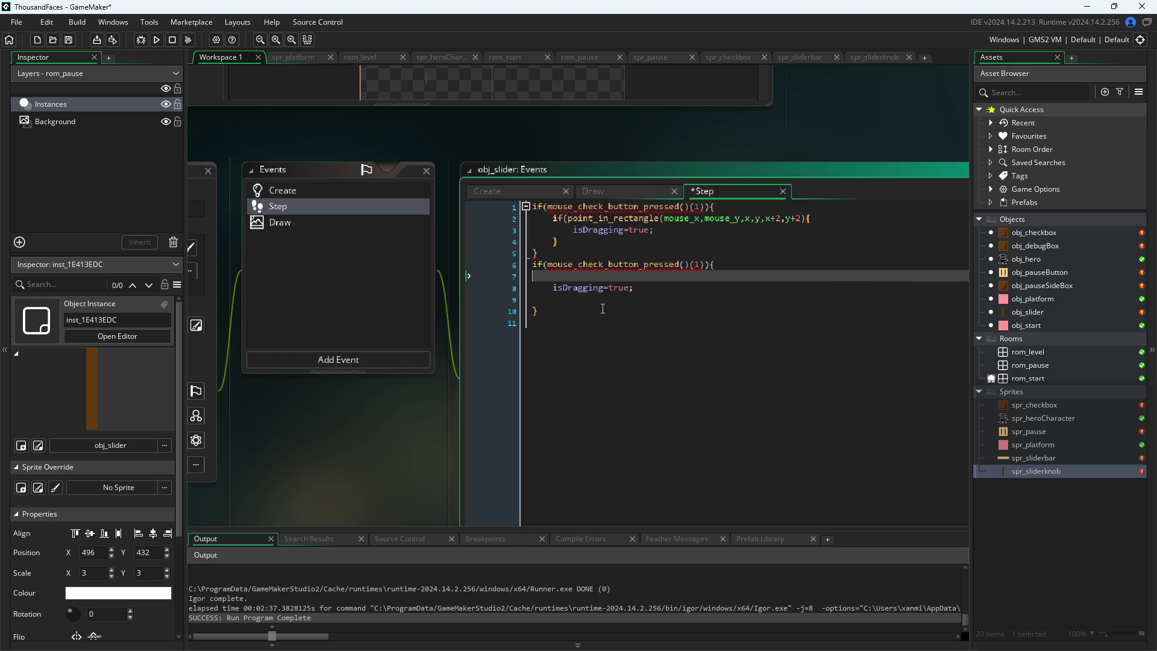
click(554, 299)
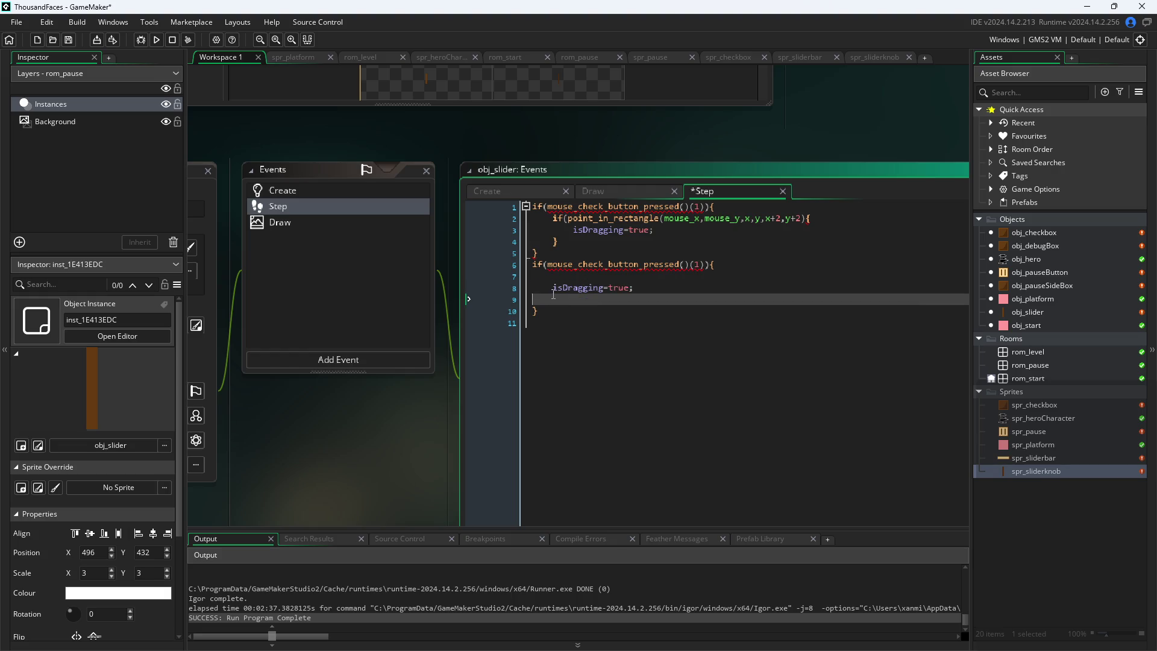
click(541, 281)
key(Delete)
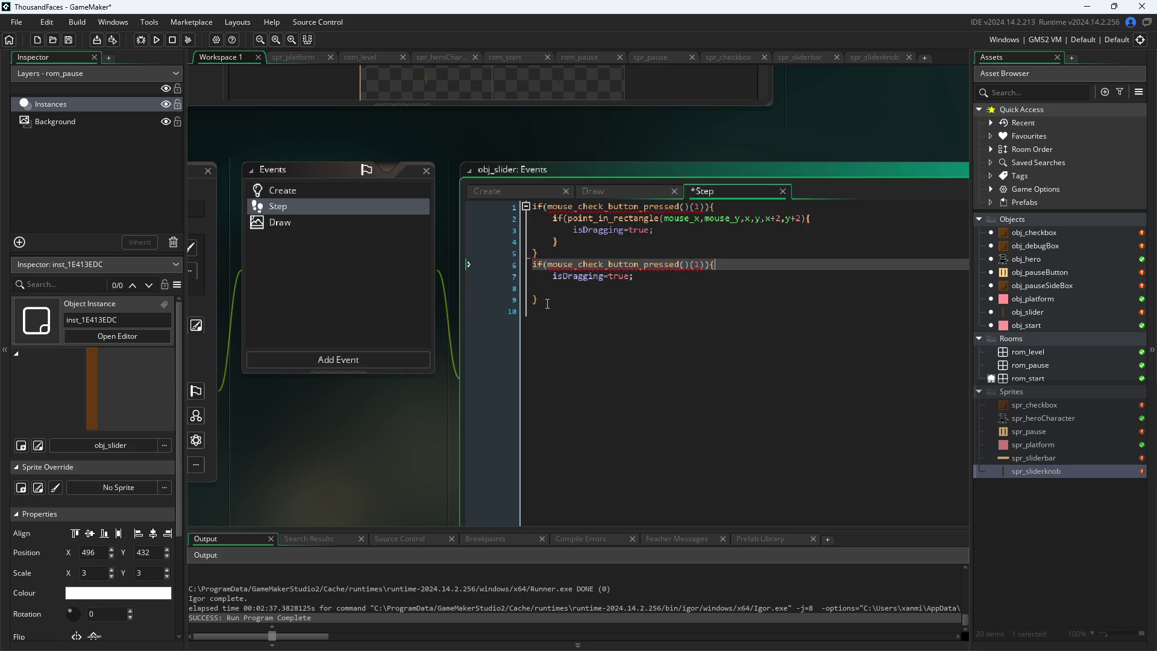
key(End)
key(Delete)
click(679, 266)
Change the copied block's check to mouse_check_button_released
drag(655, 270, 647, 271)
text(released)
key(Return)
key(Delete)
key(Delete)
key(BackSpace)
key(BackSpace)
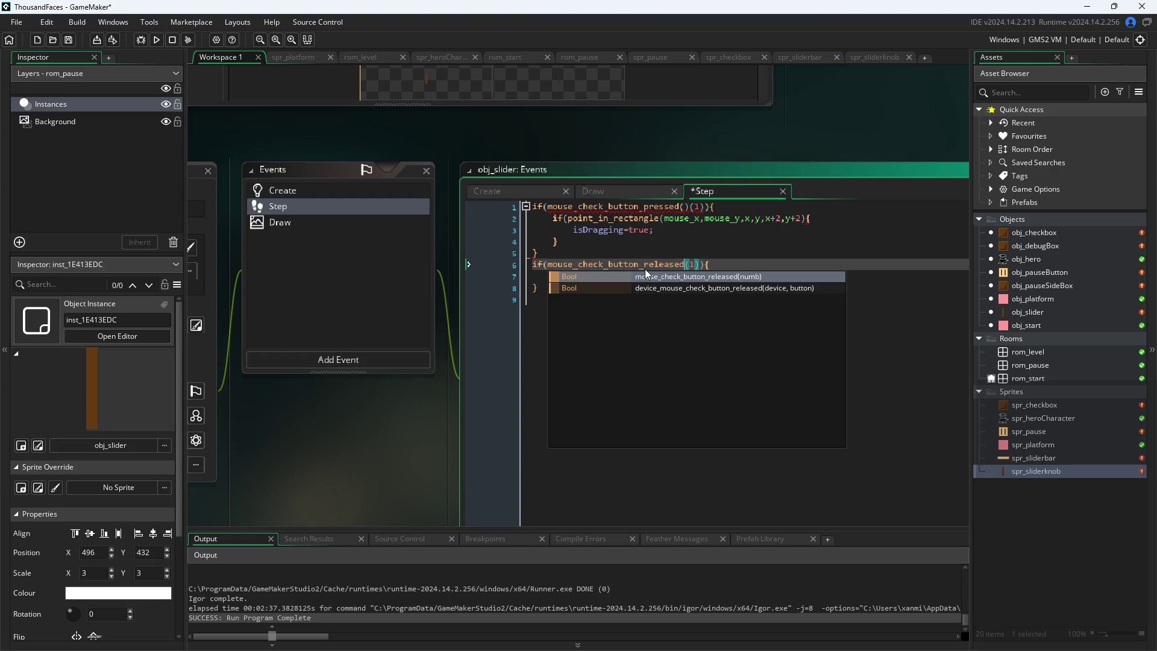
Remove the stray bracket from mouse_check_button_pressed on line 1
click(688, 202)
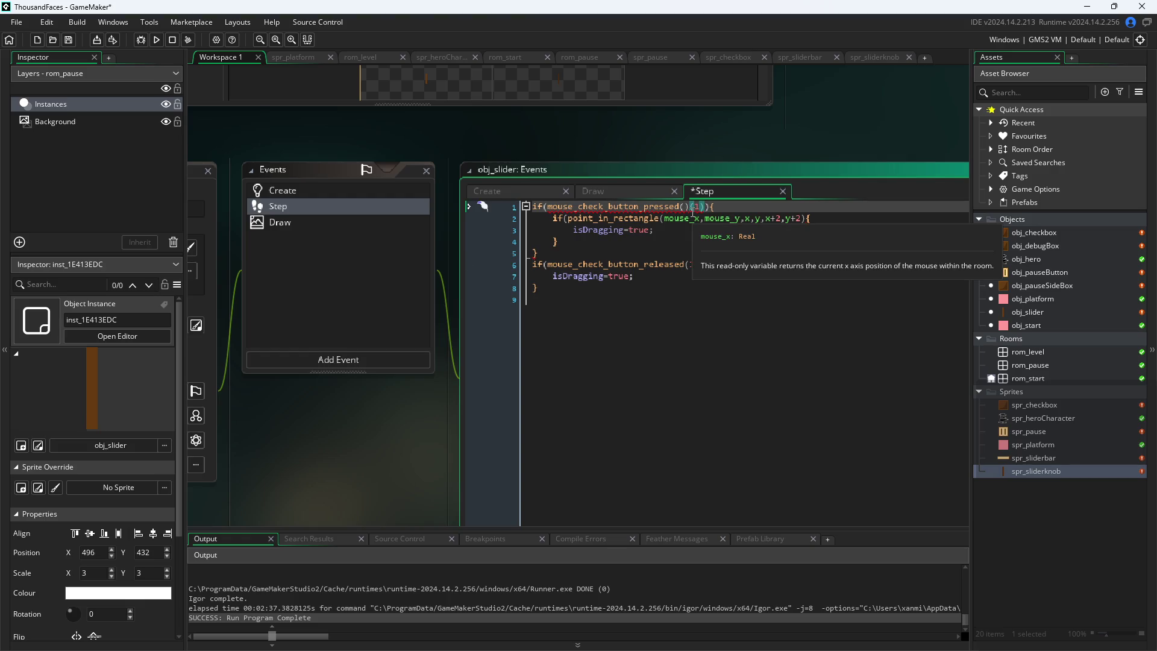
key(BackSpace)
key(BackSpace)
text(d)
click(859, 450)
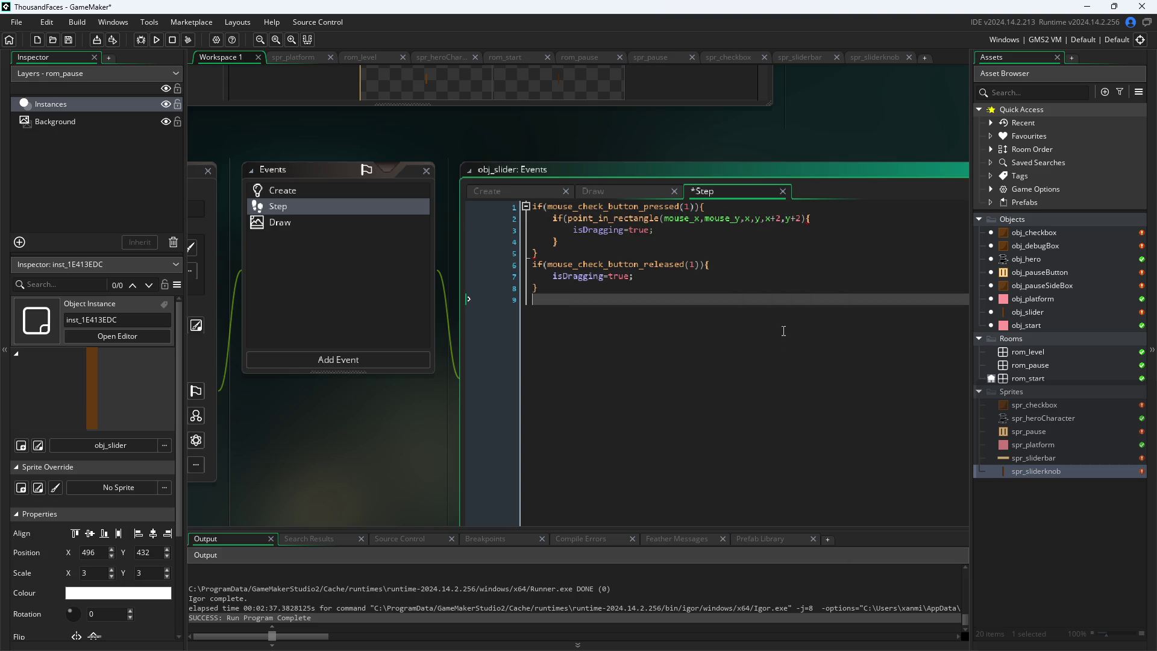
click(691, 206)
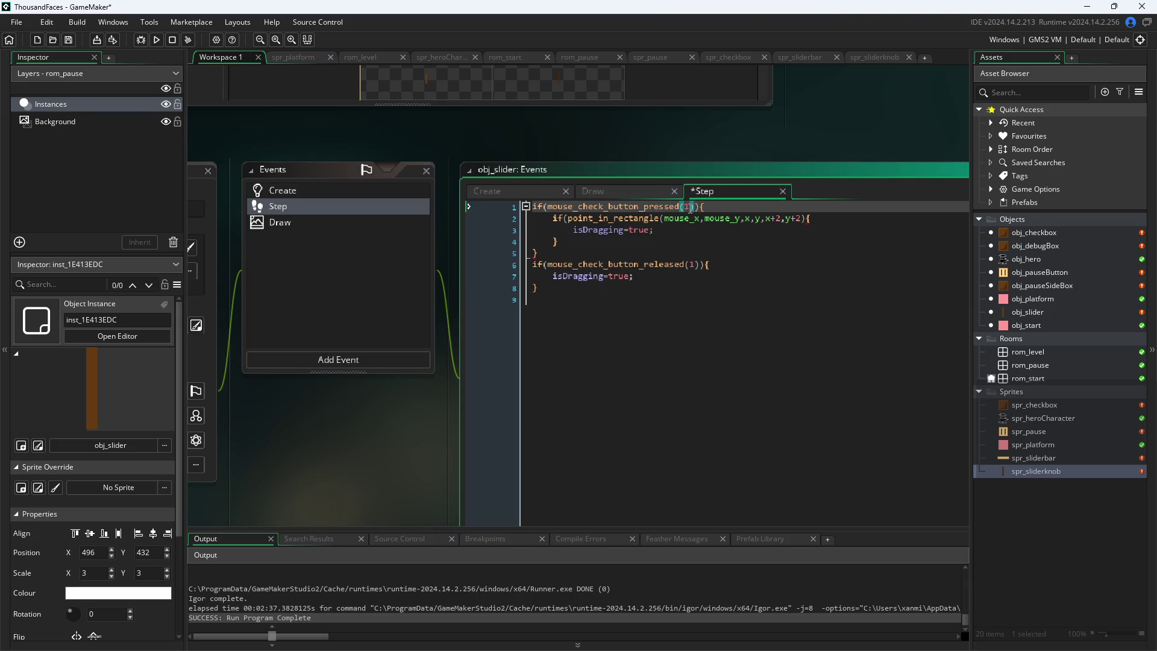
Set isDragging to false inside the released block
click(692, 265)
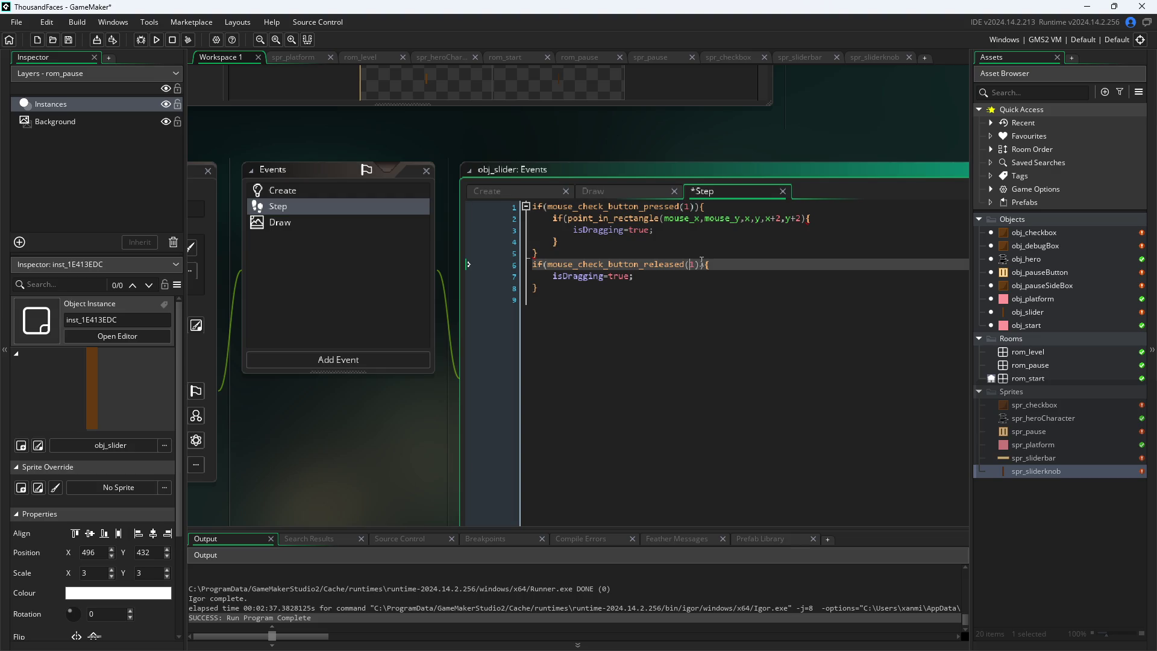
key(Down)
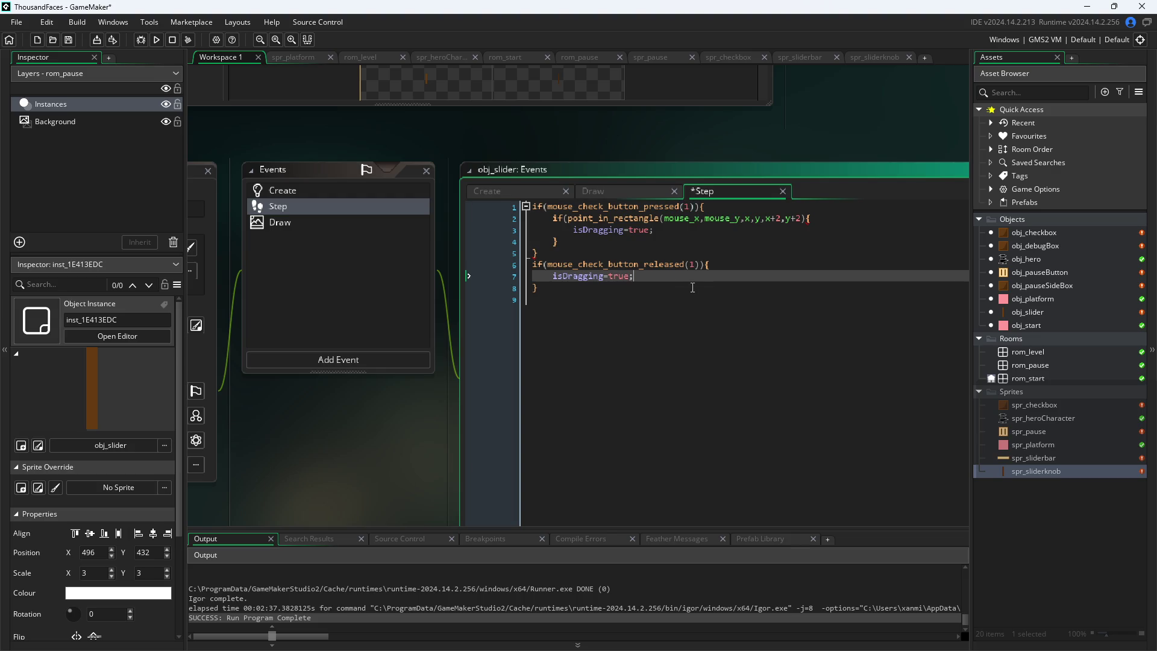
key(Left)
key(BackSpace)
key(BackSpace)
key(BackSpace)
text(false)
key(Down)
key(Down)
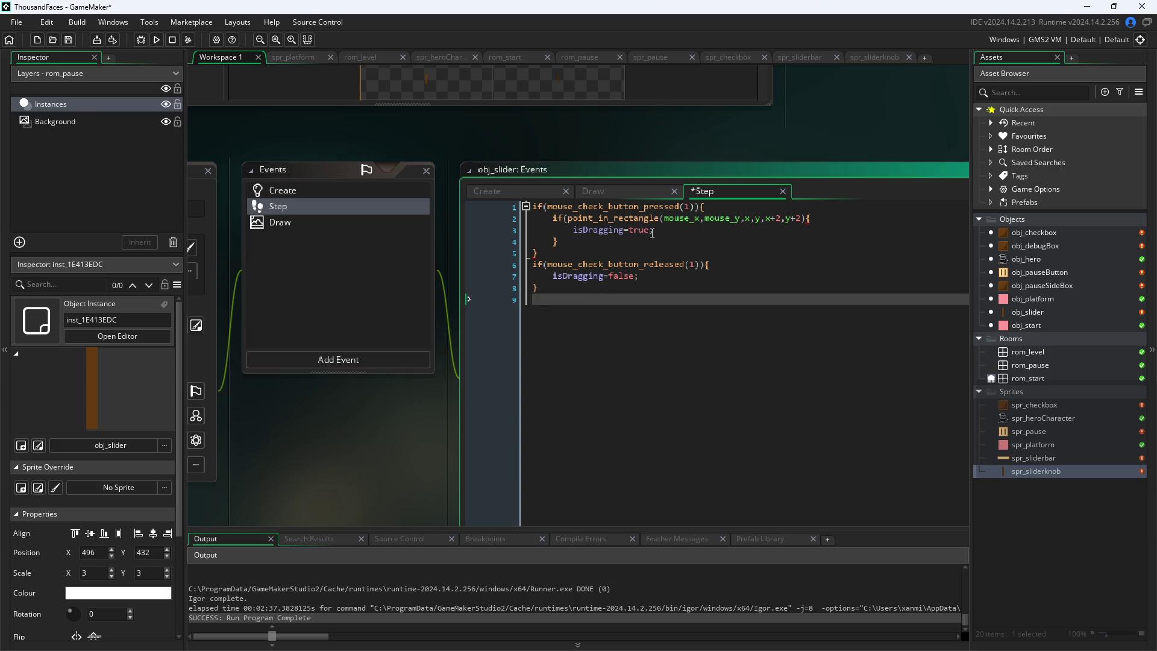
mouse_move(653, 207)
Add an if(isDragging){ } block and start a clamp call inside it
text(if)
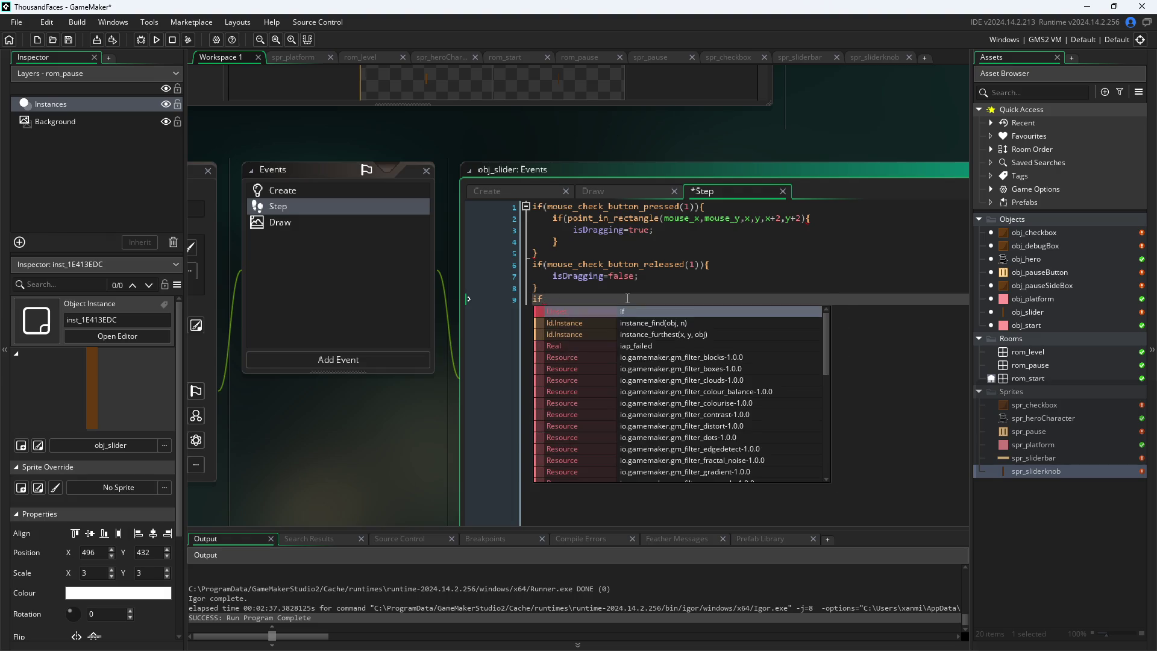
text((isDragging)
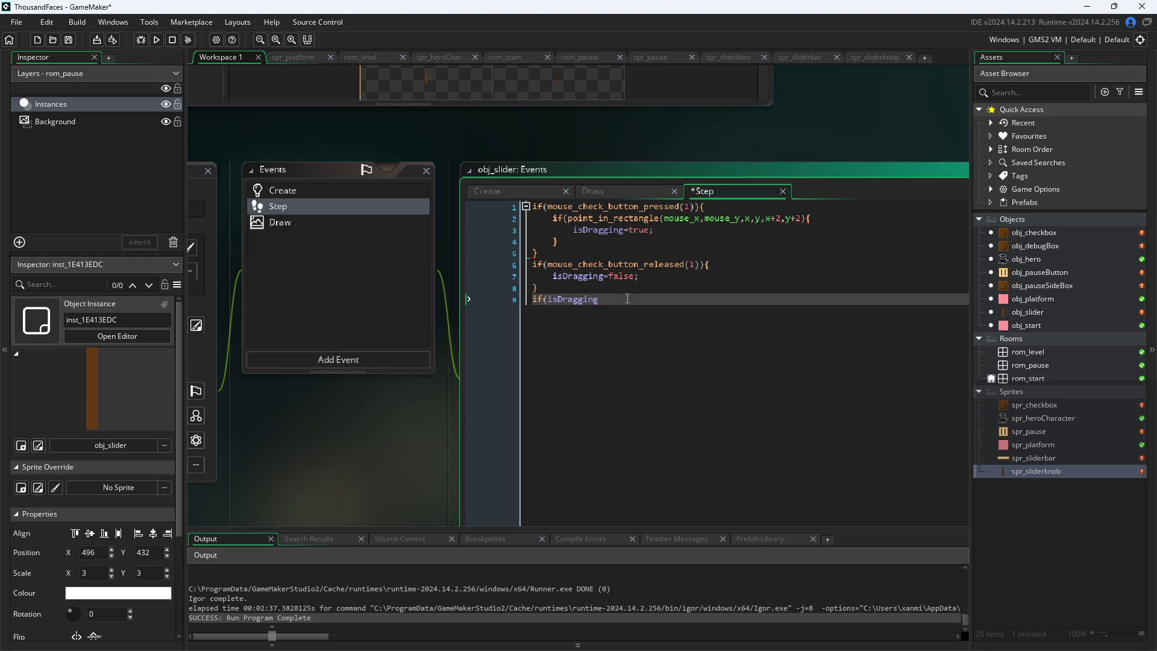
text(){)
key(Return)
key(Return)
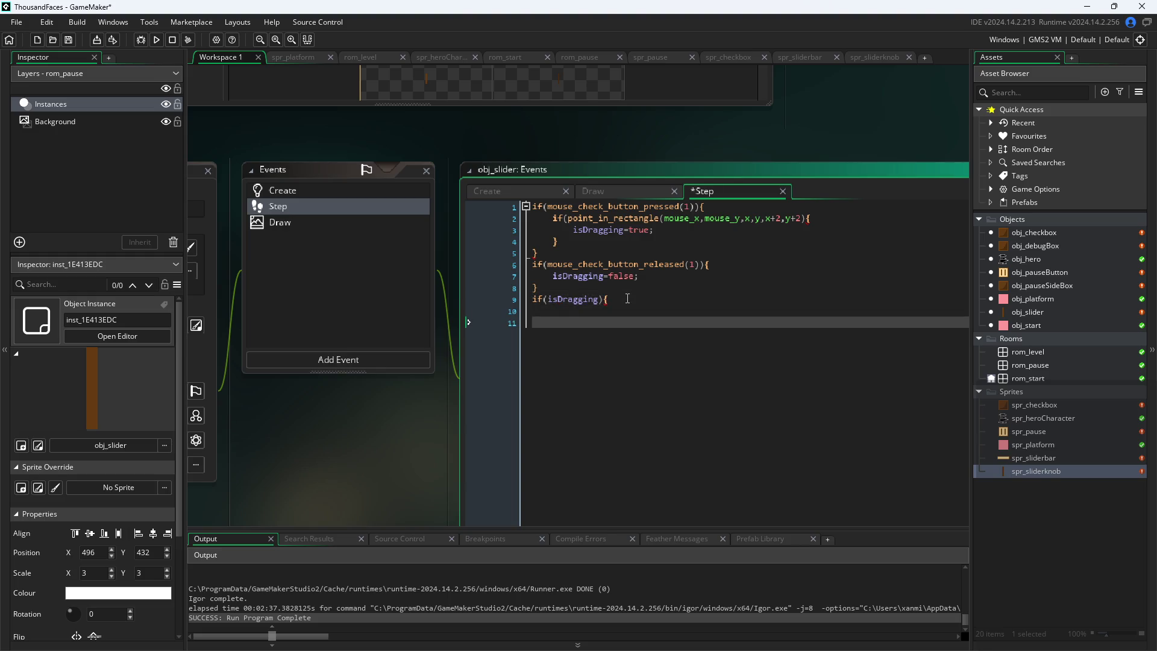
text(})
key(Up)
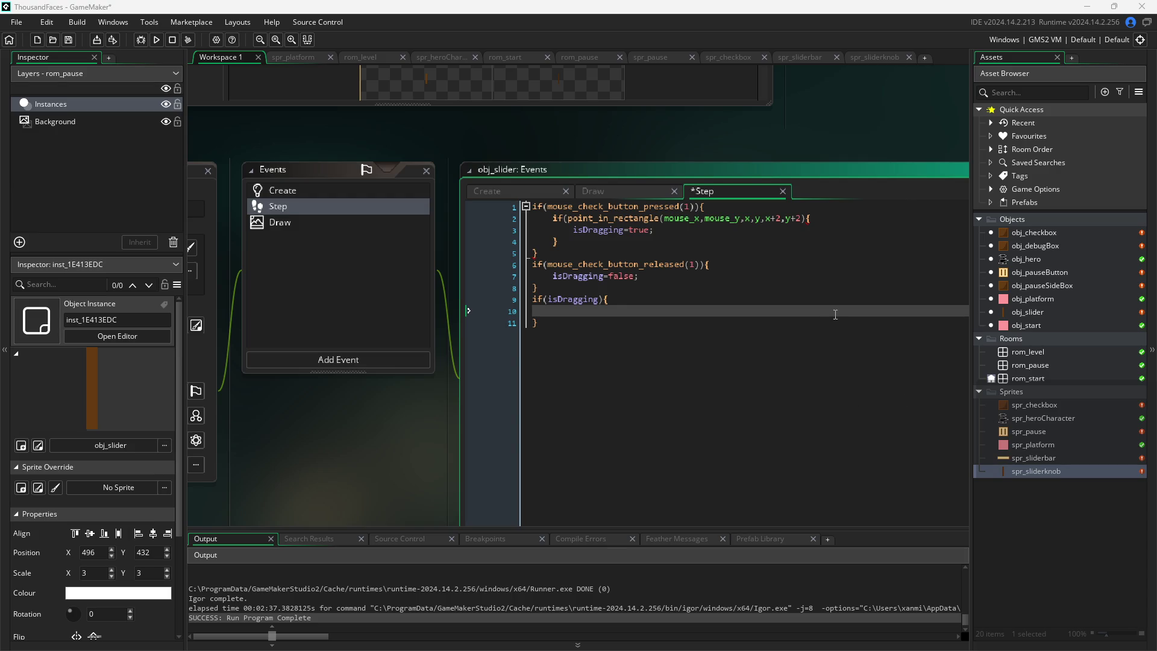
text(clamp)
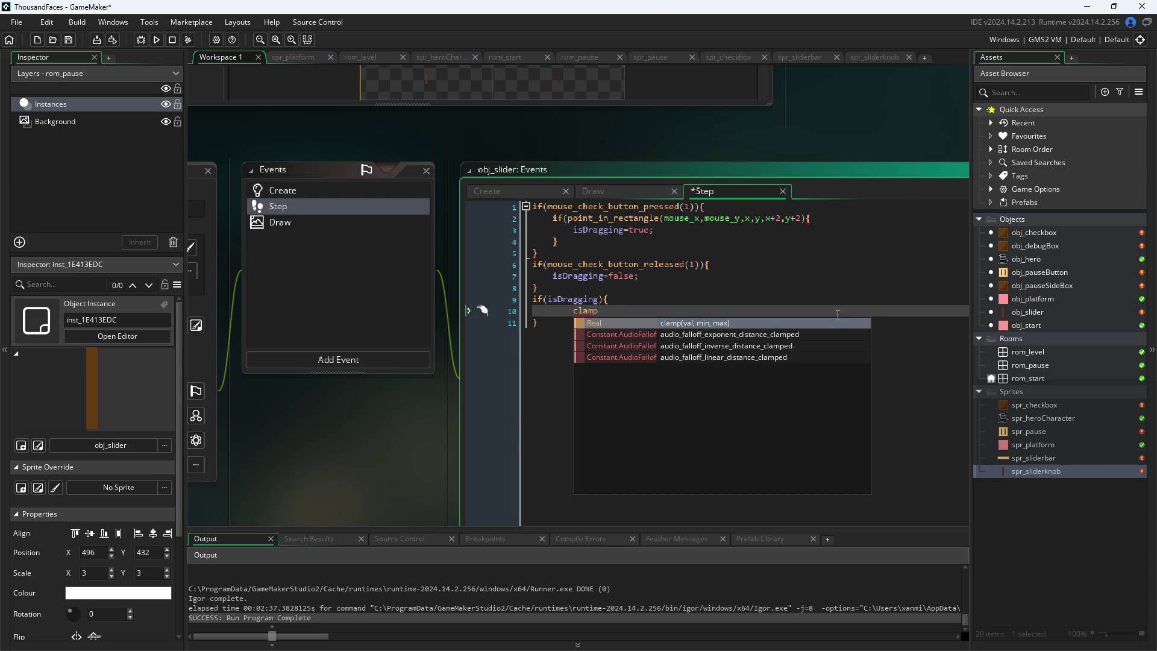
mouse_move(584, 314)
Change the hit rectangle's bottom offset from y+2 to y+14
click(802, 219)
key(BackSpace)
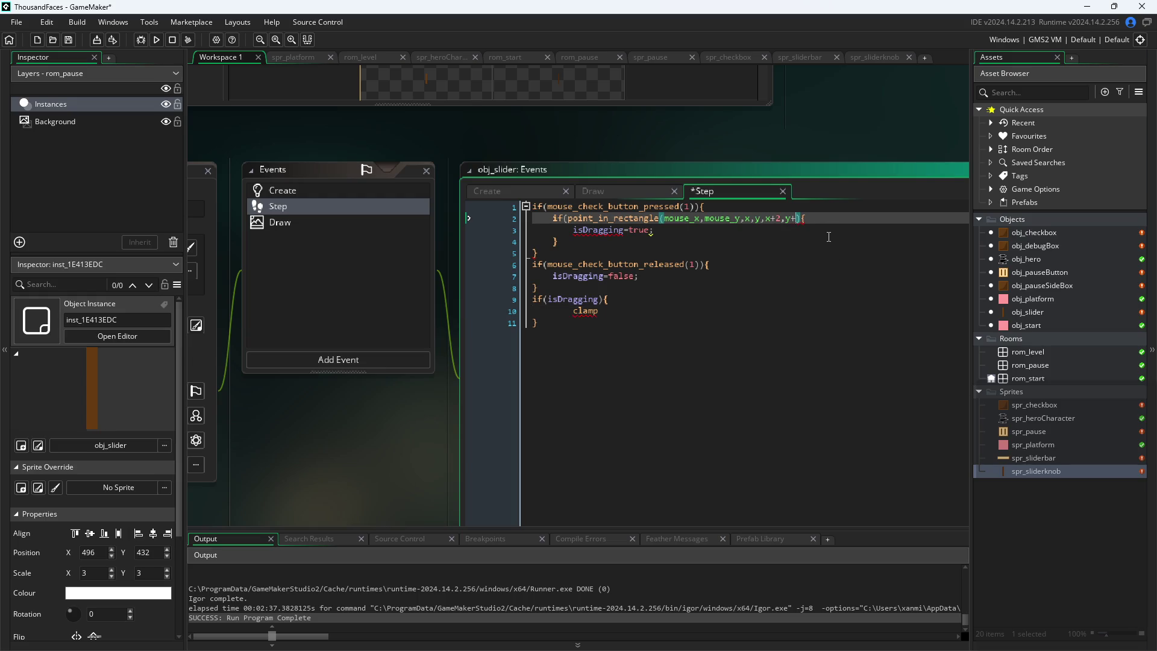
text(14)
key(ctrl+End)
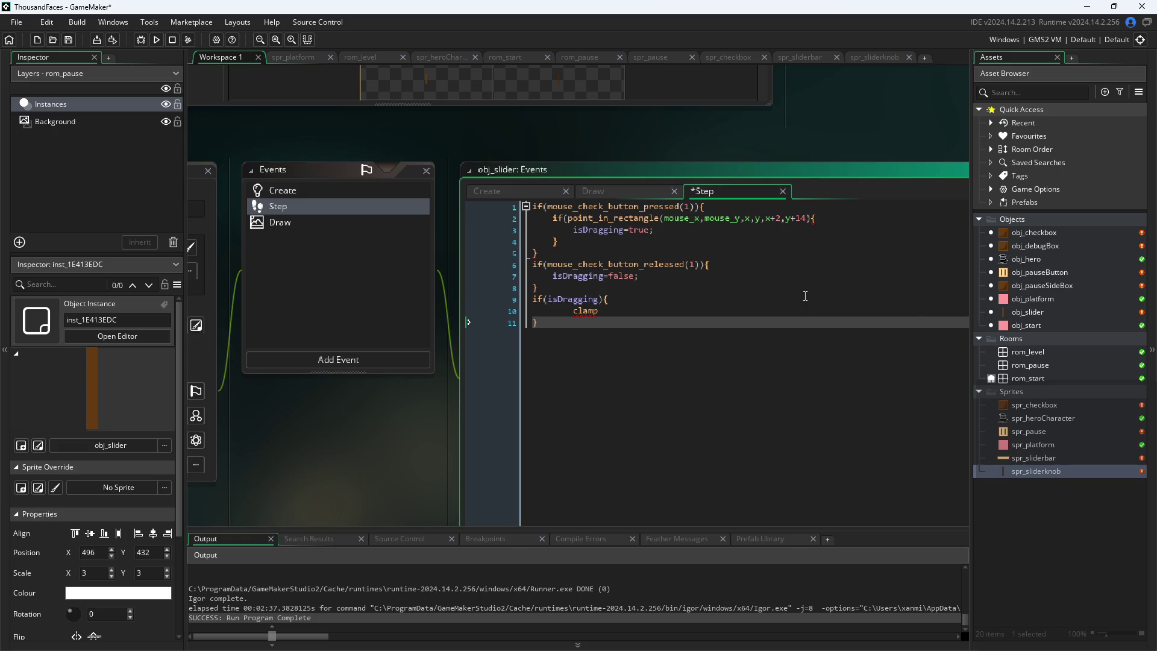
Give the clamp call the arguments currentval, minval, maxval
click(805, 295)
click(797, 310)
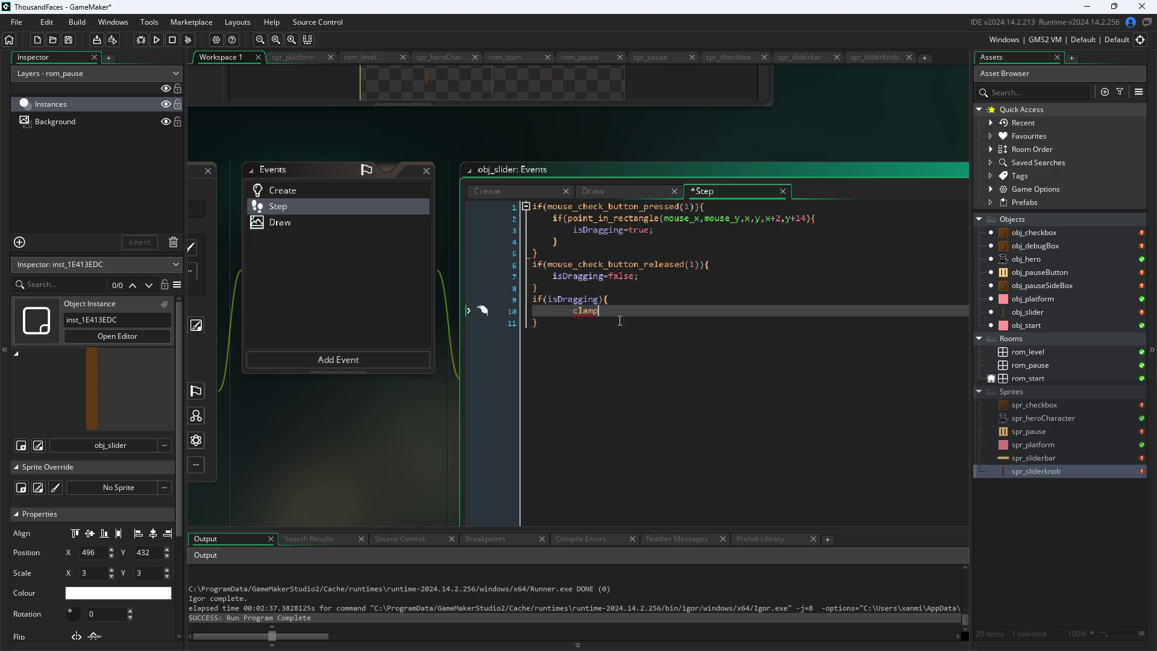
text(()
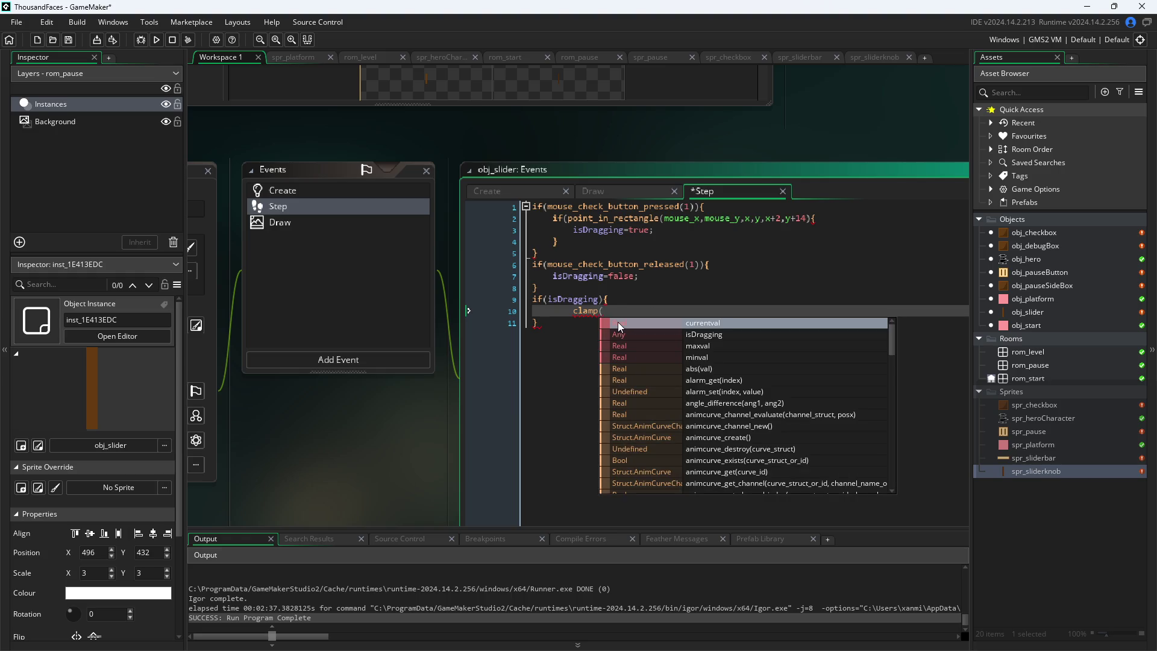
click(618, 322)
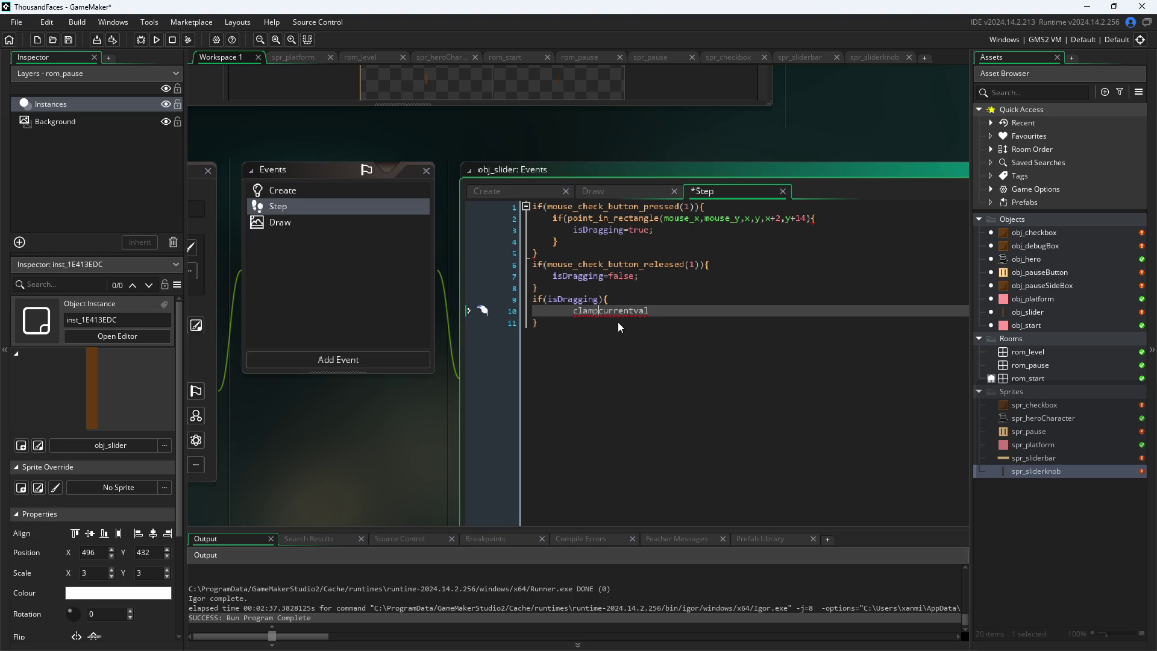
text((currentval,)
text(mi)
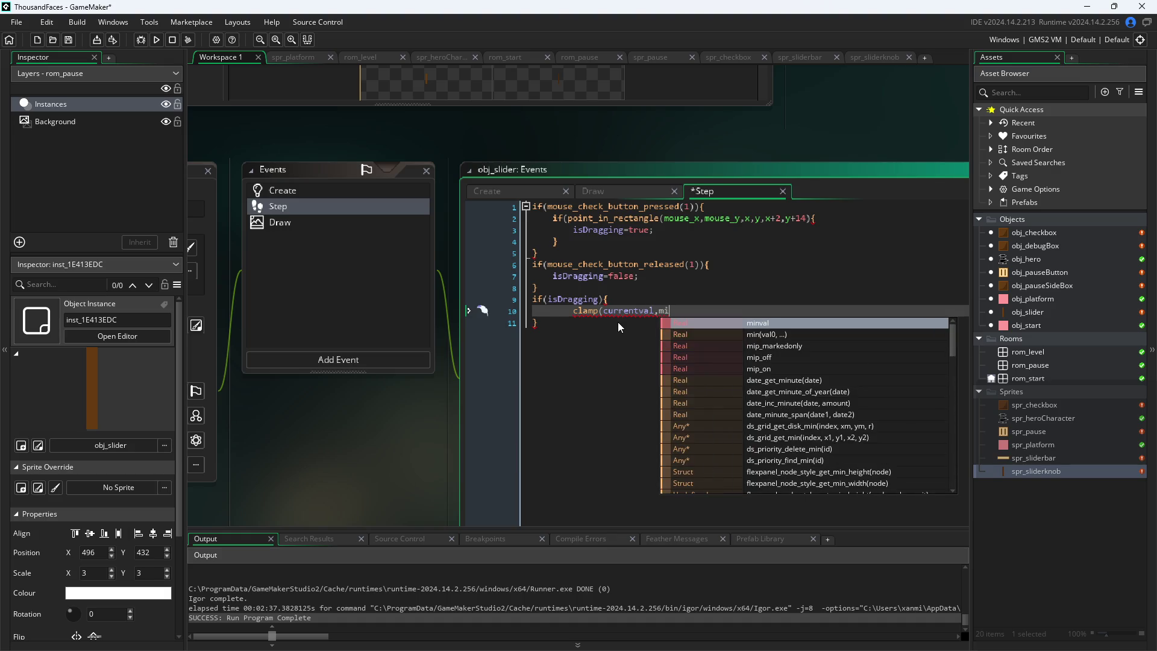
text(nval,ma)
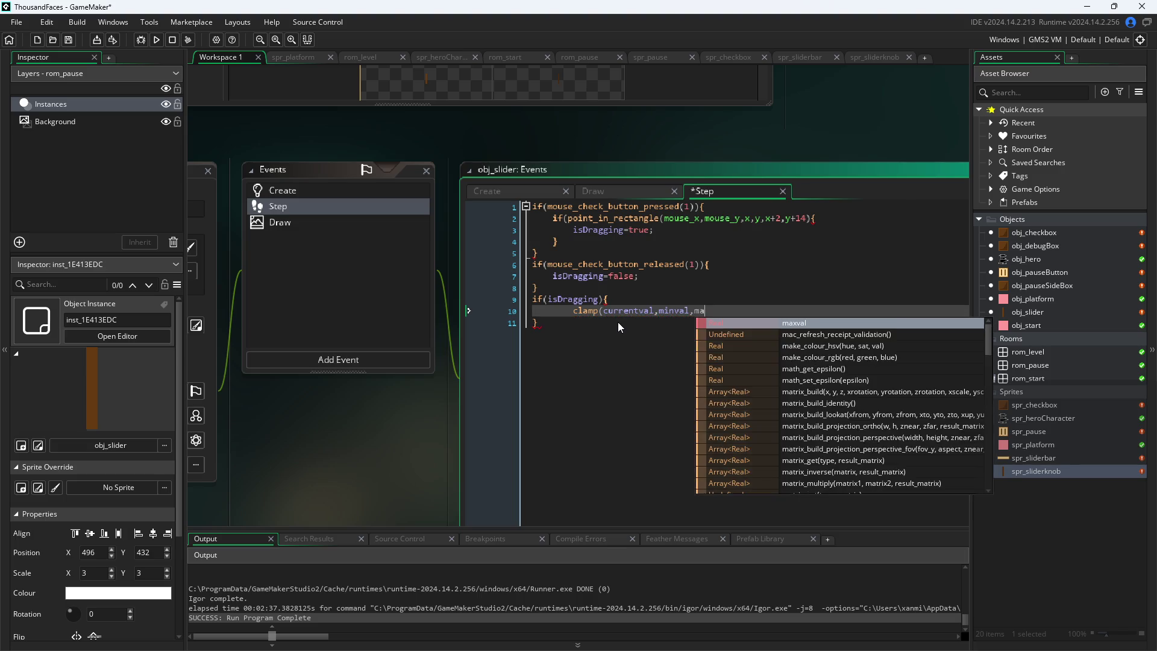
text(xval))
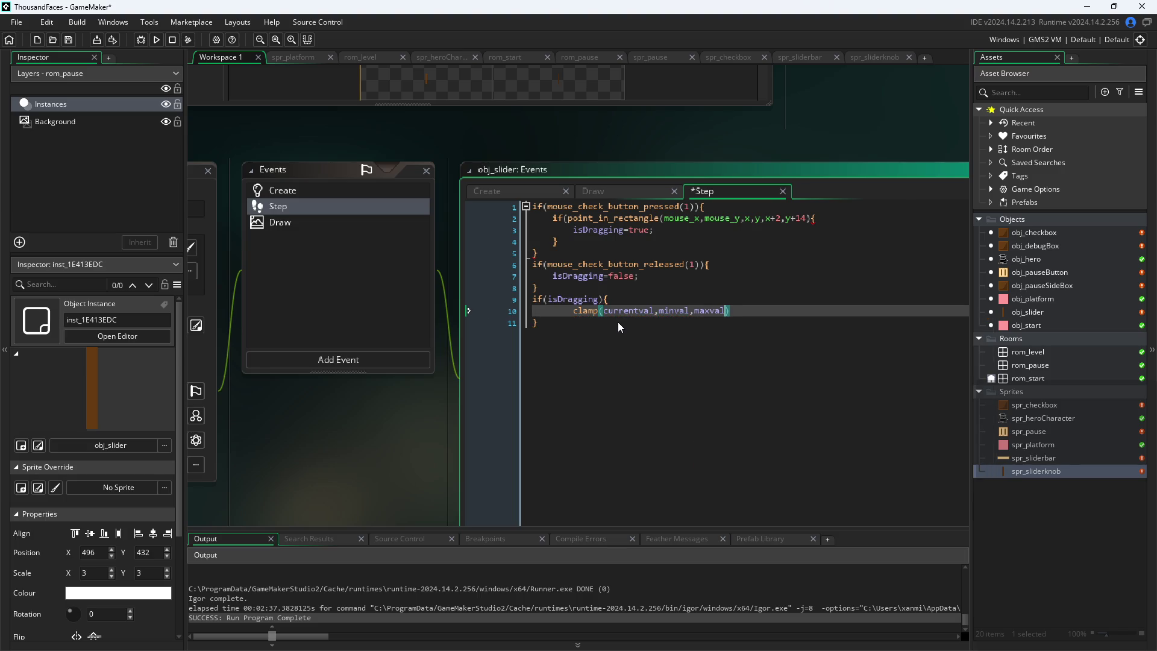
key(Left)
key(Left)
key(Left)
key(Home)
Store the result as var amp = clamp(currentval,minval,maxval);
text(amp =)
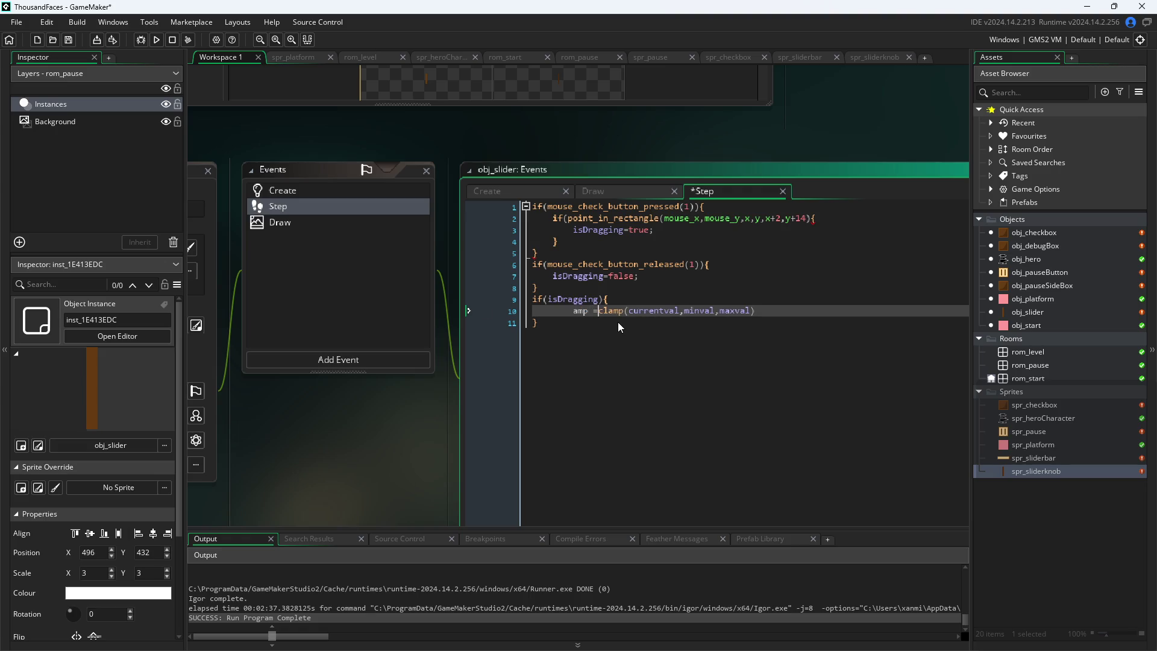
key(Home)
text(int)
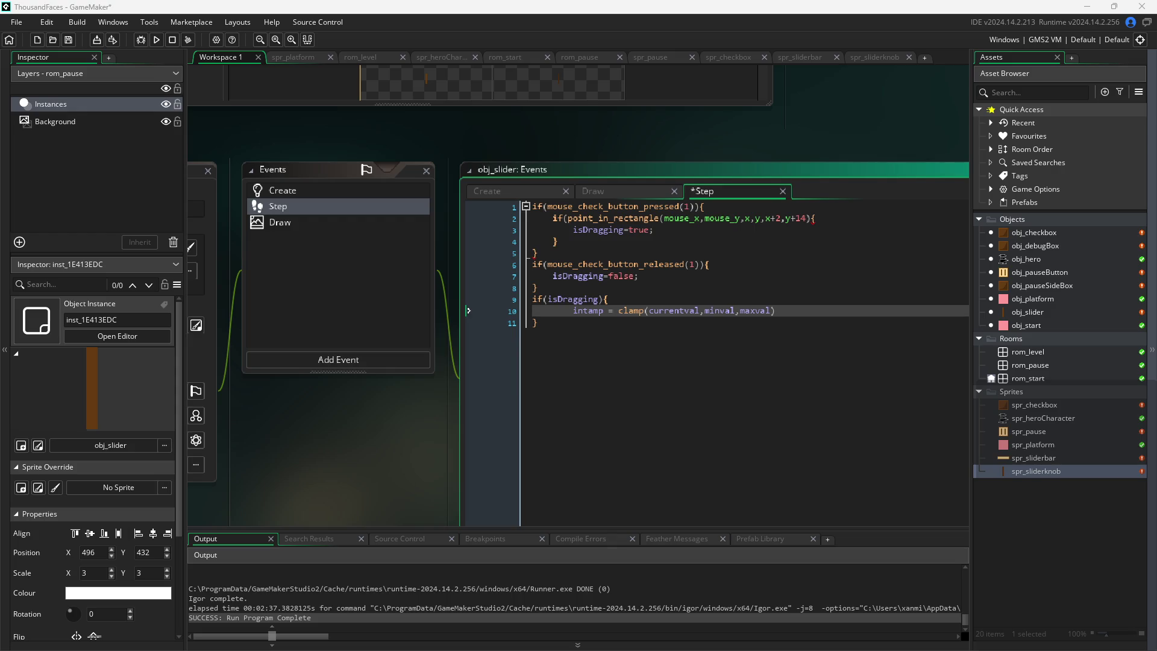
click(568, 313)
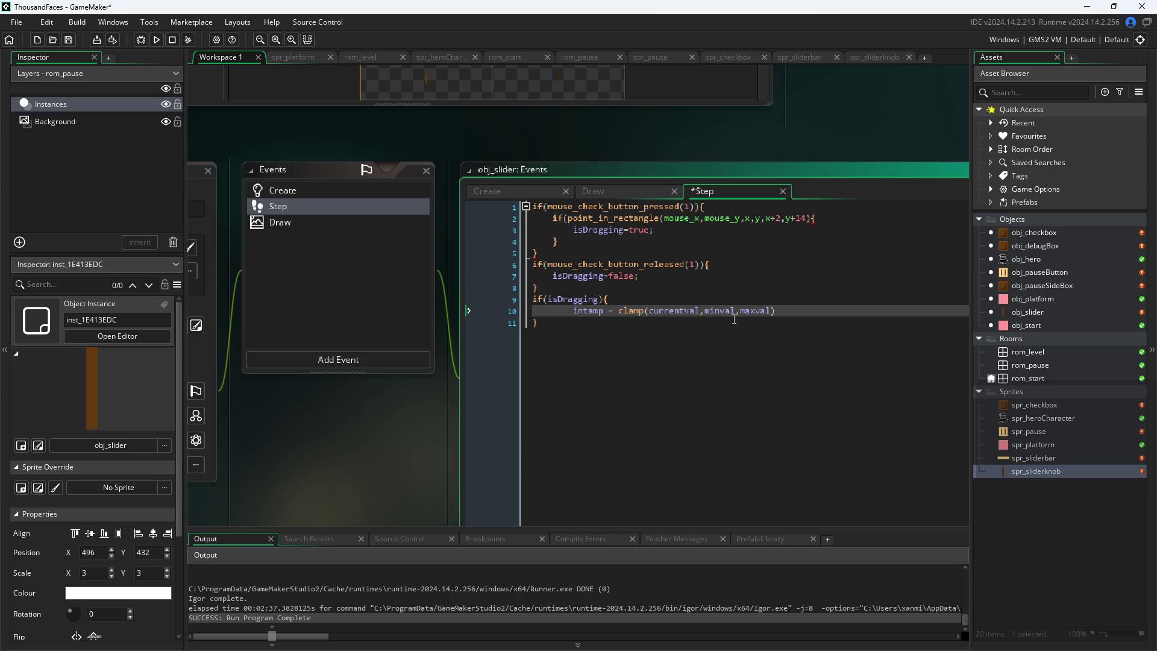
click(810, 320)
click(573, 310)
text(var)
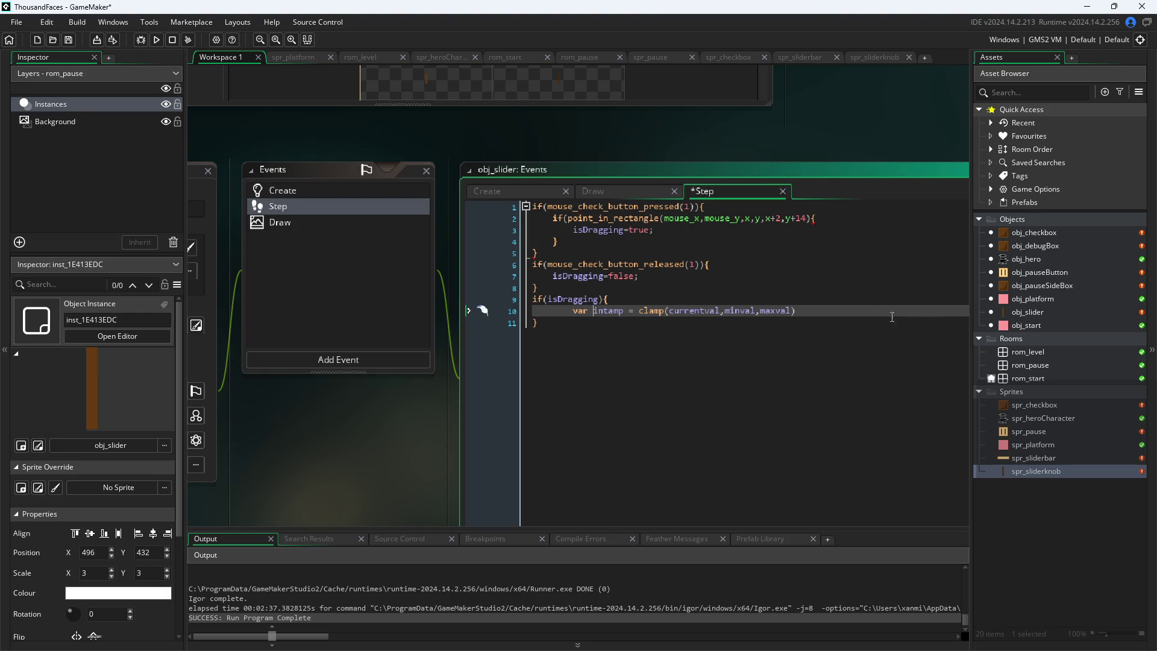
click(877, 316)
text(;)
Remove the stray int prefix and add x=amp; below the clamp line
key(Return)
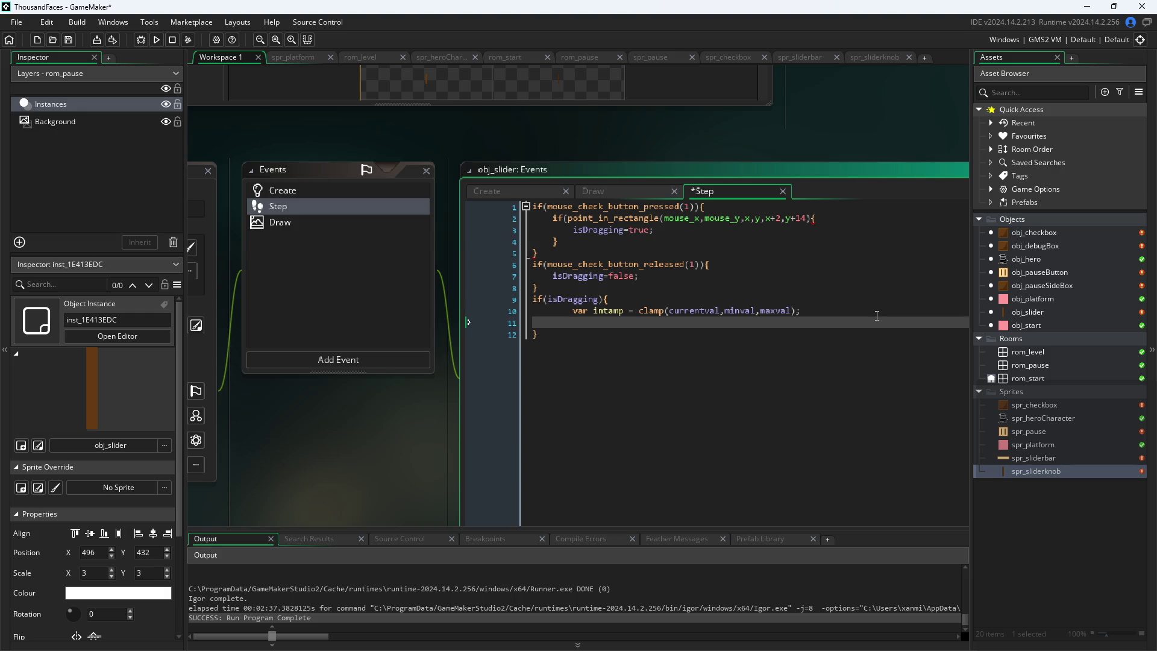
key(Up)
key(Right)
key(Right)
key(Right)
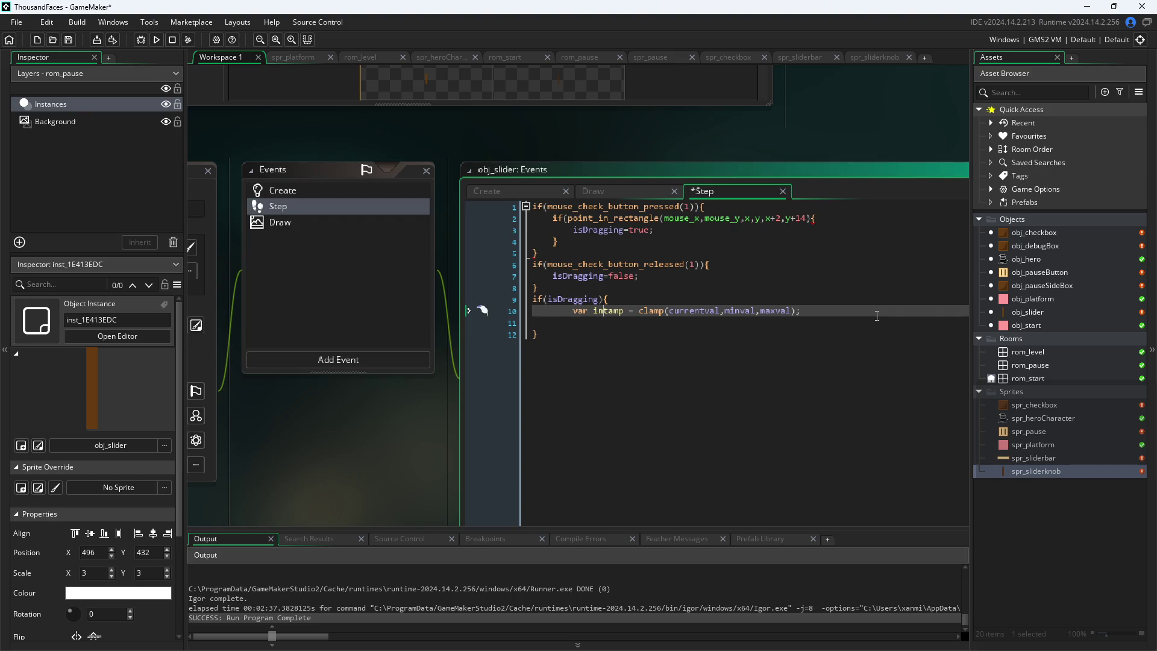
key(BackSpace)
key(BackSpace)
key(BackSpace)
key(Down)
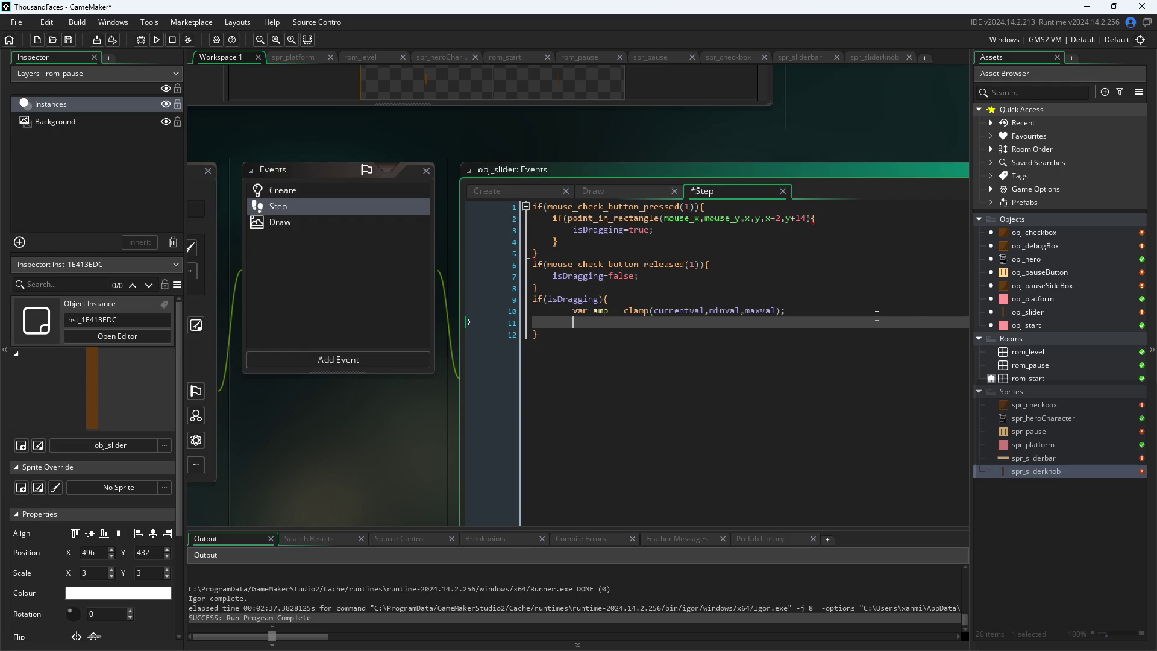
text(x=amp;)
Add an image_index=1 line after x=amp; in the dragging block
key(Return)
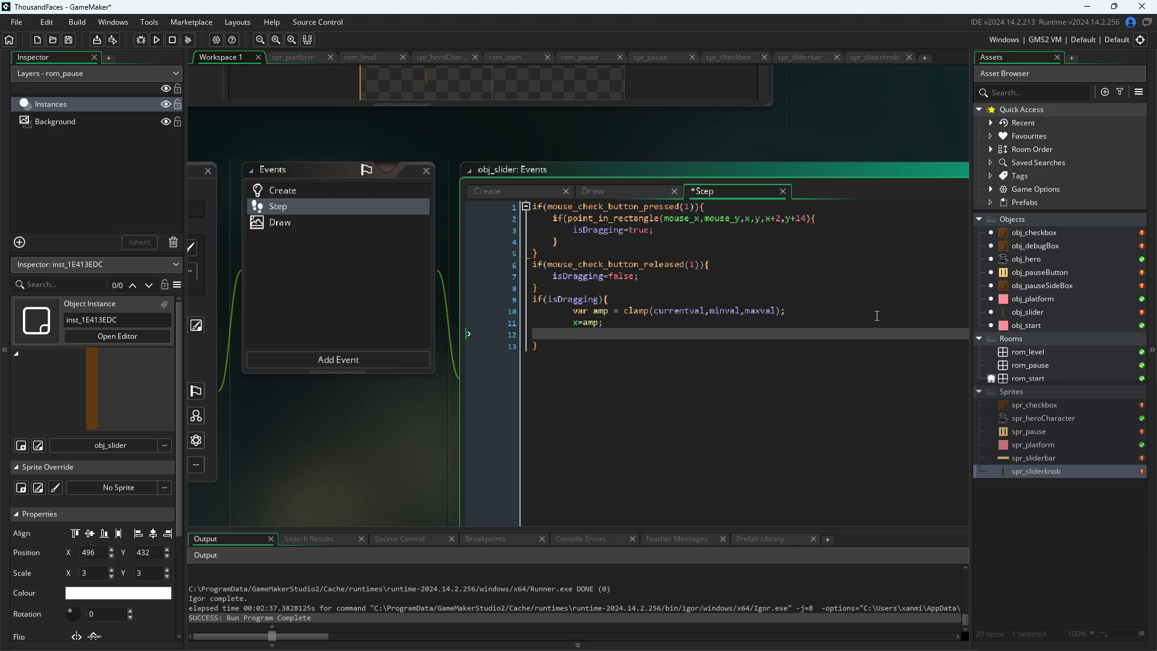
text(imahg)
key(BackSpace)
key(BackSpace)
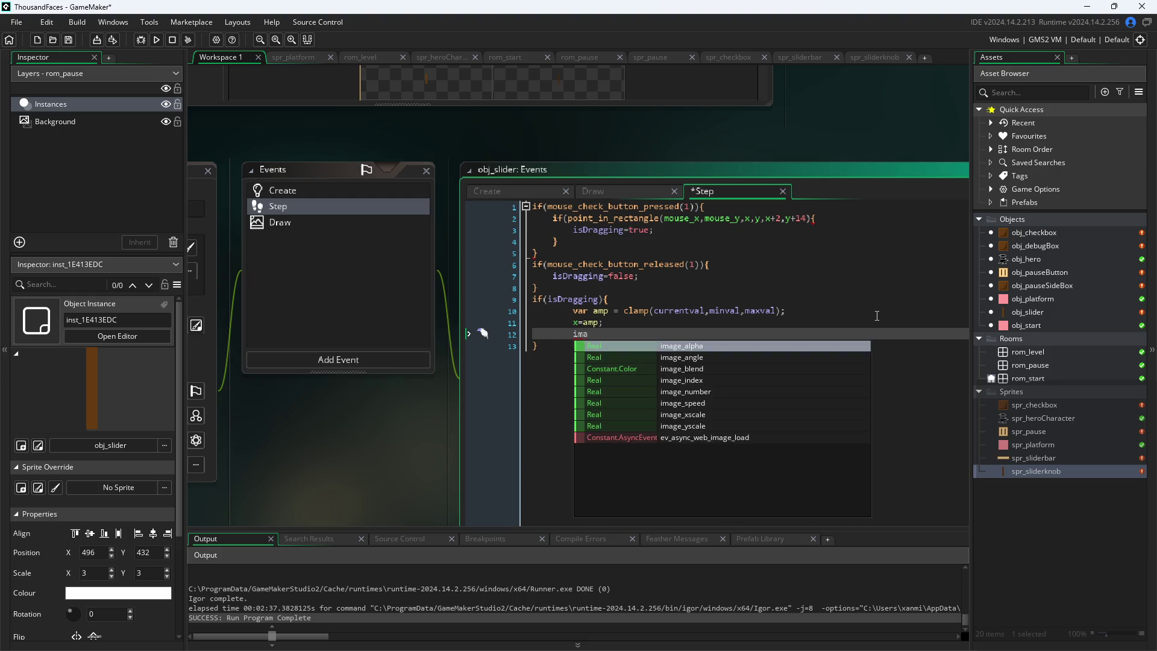
key(Down)
key(Down)
key(Down)
key(Return)
text(=2)
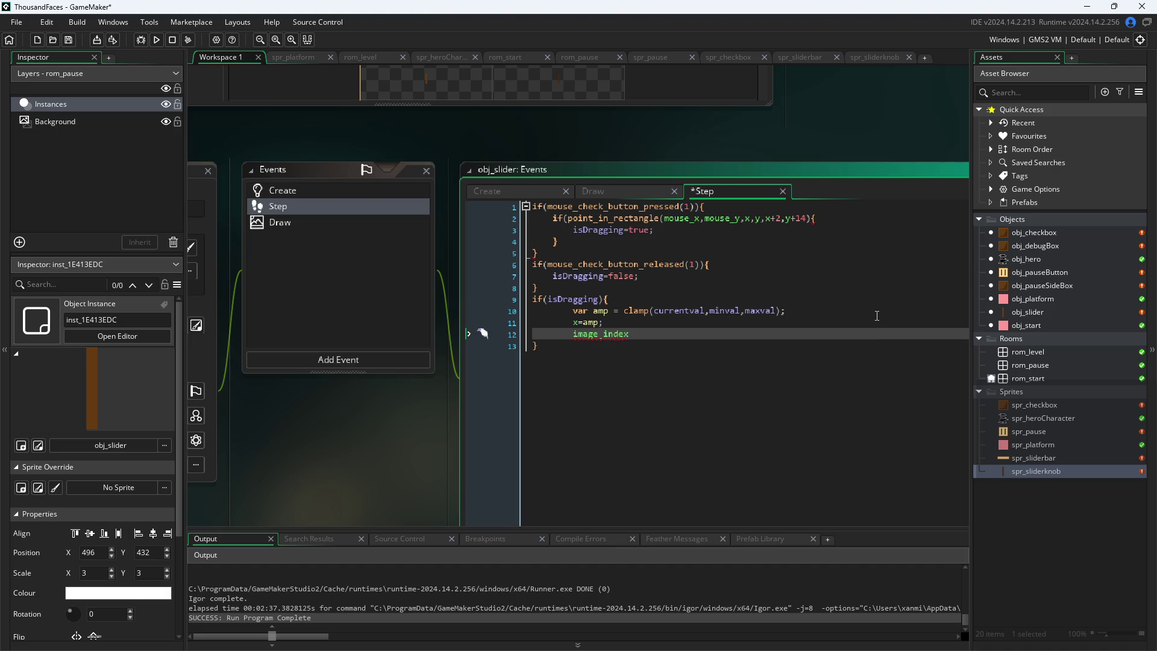
text(;)
key(Up)
key(Up)
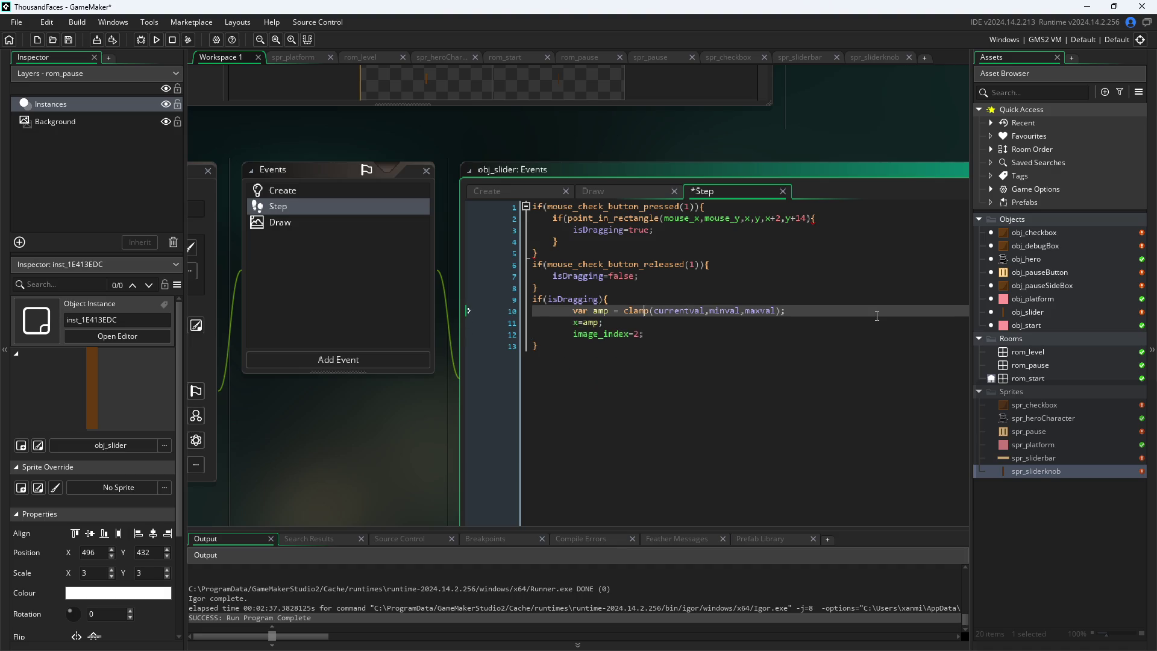
key(Down)
key(Down)
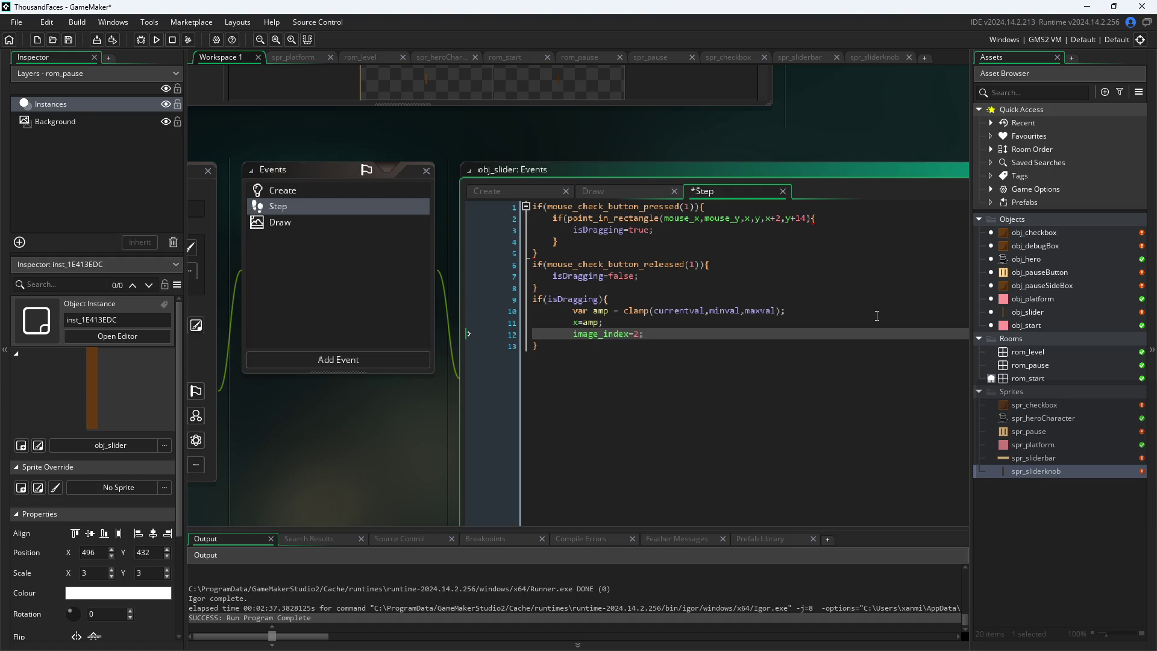
key(shift+Left)
key(shift+Left)
key(shift+Left)
key(Right)
key(shift+Left)
key(shift+Left)
key(shift+Left)
key(ctrl+c)
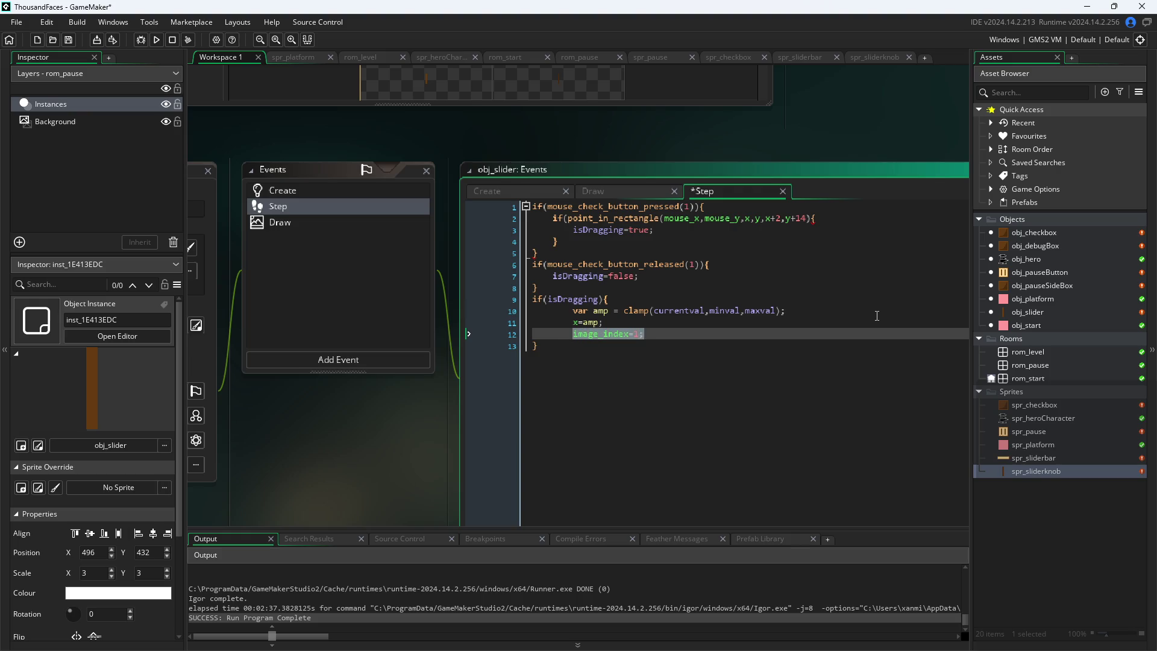
Add image_index=0; after isDragging=false and save the Step code
click(784, 242)
click(781, 229)
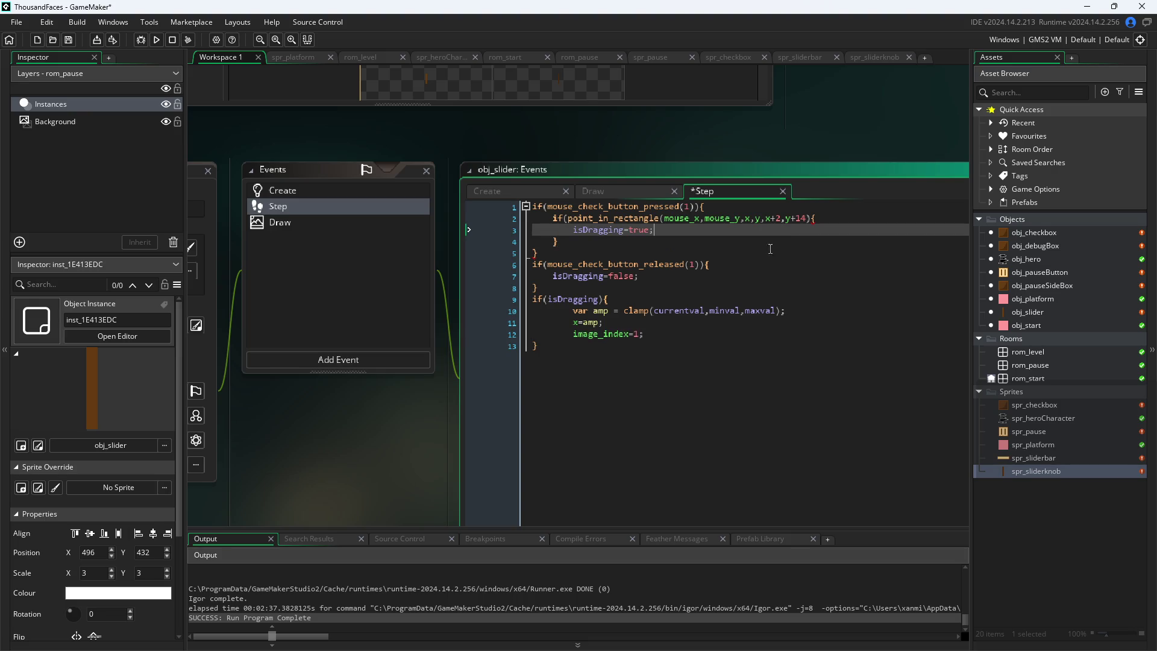
click(765, 280)
key(Return)
key(ctrl+v)
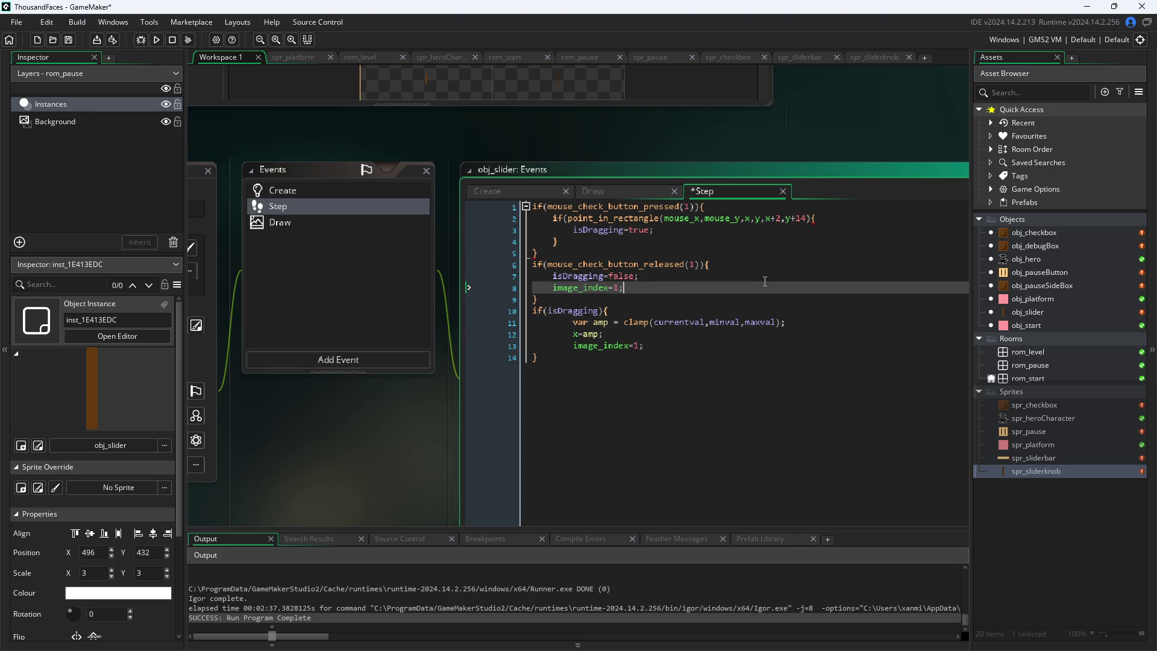
key(Left)
key(BackSpace)
text(0)
key(ctrl+s)
Review the new image_index lines in the Step code
click(658, 347)
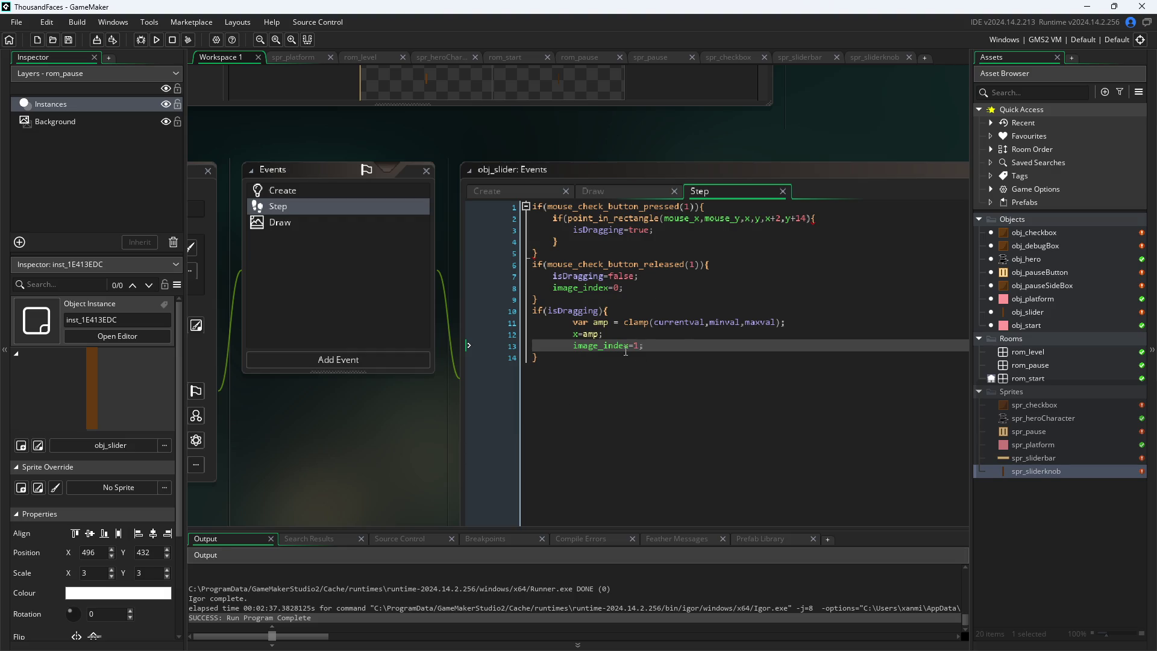
key(Up)
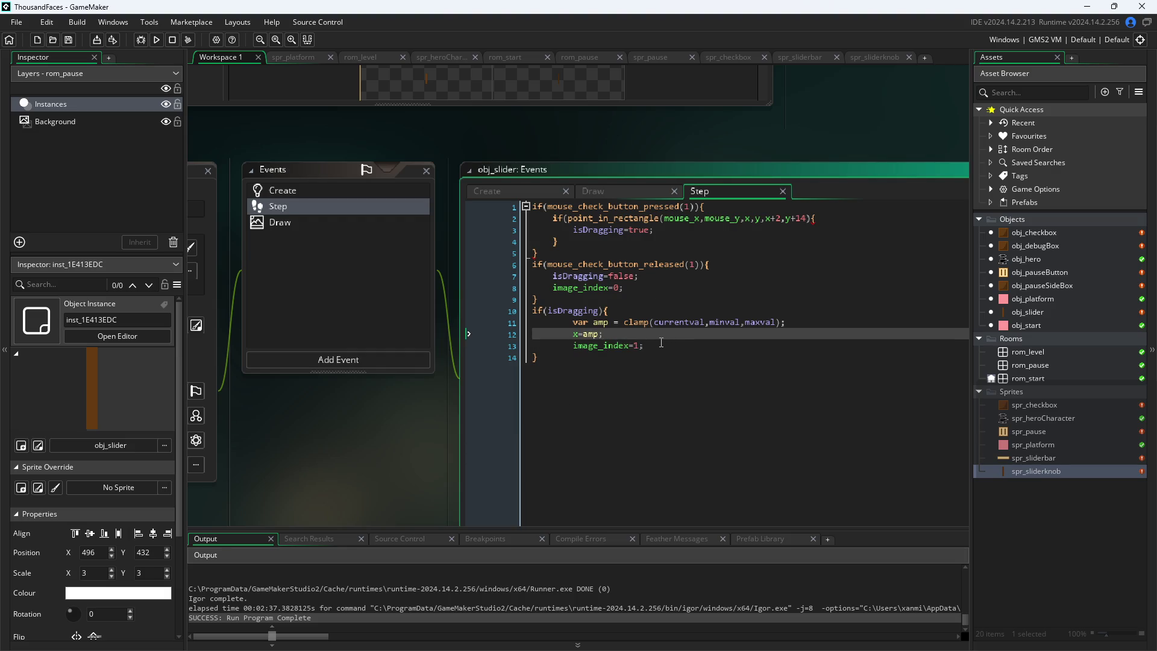
key(Down)
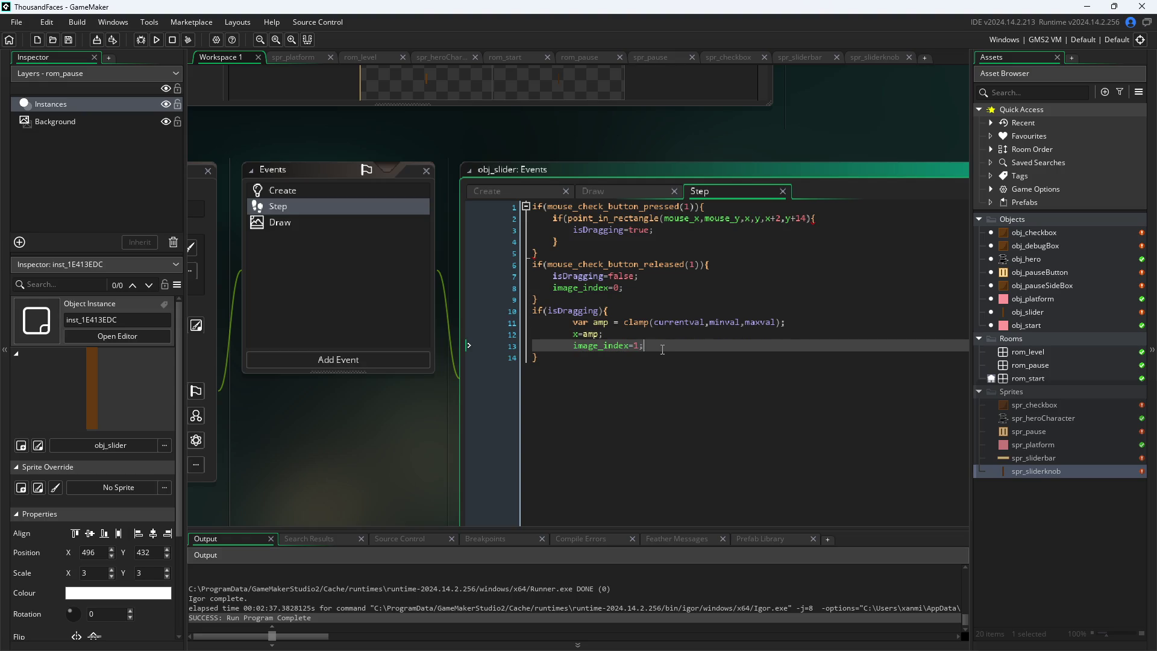
click(640, 193)
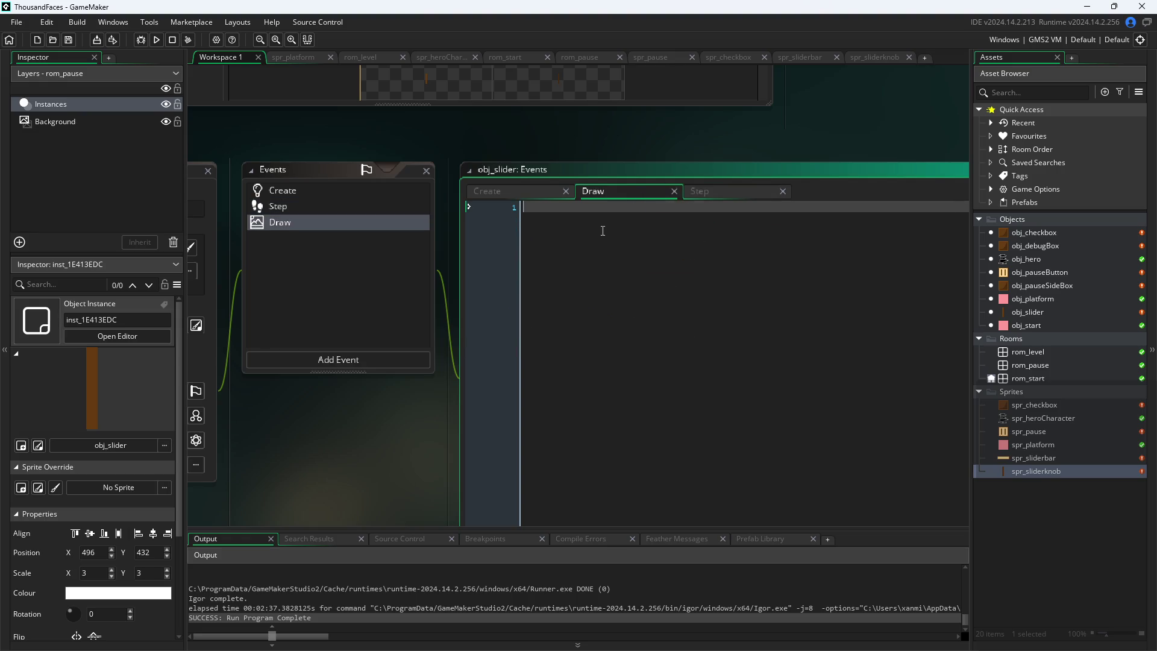
Check the Create and Step variables, then type draw_sprite( on the Draw event's first line
click(706, 192)
click(645, 191)
click(702, 193)
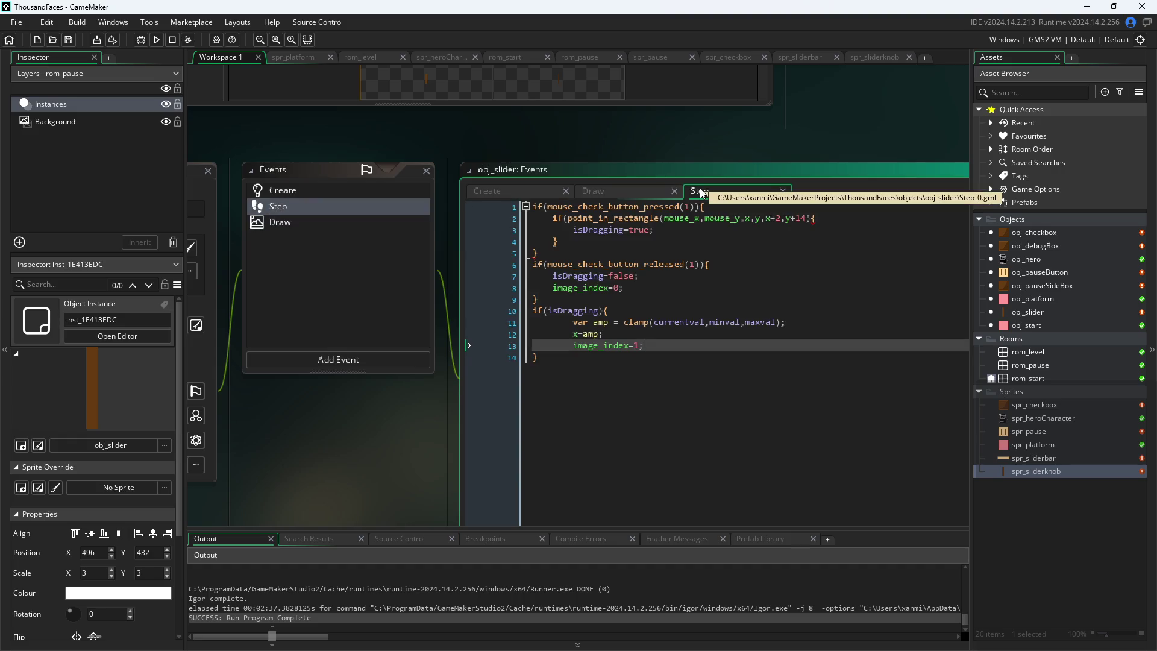
click(645, 196)
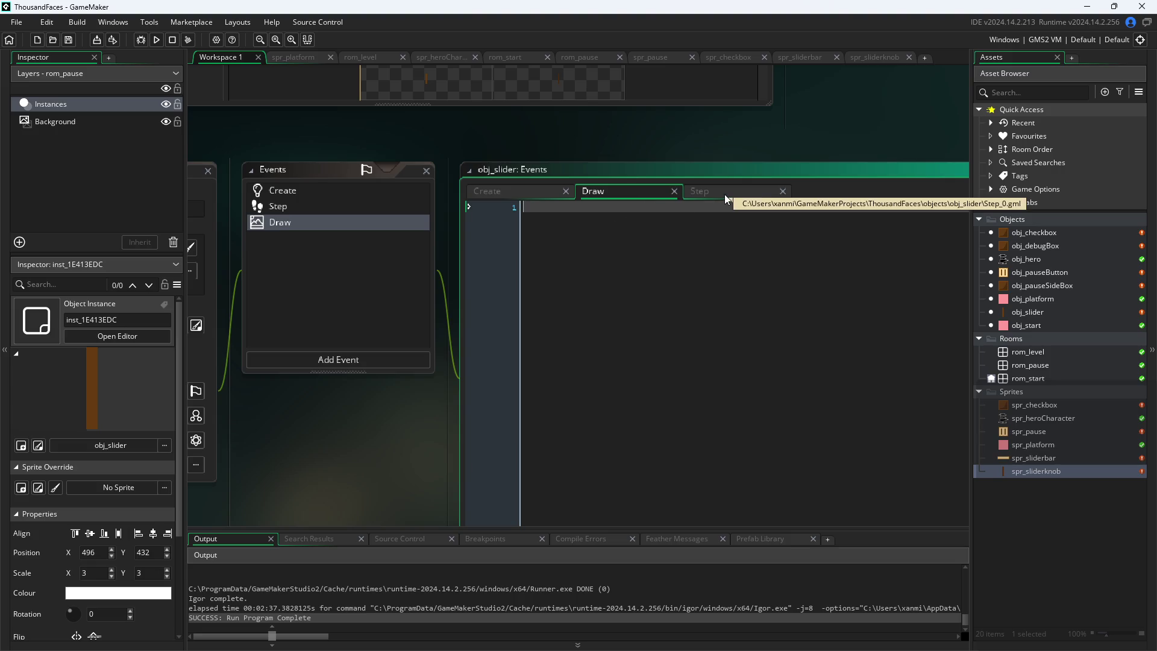
click(516, 190)
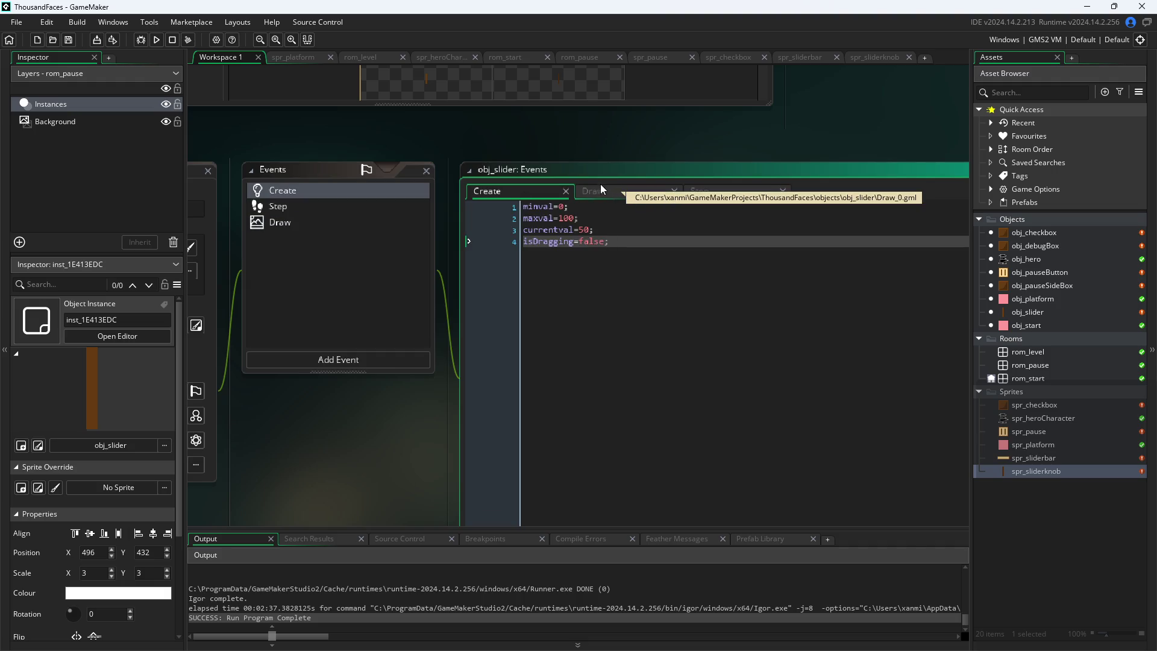
click(617, 191)
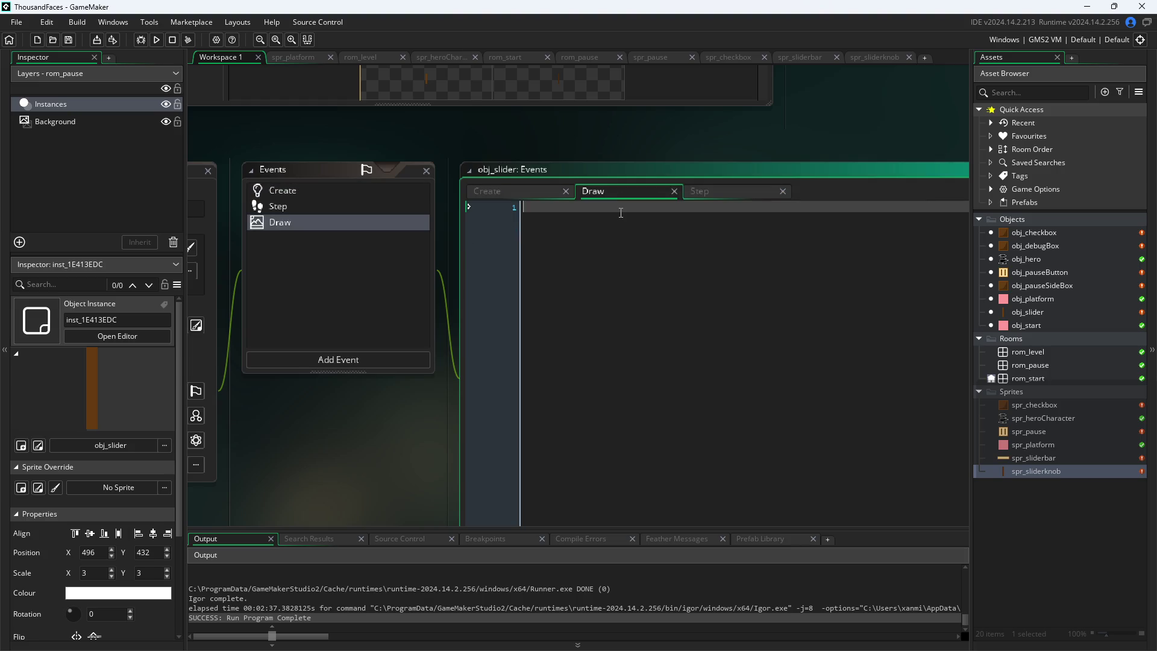
click(528, 193)
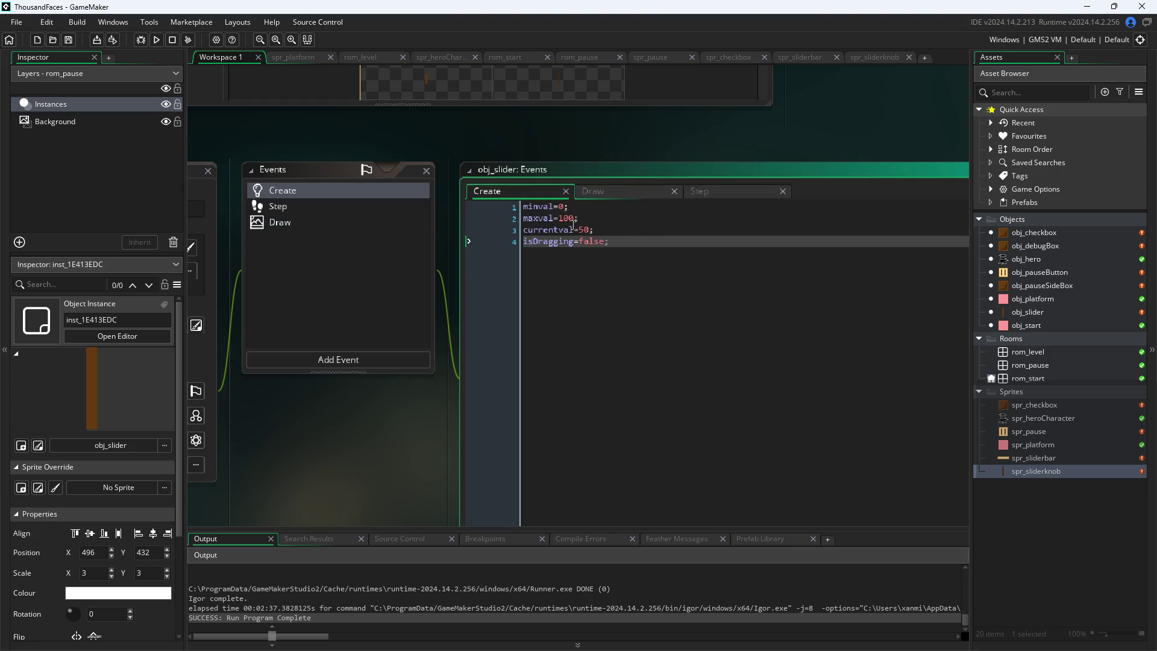
click(611, 193)
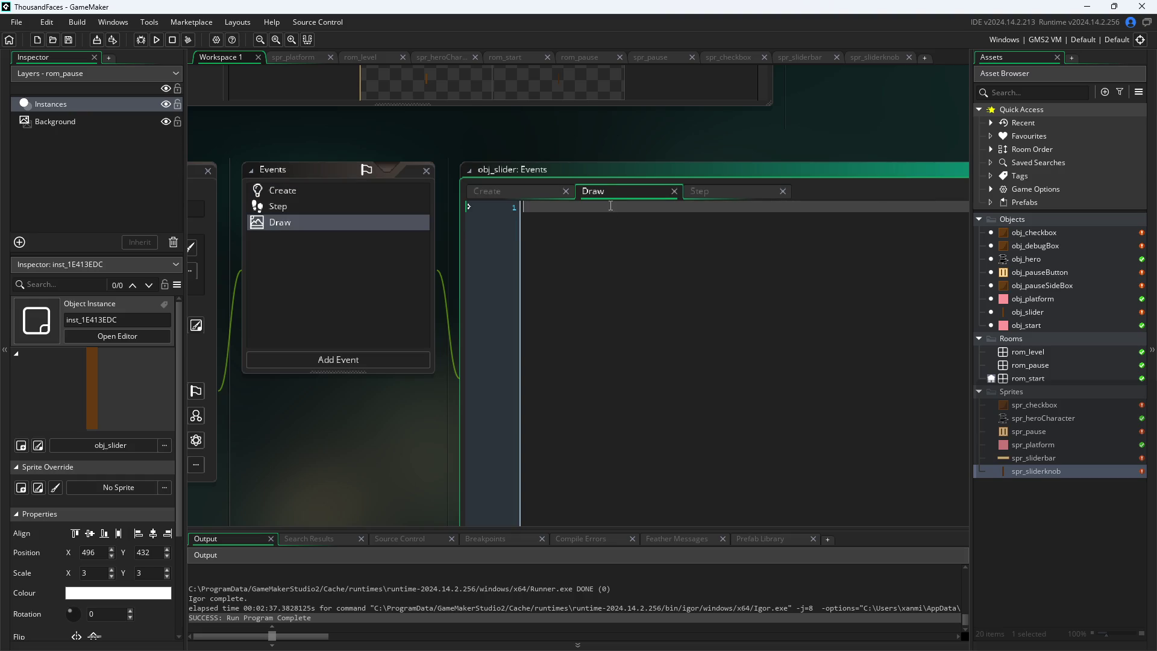
text(draw_sprite()
text(spr)
key(BackSpace)
key(BackSpace)
key(BackSpace)
Start the Draw event line draw_sprite(spr_sliderbar,0,x-,y) using the sprite autocomplete
mouse_move(570, 209)
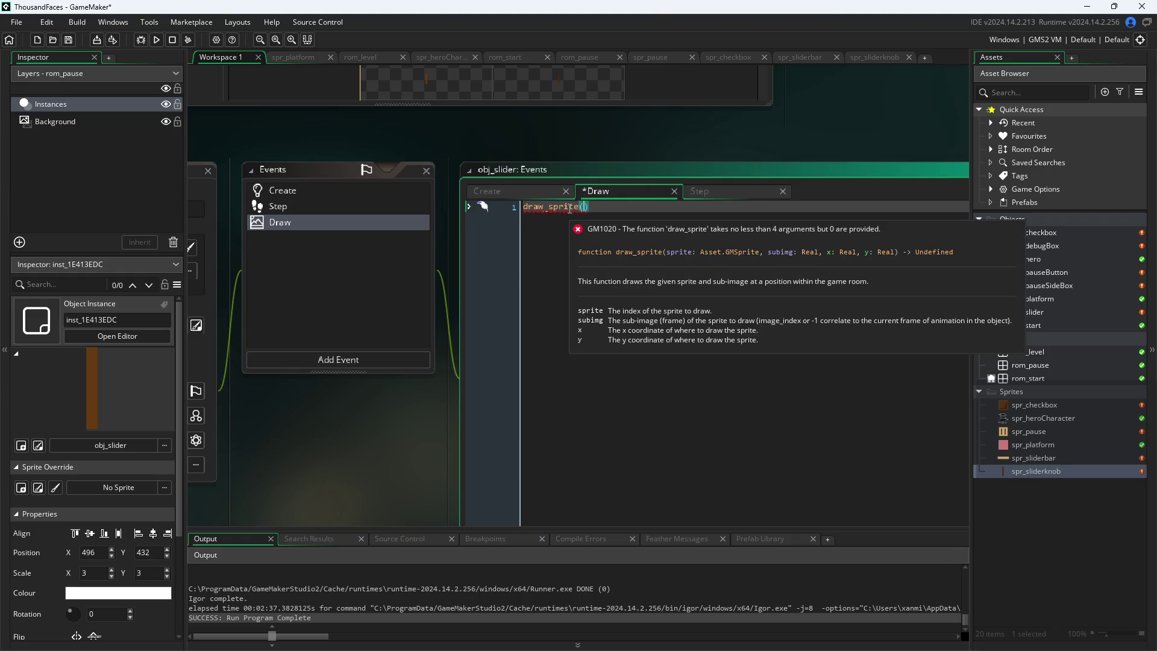
text(spr_)
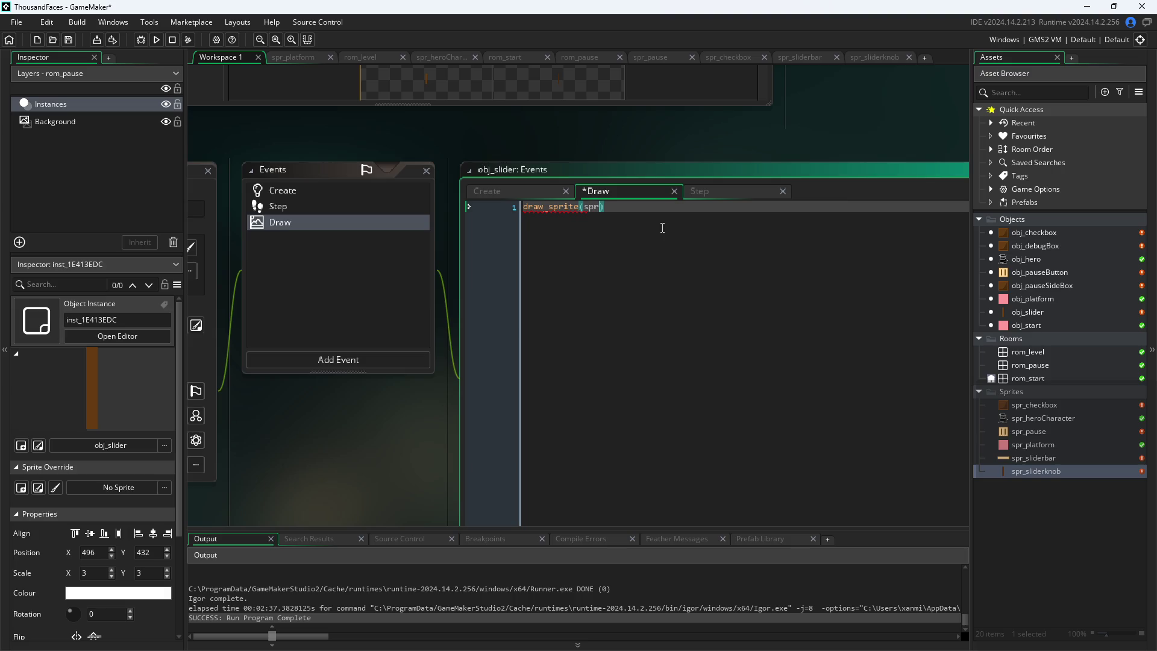
key(Down)
key(Down)
key(Down)
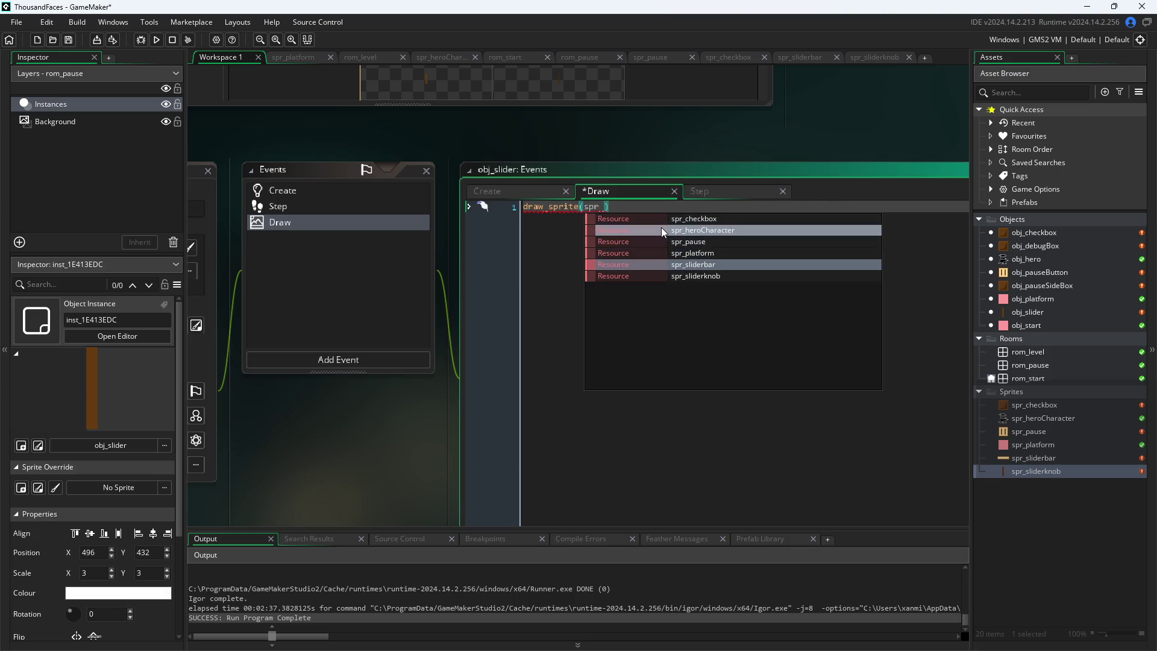
key(Return)
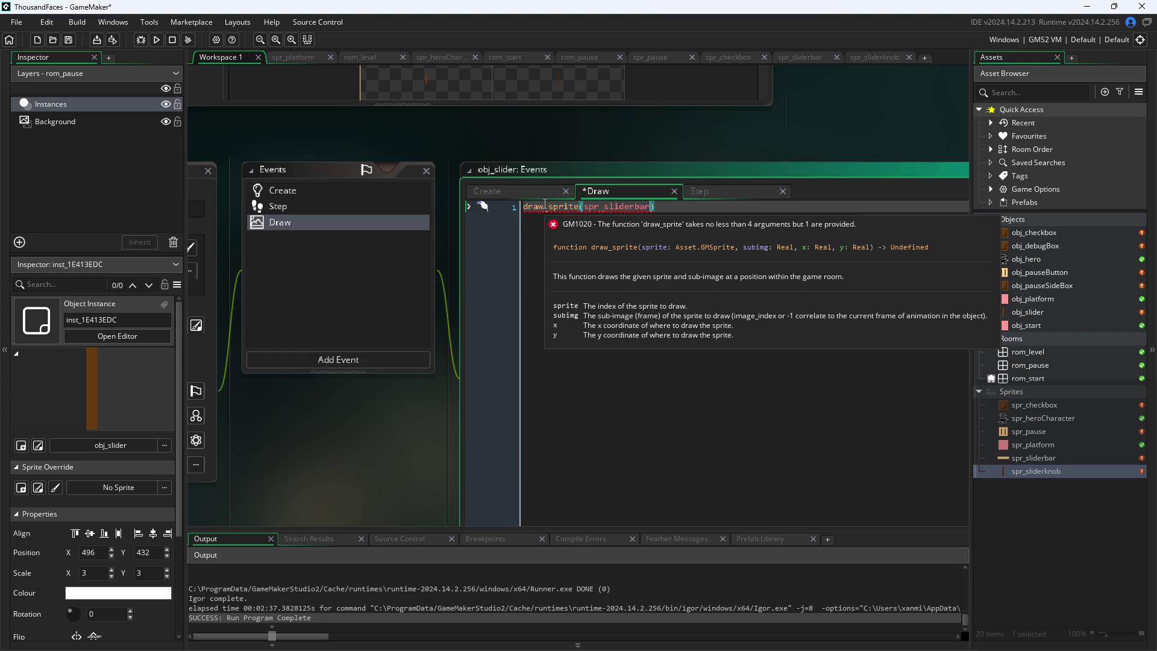
text(,0,)
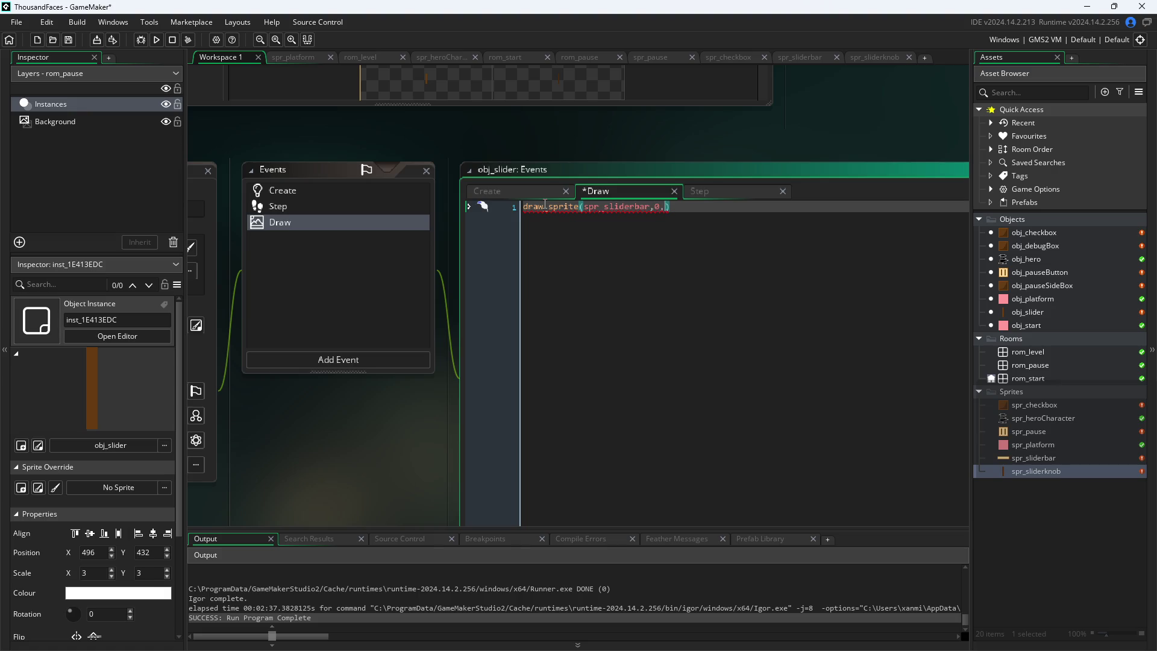
text(x,y)
key(Left)
key(Left)
text(-)
Complete the x offset as x-currentval, checking its spelling in Create, and end the line with a semicolon
click(533, 191)
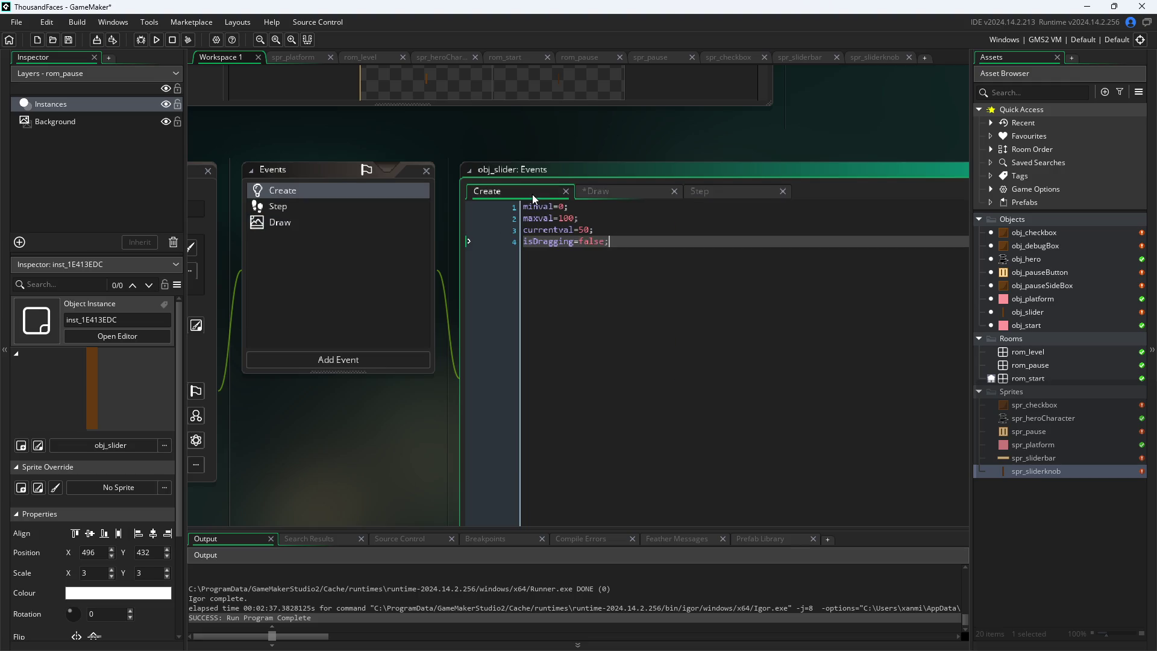
click(616, 192)
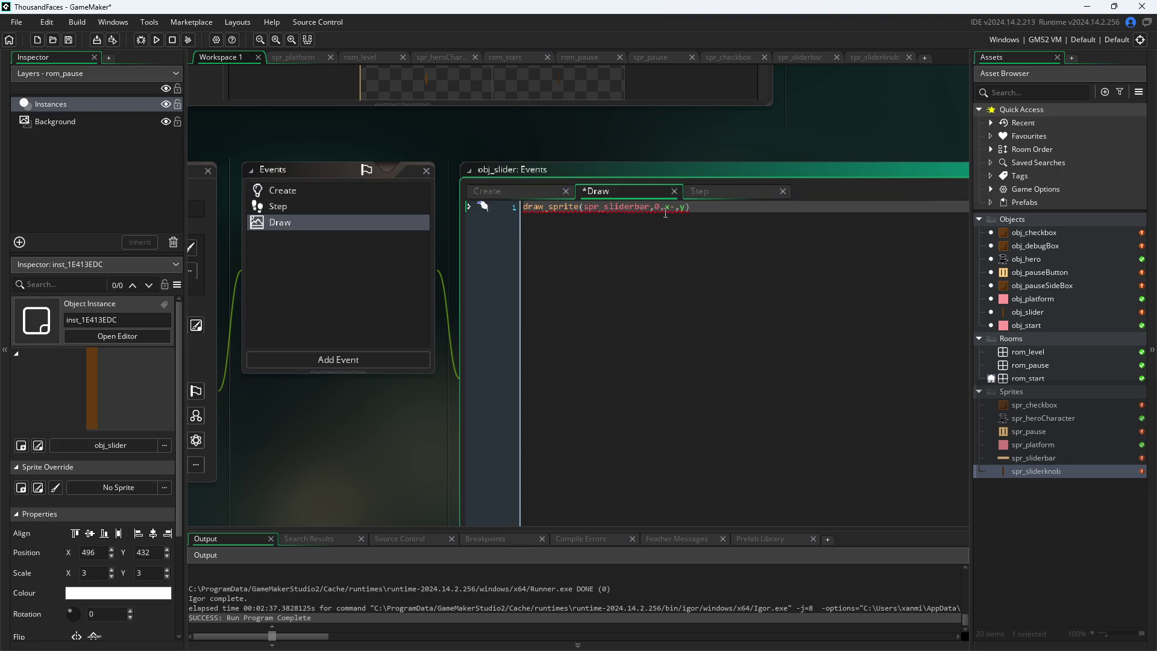
text(curr)
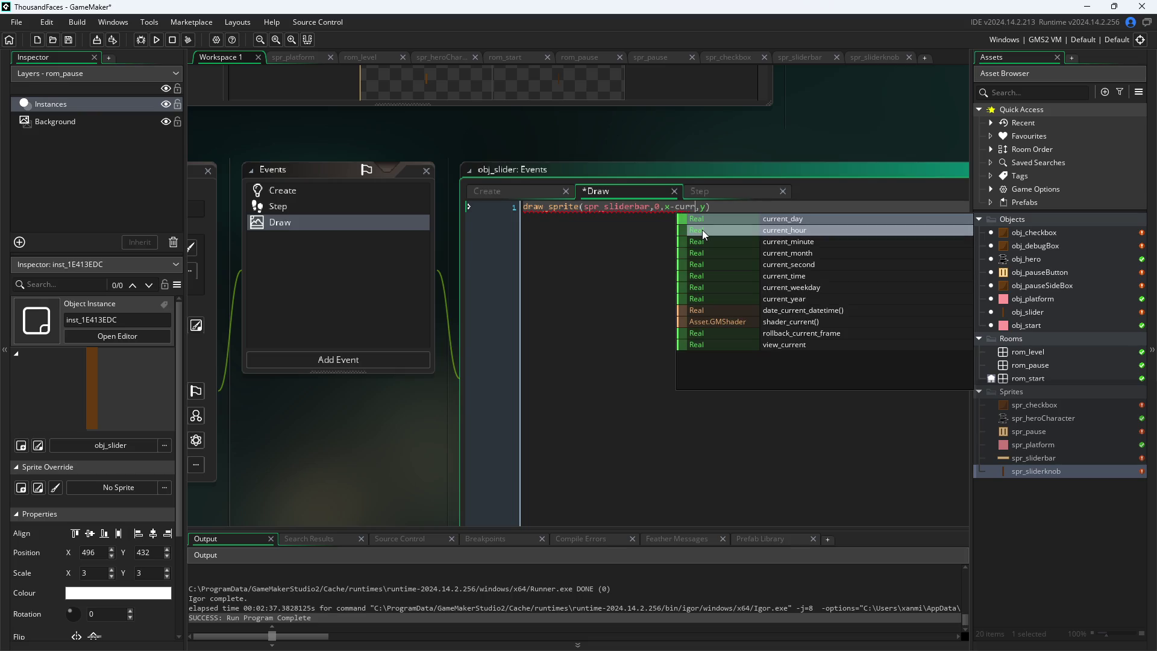
text(entV)
key(BackSpace)
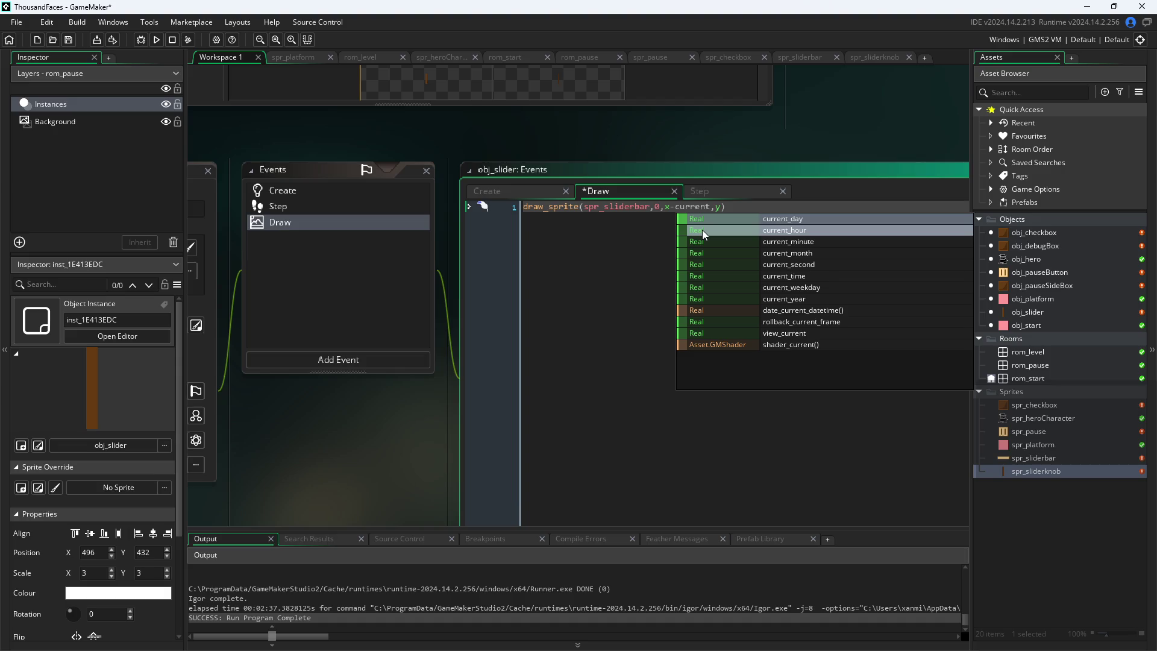
key(BackSpace)
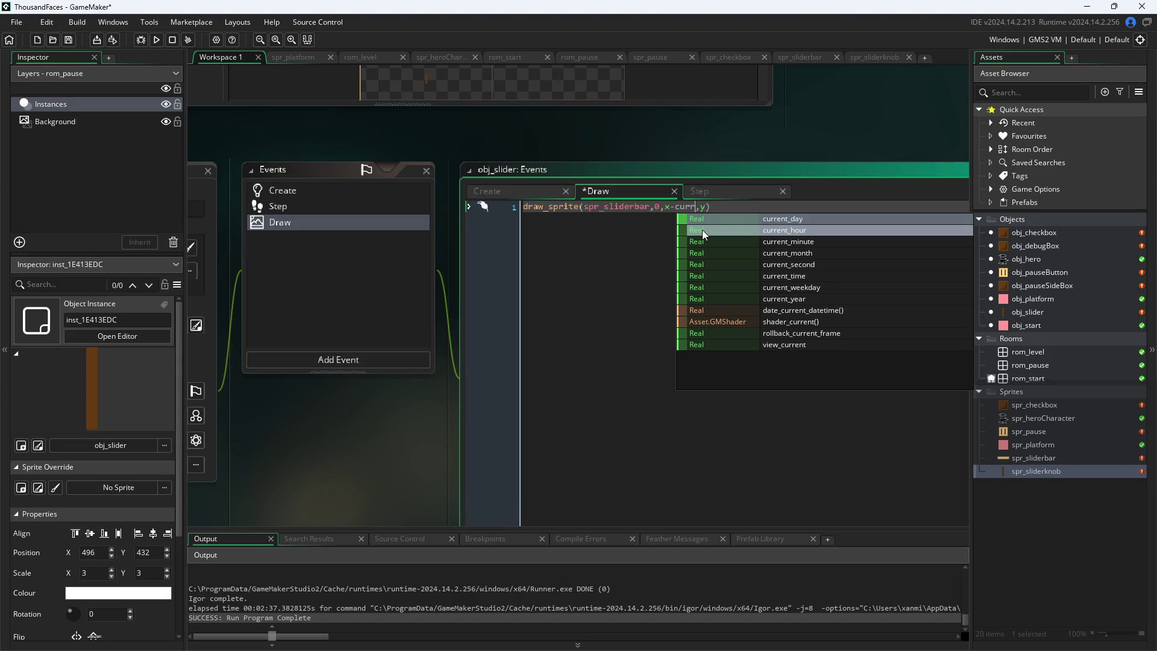
key(BackSpace)
key(BackSpace)
key(BackSpace)
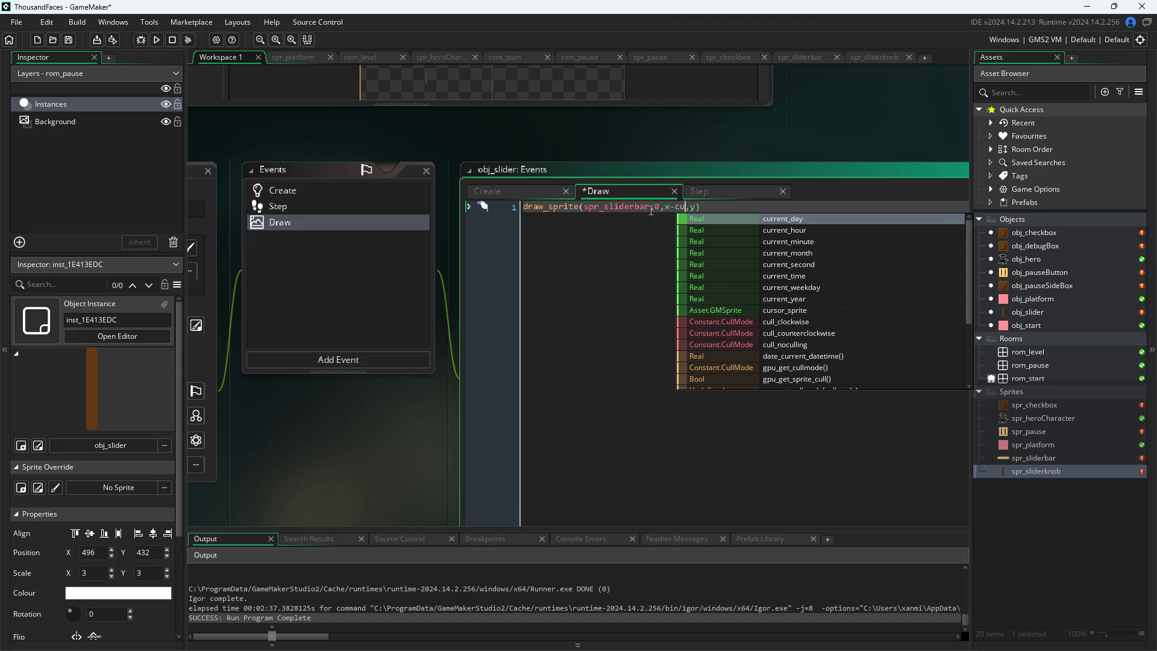
click(536, 190)
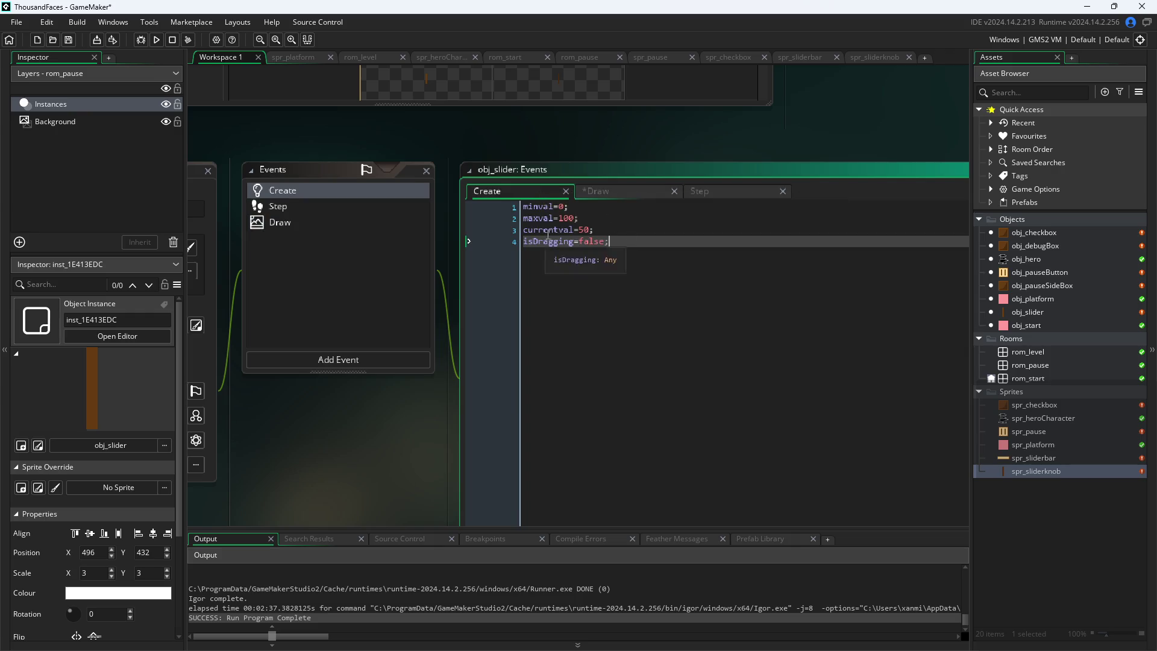
click(602, 192)
text(rrentv)
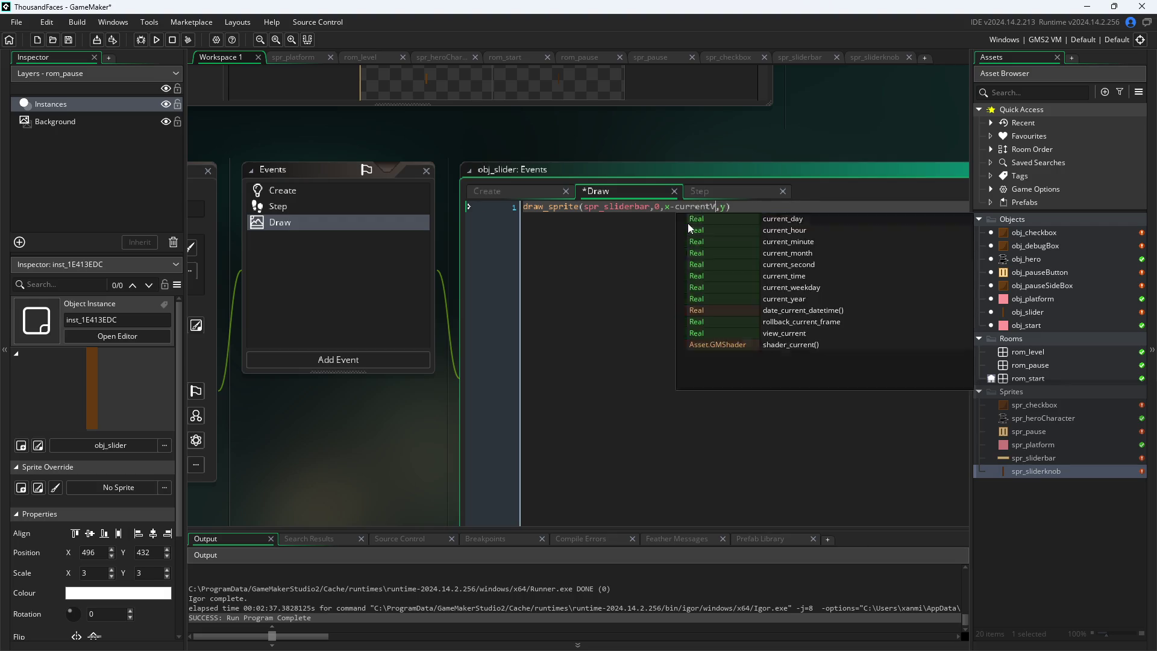
key(BackSpace)
text(Val)
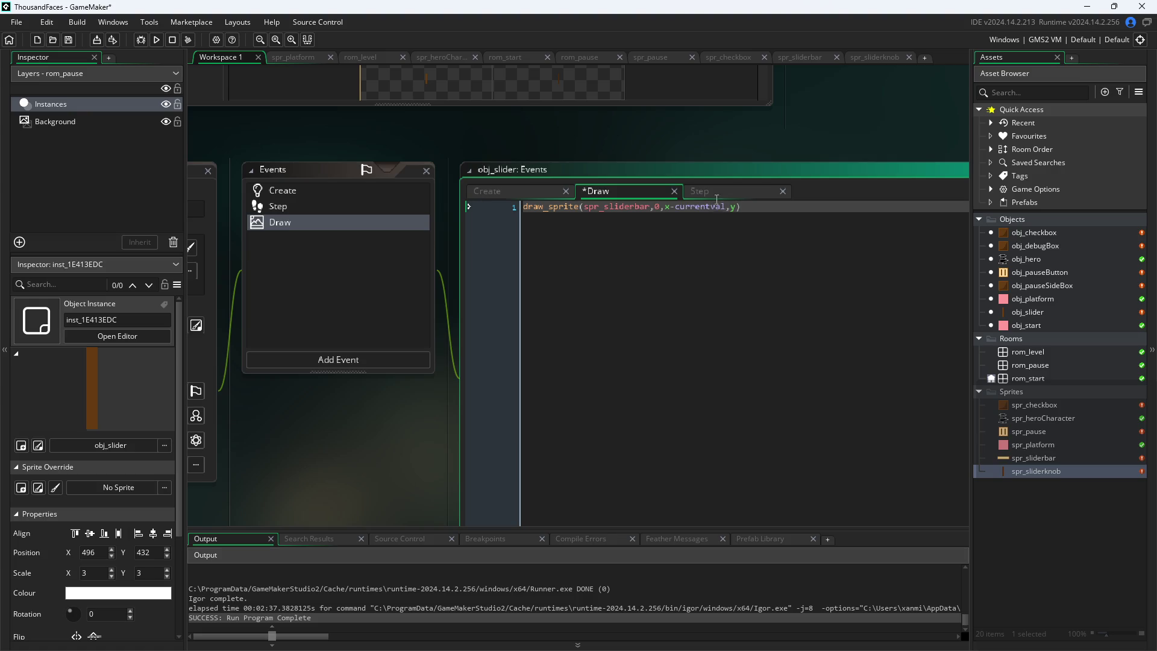
click(537, 193)
click(613, 193)
click(763, 208)
text(;)
Insert draw_self(); on a new first line above the draw_sprite call
key(Return)
key(Up)
text(draw_se)
key(Return)
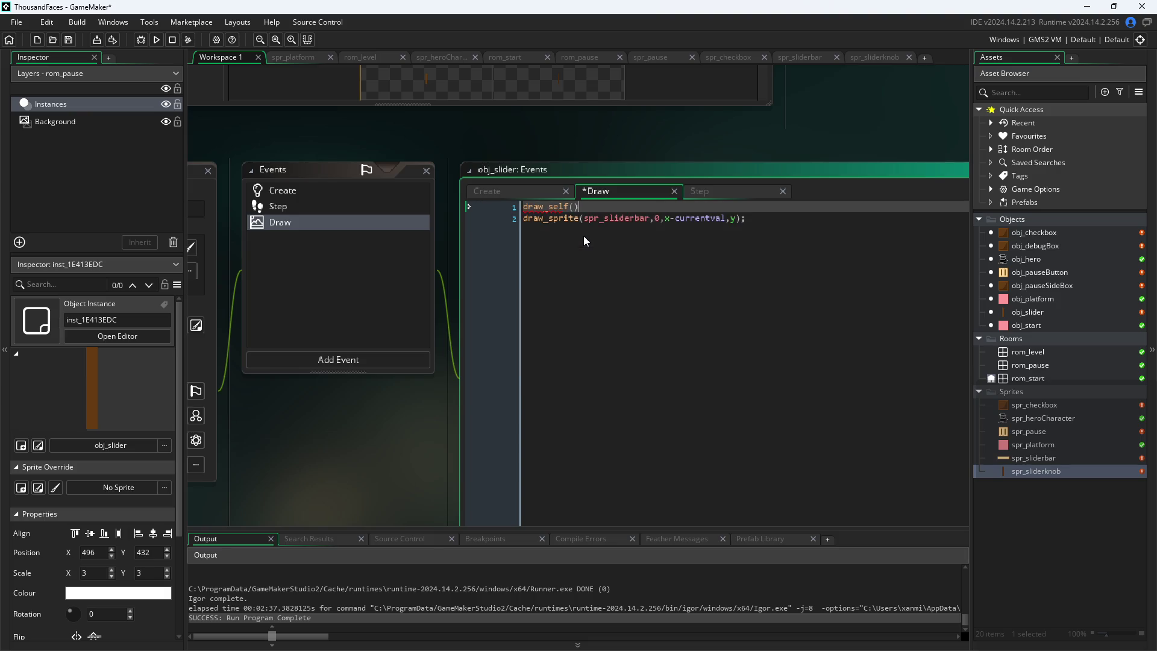
text(;)
click(793, 224)
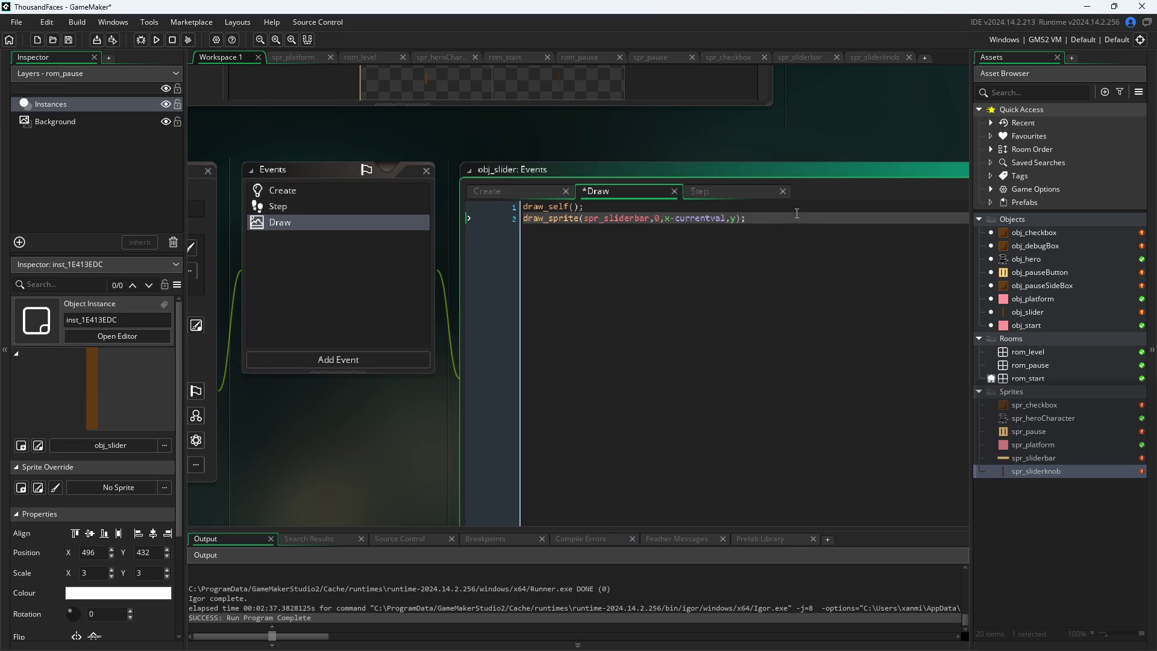
click(726, 190)
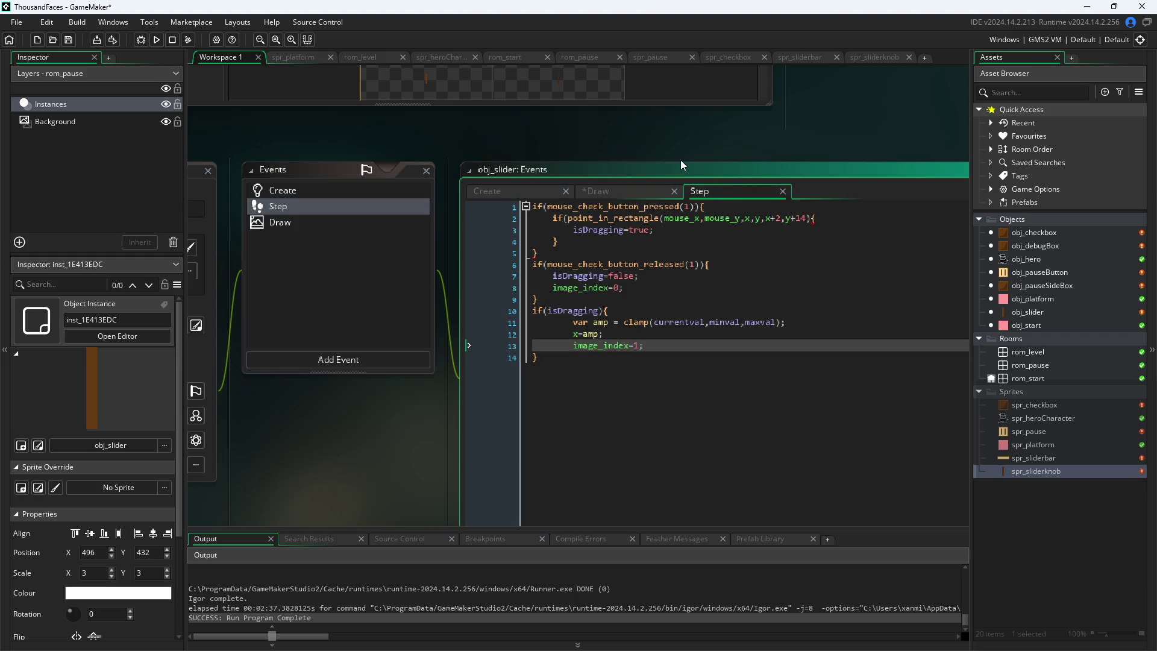
Save the project and run the game, which reports a compile error
click(634, 190)
key(ctrl+s)
click(157, 39)
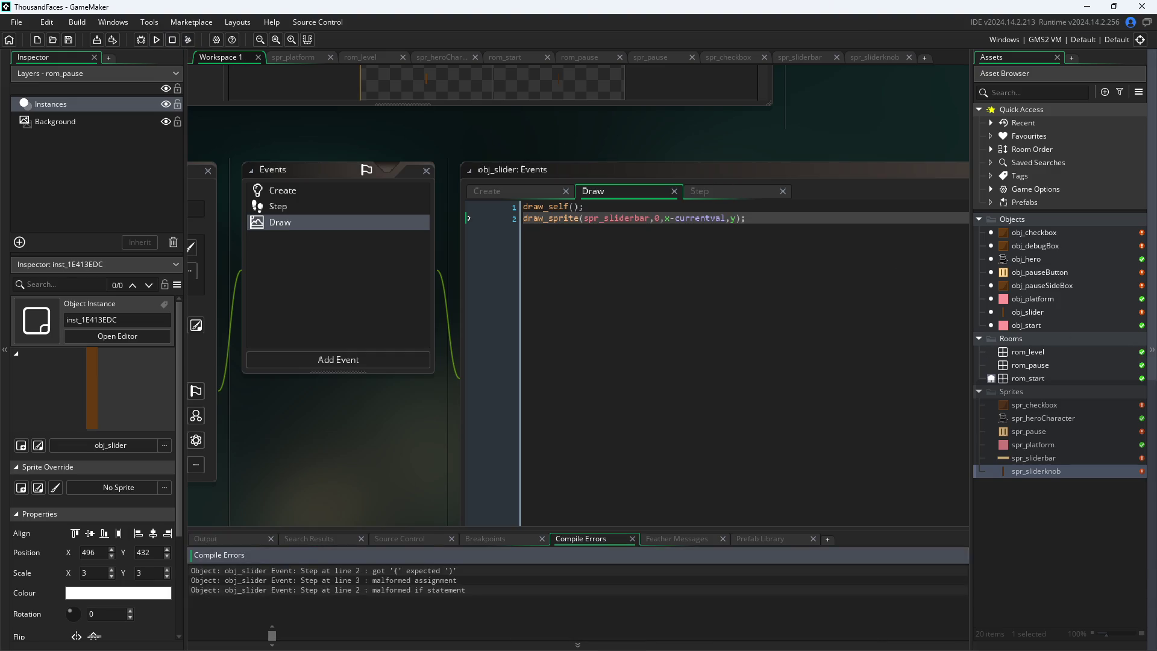
Add the missing ')' after y+14 on line 2 of the Step code, save, and run again
click(732, 191)
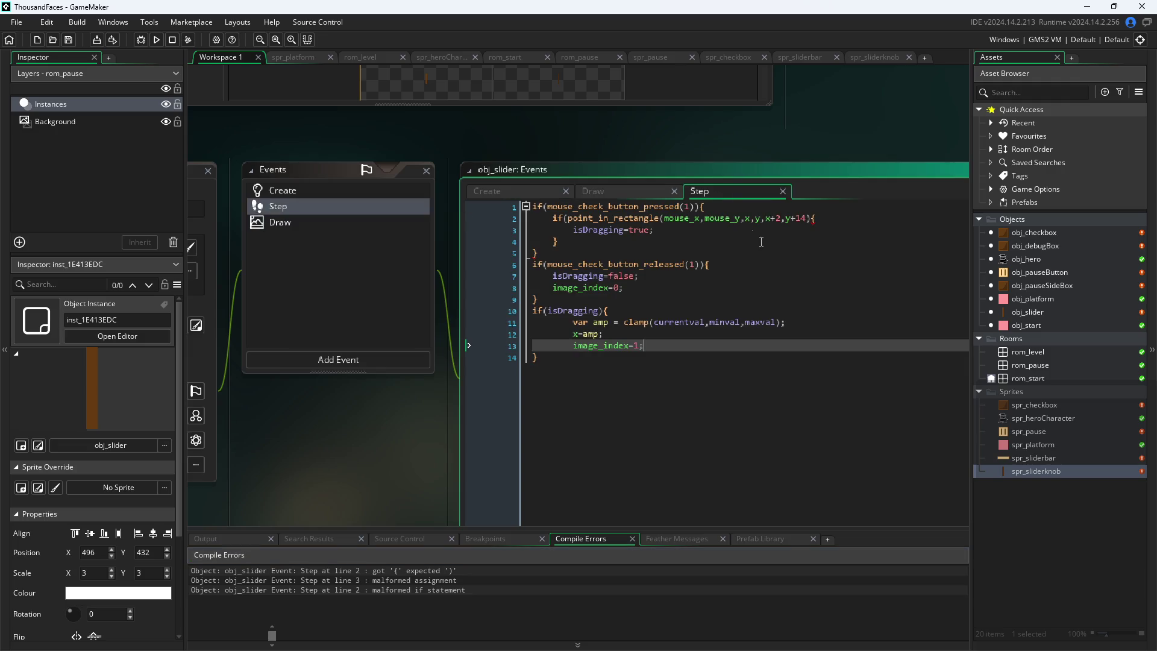
click(665, 370)
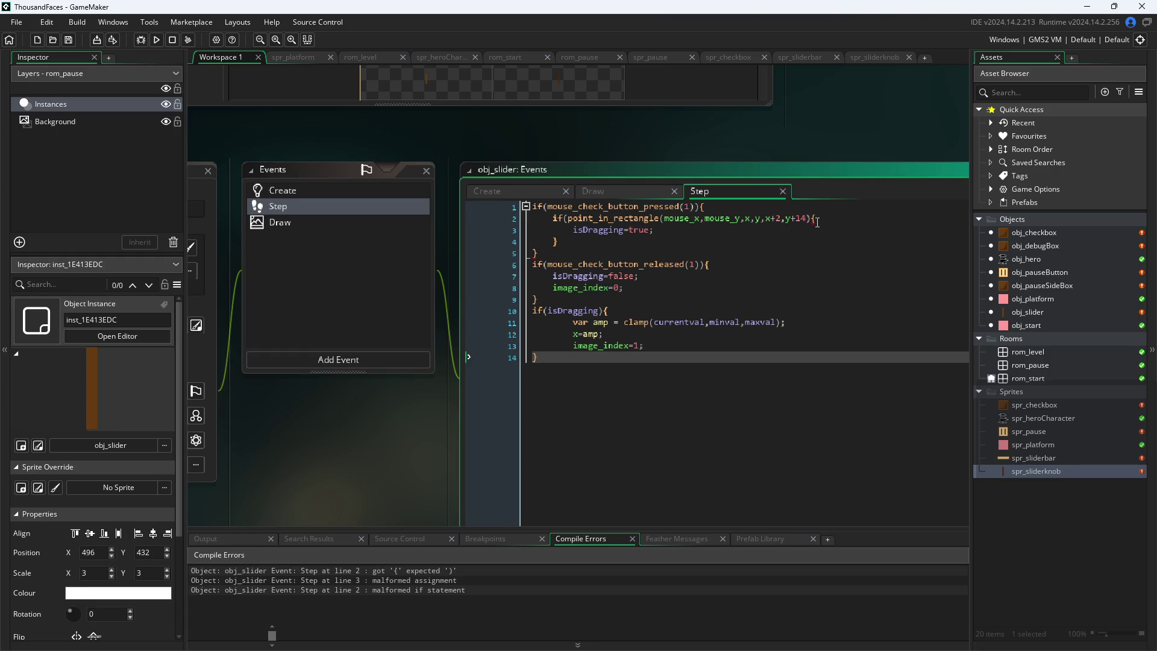
click(808, 219)
text())
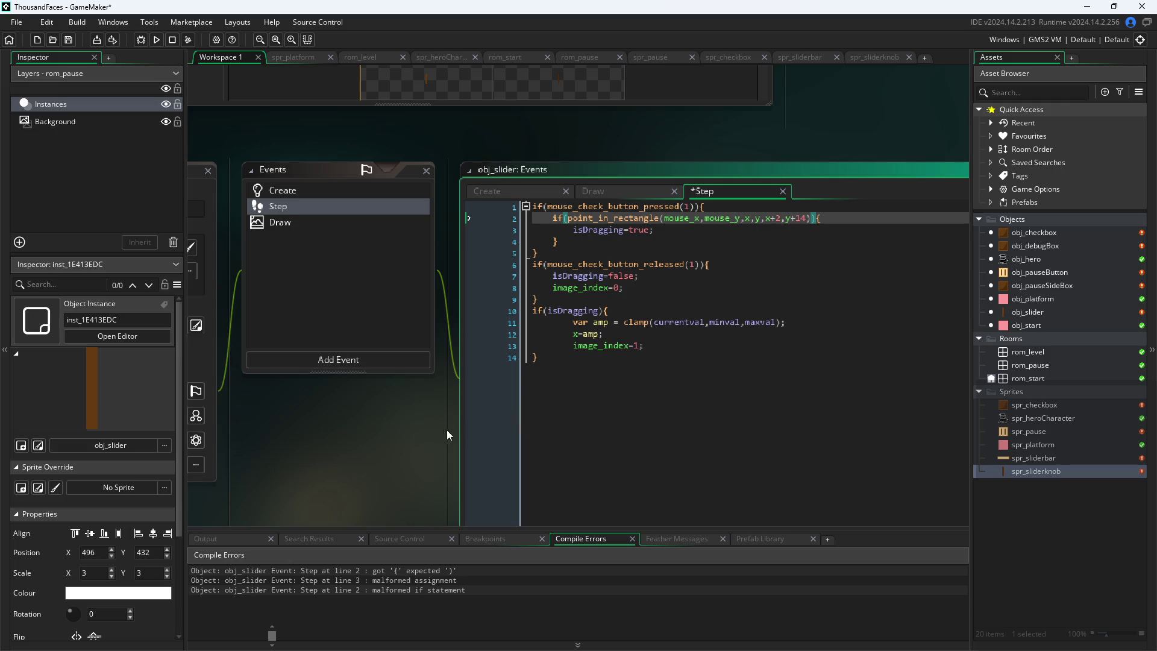
key(ctrl+s)
click(158, 40)
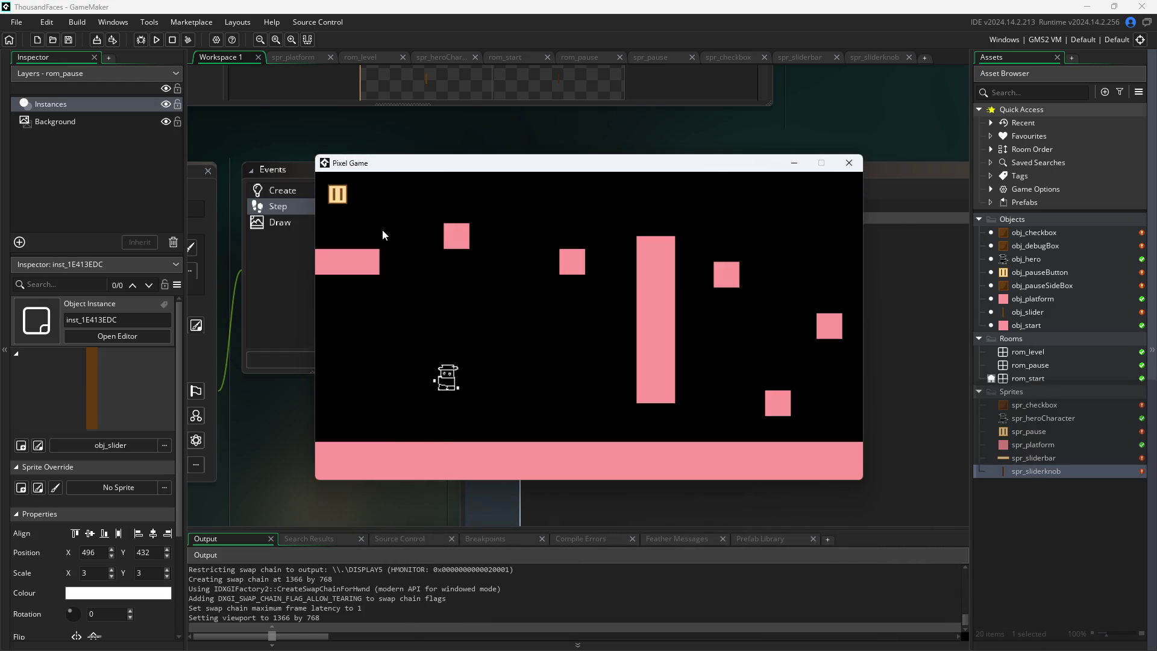
Open the in-game pause screen to view the checkboxes and slider, then close the game window
click(339, 197)
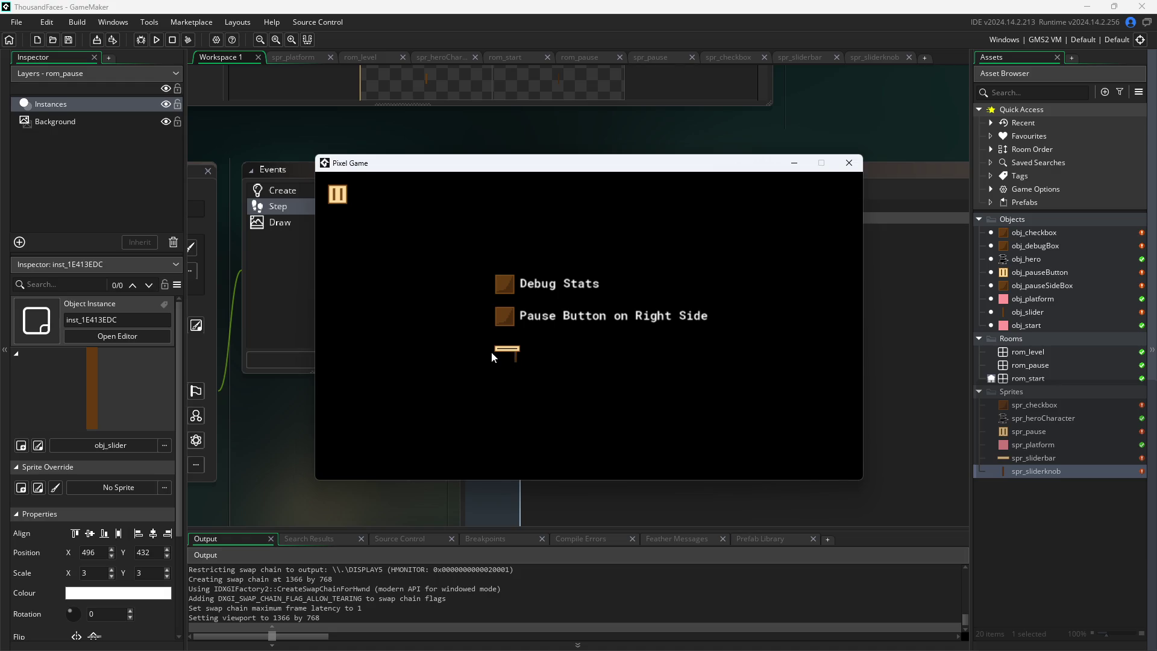
click(843, 167)
click(638, 194)
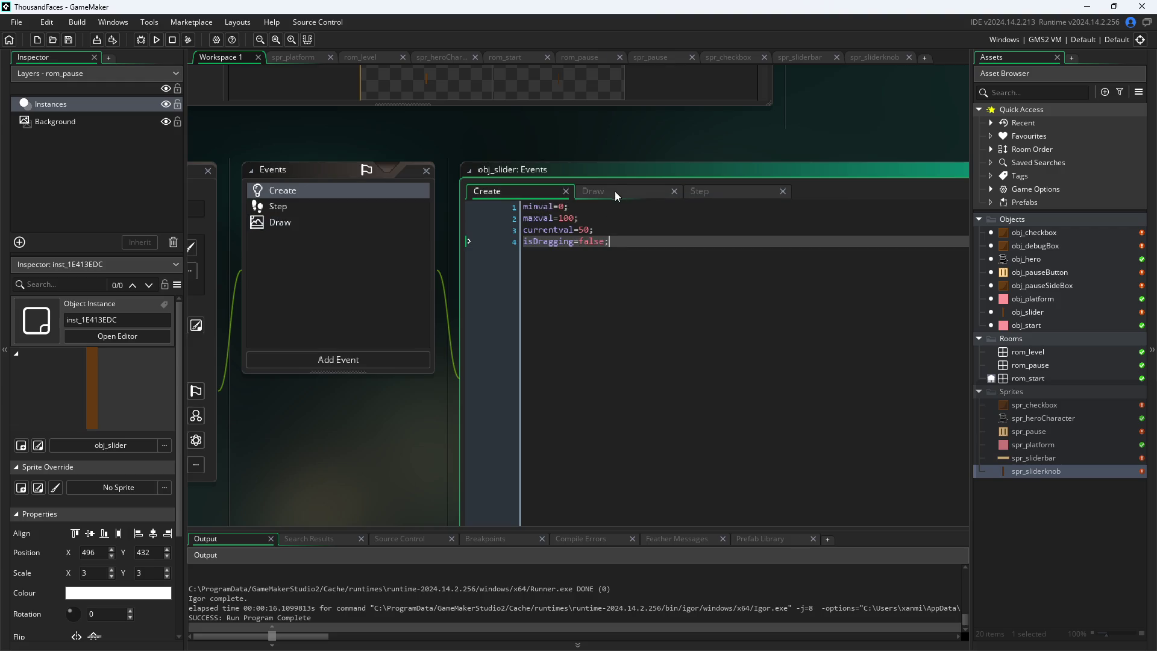
Replace draw_sprite with draw_sprite_ext in the Draw call, keeping spr_sliderbar as the sprite
click(722, 191)
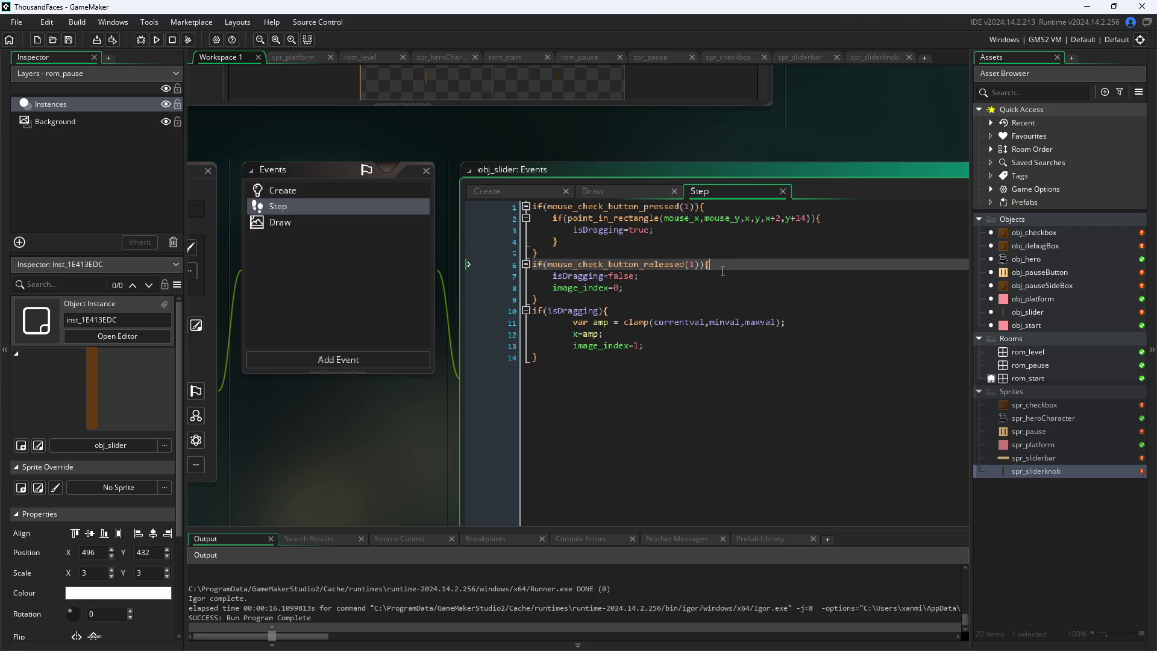
click(723, 235)
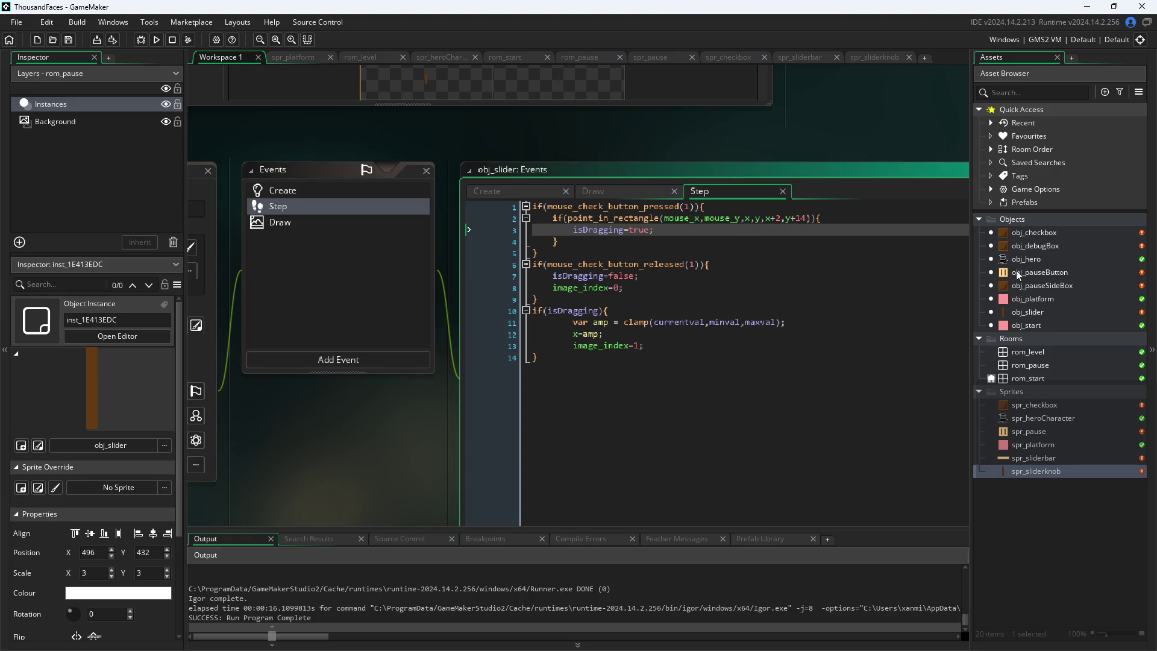
click(635, 189)
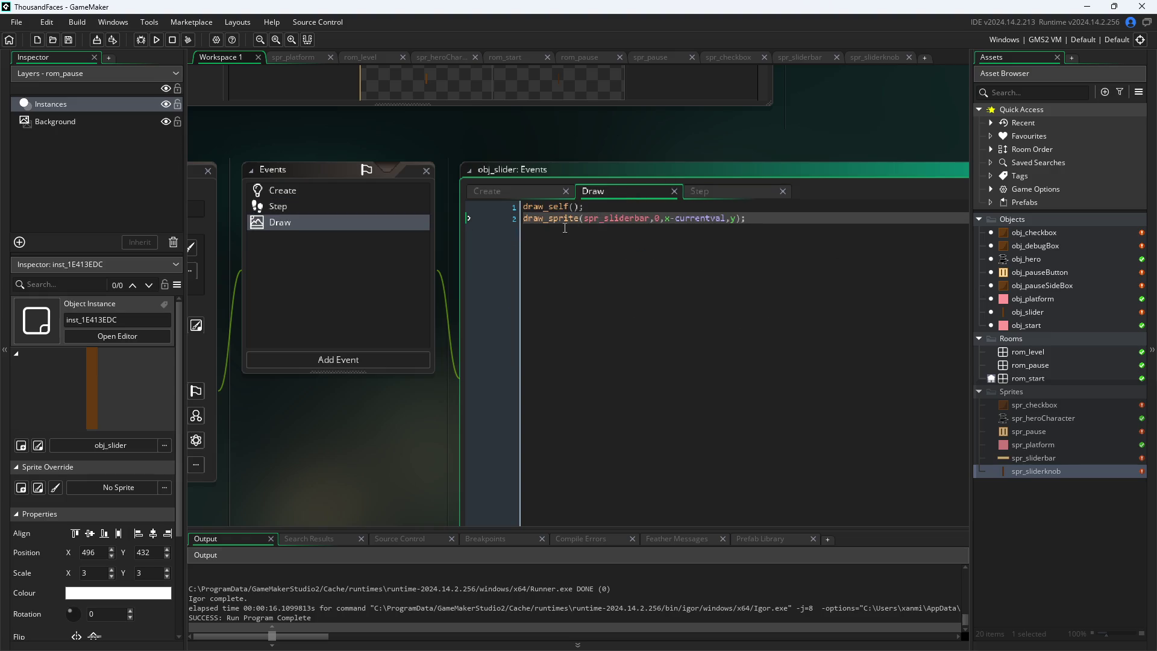
mouse_move(562, 218)
key(BackSpace)
text(e)
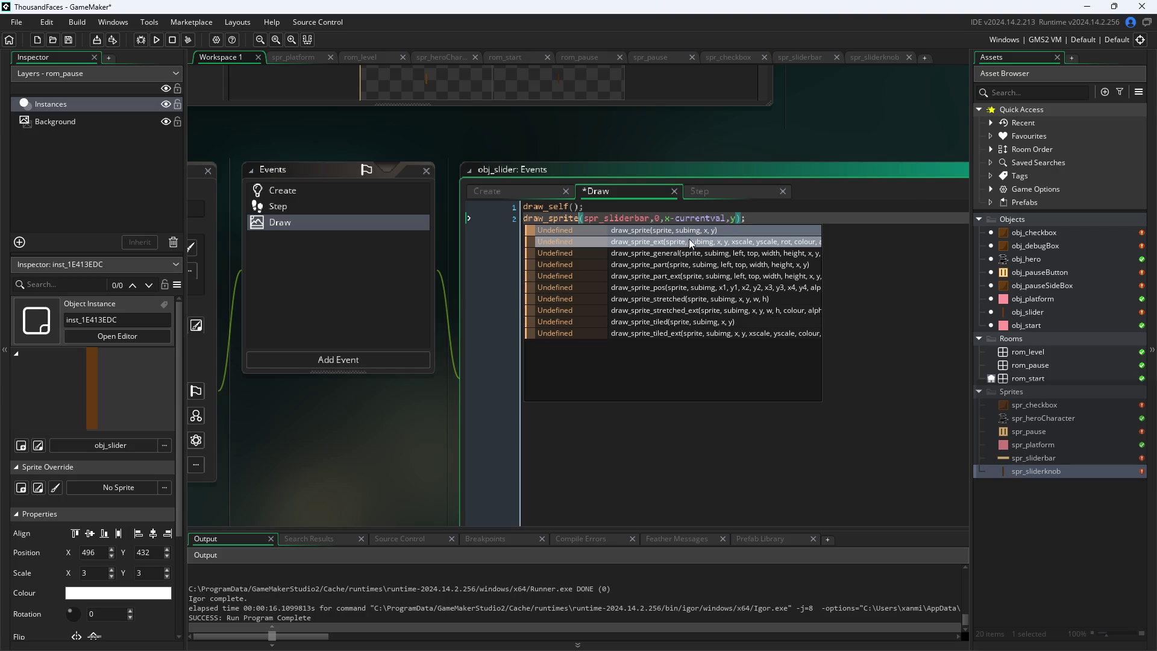
click(746, 244)
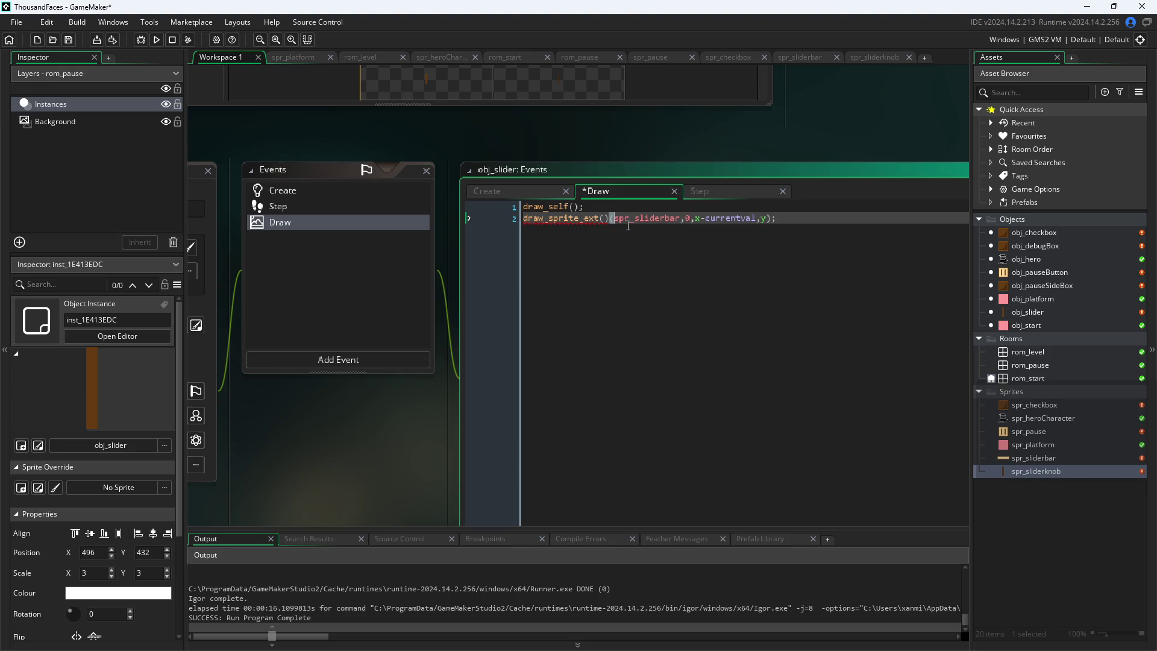
key(BackSpace)
key(BackSpace)
key(Right)
key(Right)
key(Right)
key(BackSpace)
text(r)
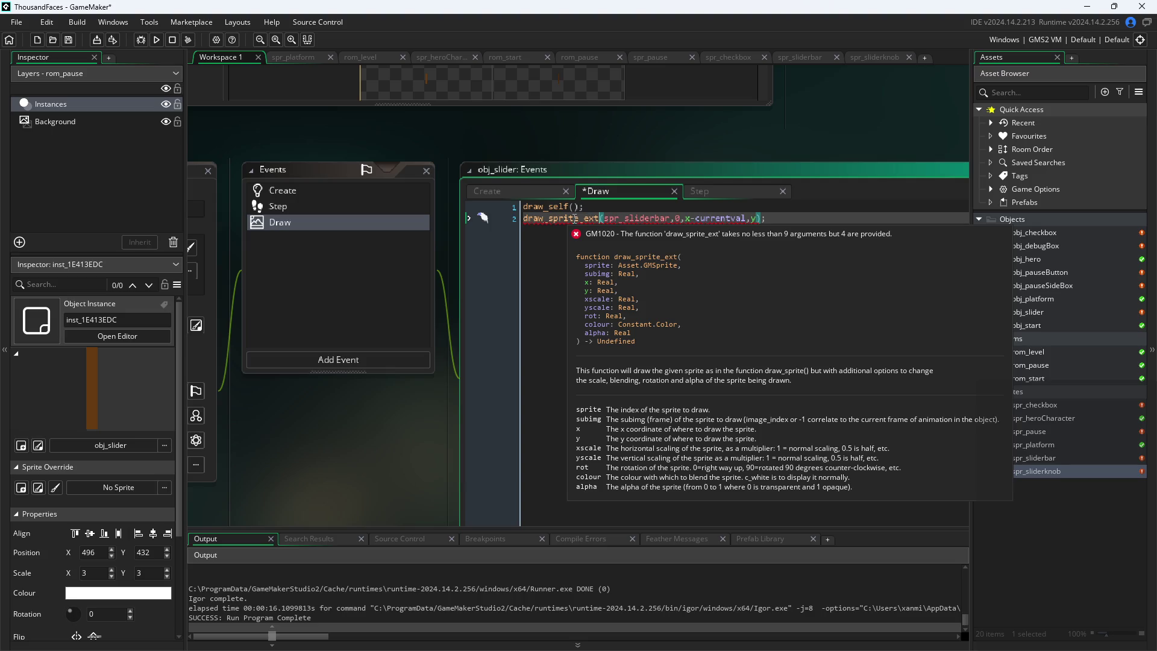
Add the arguments 3,3,0,c_white,1 after y, save the Draw code, and run the game
click(754, 218)
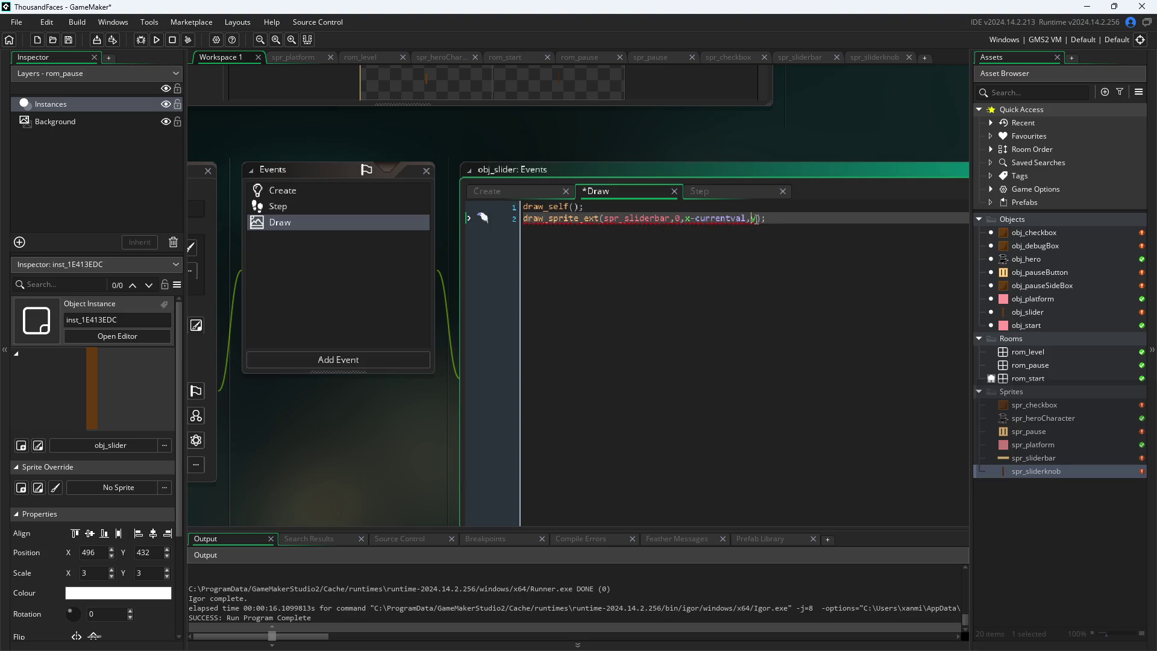
text(,3,3)
text(,)
mouse_move(783, 212)
text(0,)
text(c_white,)
text(1)
key(End)
key(ctrl+s)
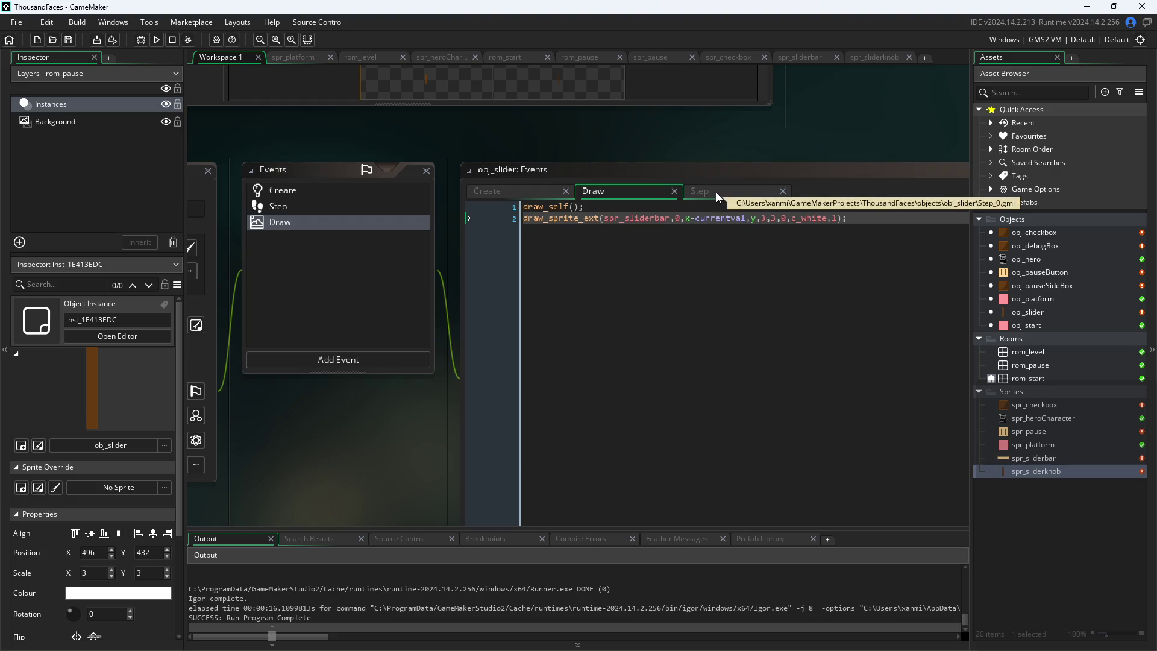
click(140, 40)
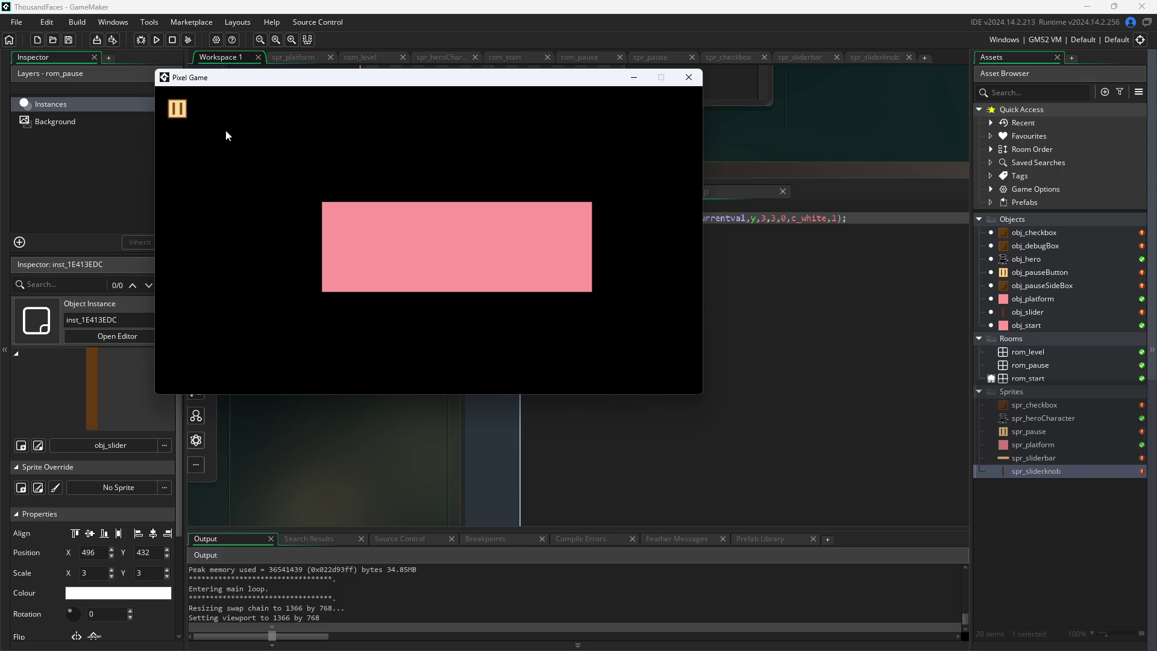
Close the test run and move the draw_sprite_ext line above draw_self() on line 1
click(422, 265)
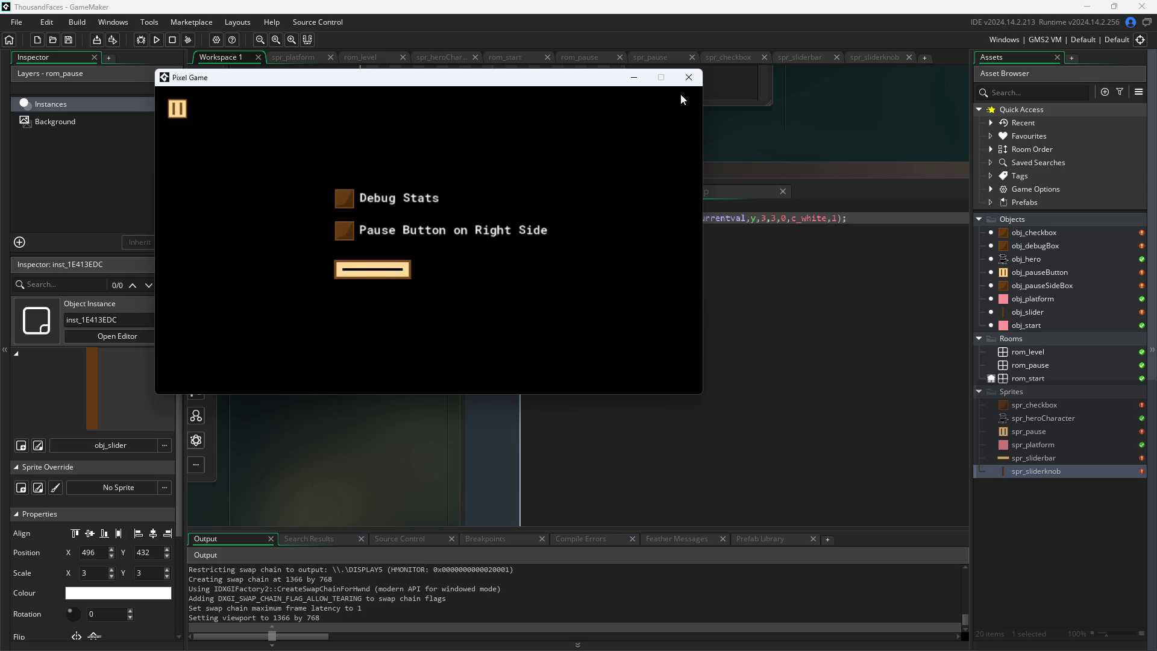
click(689, 77)
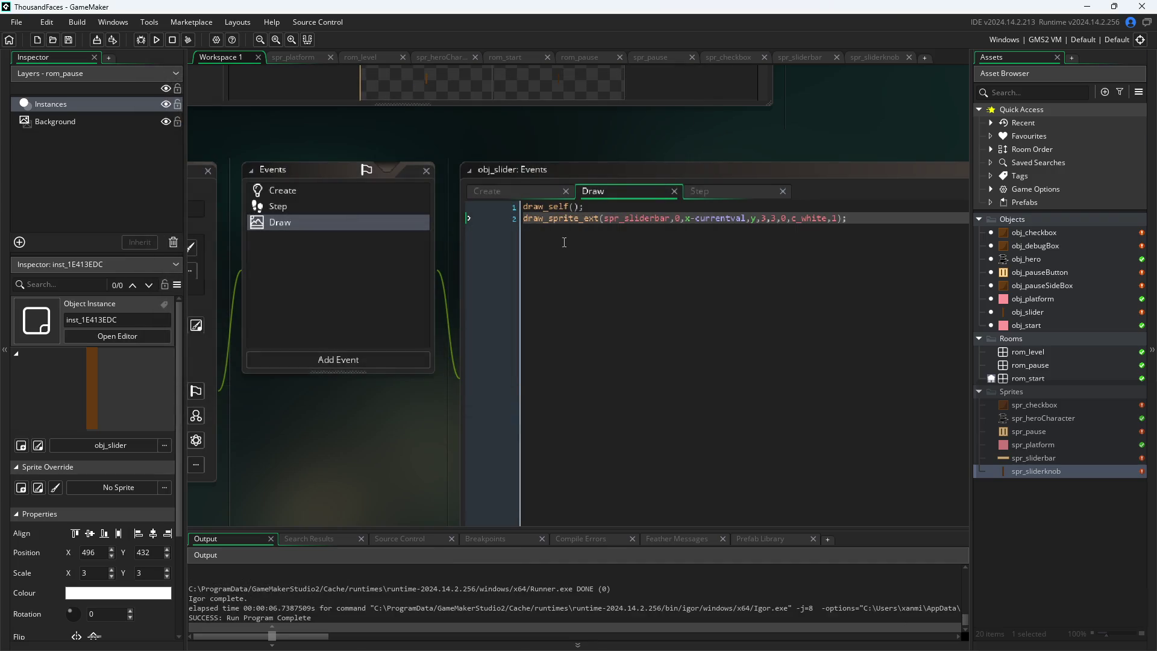
drag(838, 218, 400, 230)
key(ctrl+c)
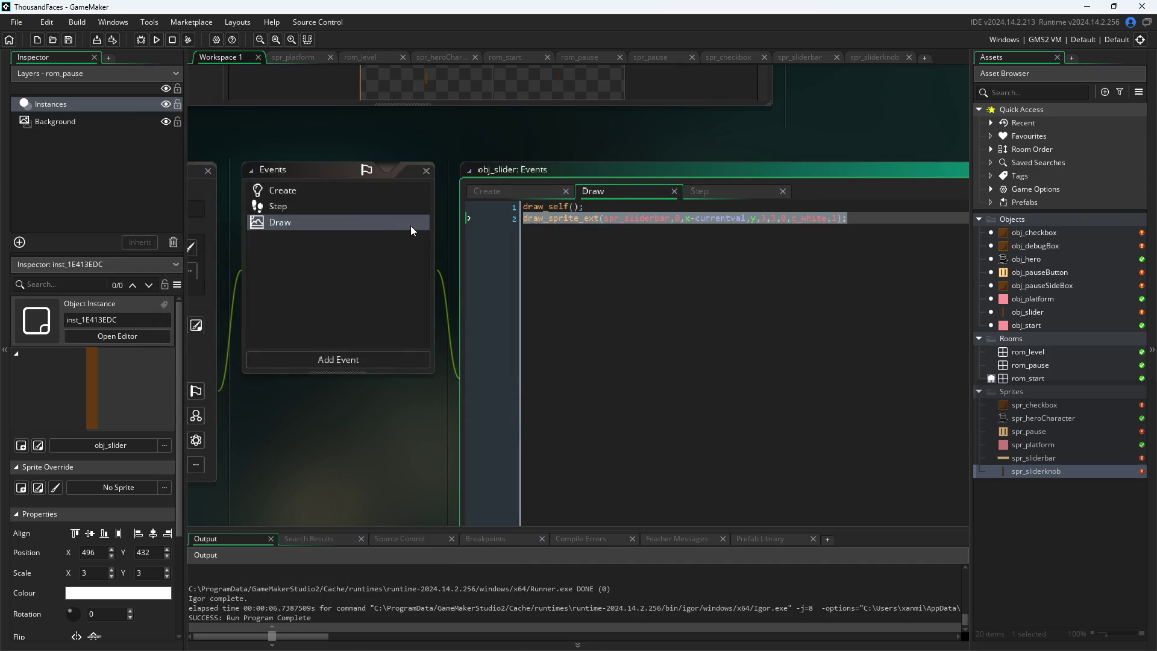
key(BackSpace)
click(529, 206)
key(Return)
key(Up)
key(ctrl+v)
Save, rerun the game to check the pause screen, then close it
click(428, 461)
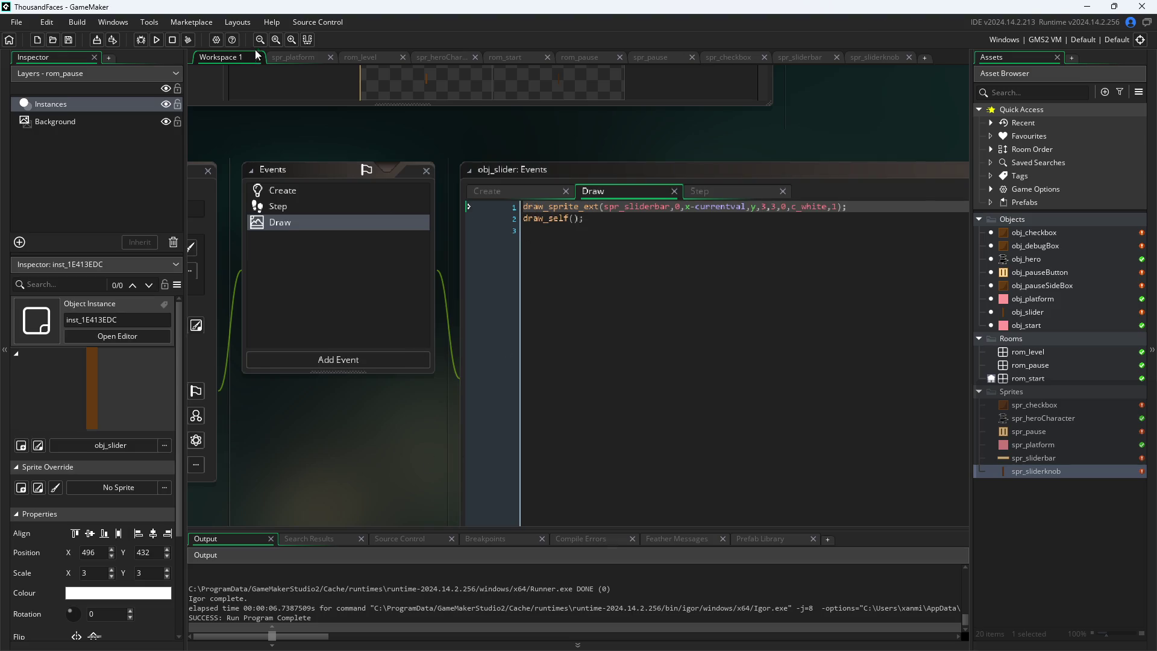
click(154, 41)
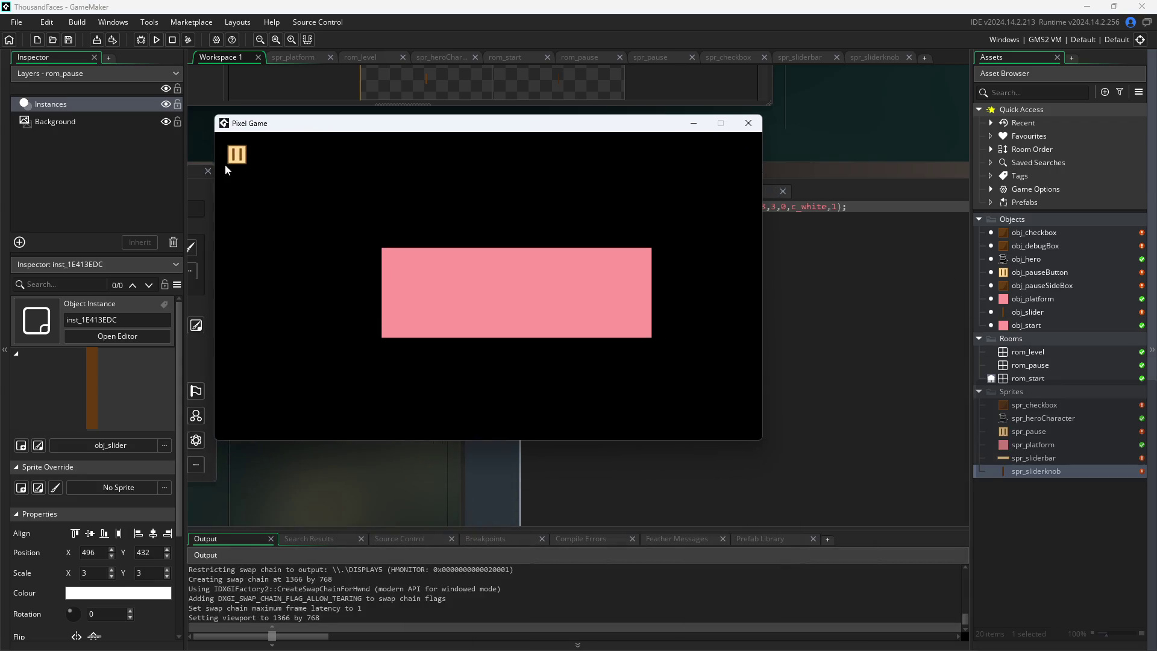
click(233, 163)
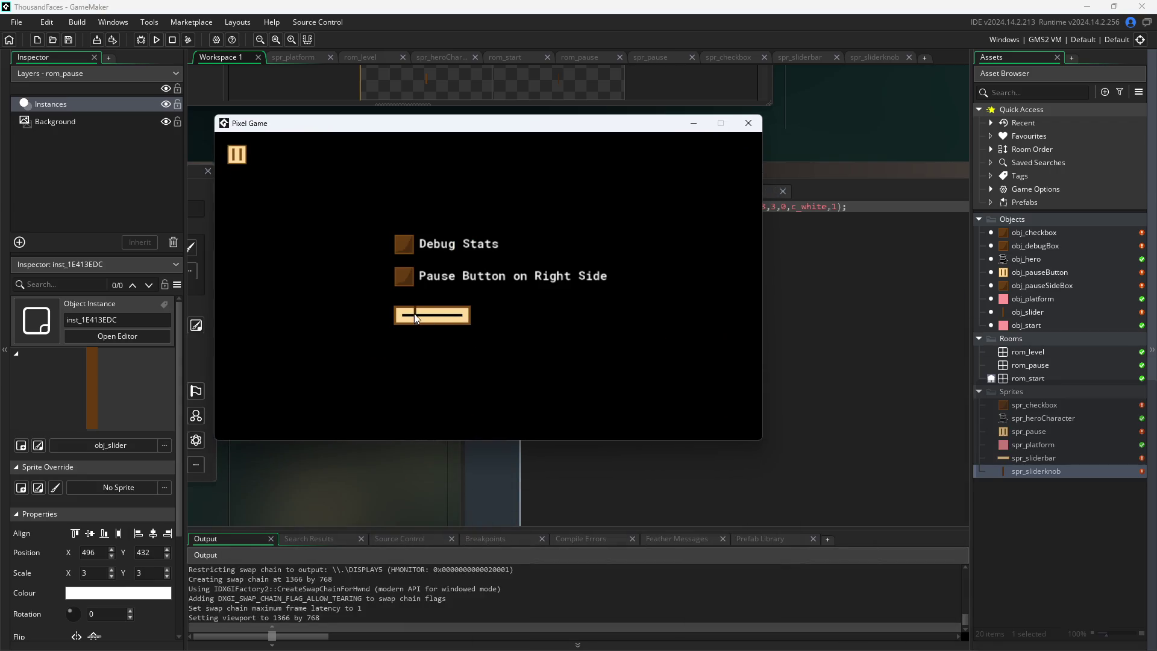
click(747, 124)
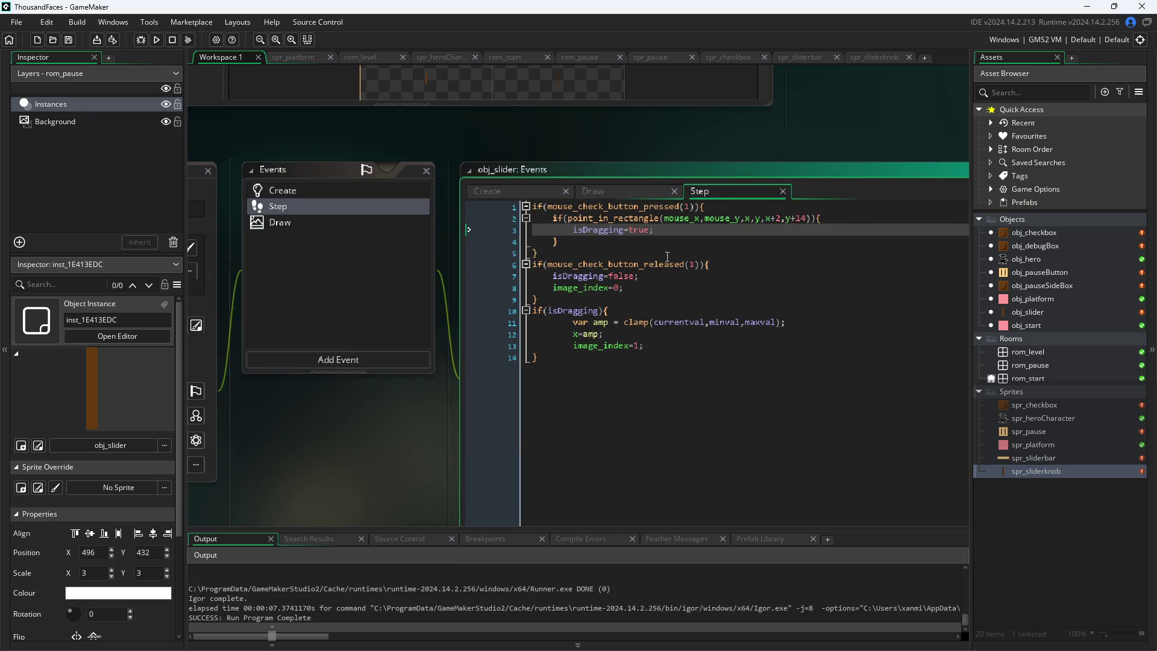
Add a blank line after x=amp;, change clamp(currentval,…) to clamp(mouse_x,…), save, and rerun
click(661, 346)
click(669, 330)
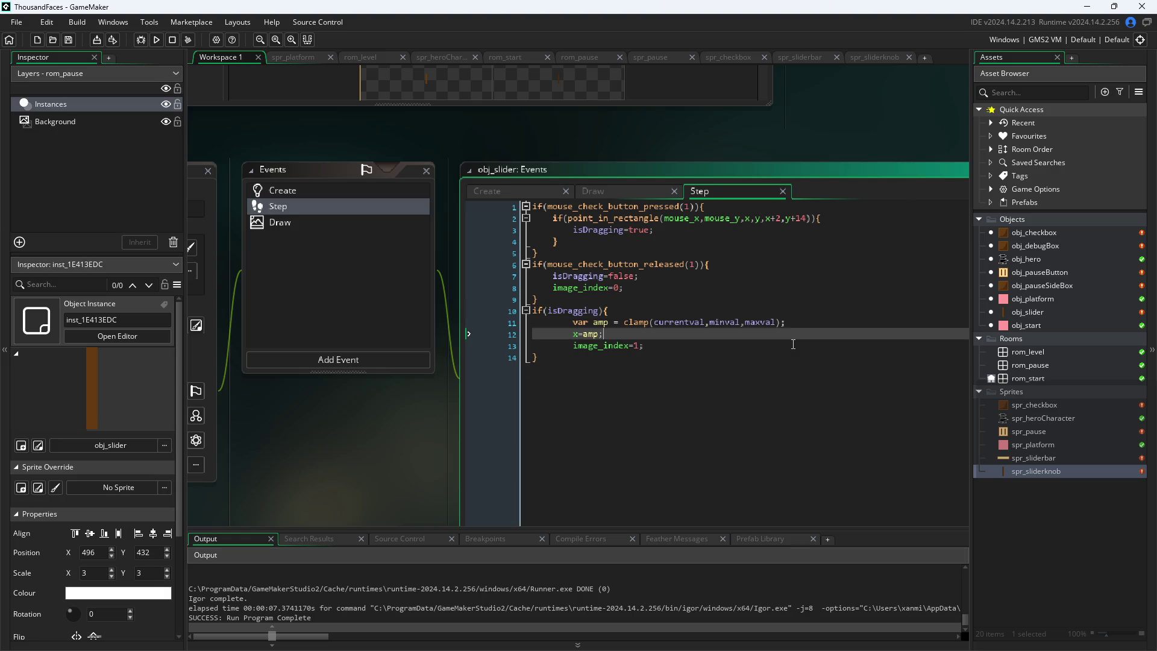
key(Return)
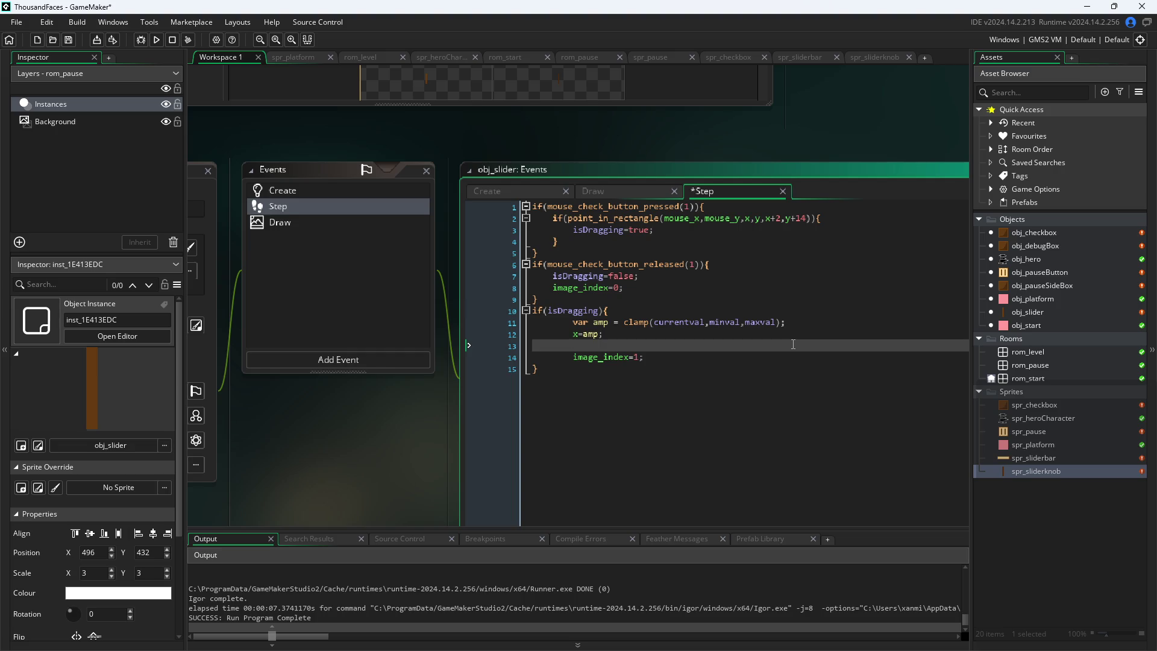
click(704, 322)
drag(703, 322, 656, 324)
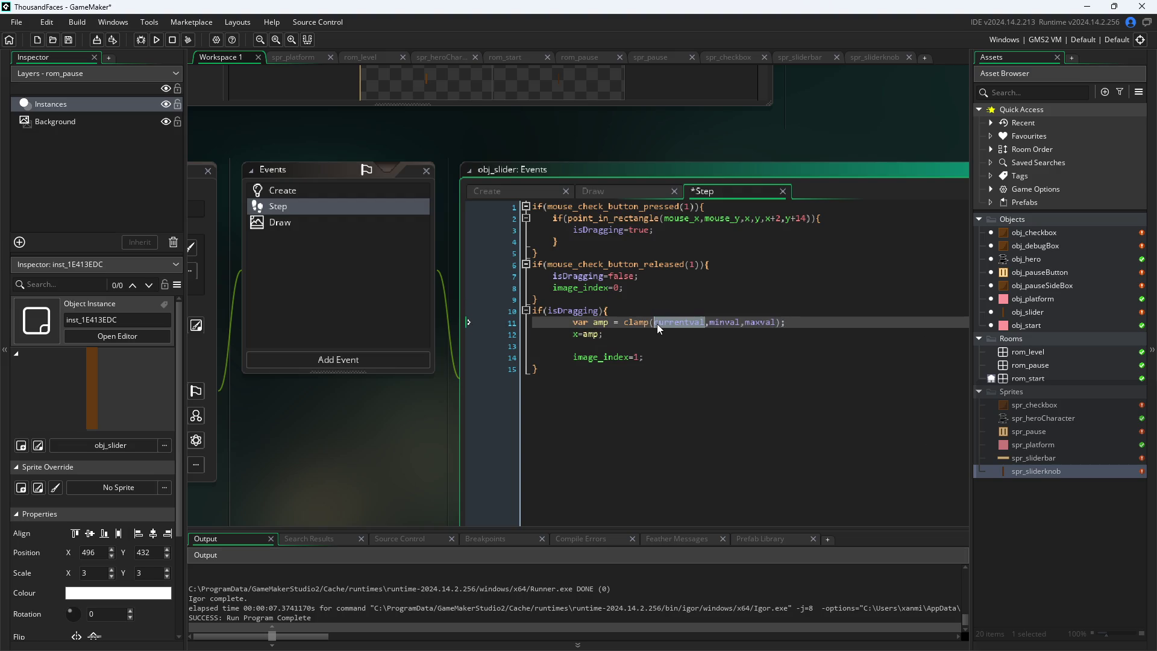
text(mouse)
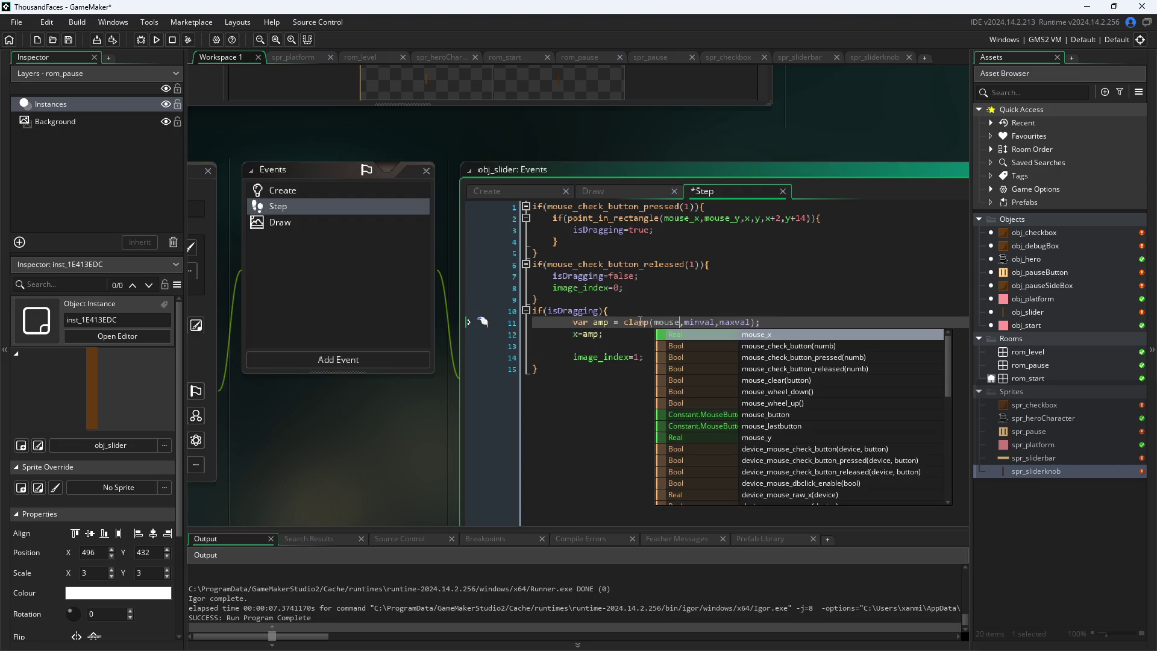
text(_x)
key(ctrl+s)
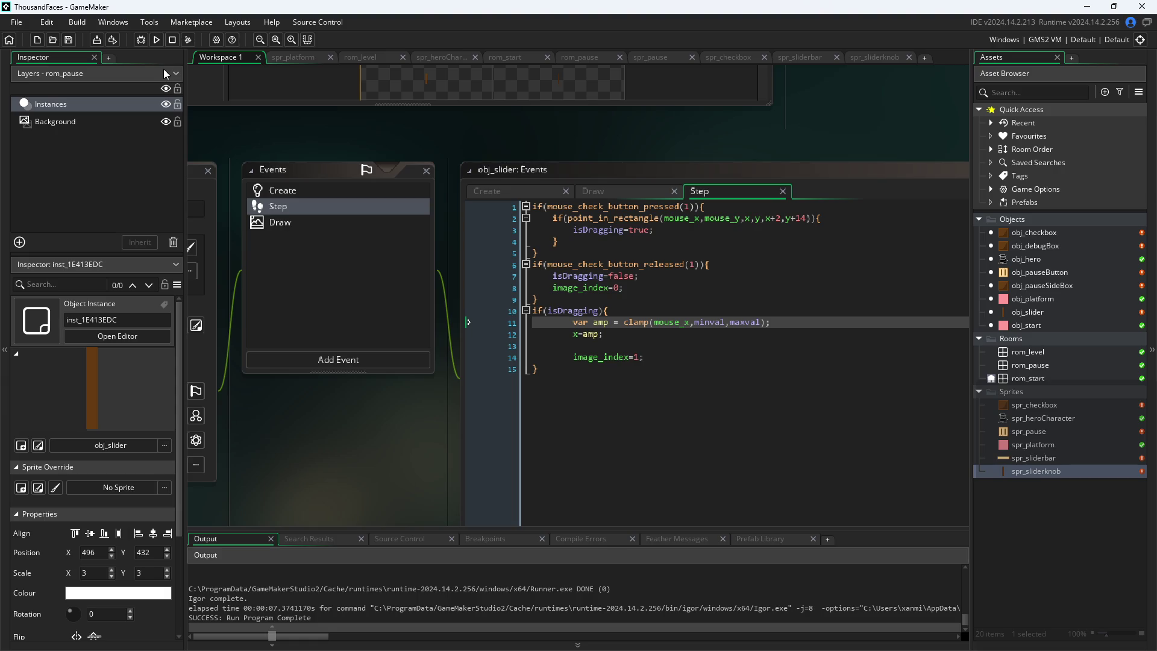
click(160, 41)
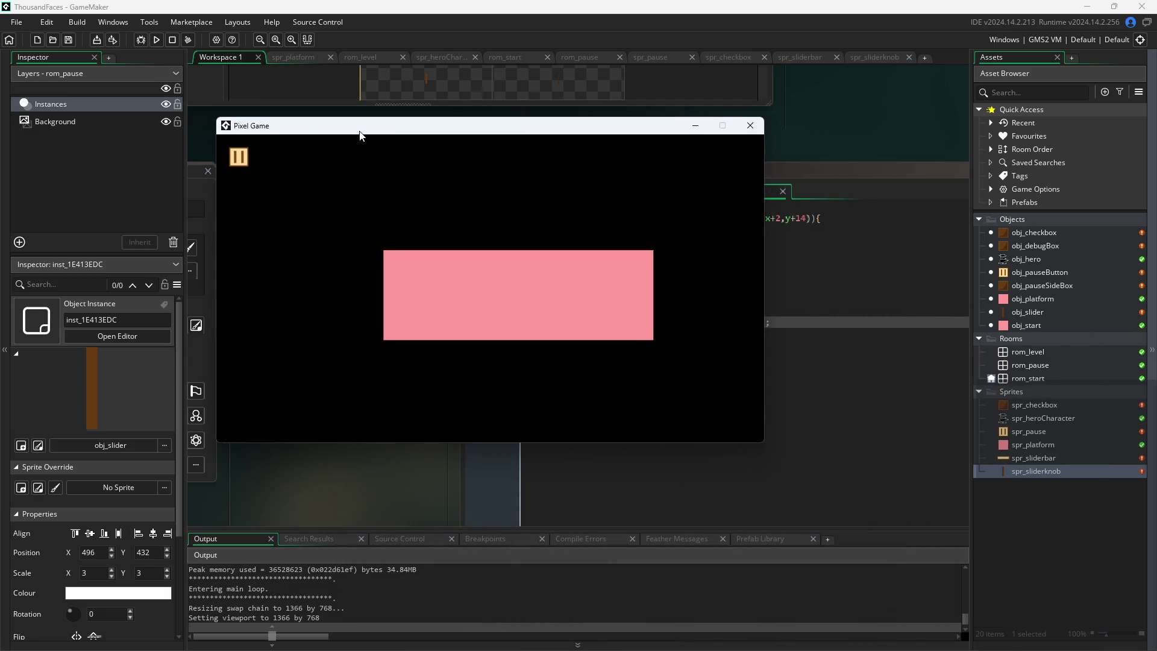
Start the game from its start screen, open the pause screen, and close the test window
click(447, 255)
click(237, 157)
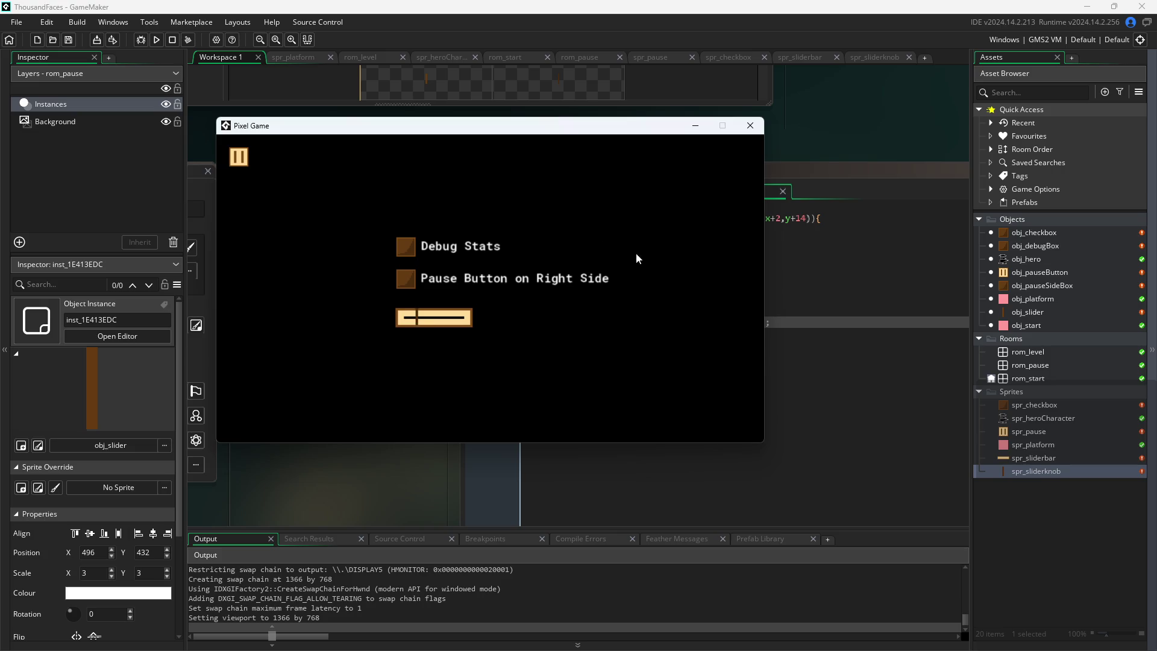
click(750, 126)
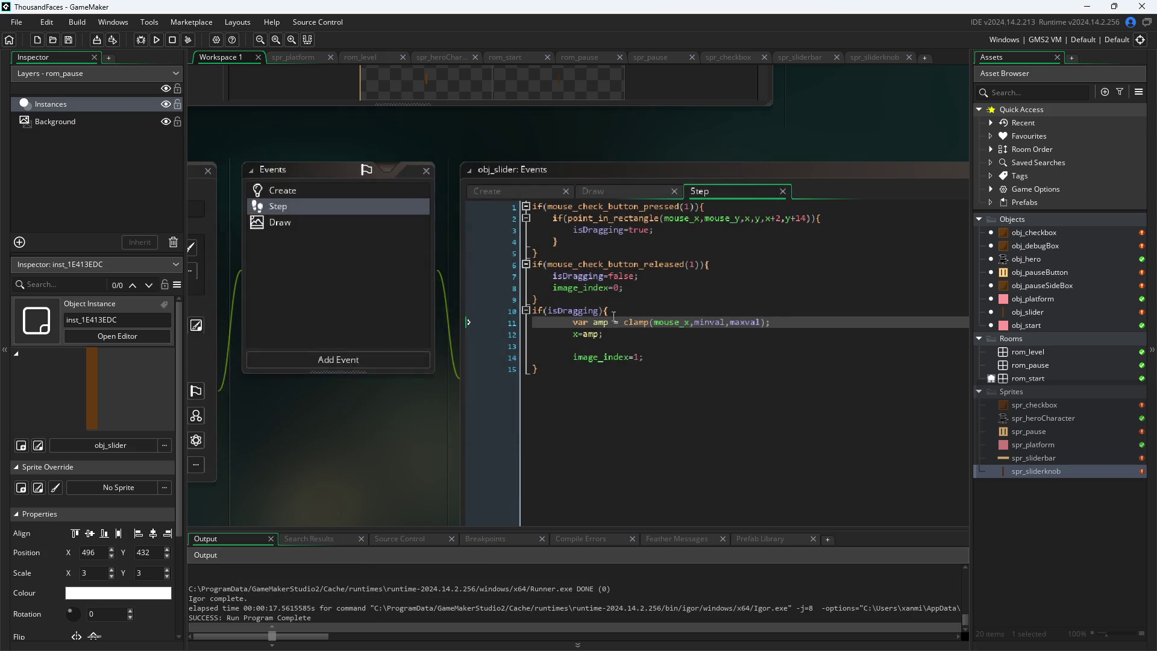
Move image_index=1 from the isDragging block to right after isDragging=true, then save
drag(626, 288, 554, 291)
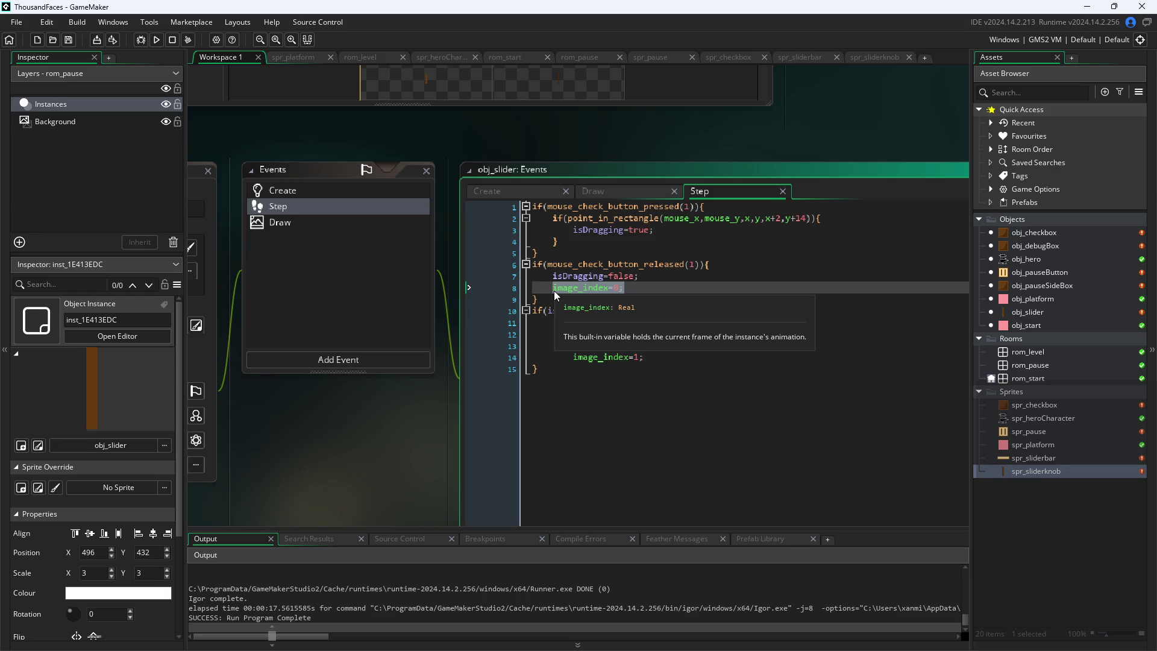
key(BackSpace)
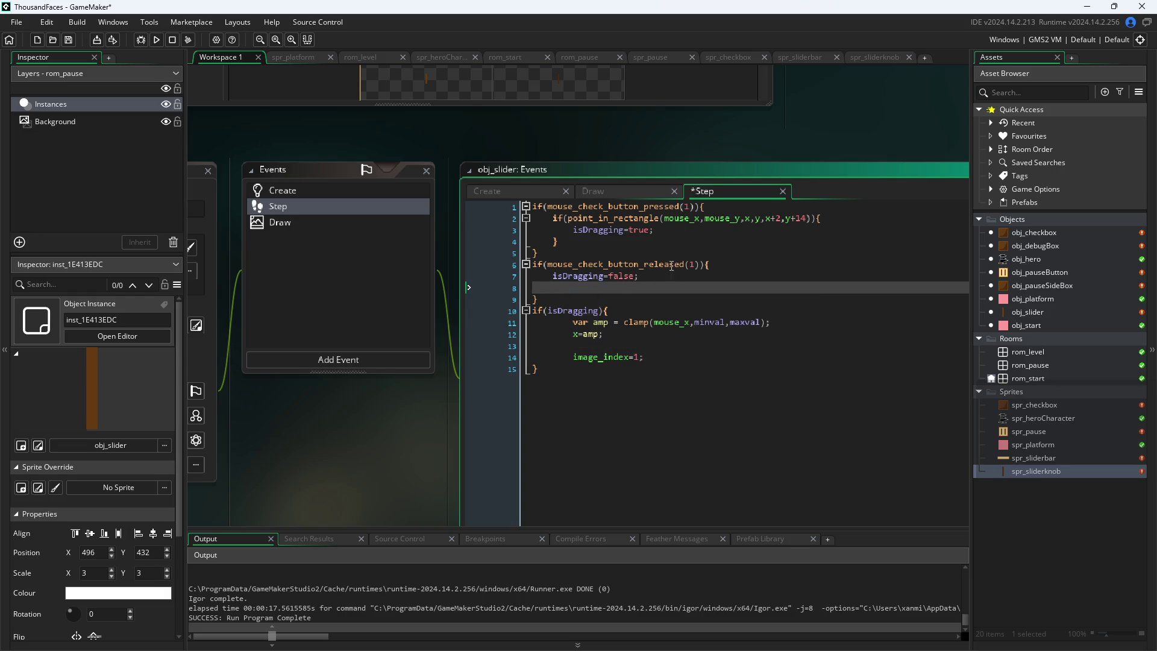
key(ctrl+z)
drag(644, 358, 574, 358)
key(ctrl+c)
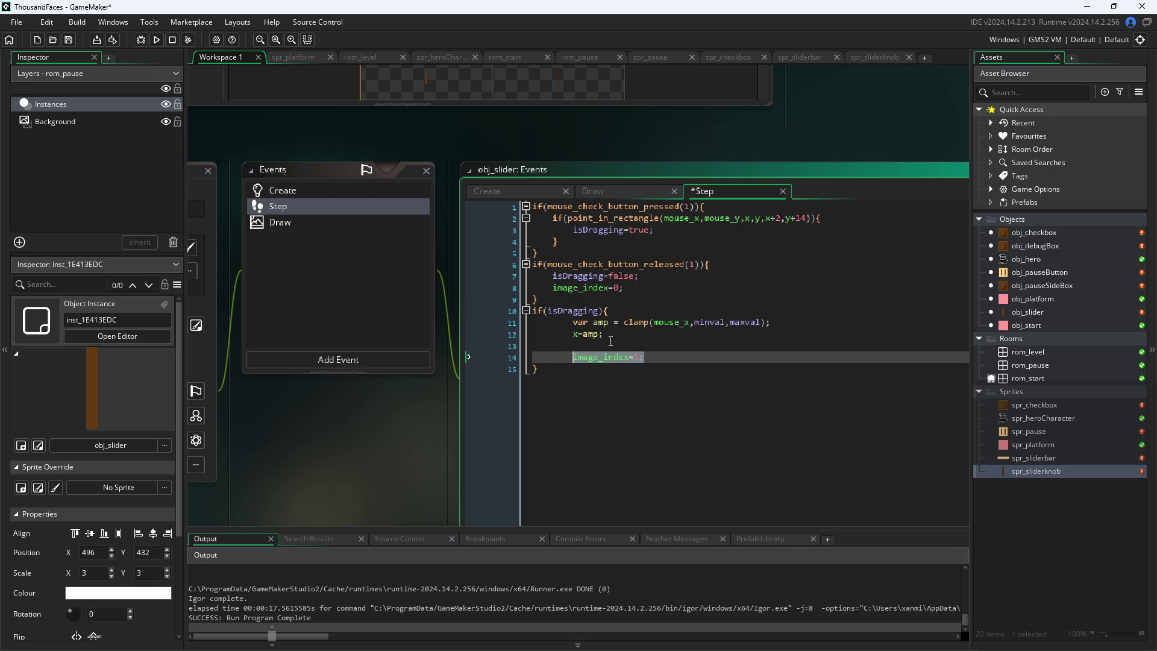
key(Delete)
click(676, 232)
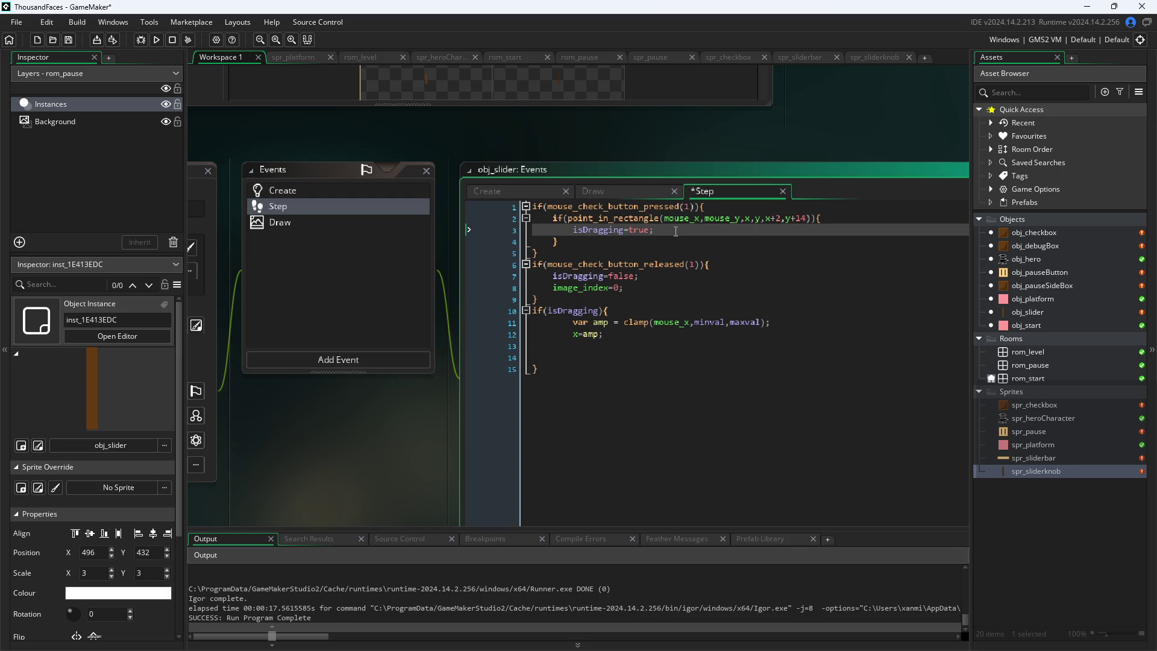
key(Return)
key(ctrl+v)
key(ctrl+s)
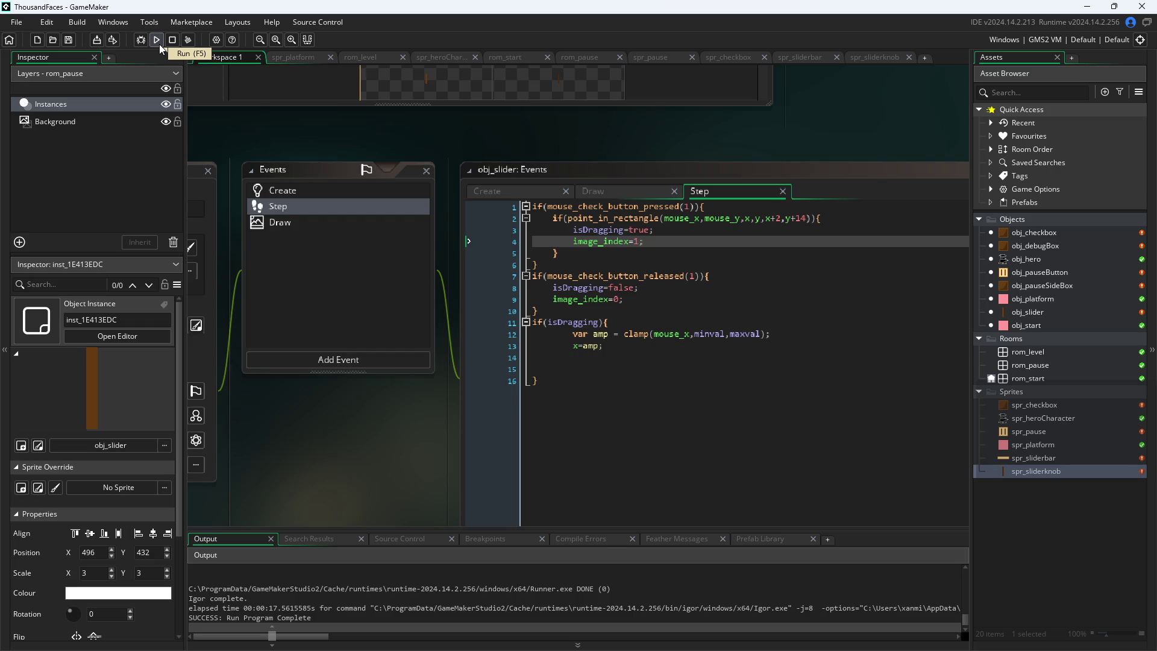
Set spr_sliderknob's animation speed to 0 fps
double_click(1050, 472)
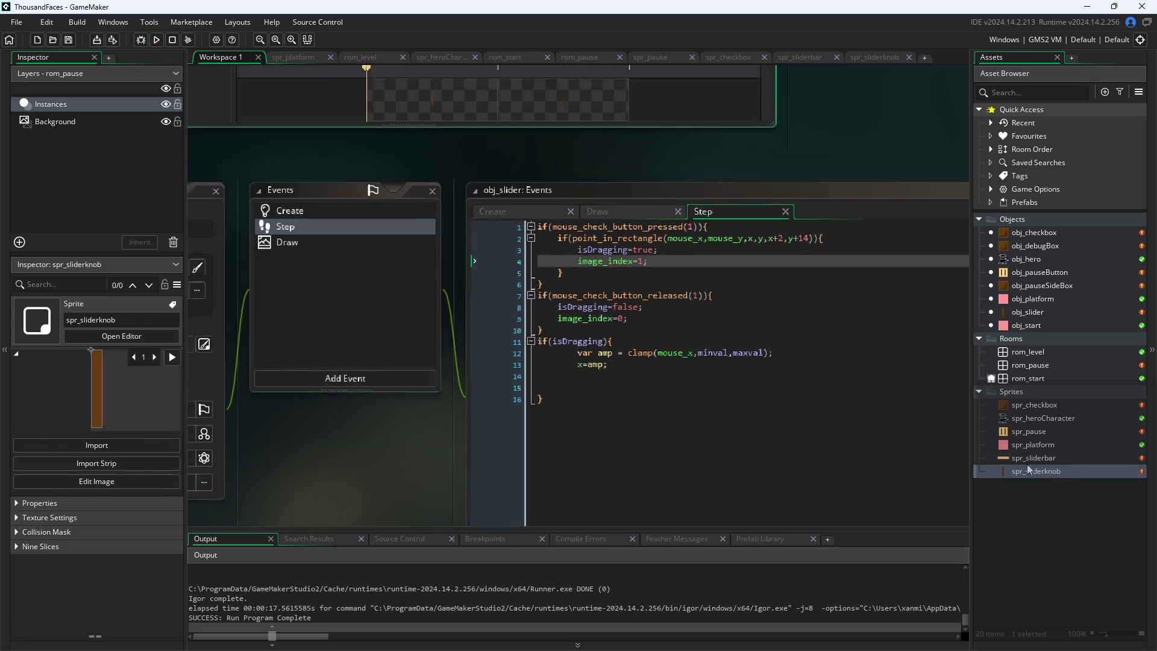
double_click(380, 135)
text(0)
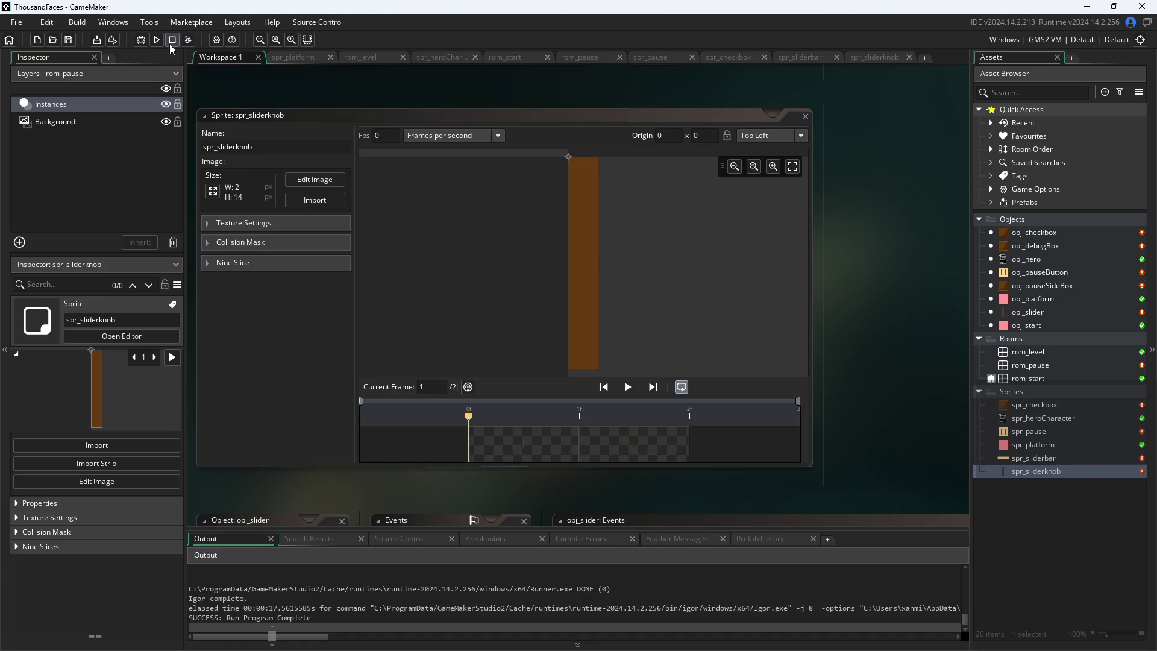
Run the game, check the pause room, close it, and recentre the workspace
click(157, 40)
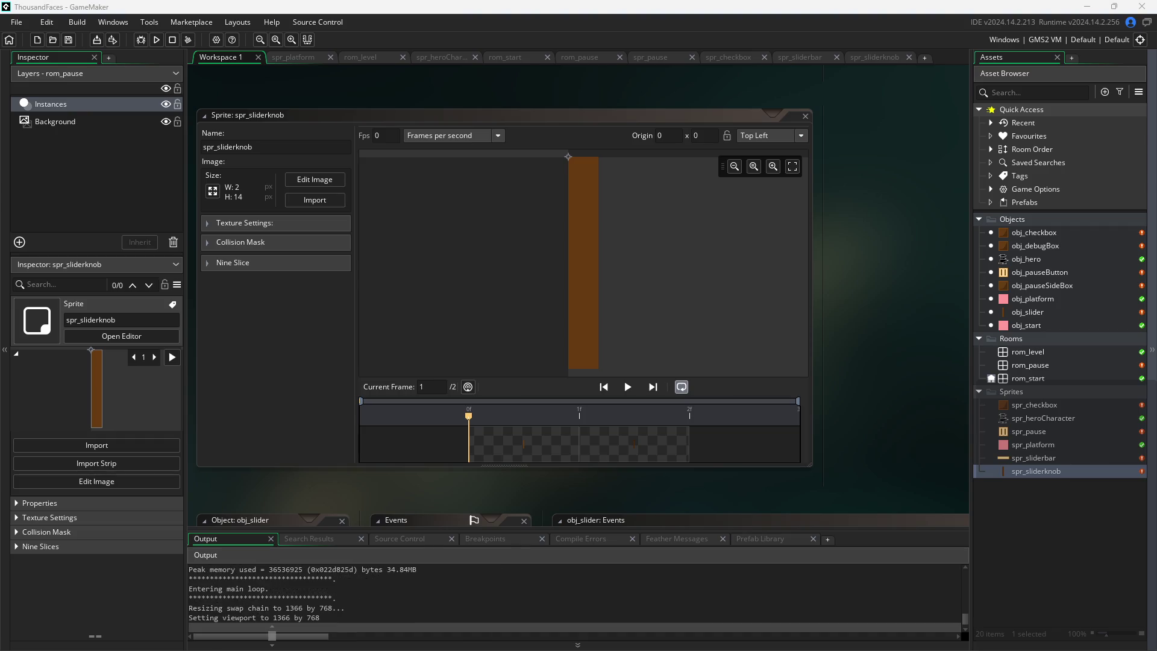
click(282, 160)
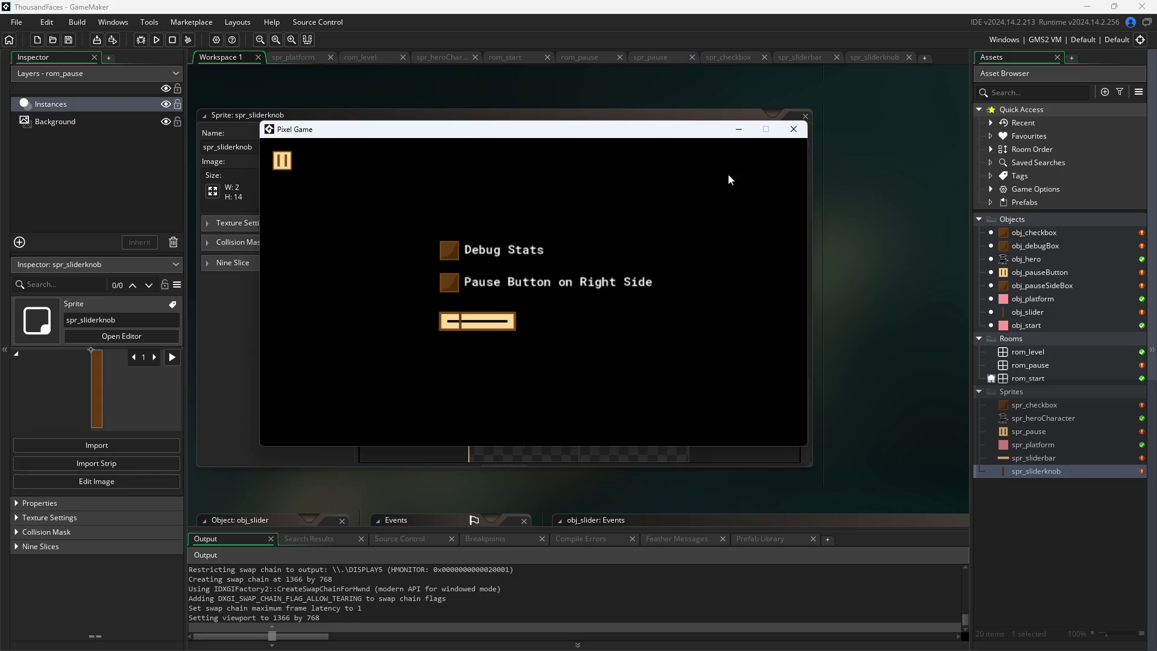
click(794, 129)
scroll(887, 276, down, 5)
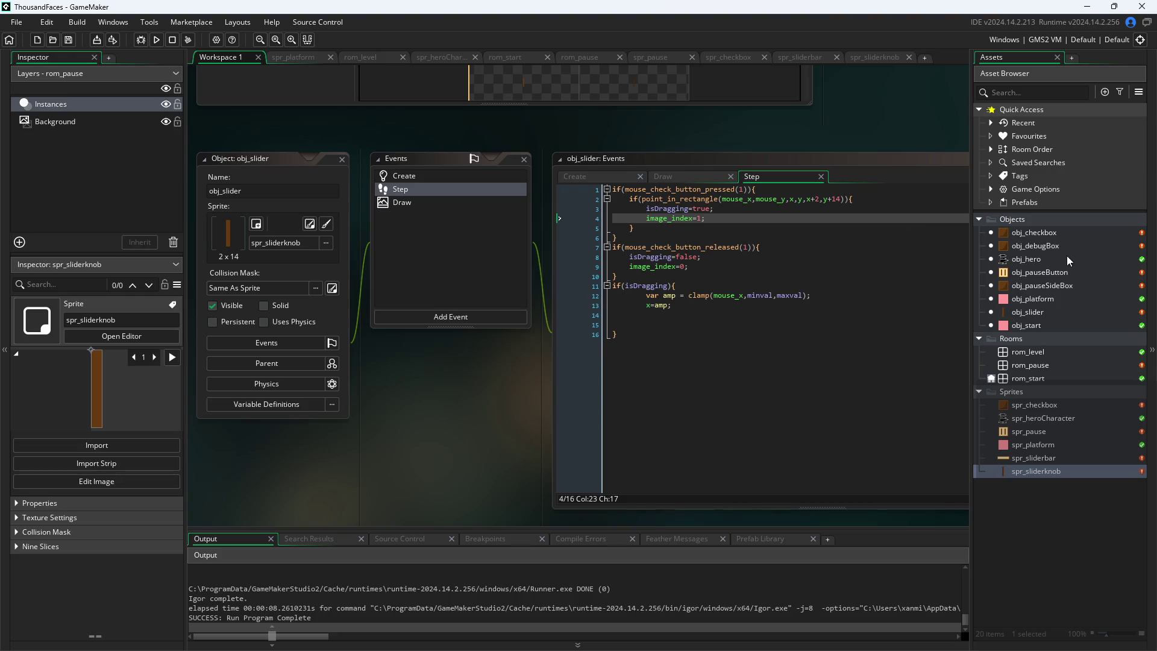
drag(476, 416, 356, 402)
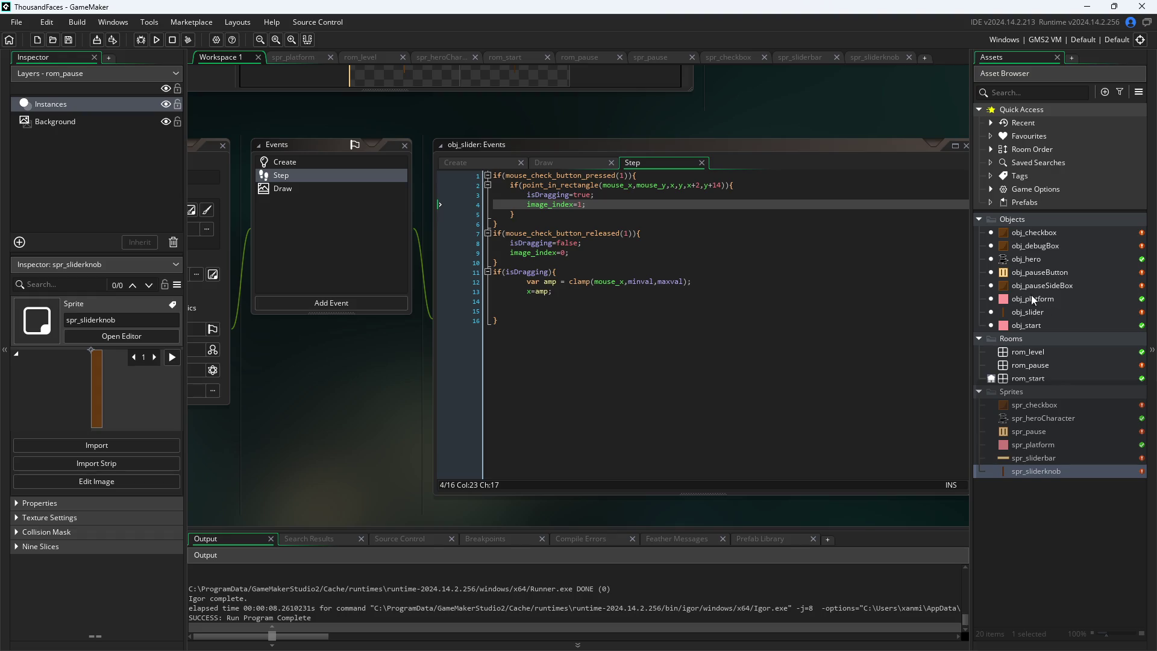
Open the rom_pause room editor and select the obj_slider instance
click(1028, 365)
click(1027, 351)
double_click(1029, 352)
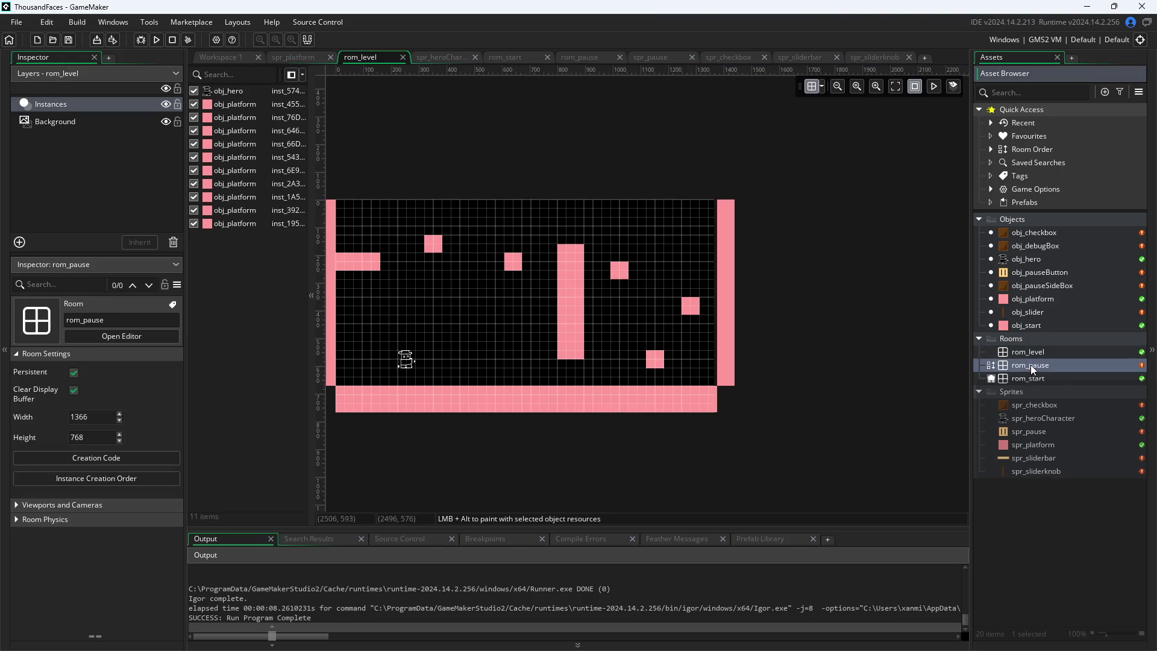
double_click(1030, 365)
click(555, 410)
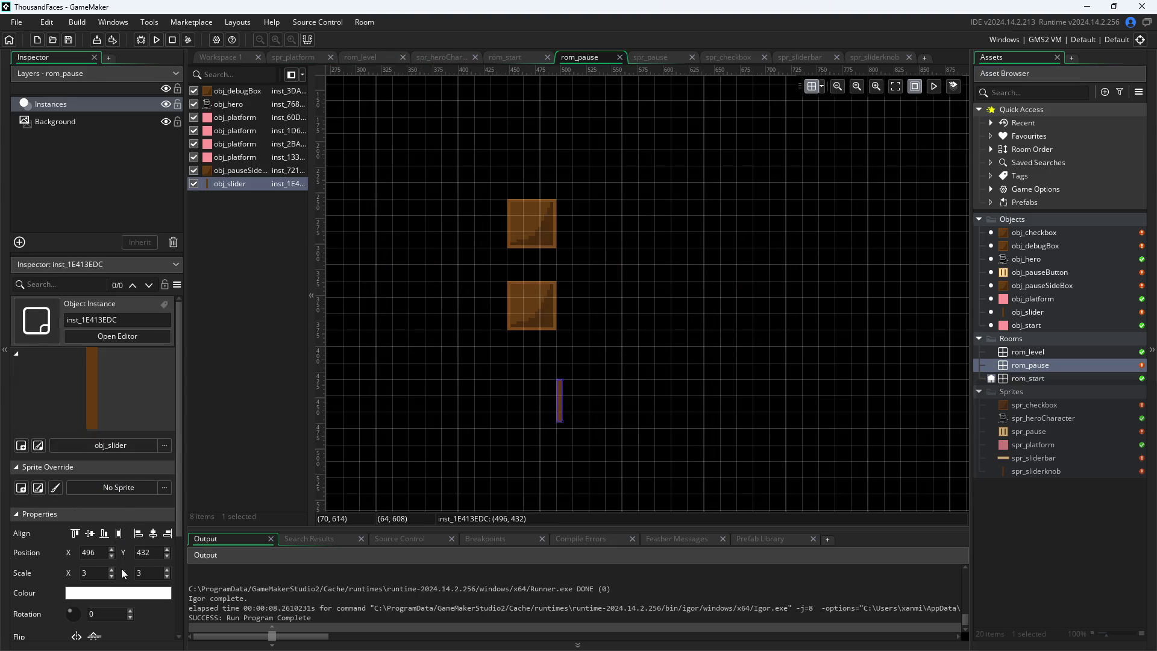
Enter the instance's Scale X and Y in the Inspector, then return to the obj_slider code workspace
click(94, 573)
text(4)
click(149, 574)
key(Return)
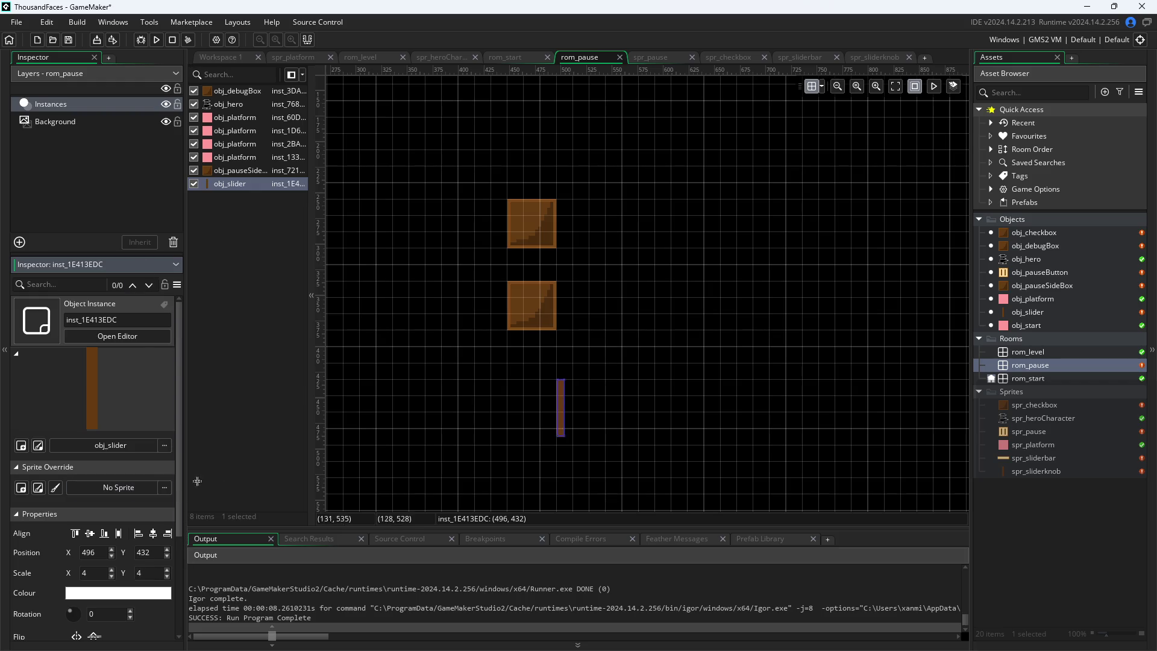
scroll(397, 395, down, 3)
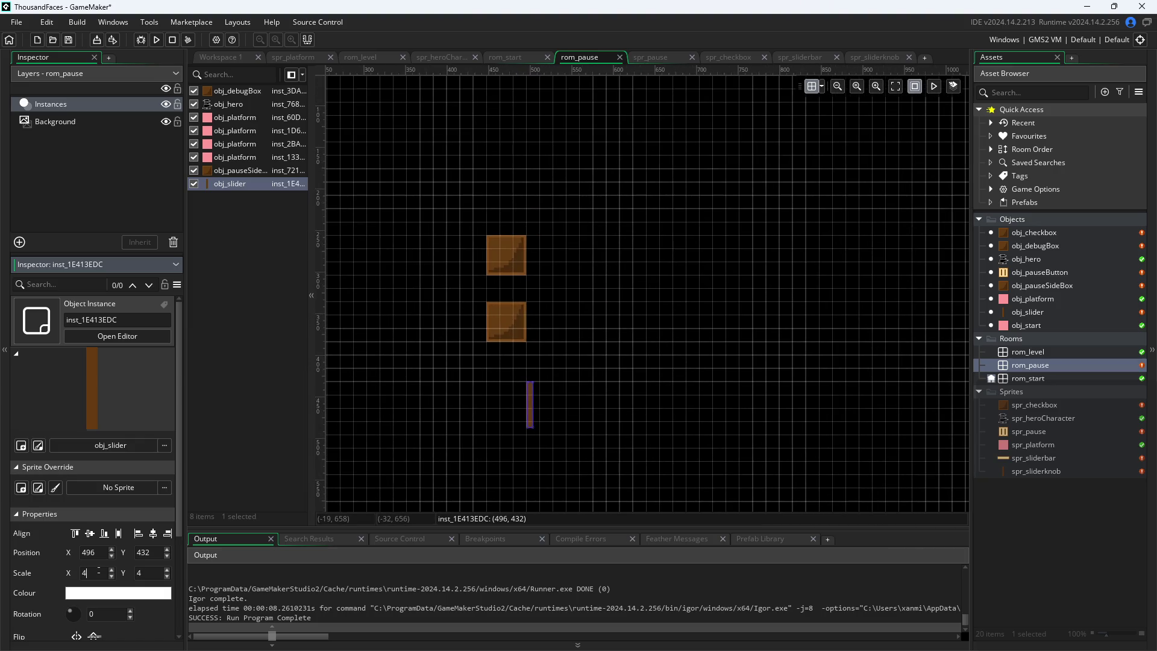
scroll(98, 572, up, 1)
scroll(169, 563, up, 1)
click(451, 486)
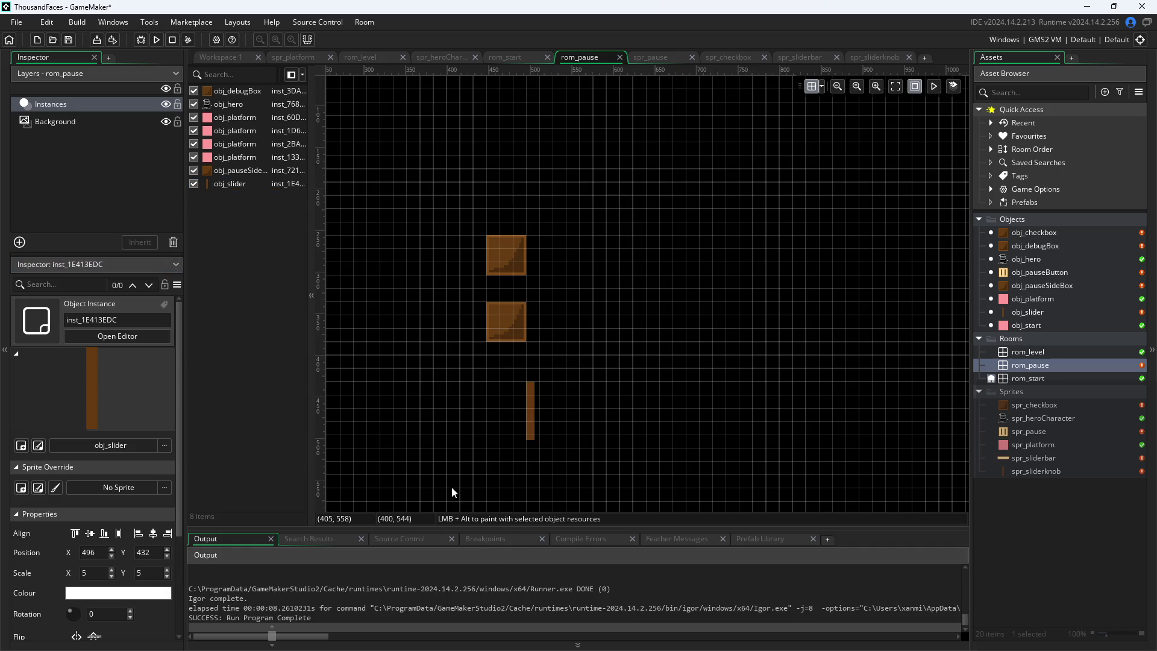
click(220, 57)
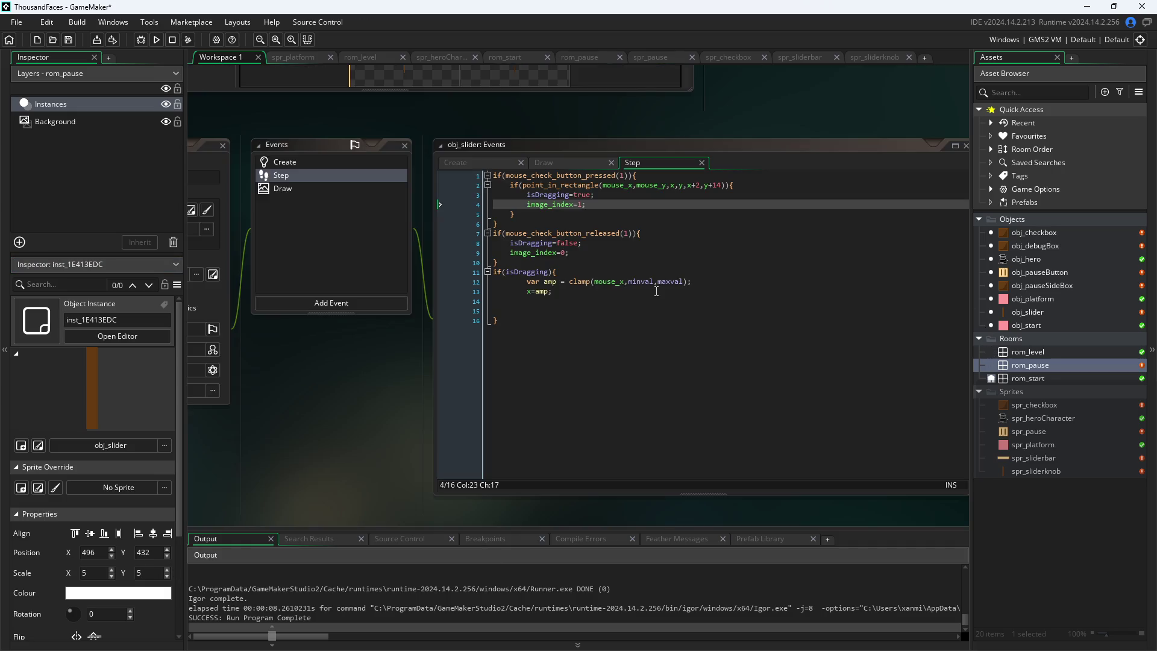
Change the slider bar's draw_sprite_ext scale arguments from 3,3 to 5,5
click(561, 168)
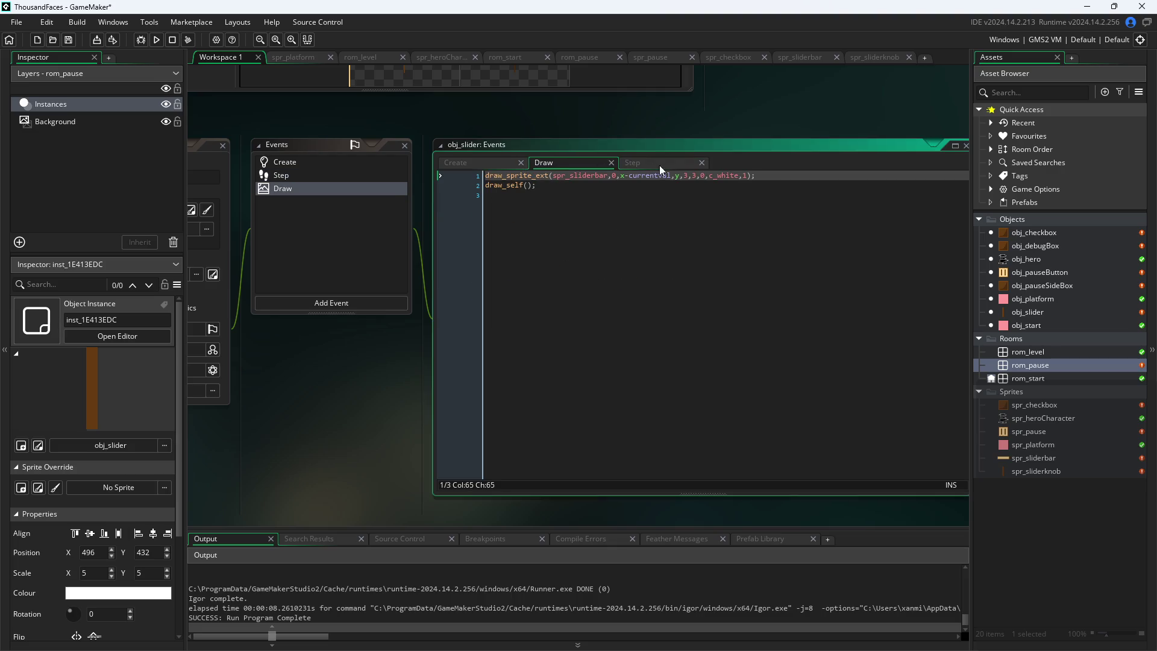
click(689, 176)
key(BackSpace)
text(5)
key(Right)
key(Right)
key(BackSpace)
text(5)
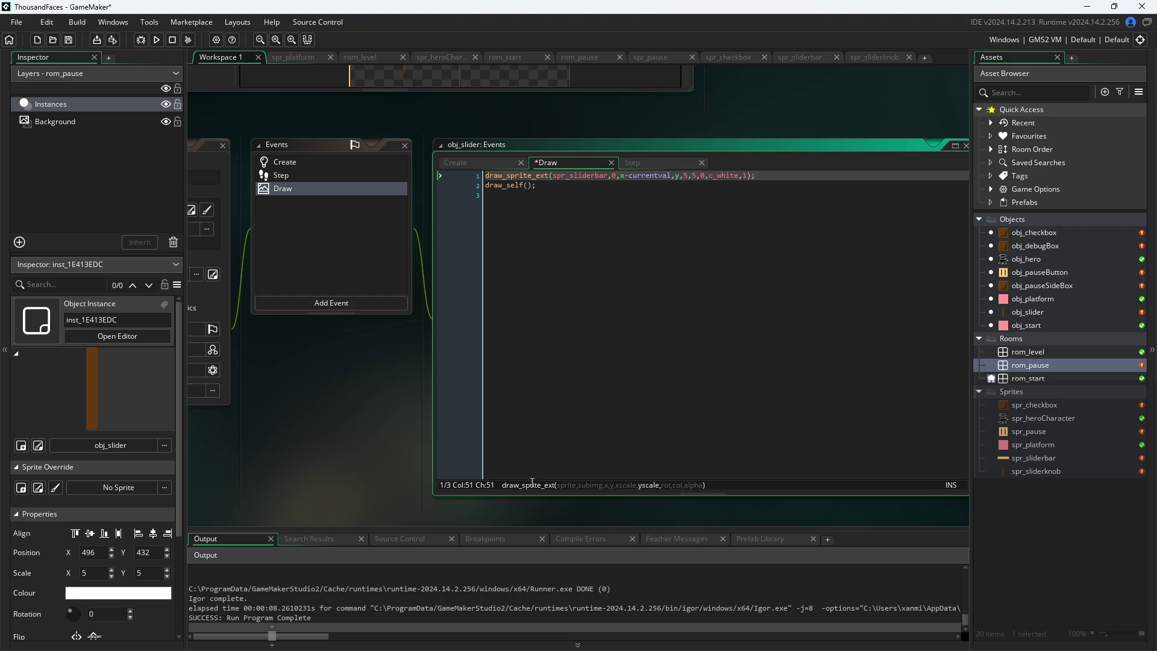
Run the game, check the enlarged slider in the pause menu, then close it
click(156, 39)
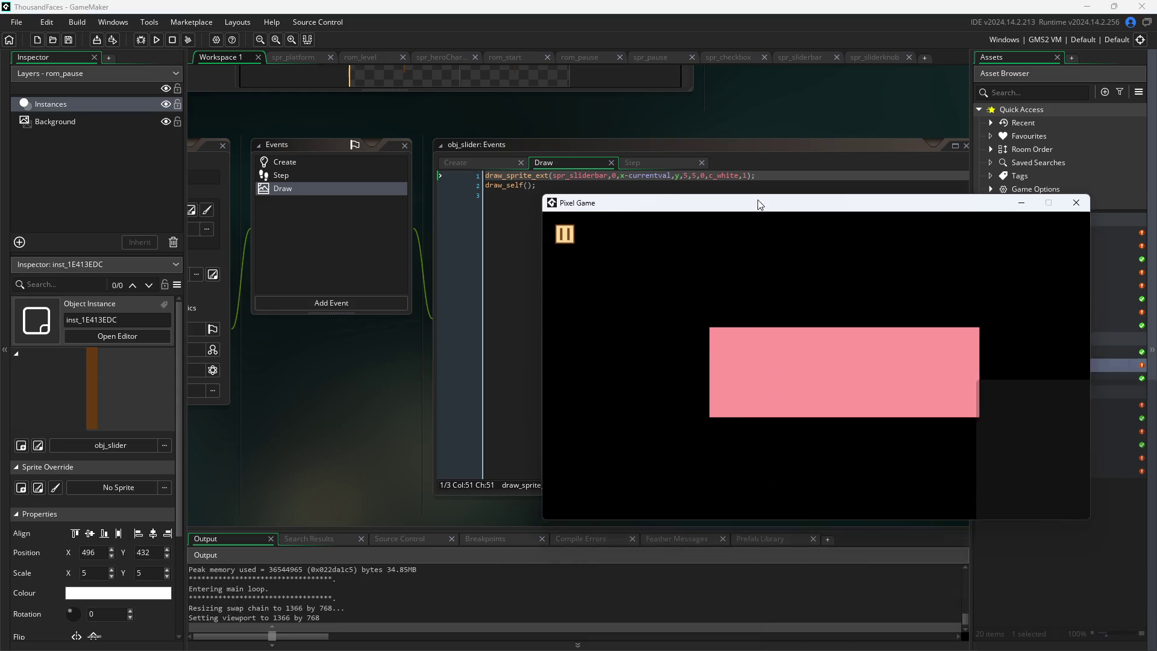
drag(759, 205, 535, 154)
click(351, 182)
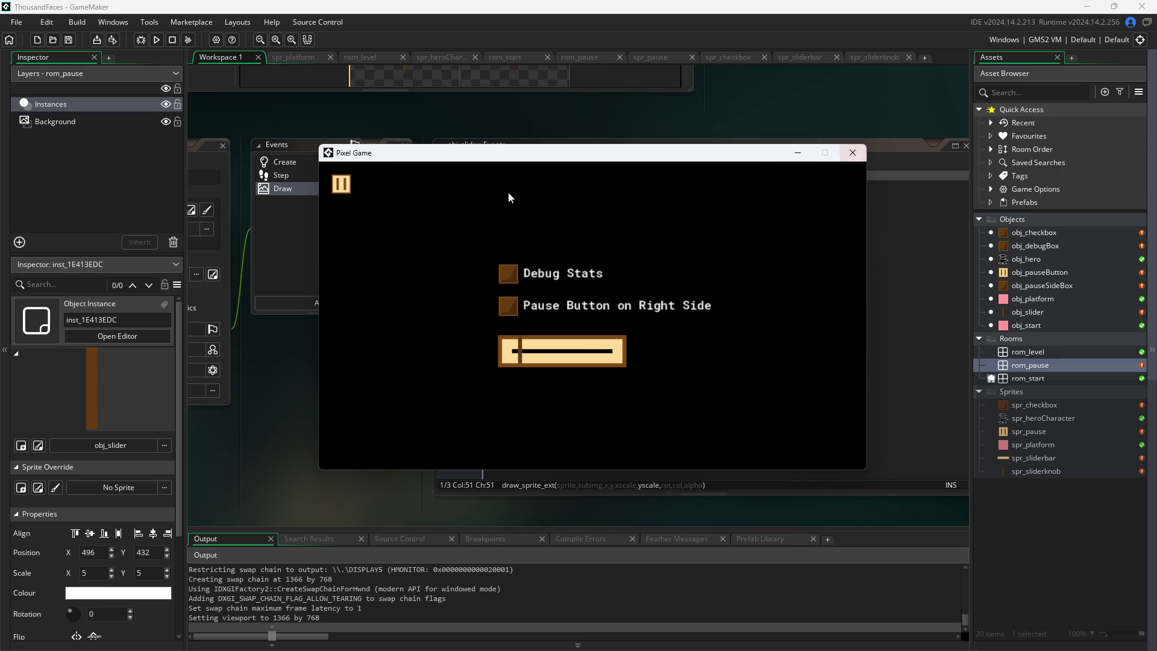
click(858, 159)
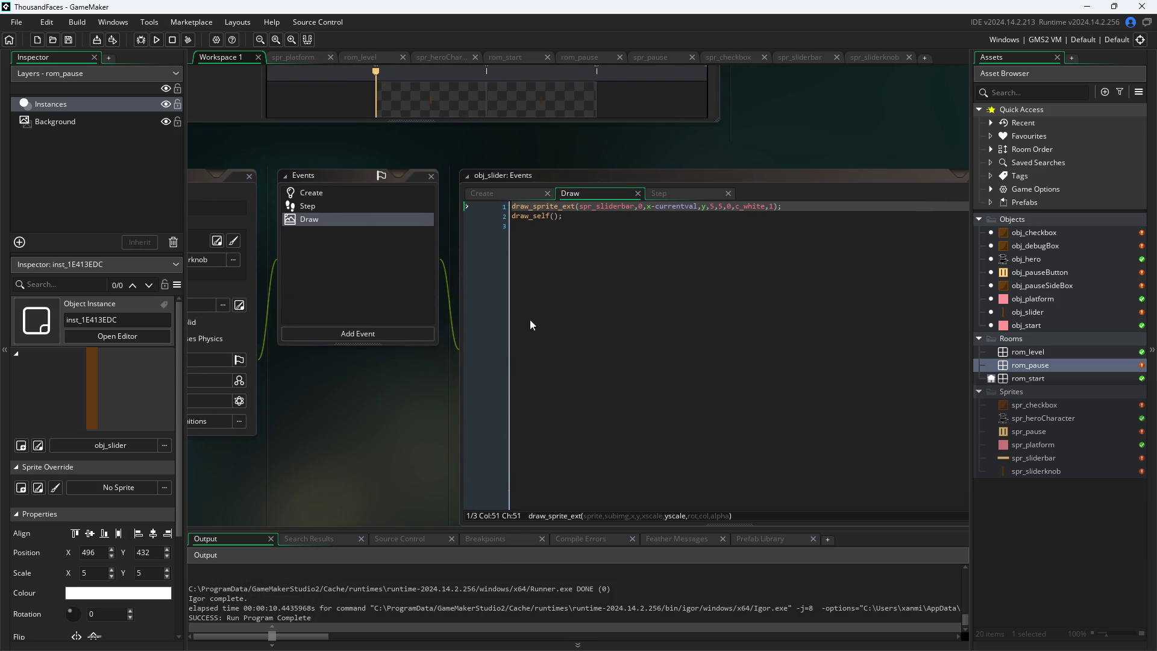
click(505, 194)
click(663, 193)
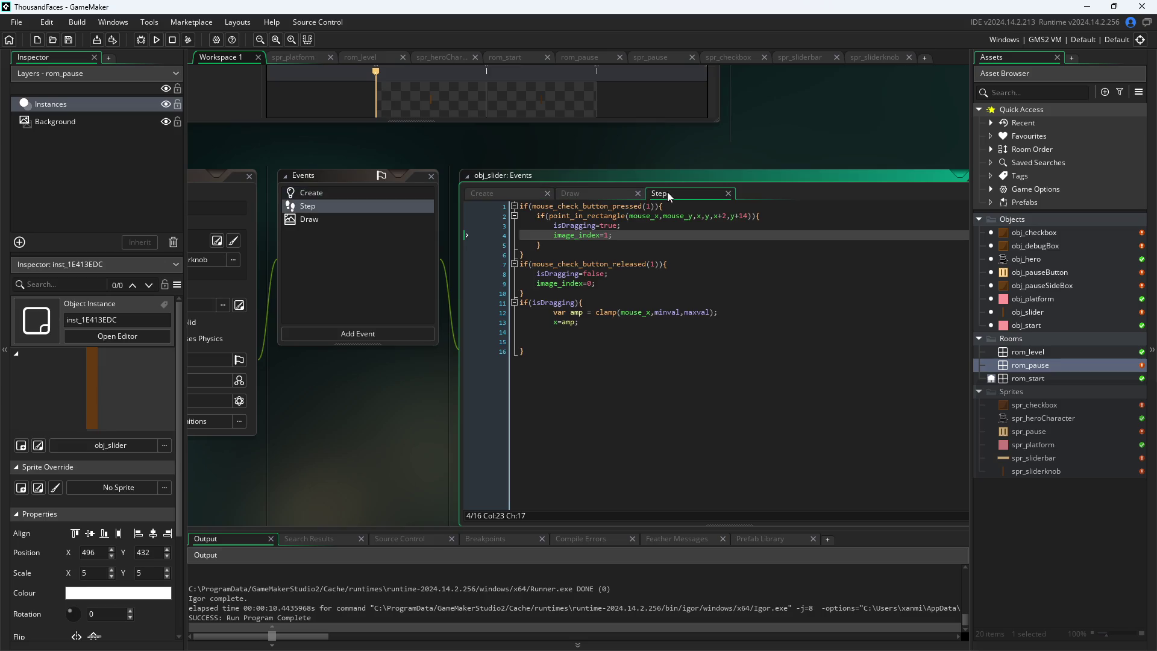
Open obj_pauseButton's Draw GUI event code
click(538, 196)
click(1039, 247)
double_click(1039, 246)
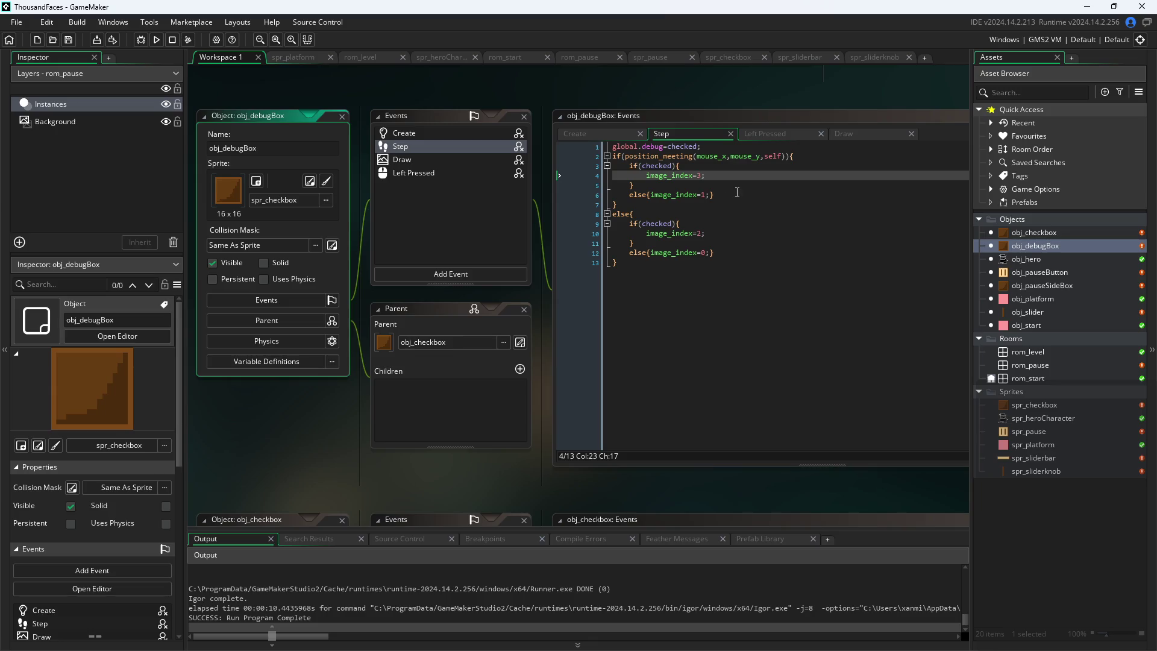
double_click(1044, 276)
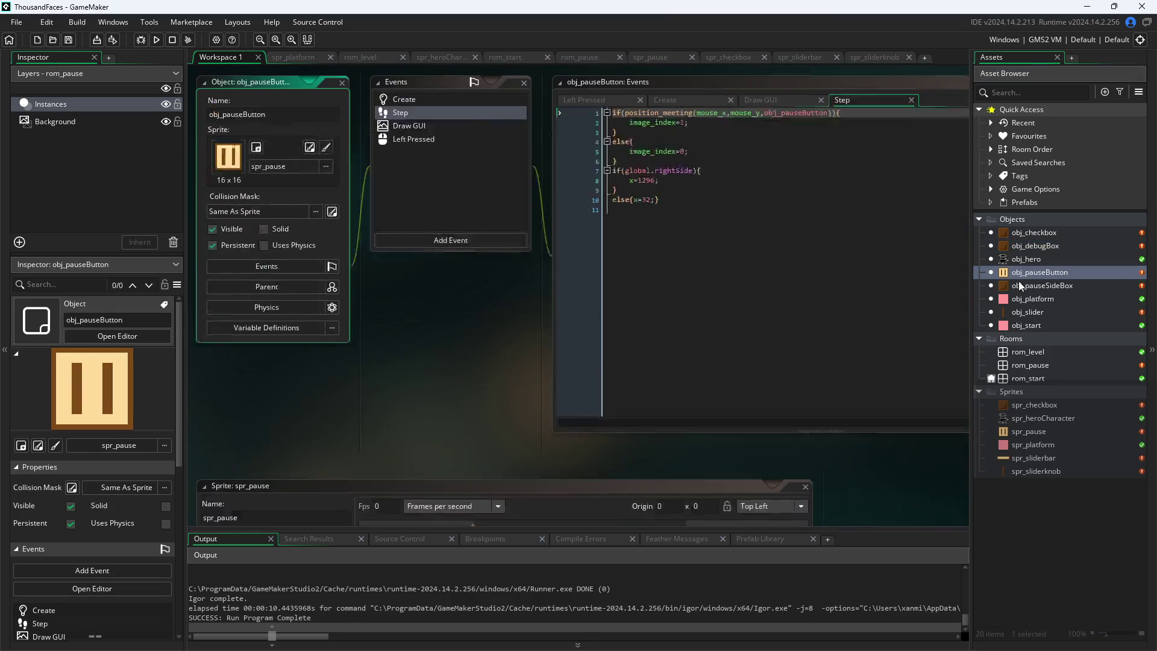
click(775, 130)
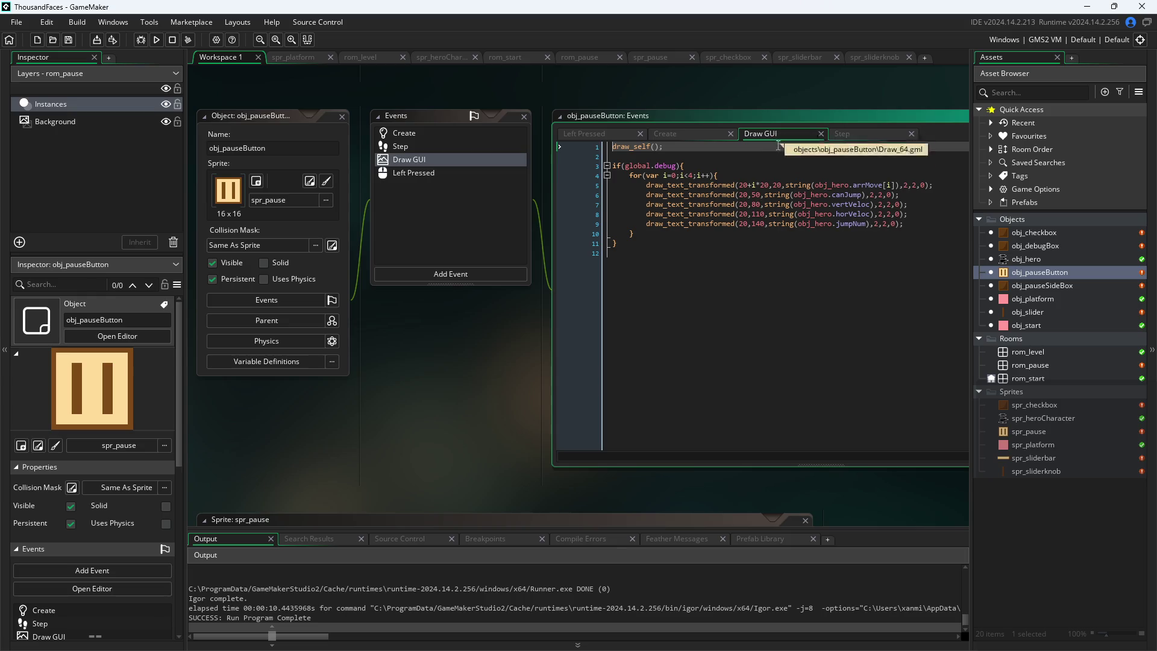
Duplicate the jumpNum readout line as a new, aligned line 10
click(920, 224)
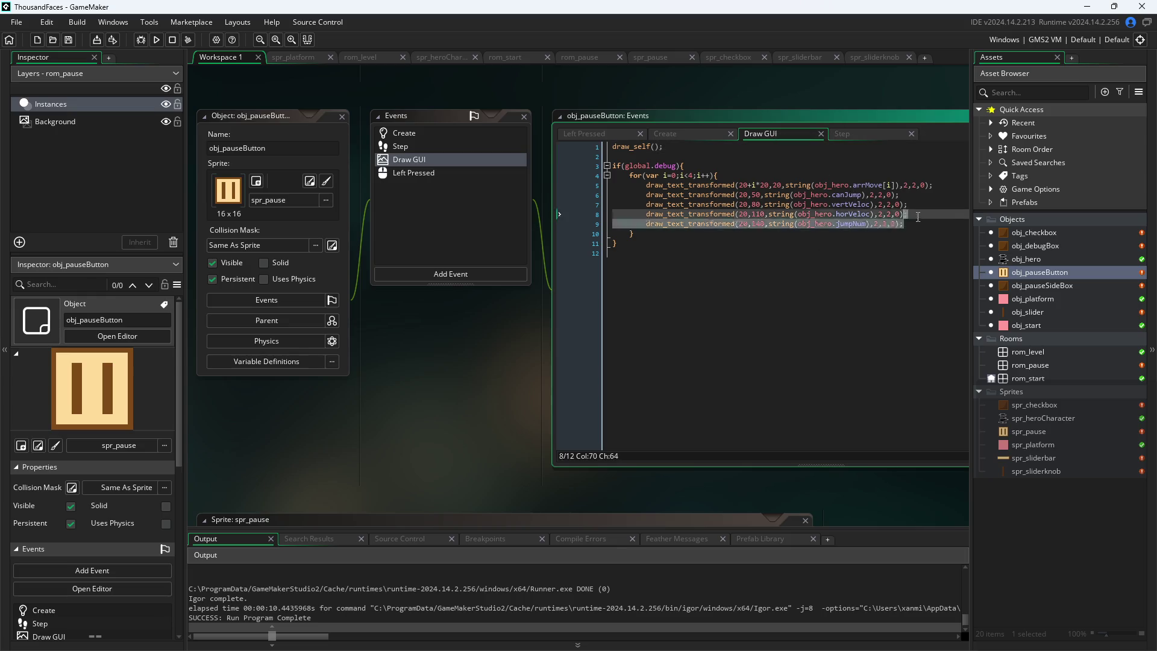
key(shift+Home)
key(ctrl+c)
key(Left)
key(Down)
key(Return)
key(Up)
key(Up)
key(End)
key(Return)
key(ctrl+v)
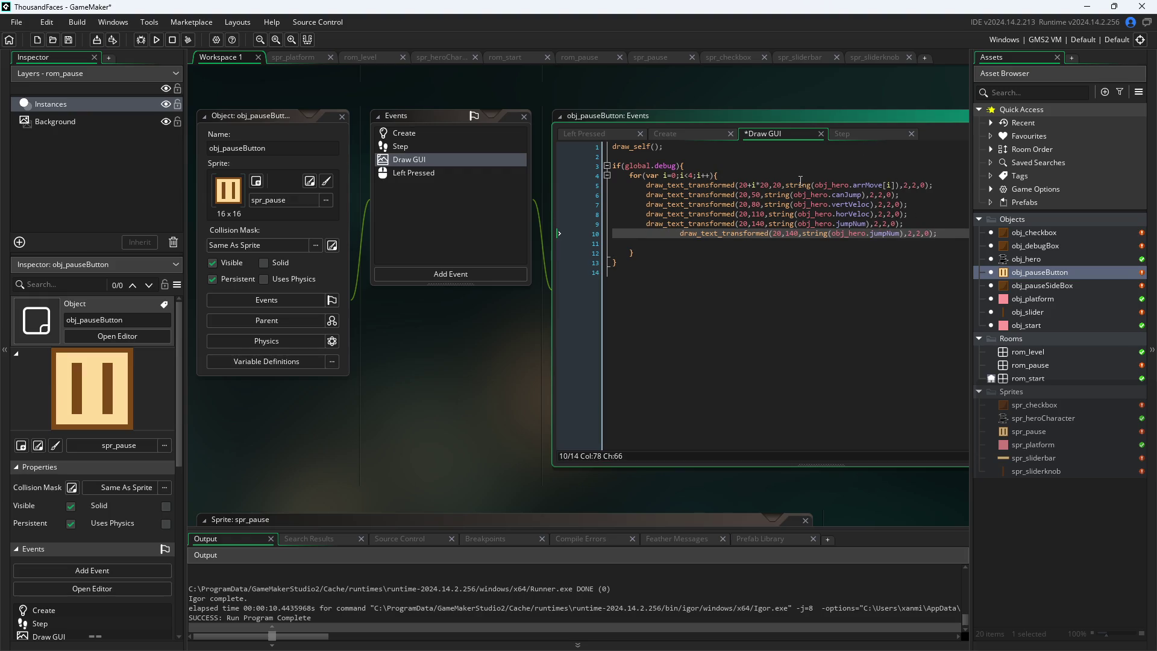
key(Home)
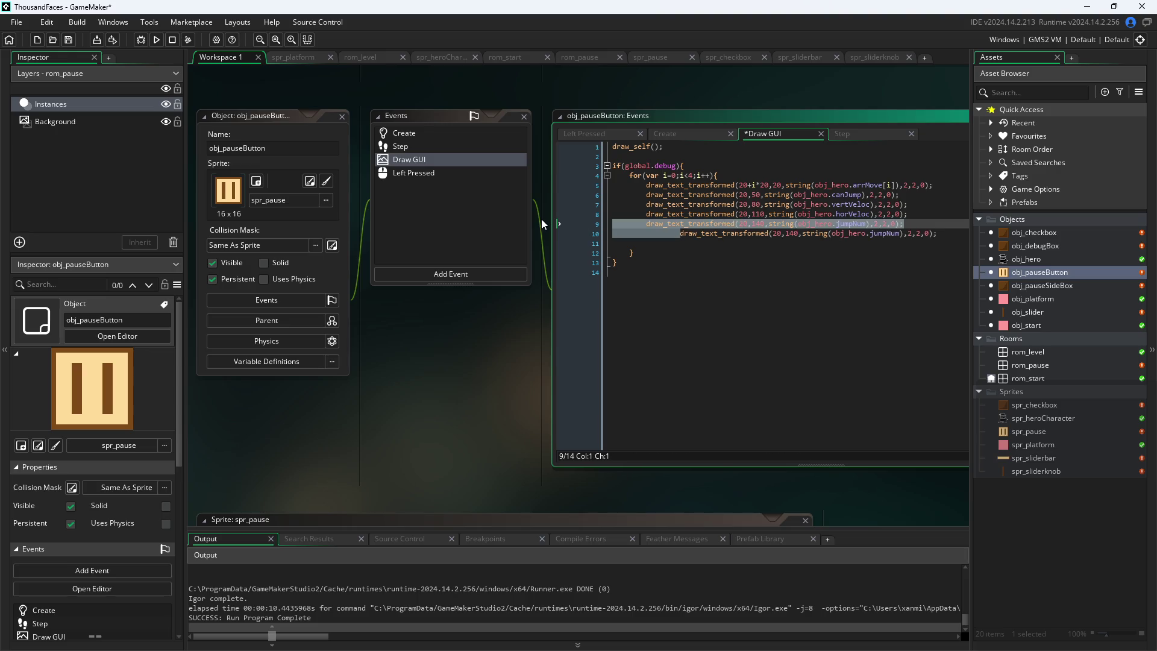
key(Left)
key(Right)
key(Delete)
key(Delete)
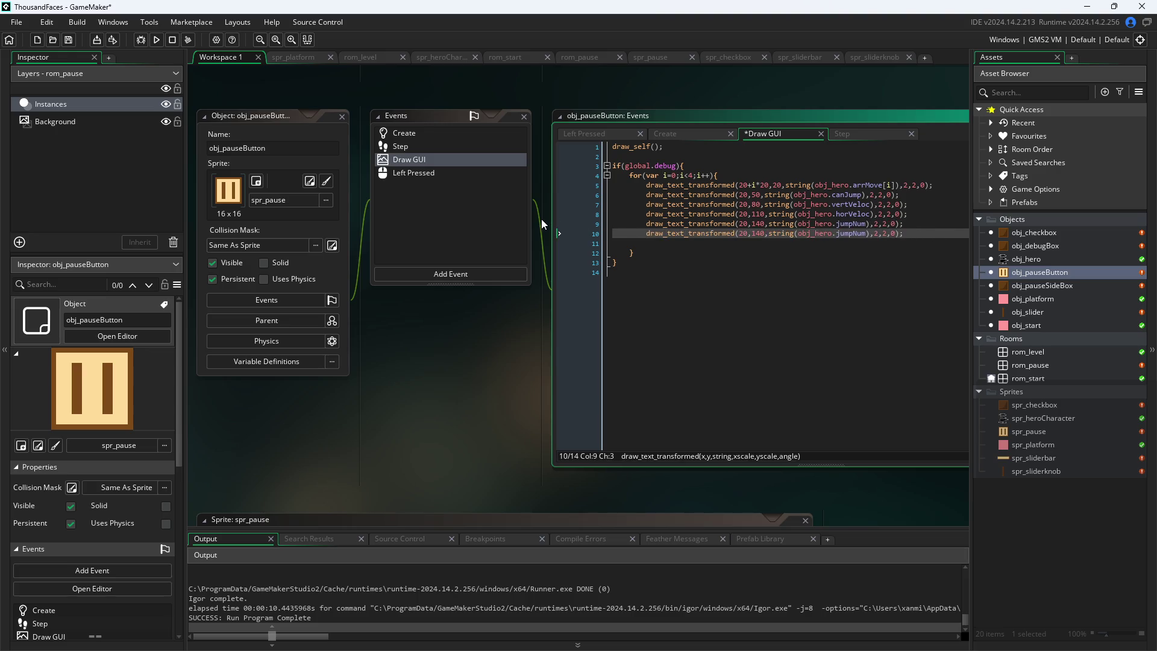
Change line 10 to print string(obj_slider.isDragging) at 20,170
click(761, 233)
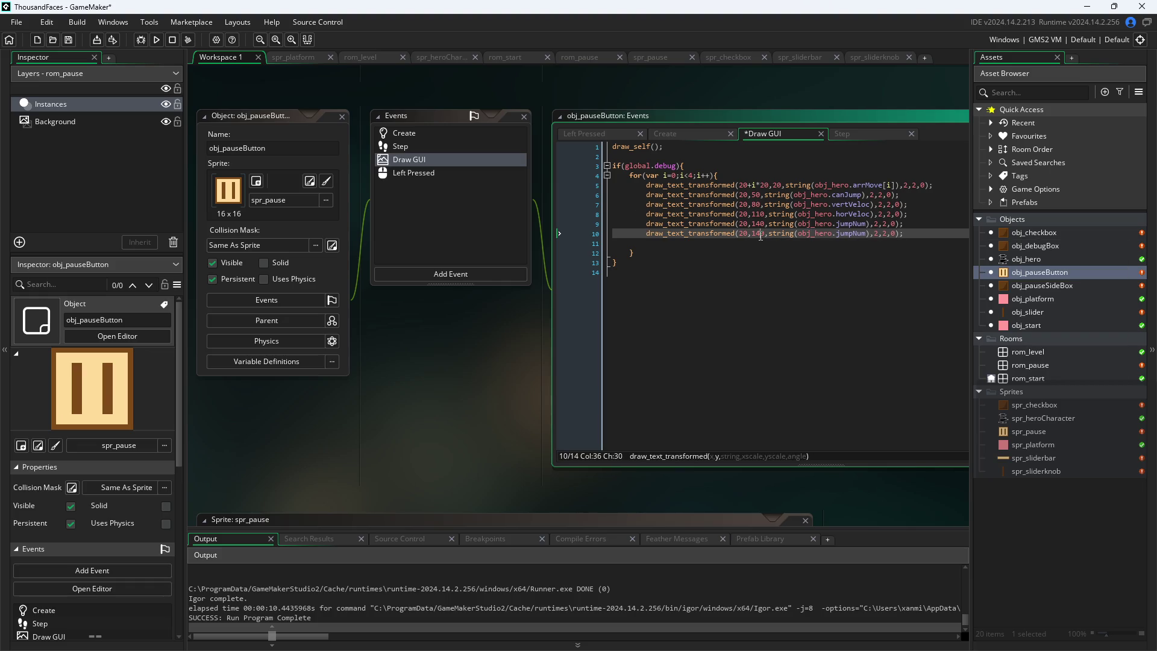
key(BackSpace)
text(7)
key(Right)
key(Right)
key(Right)
key(BackSpace)
key(BackSpace)
key(BackSpace)
text(s)
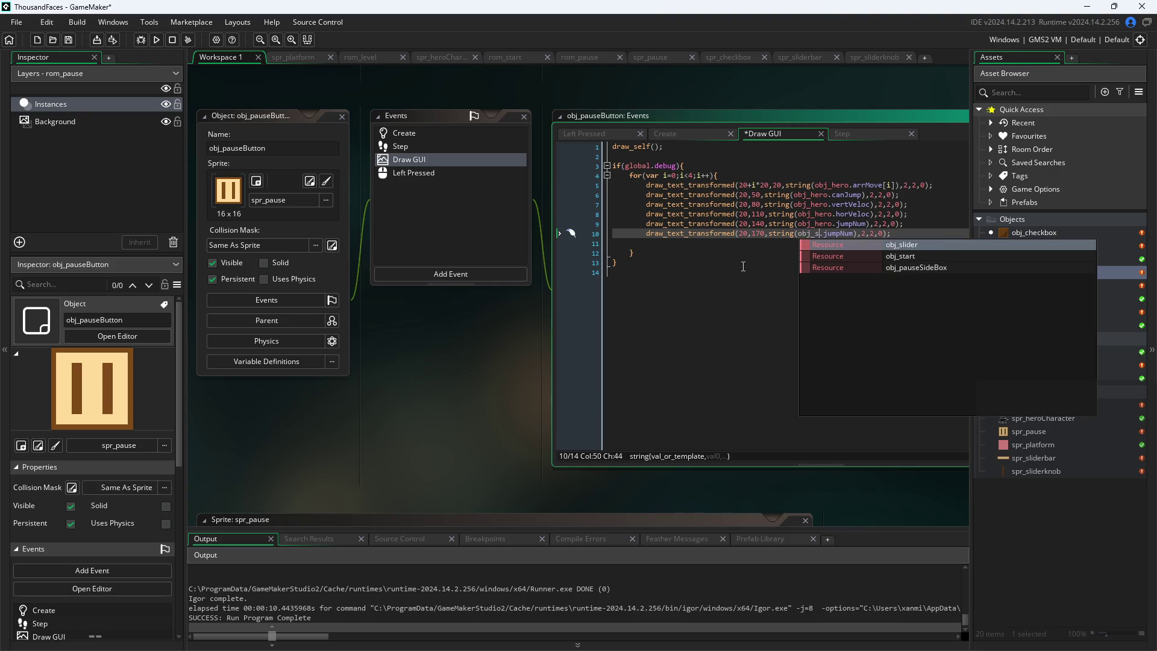
key(Return)
key(shift+Right)
key(shift+Right)
key(shift+Right)
key(BackSpace)
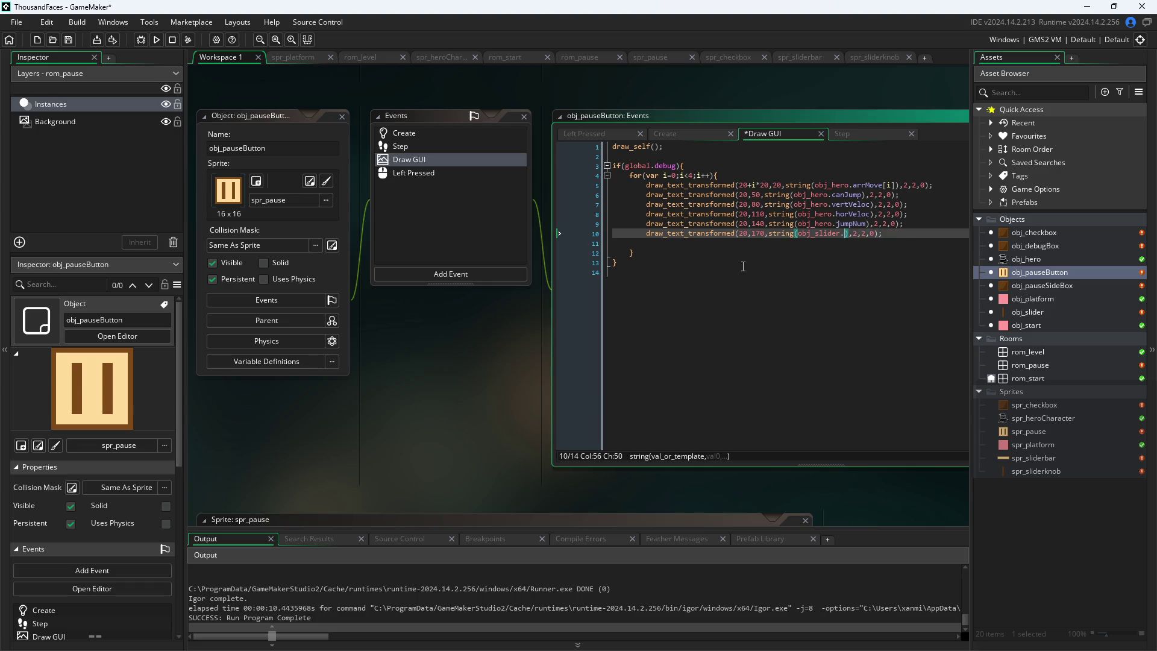
text(is)
key(BackSpace)
text(s)
key(Return)
Duplicate line 10 as an obj_slider.currentval readout on line 11
key(Home)
key(Home)
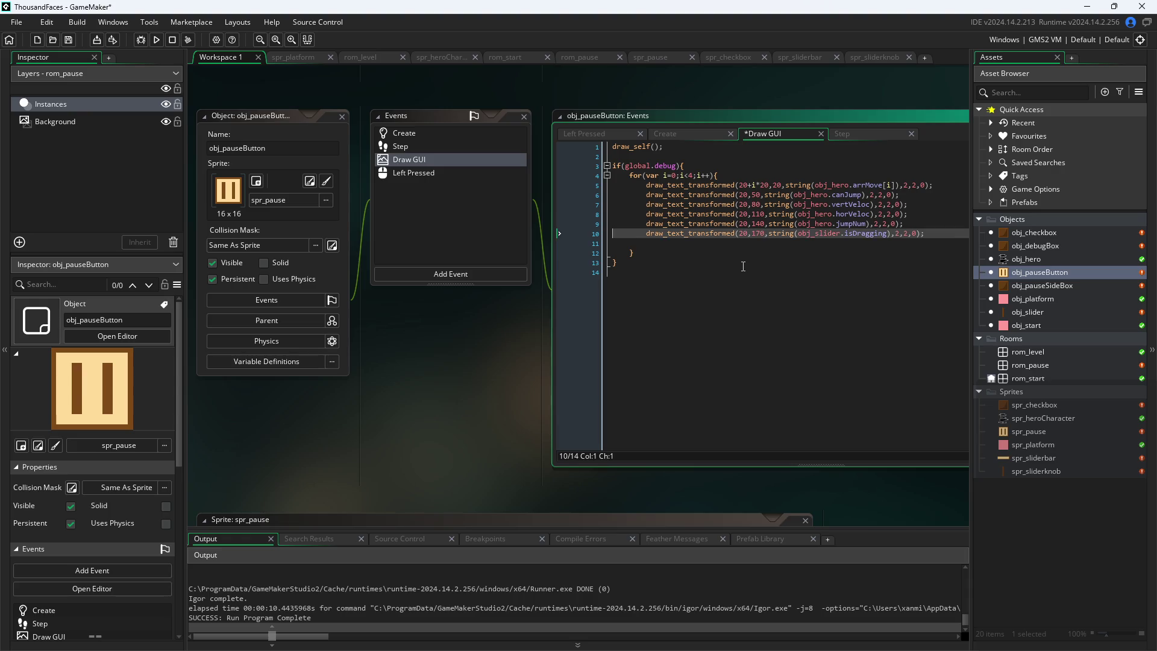
key(shift+End)
key(ctrl+c)
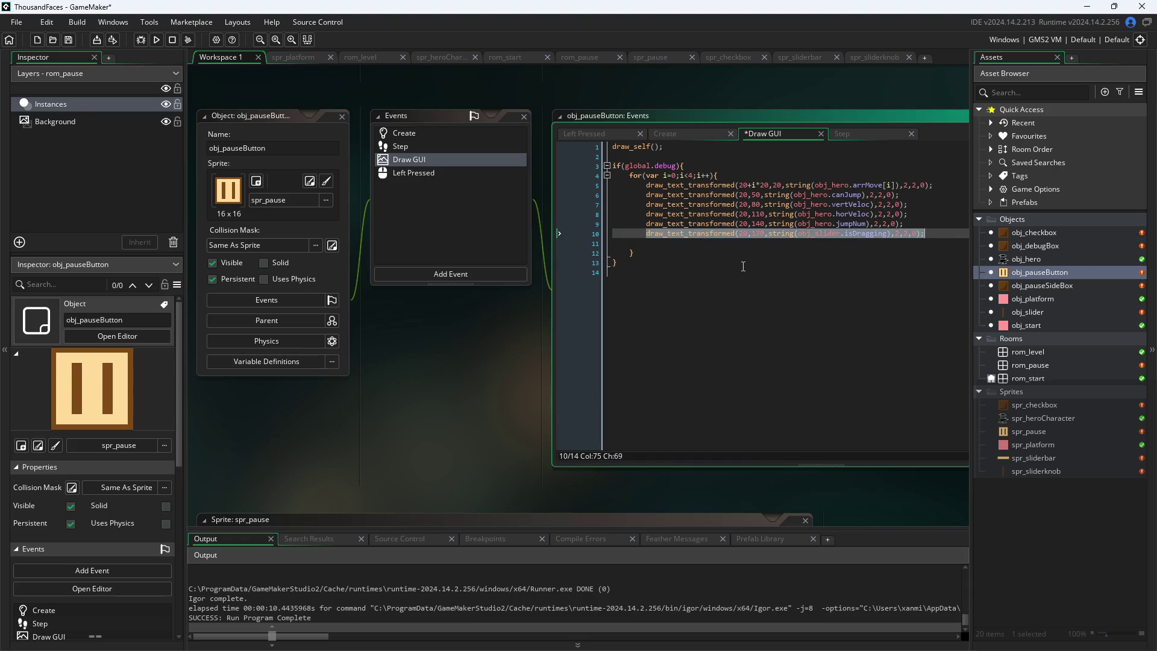
key(End)
key(Return)
key(ctrl+v)
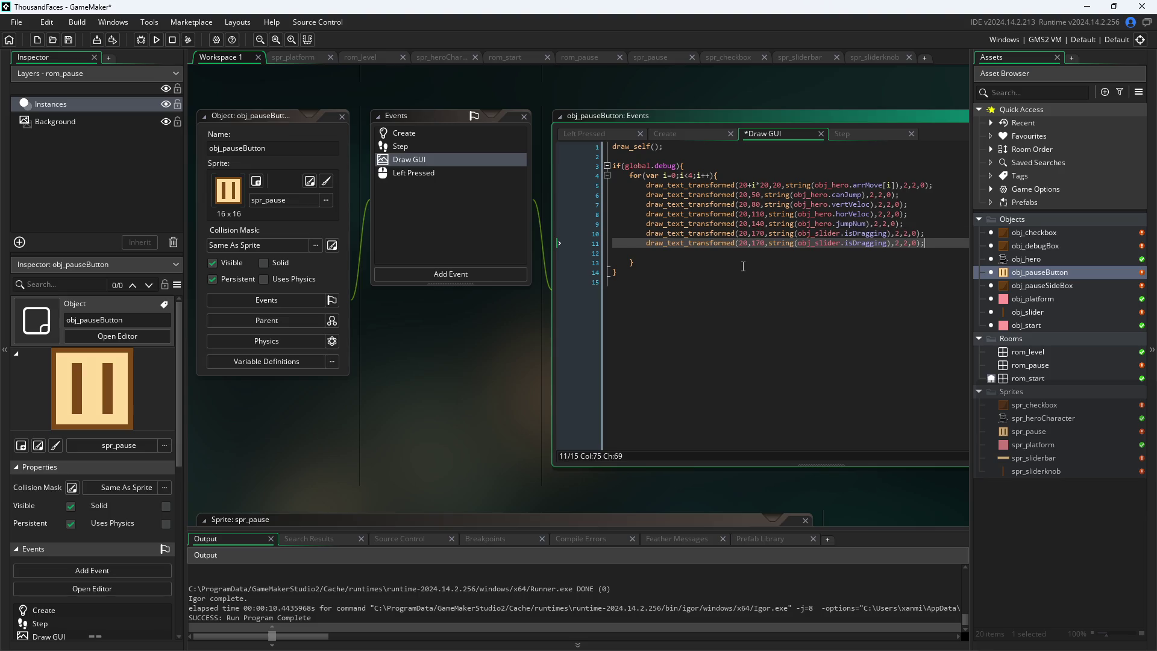
key(Left)
key(Left)
key(Left)
key(BackSpace)
key(BackSpace)
key(BackSpace)
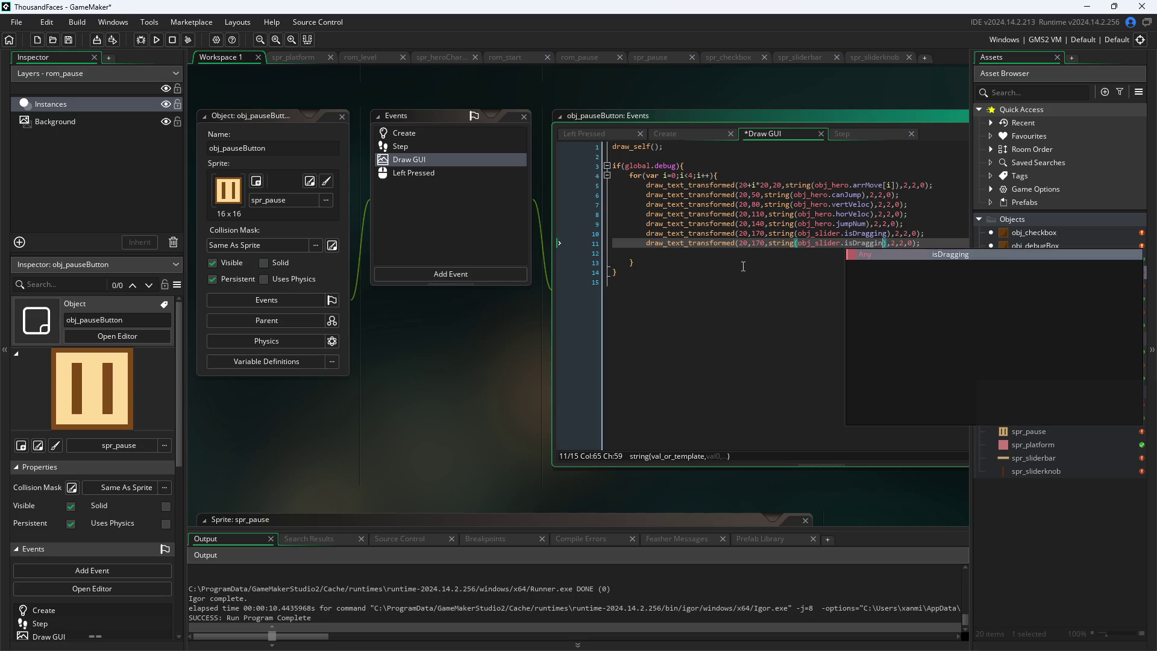
key(BackSpace)
key(BackSpace)
key(BackSpace)
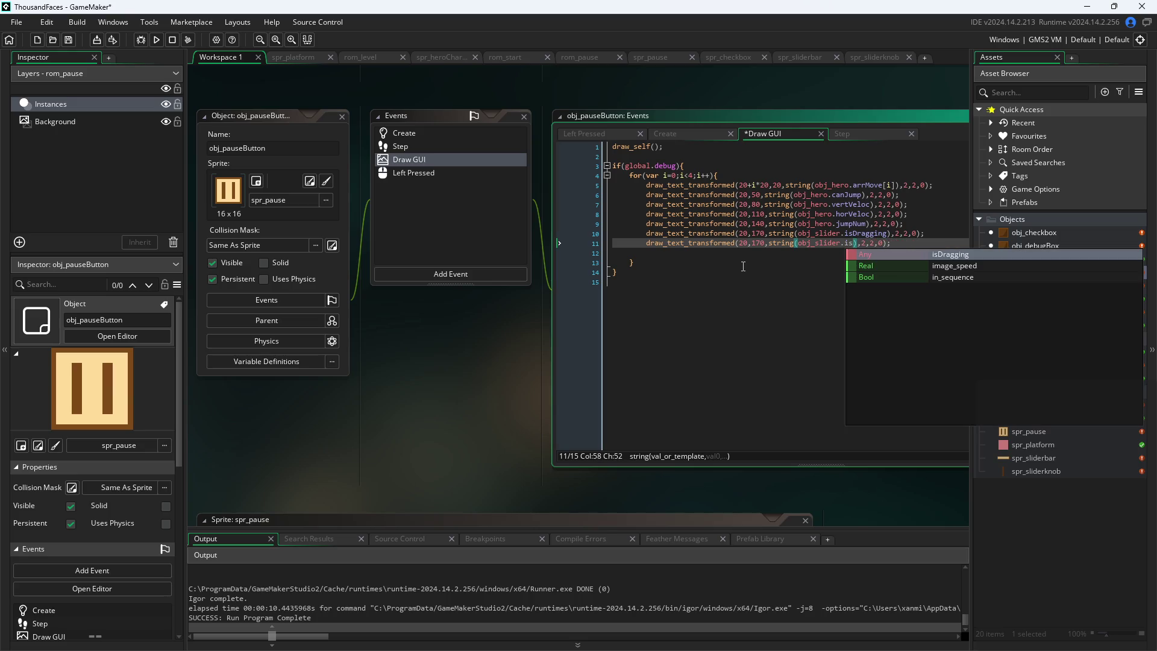
key(BackSpace)
key(BackSpace)
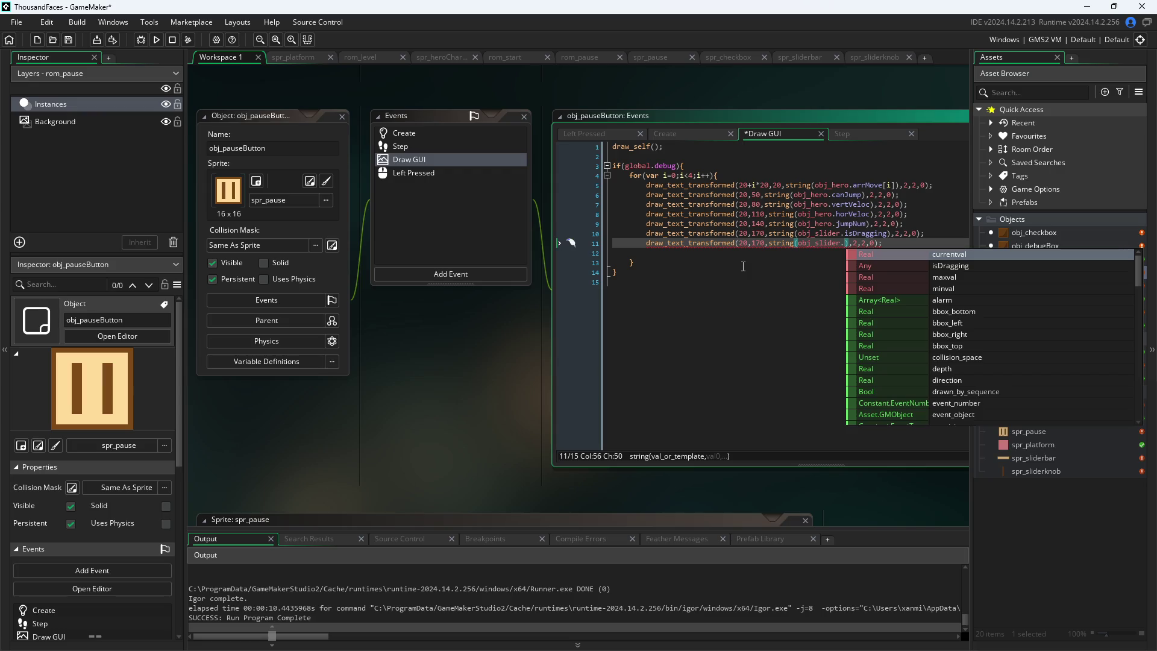
text(curr)
key(Return)
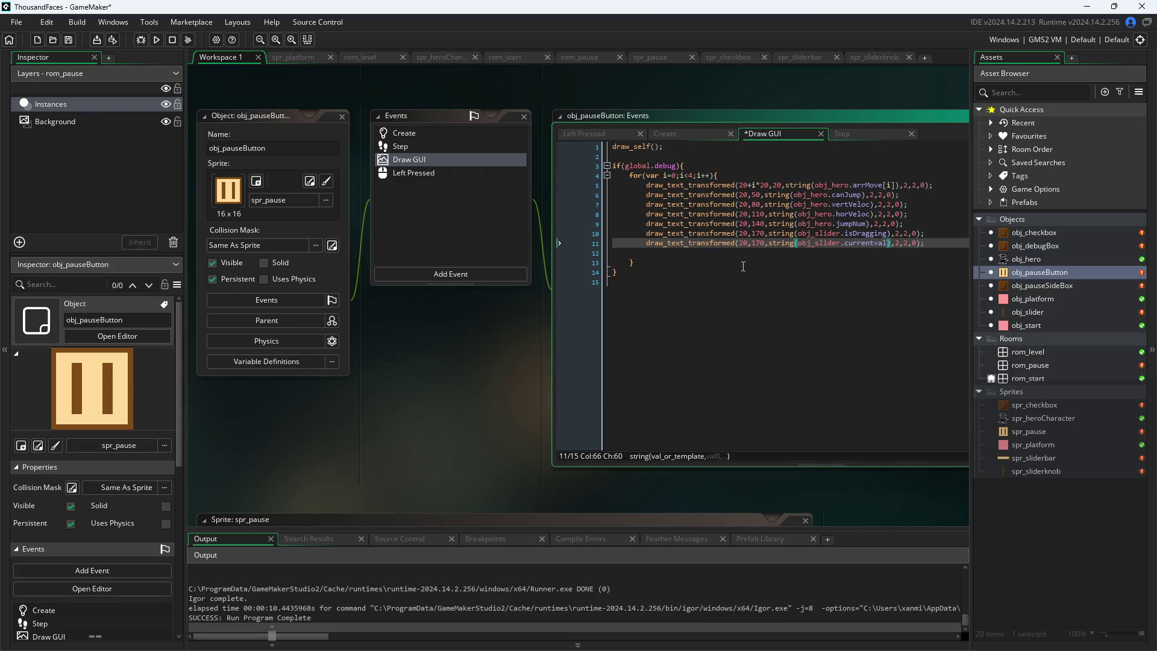
Set line 11's y position to 200 and save the project
click(759, 245)
key(BackSpace)
key(BackSpace)
text(20)
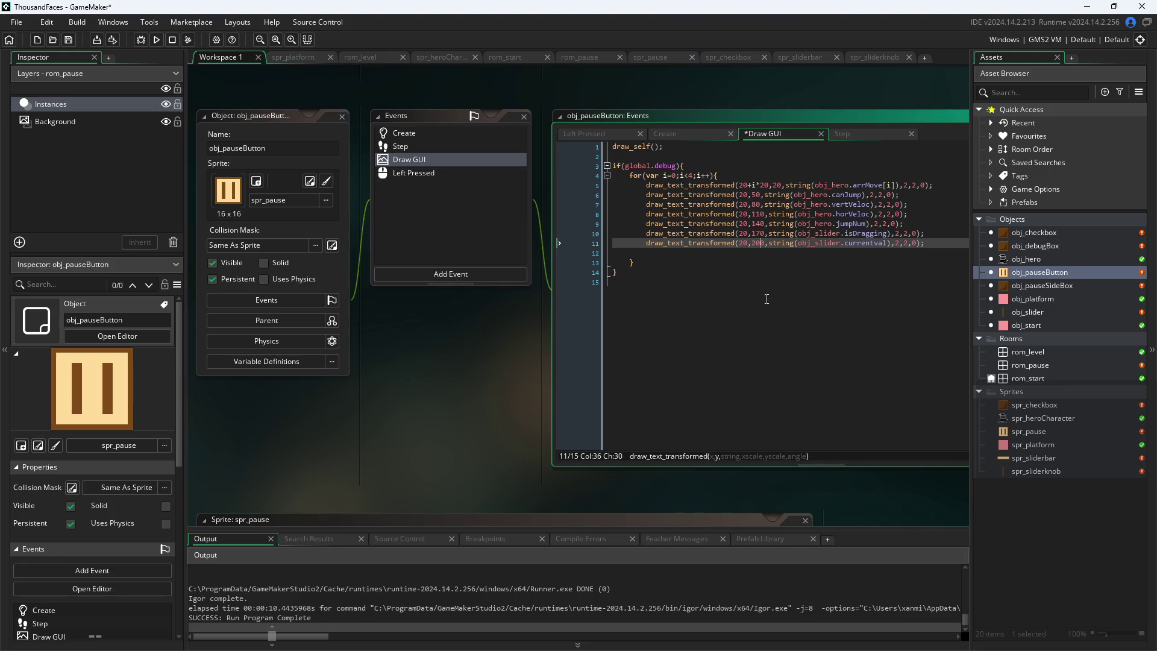
key(ctrl+s)
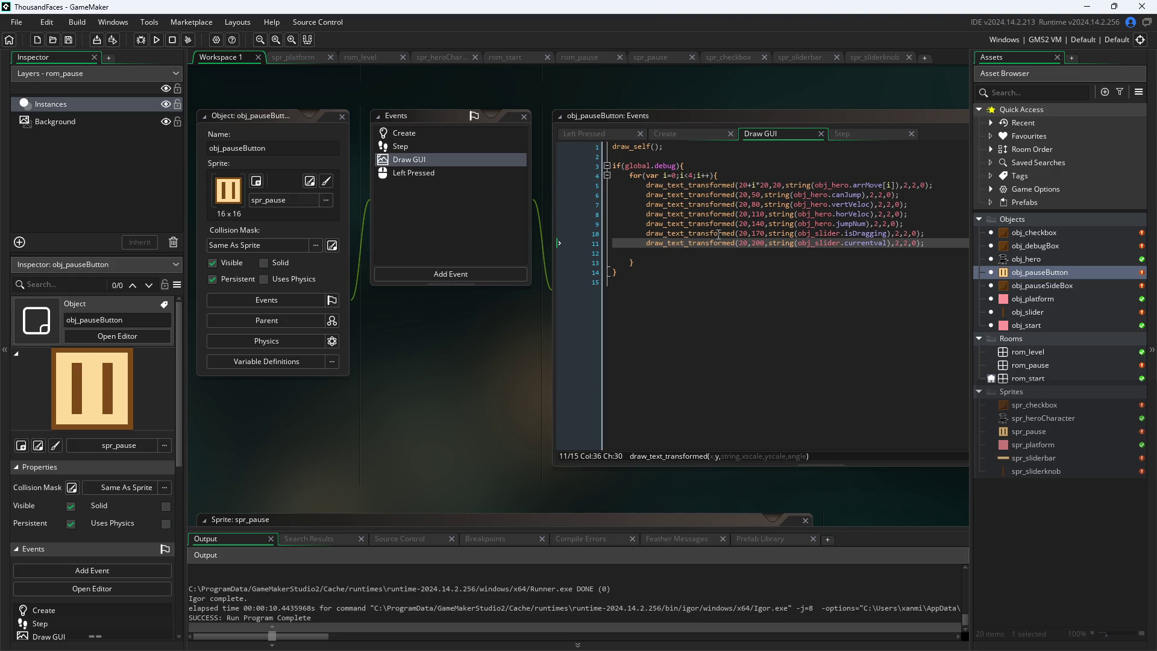
mouse_move(718, 234)
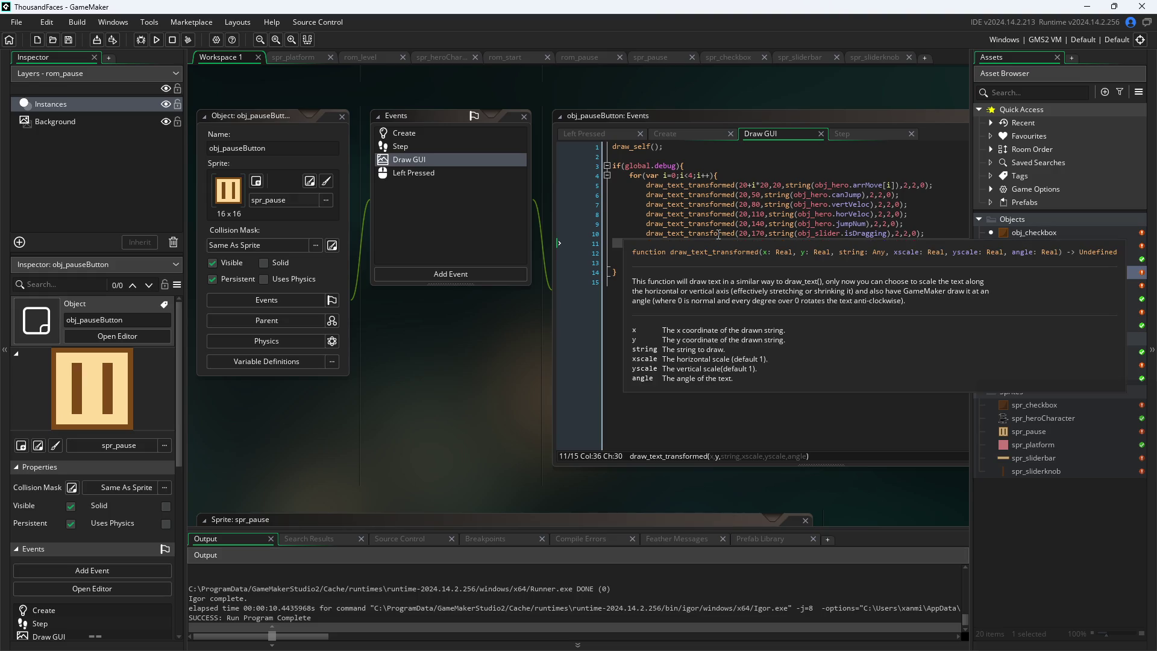
click(155, 40)
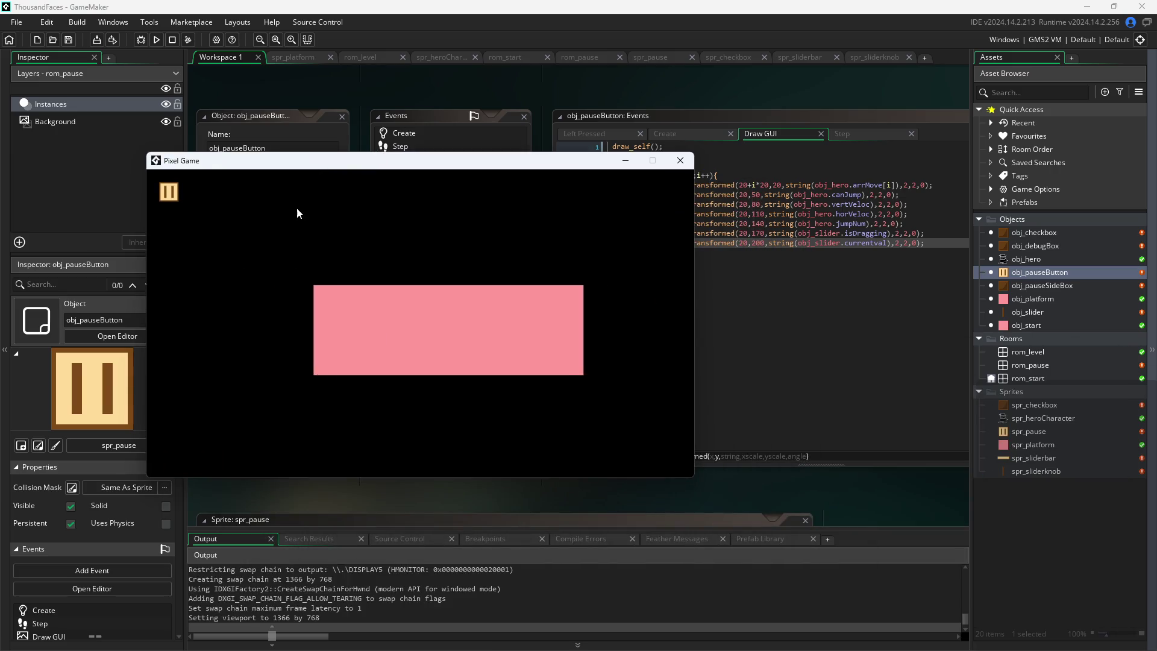
click(171, 193)
click(334, 284)
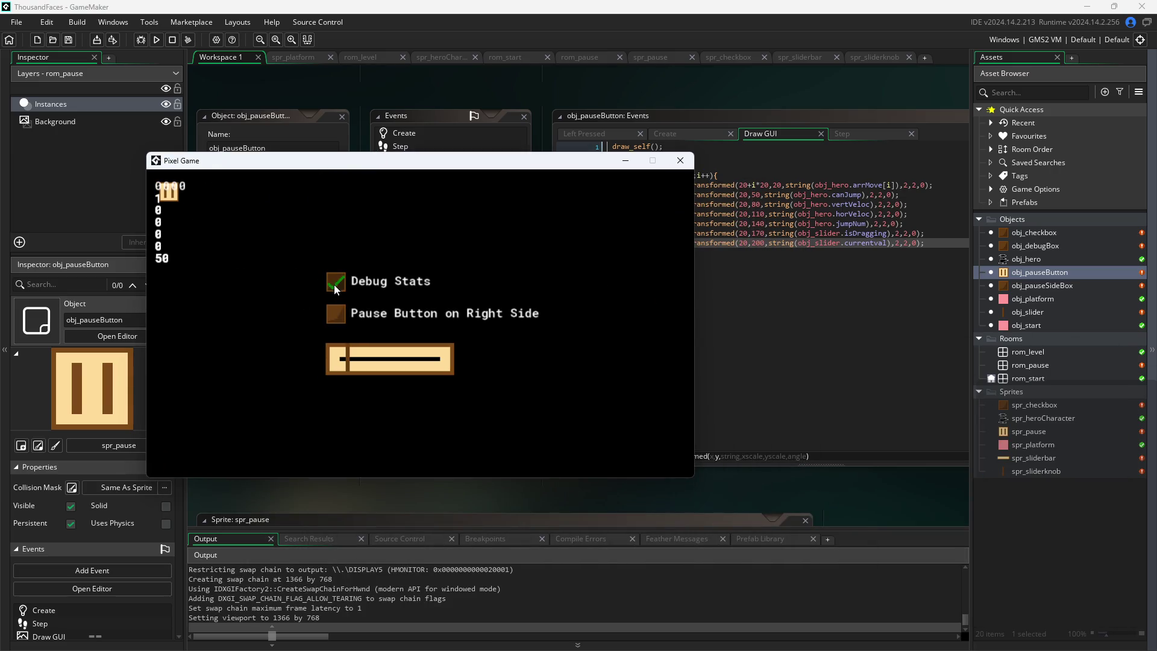
click(329, 317)
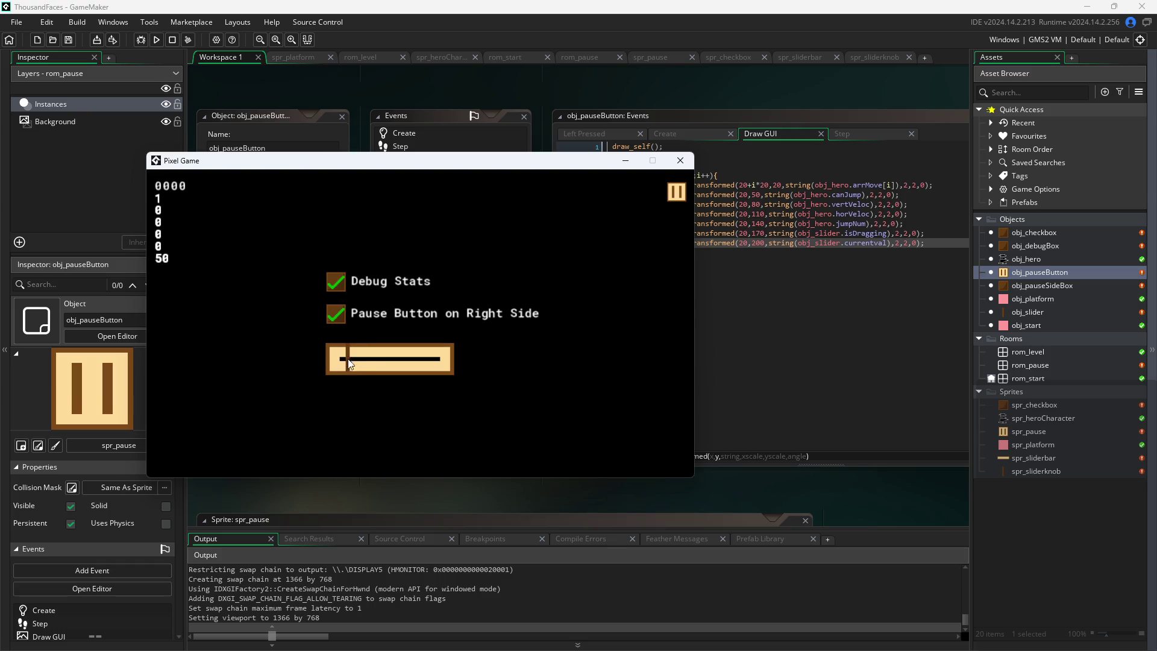
click(686, 160)
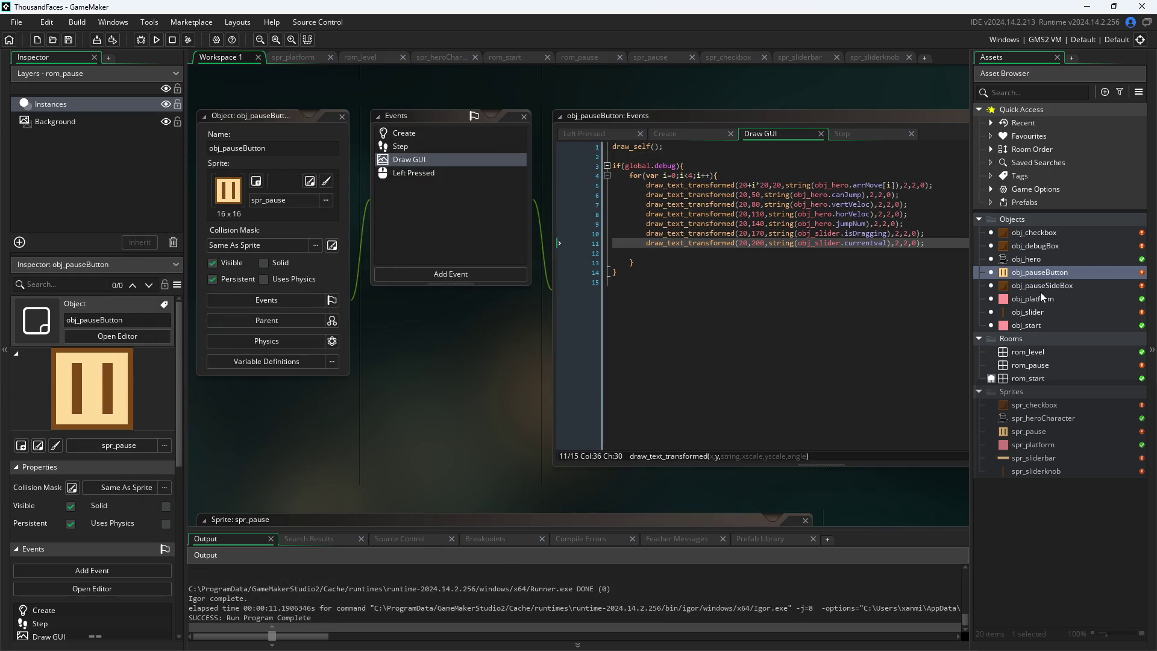
click(1043, 312)
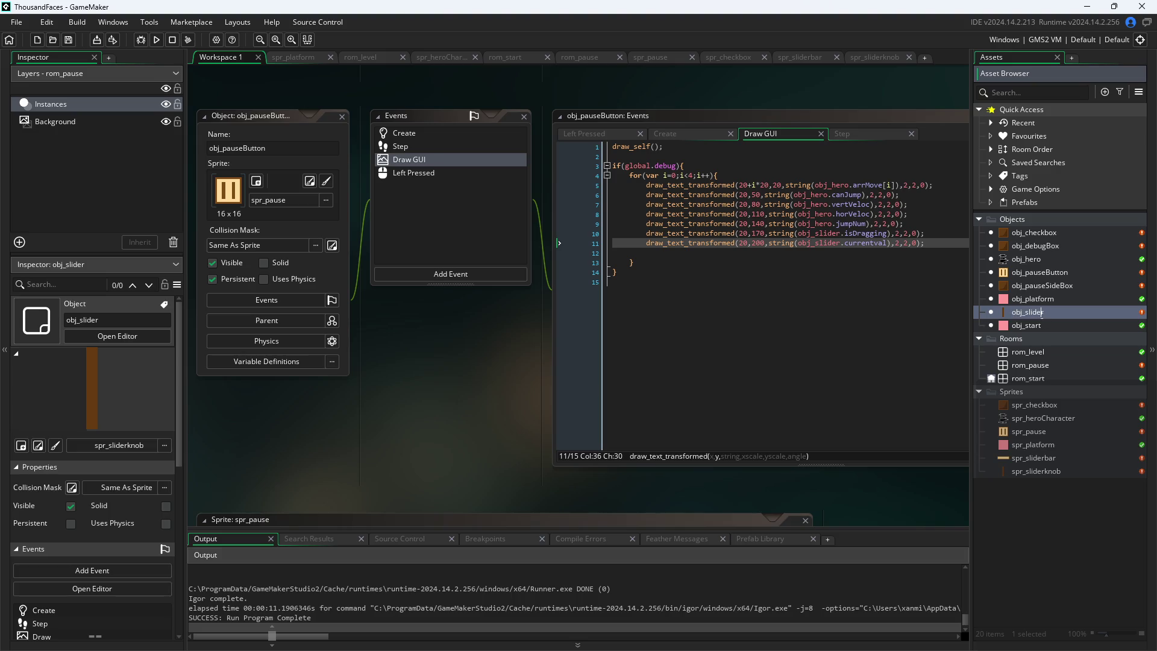
In obj_slider's Step event, multiply the rectangle's x+2 by image_xscale
double_click(1073, 315)
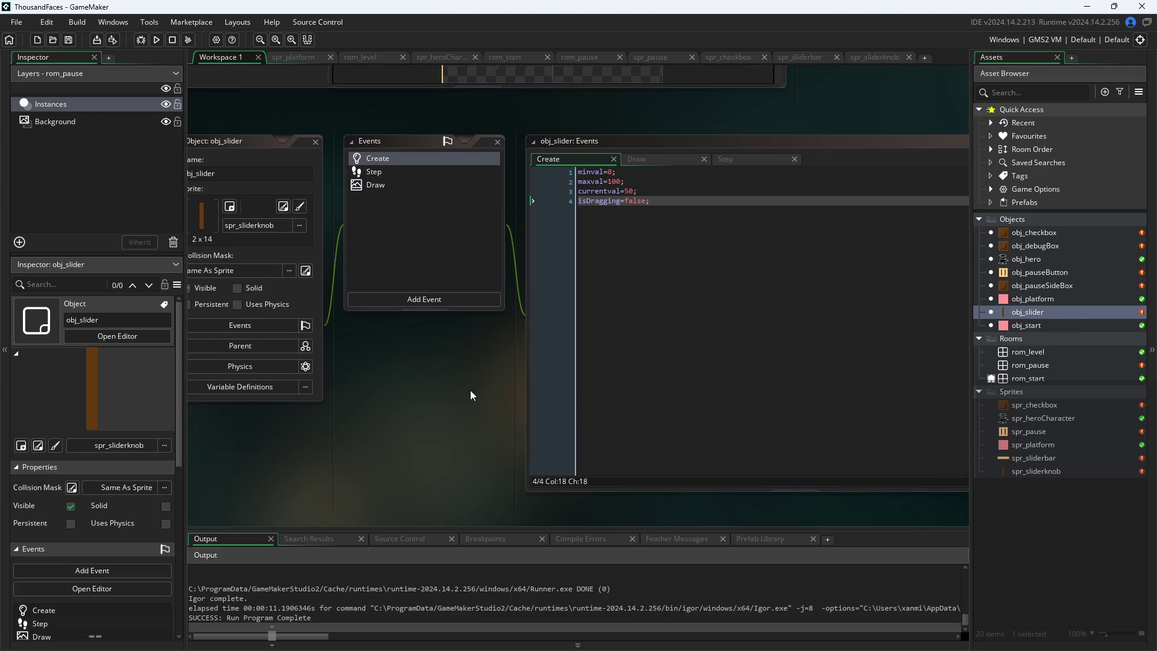
scroll(477, 400, up, 2)
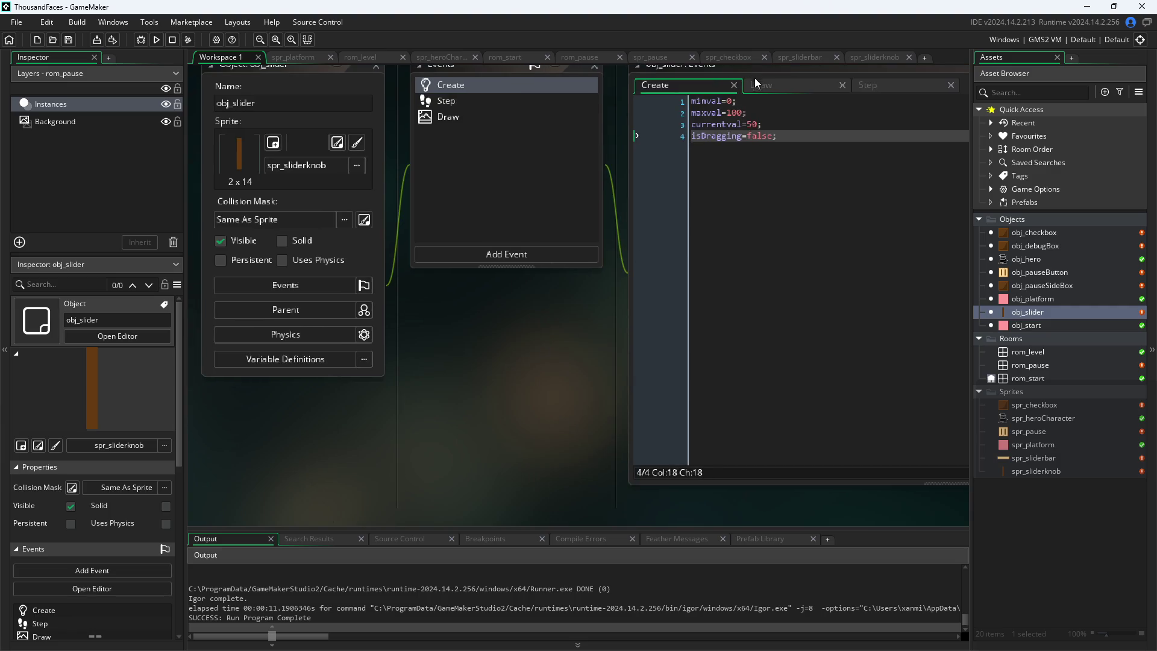
click(761, 85)
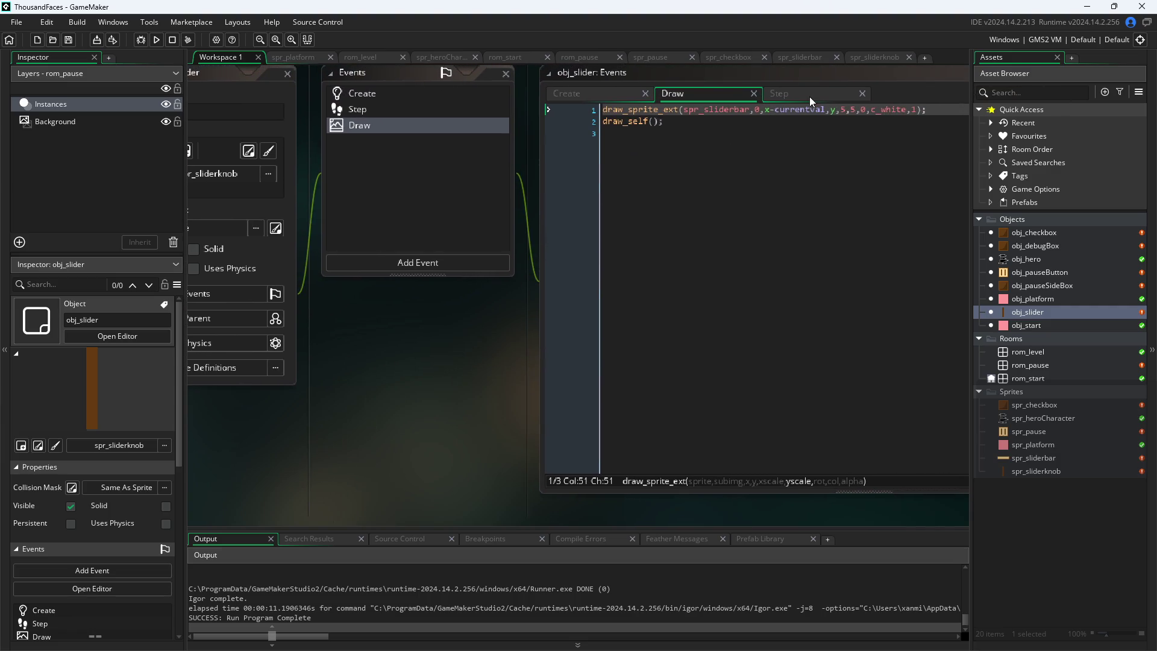
click(809, 93)
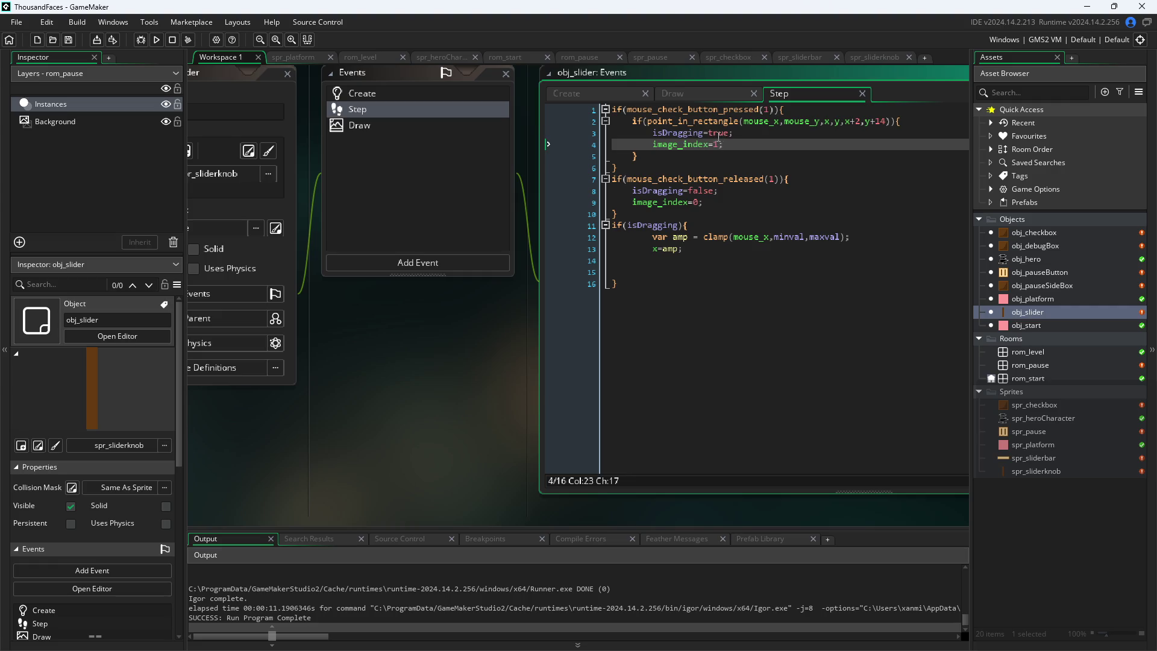
click(749, 133)
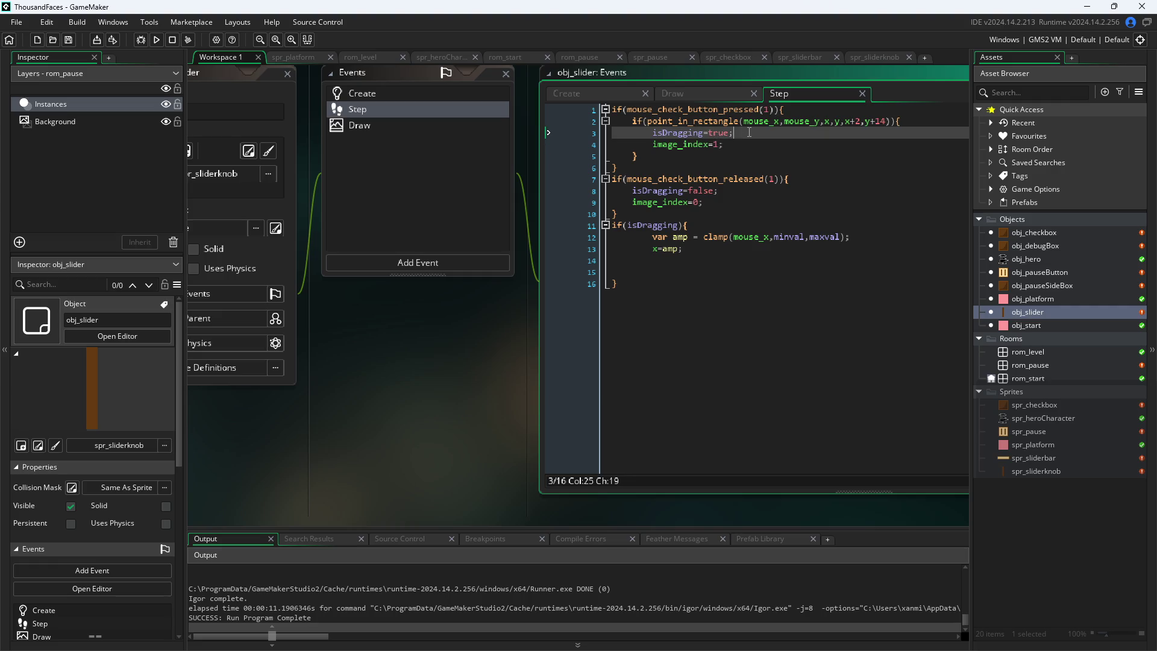
click(861, 120)
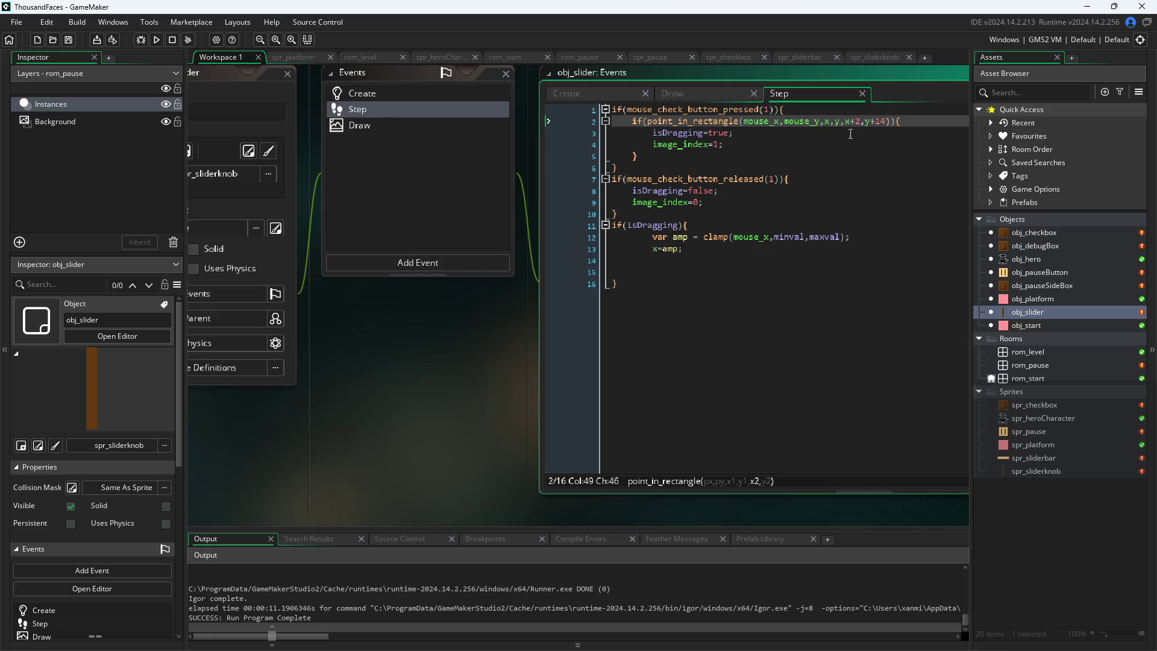
mouse_move(829, 122)
key(Right)
text(*ima)
key(Down)
key(Down)
key(Down)
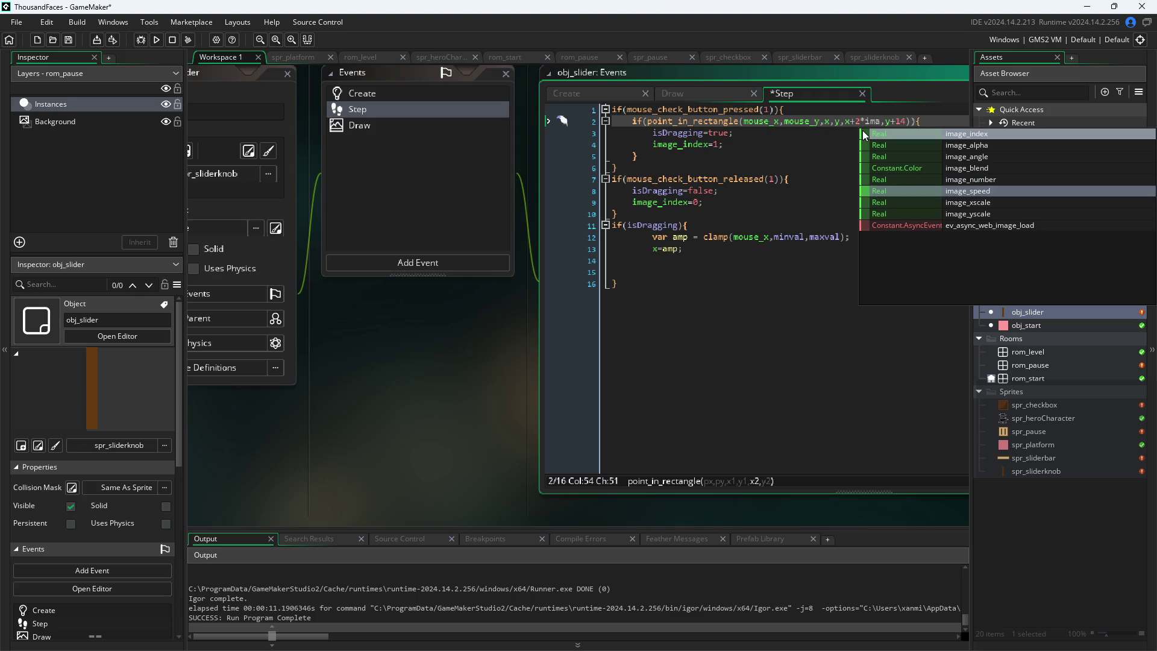
key(Return)
key(Right)
key(Right)
key(Right)
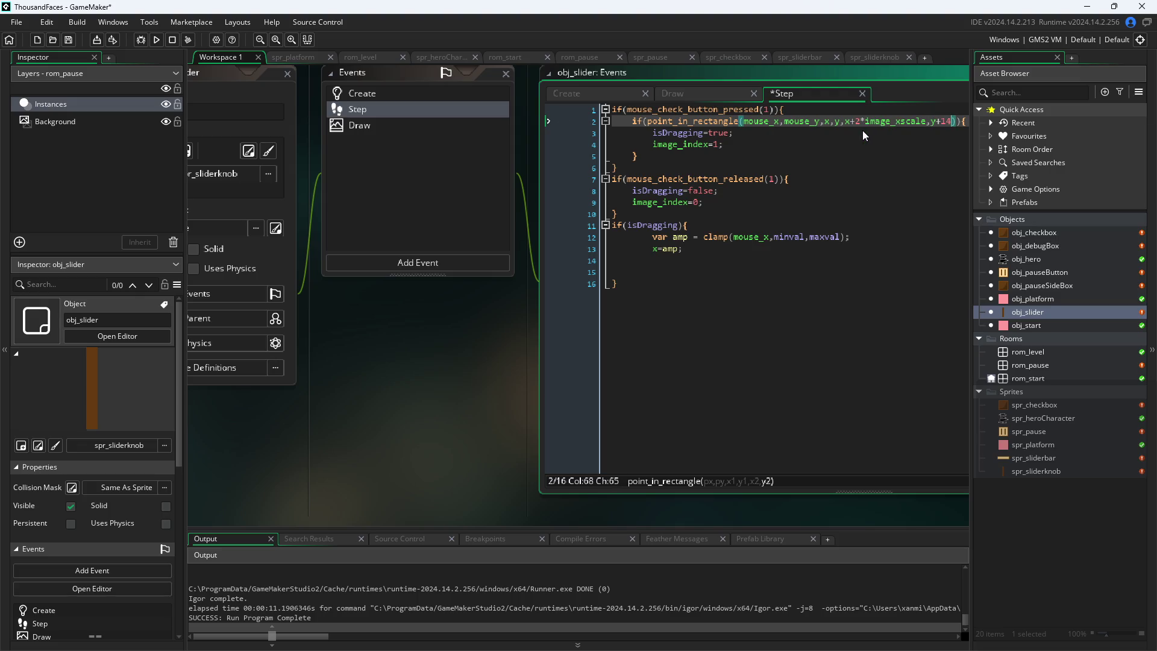
Multiply y+14 by image_yscale, save the Step event, and run the game
key(Left)
key(Left)
key(Left)
key(Right)
key(Right)
key(Right)
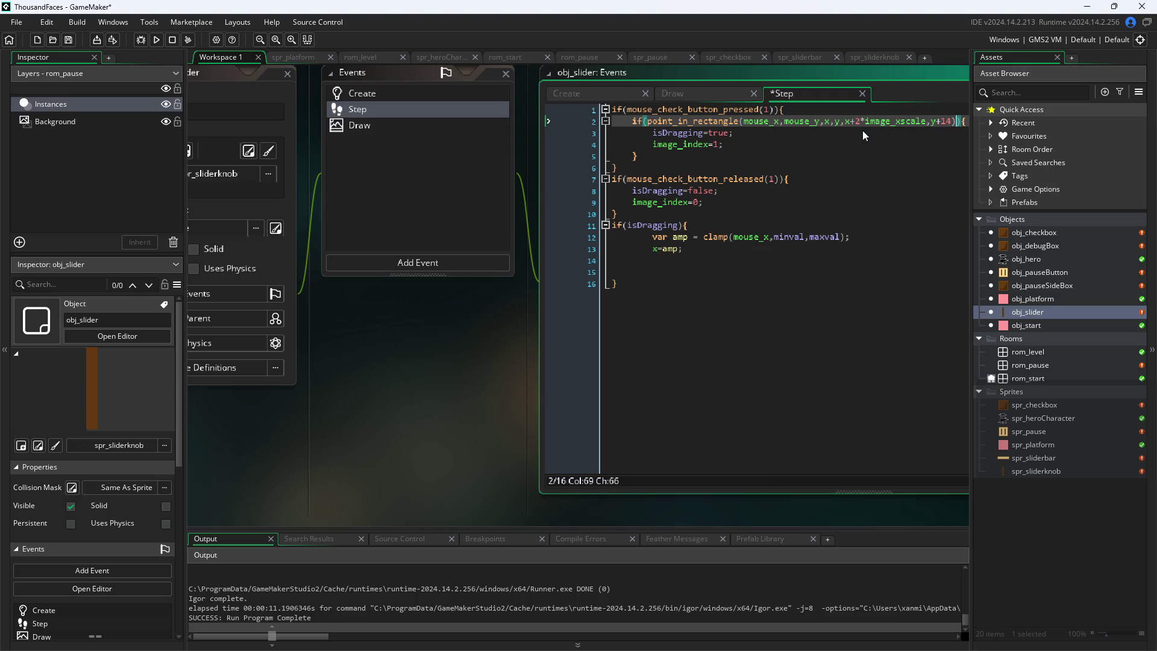
text(*image)
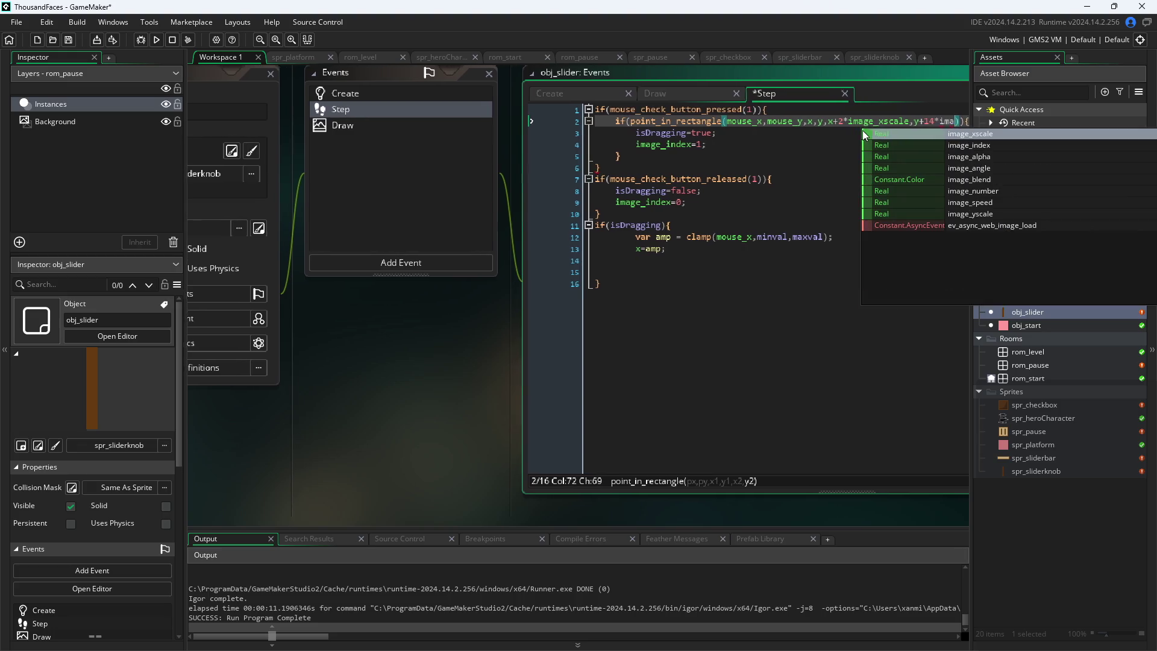
key(Down)
key(Down)
key(Down)
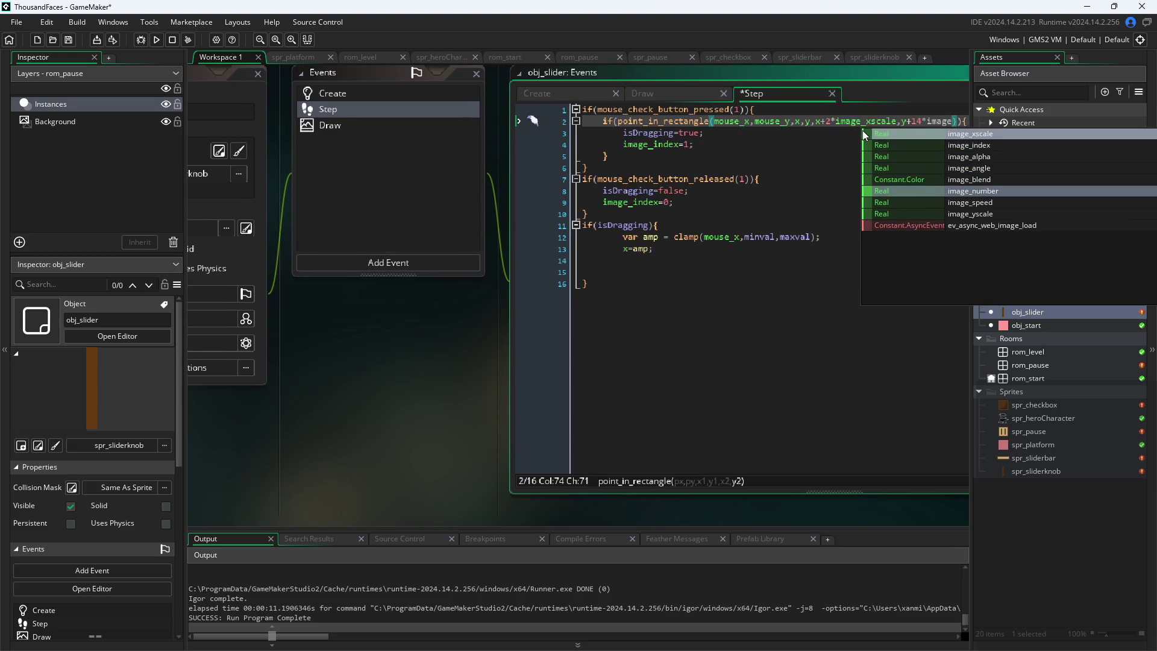
key(Return)
key(ctrl+s)
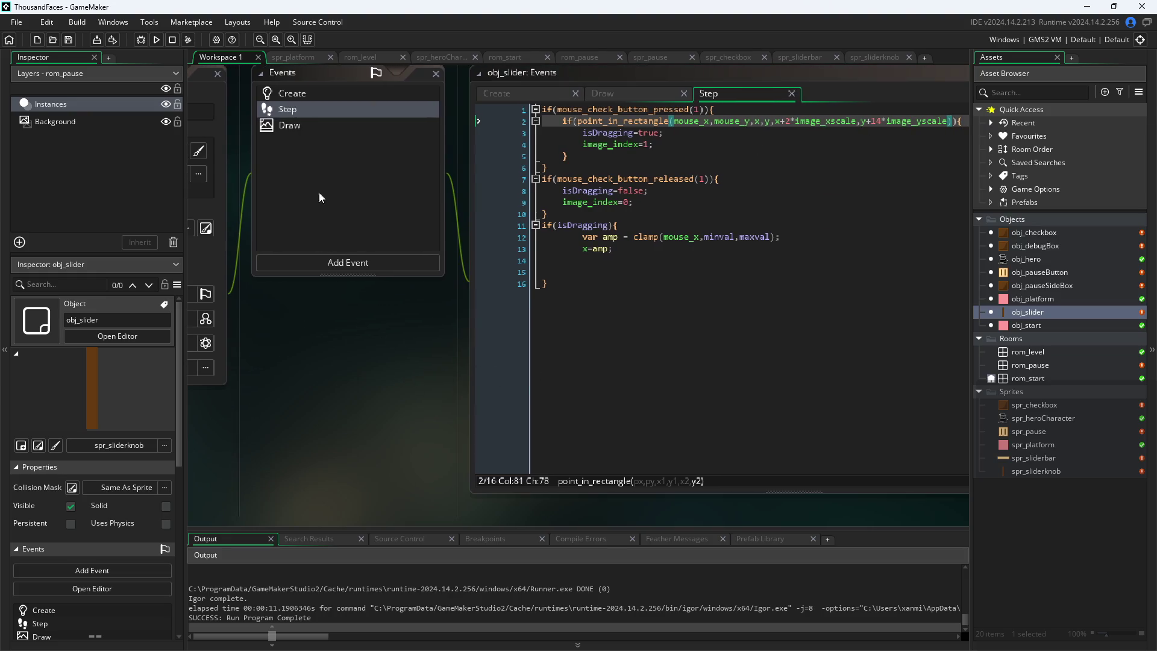
click(156, 39)
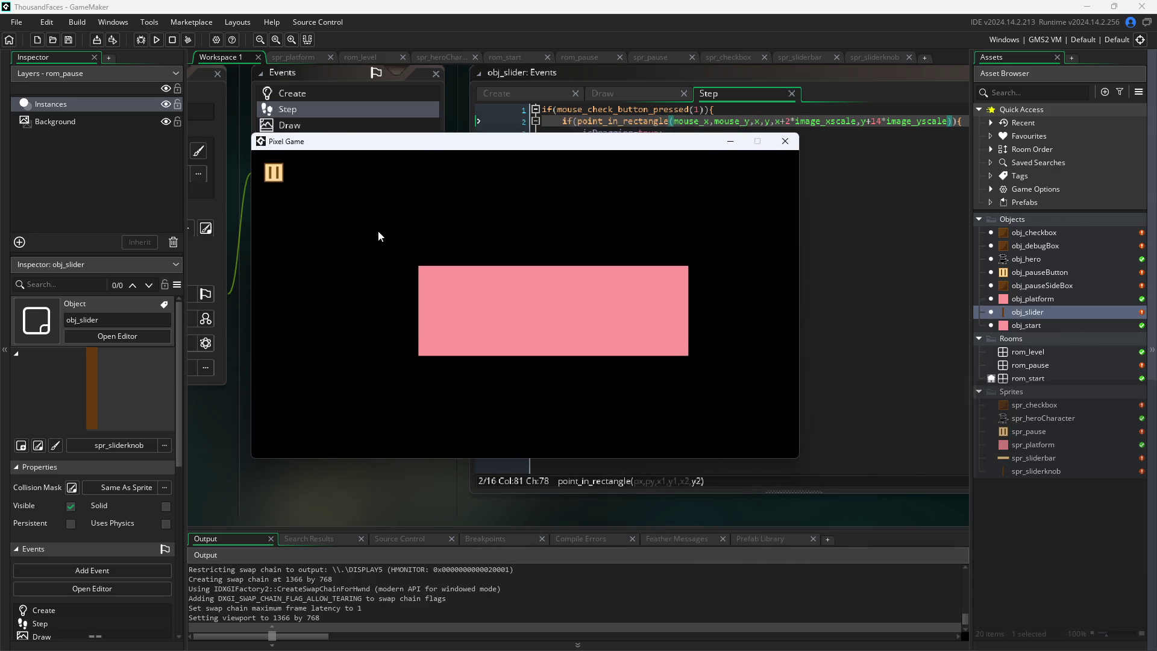
Open the in-game pause menu and drag the volume slider along its bar
click(279, 180)
click(453, 337)
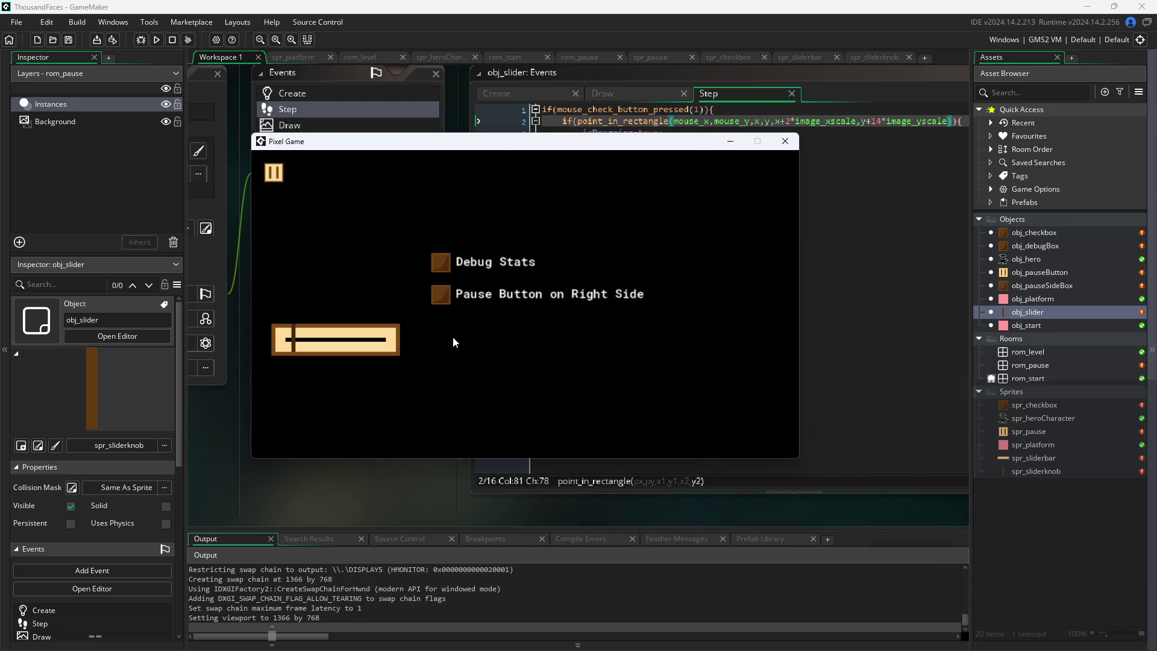
mouse_move(292, 342)
mouse_down()
mouse_move(273, 345)
mouse_move(468, 349)
mouse_move(148, 353)
mouse_move(295, 347)
mouse_move(241, 346)
mouse_move(428, 320)
mouse_up()
Close the test game and review the slider's Draw and Step code, including the clamp call
click(785, 142)
click(643, 93)
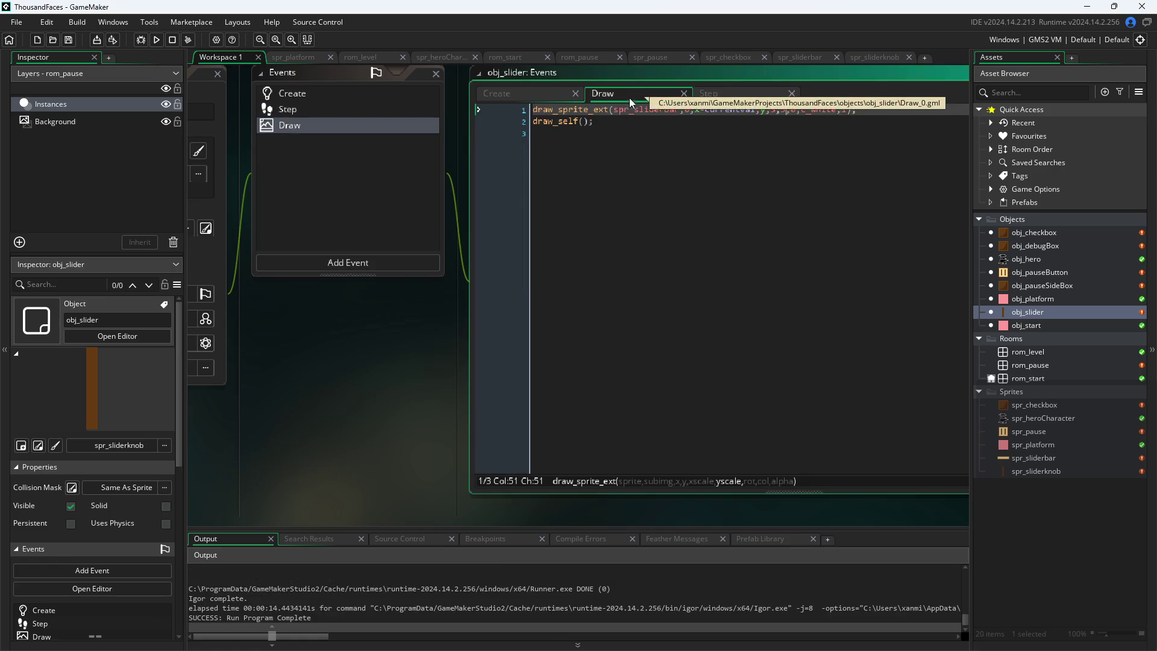
click(548, 91)
click(627, 95)
click(707, 94)
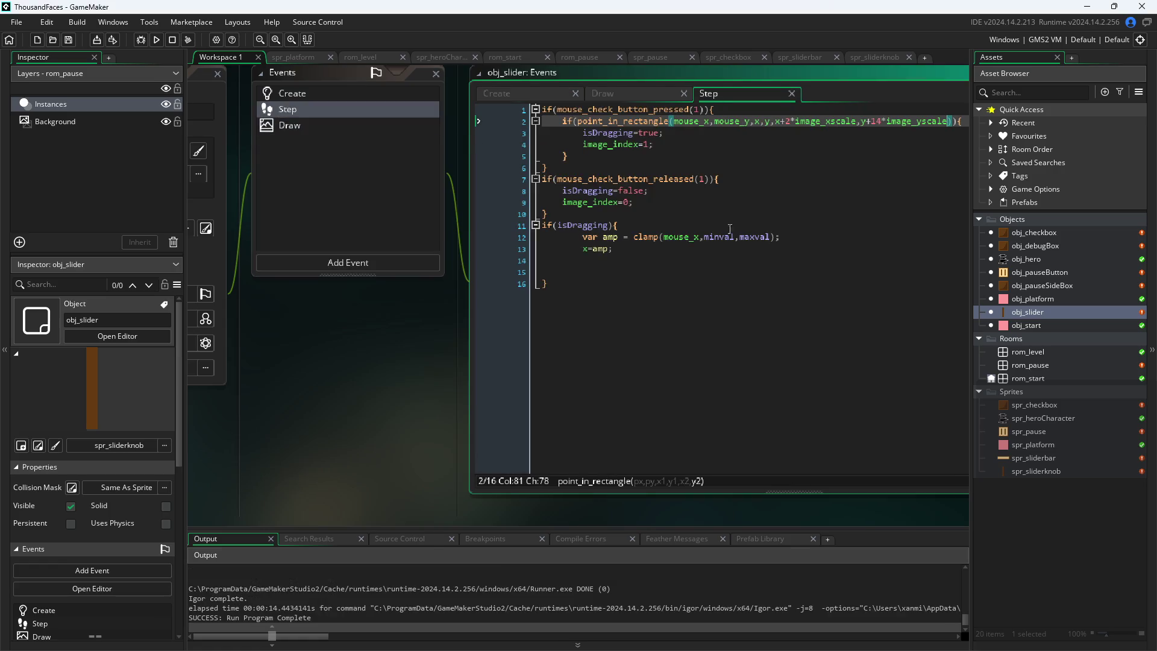
click(668, 249)
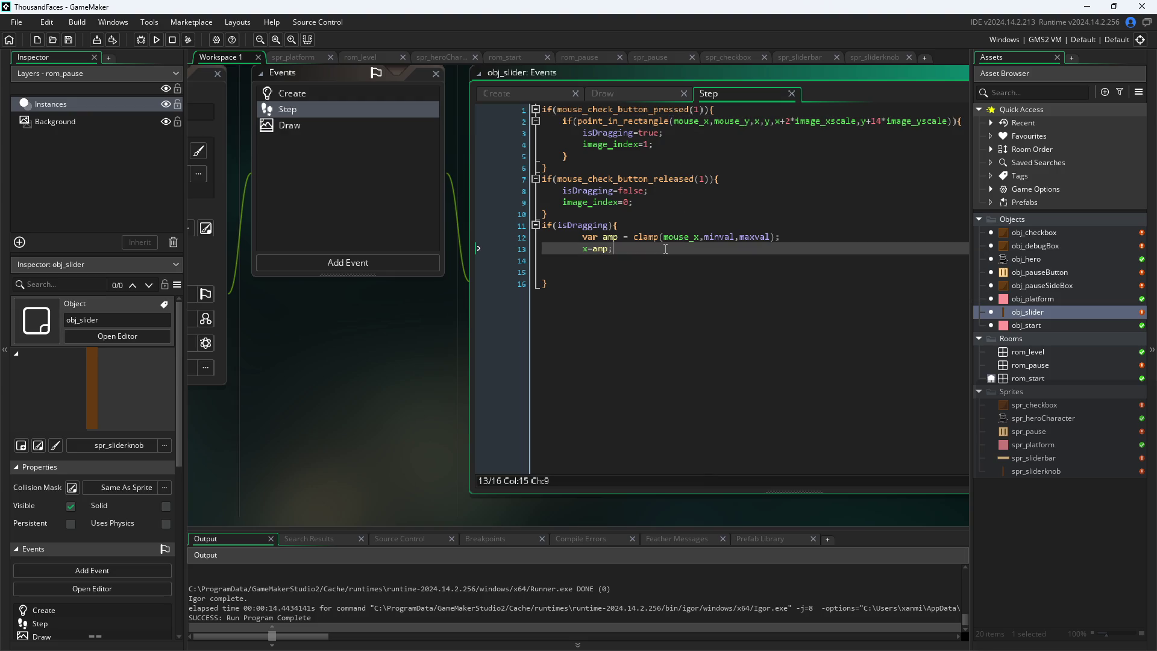
click(604, 249)
mouse_move(697, 240)
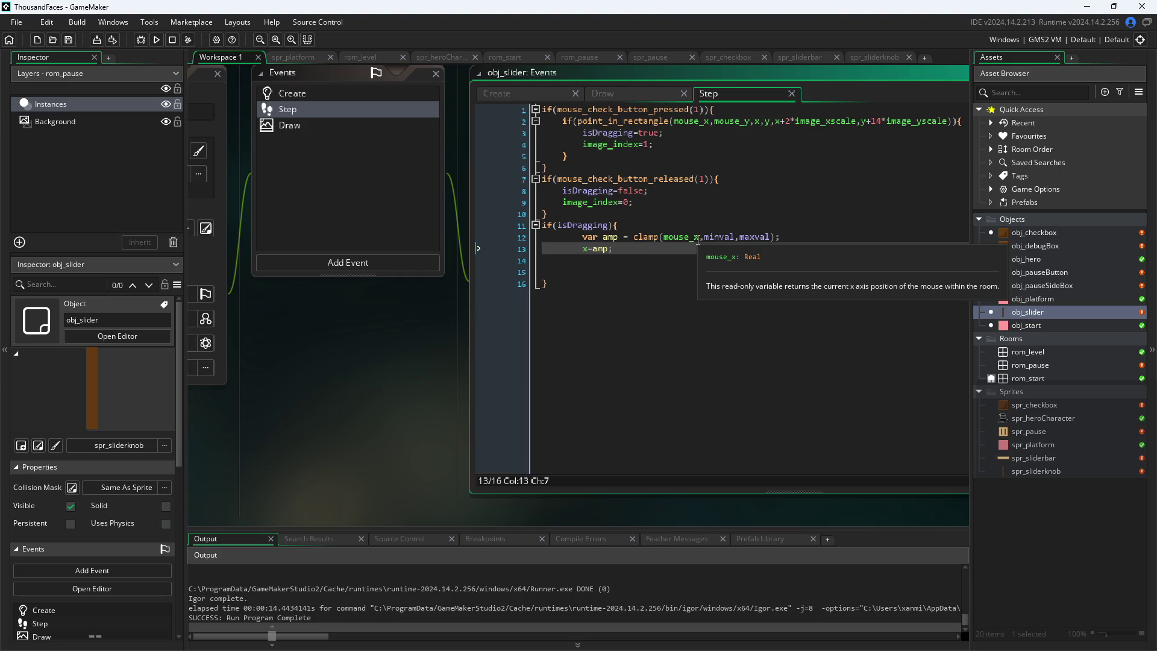
click(700, 237)
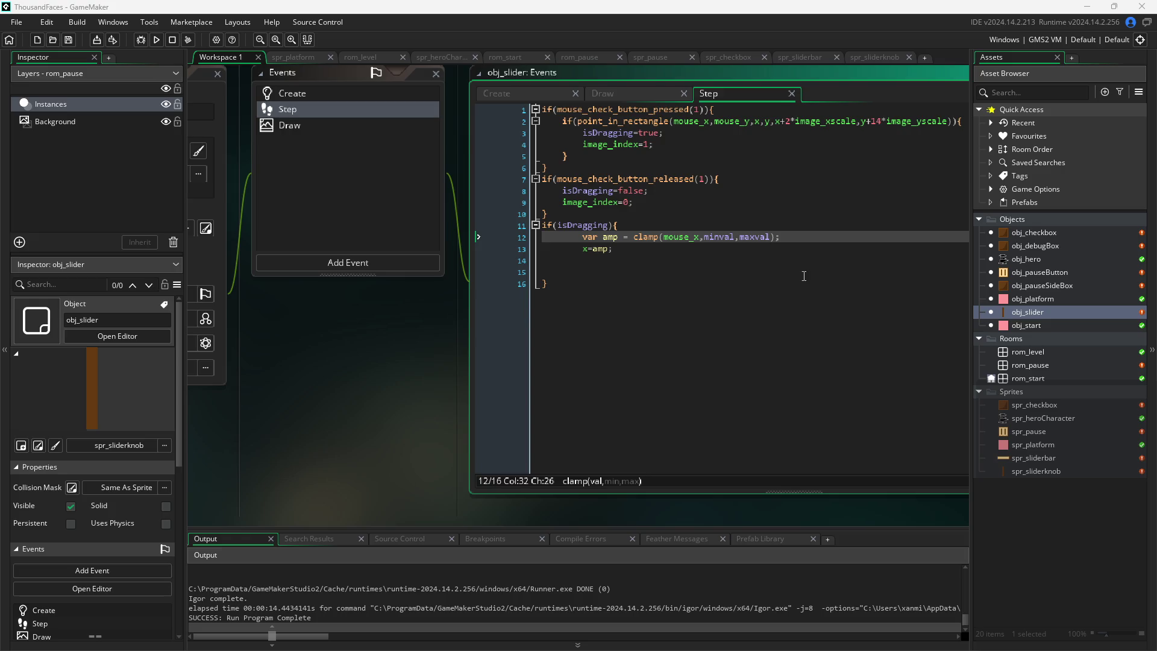
click(717, 235)
In the Create event, start a new line after isDragging=false
click(532, 97)
click(623, 121)
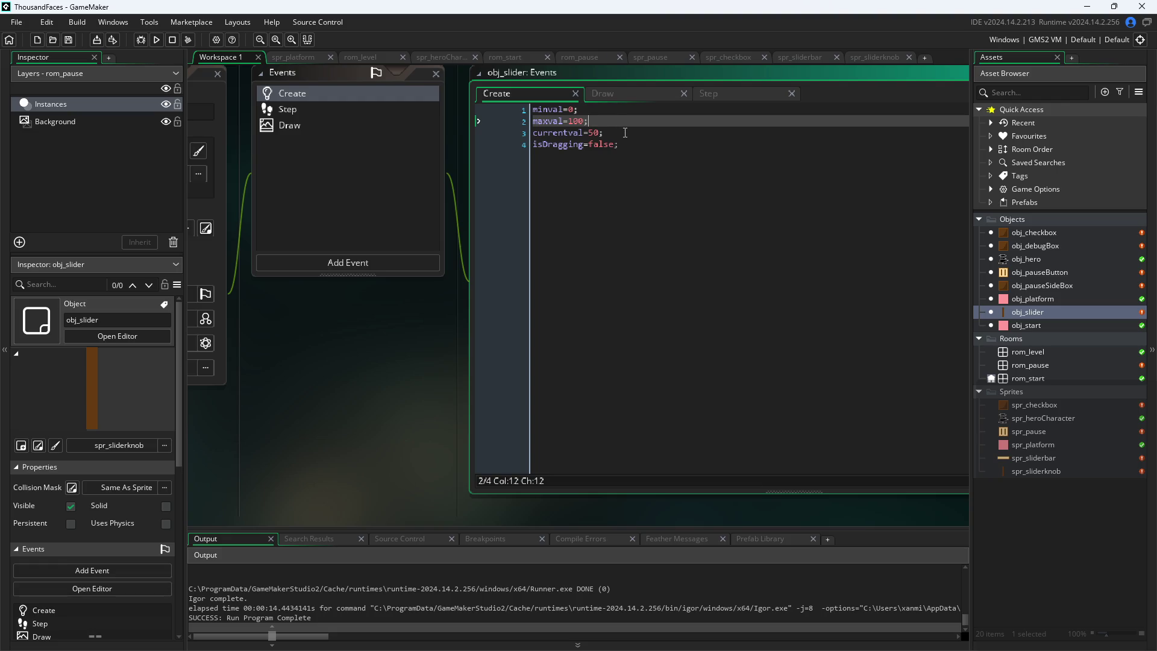
click(636, 148)
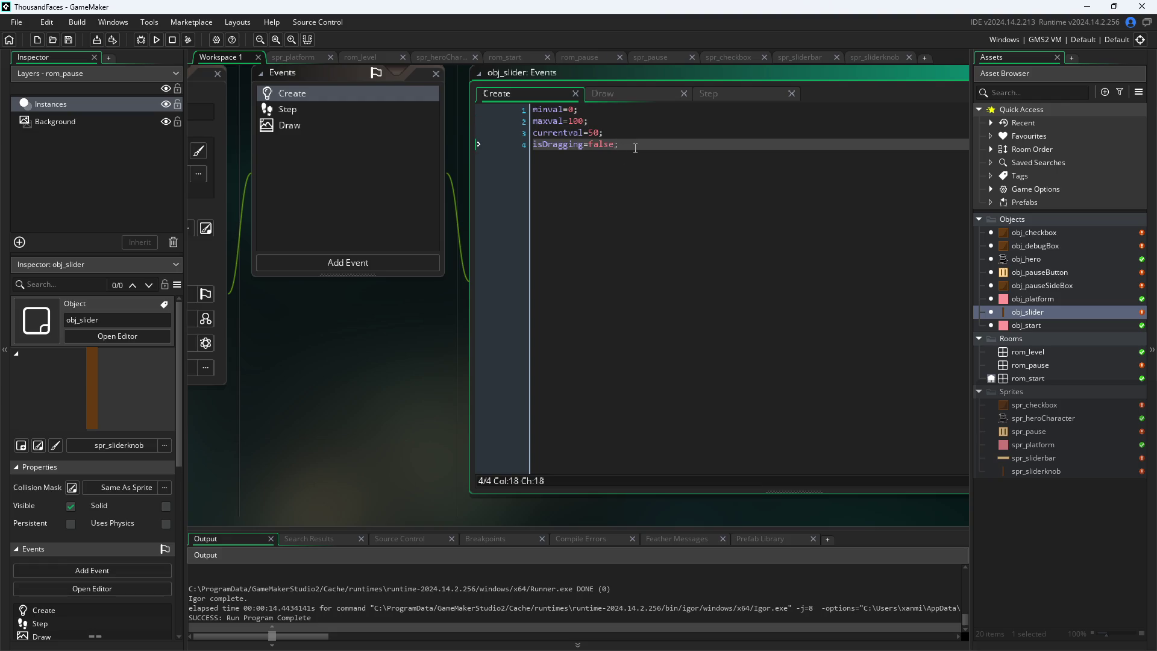
key(Return)
Add minx=x-image_xscale*2; to the slider's Create event
text(minx)
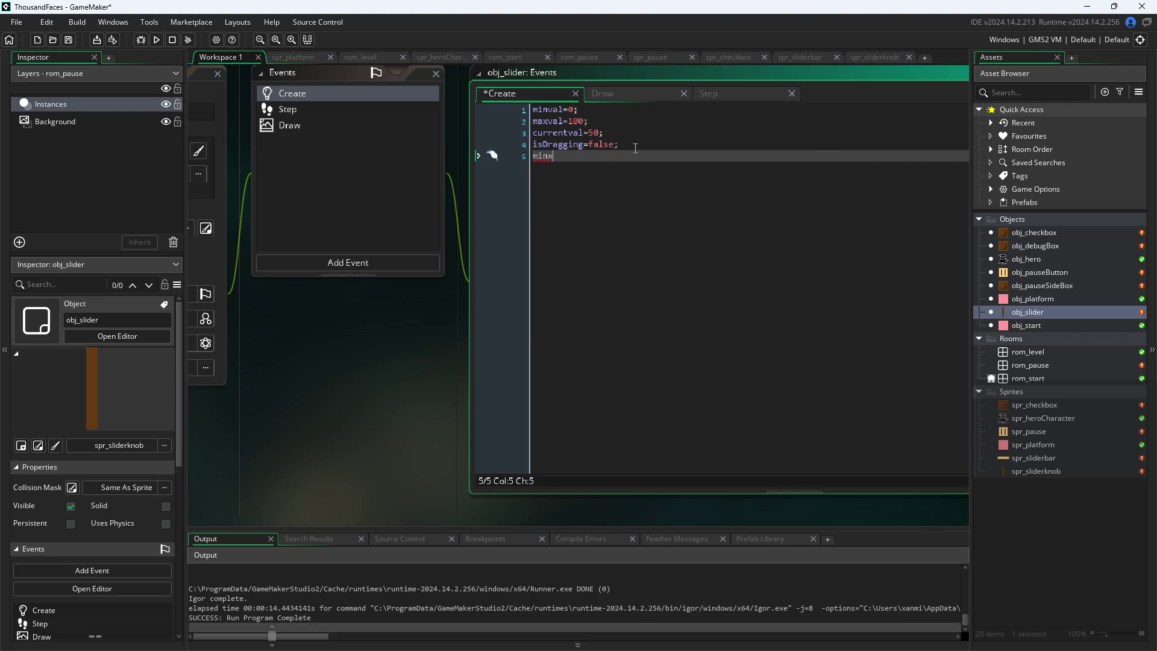
text(=)
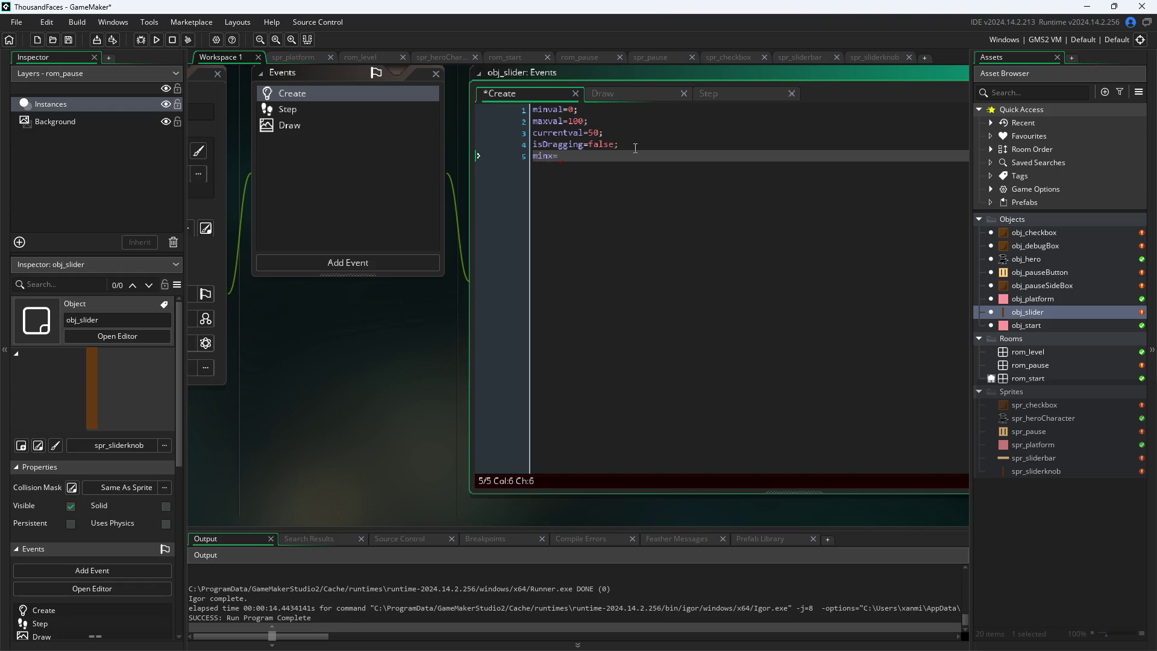
text(x-)
text(sprite)
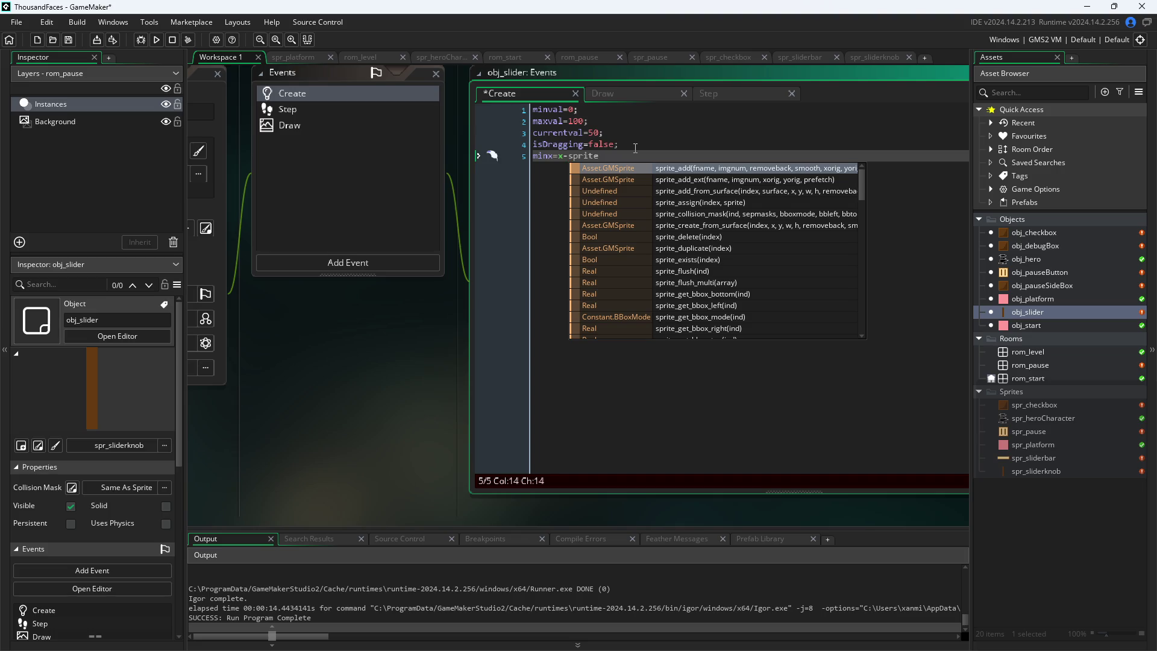
key(BackSpace)
key(BackSpace)
key(BackSpace)
text(imag)
key(Down)
key(Down)
key(Down)
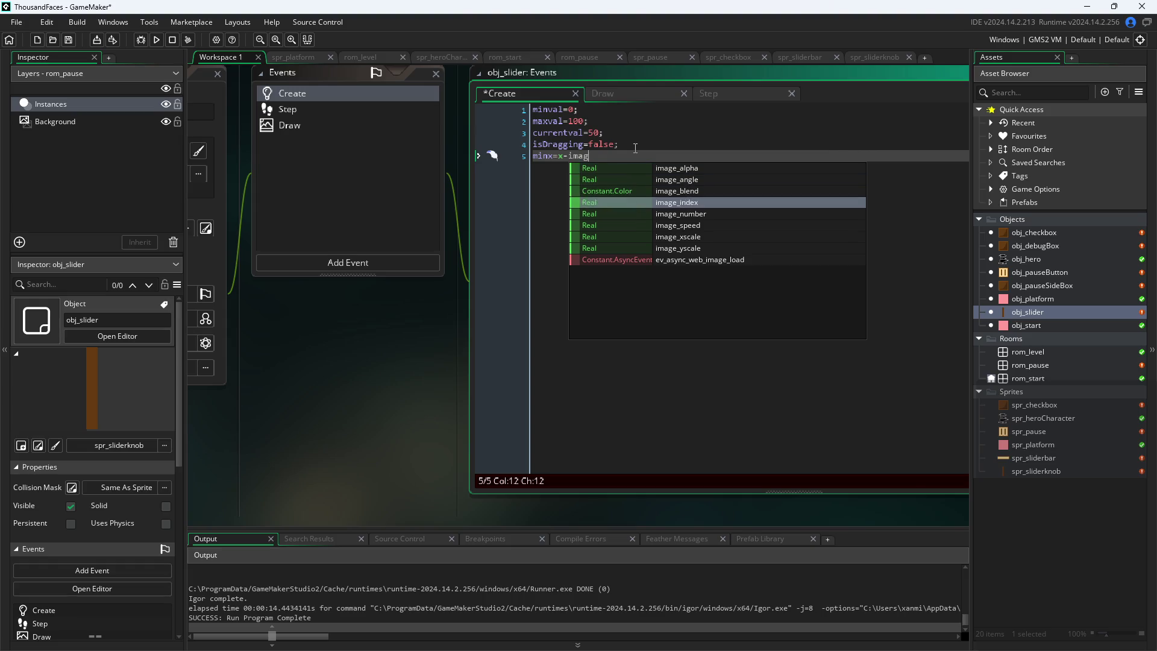
key(Return)
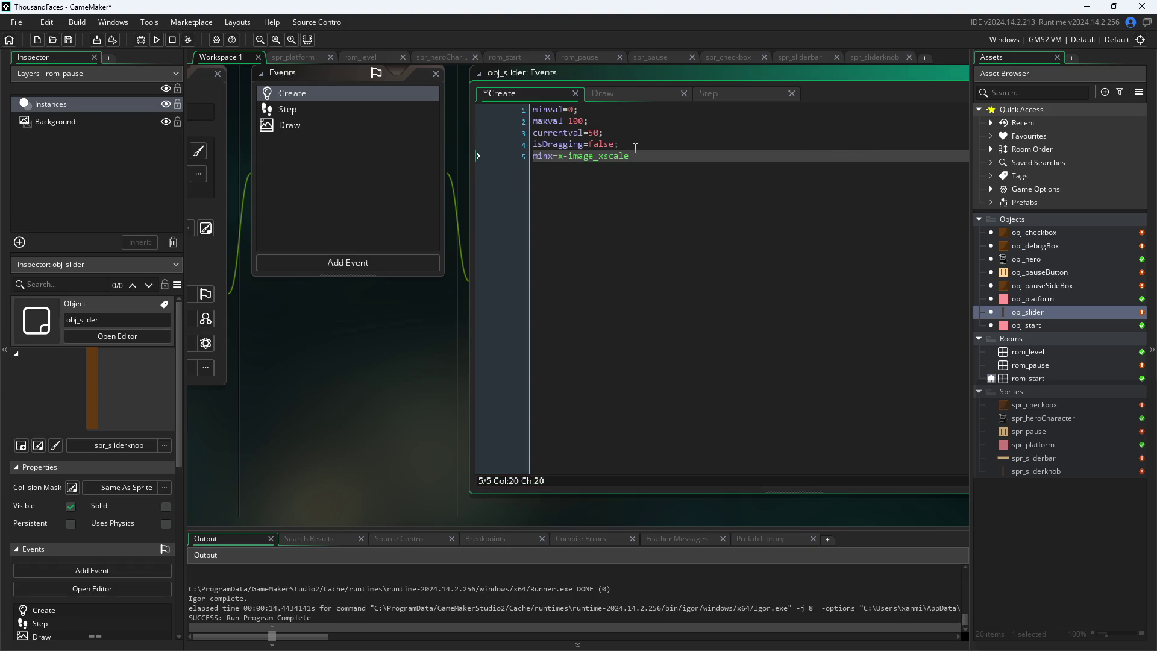
text(*2;)
key(shift+Home)
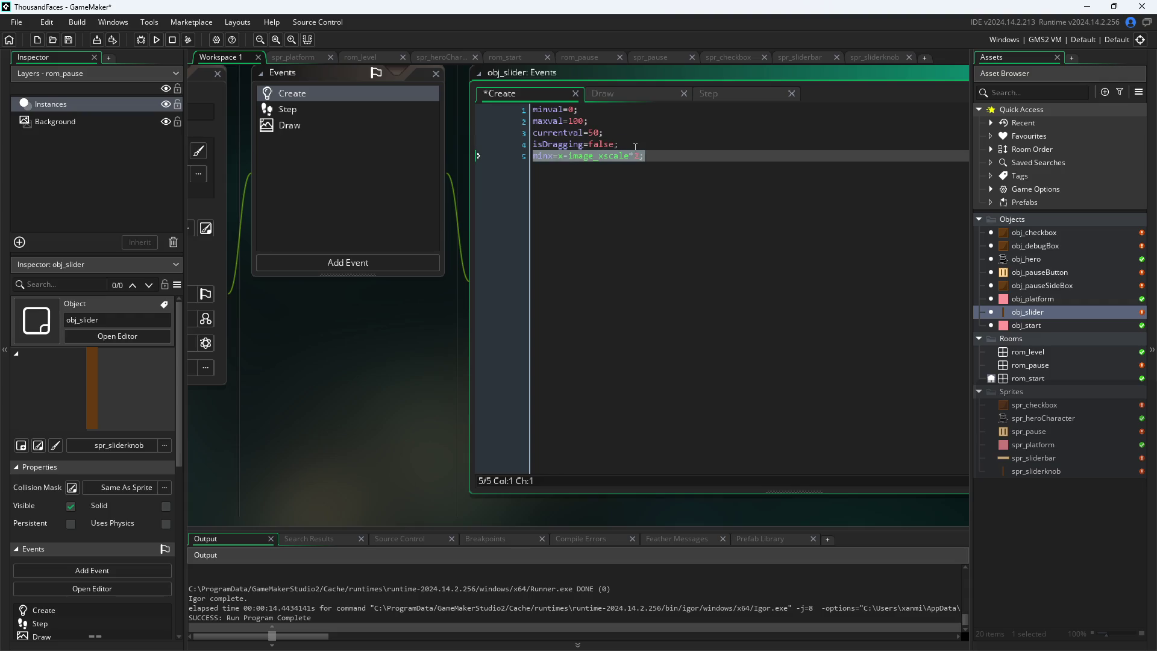
key(Left)
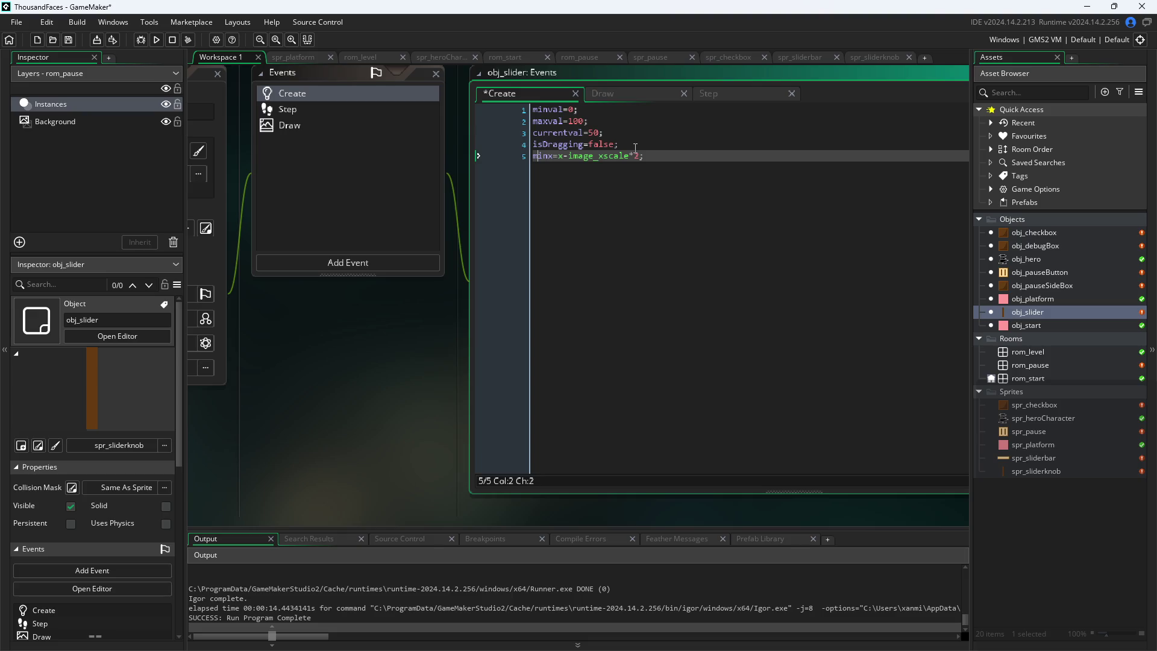
key(shift+End)
Add maxx=x+image_xscale*2; below it and save
key(Return)
text(ma)
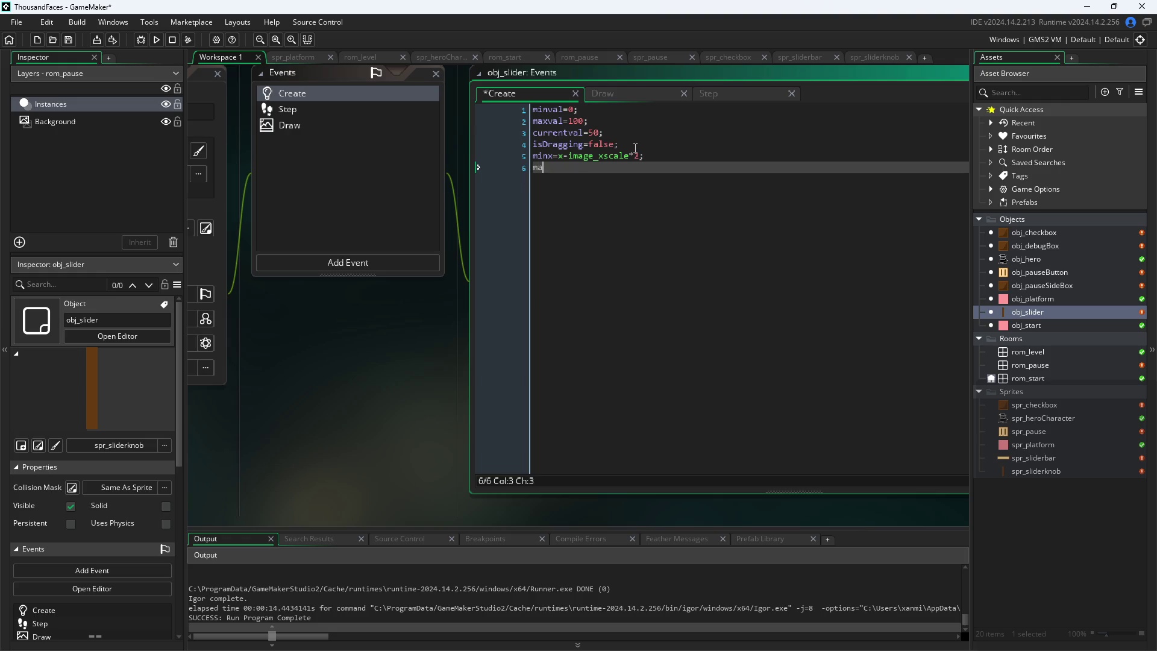
text(xx)
text(=)
text(x)
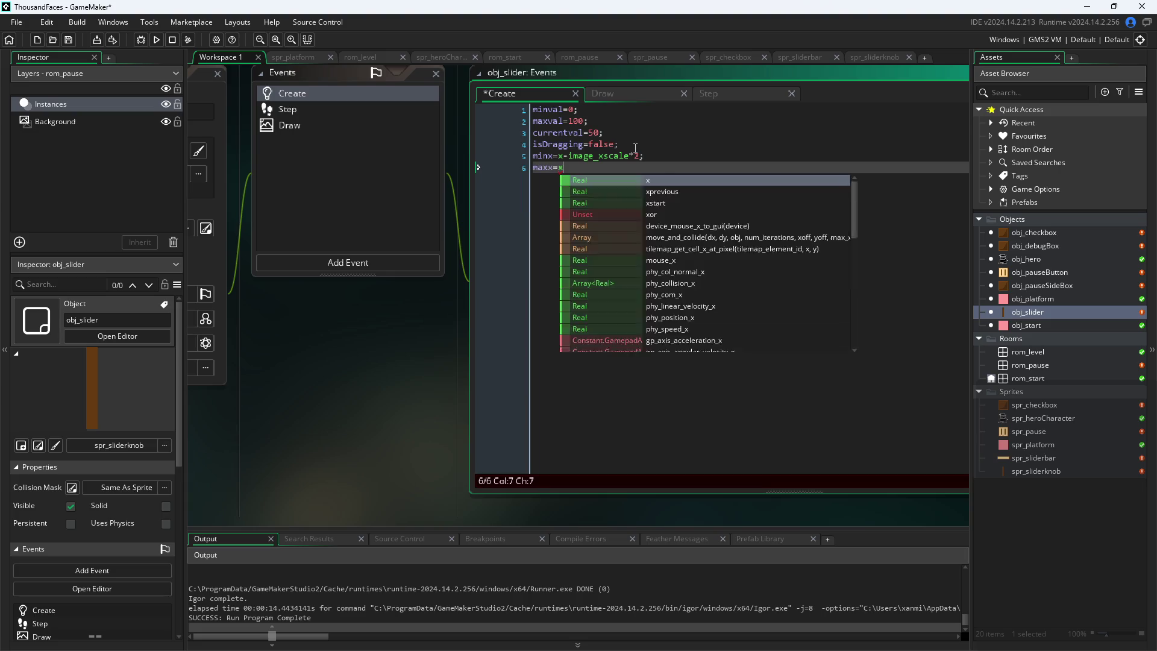
text(+image)
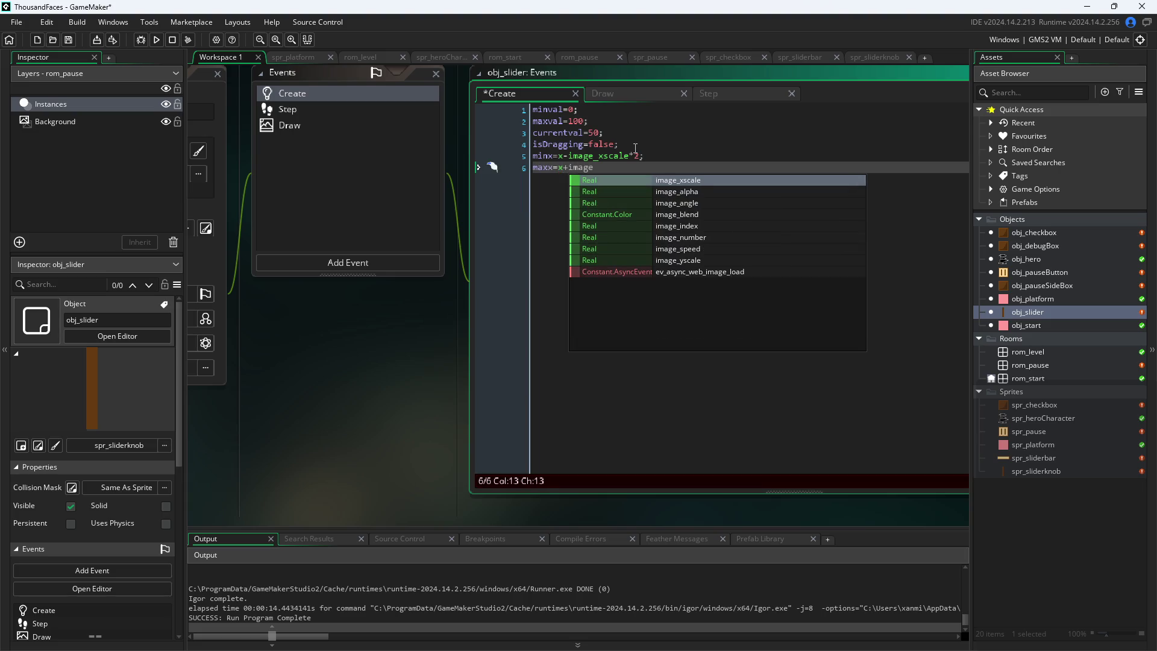
key(Return)
text(*20;)
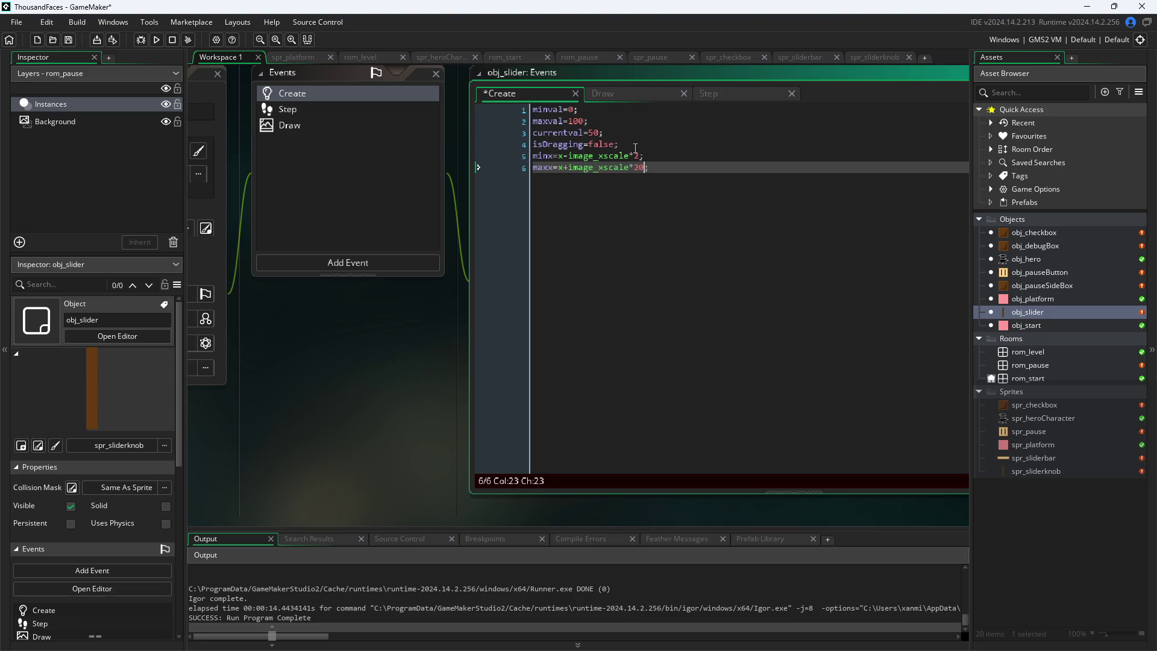
key(BackSpace)
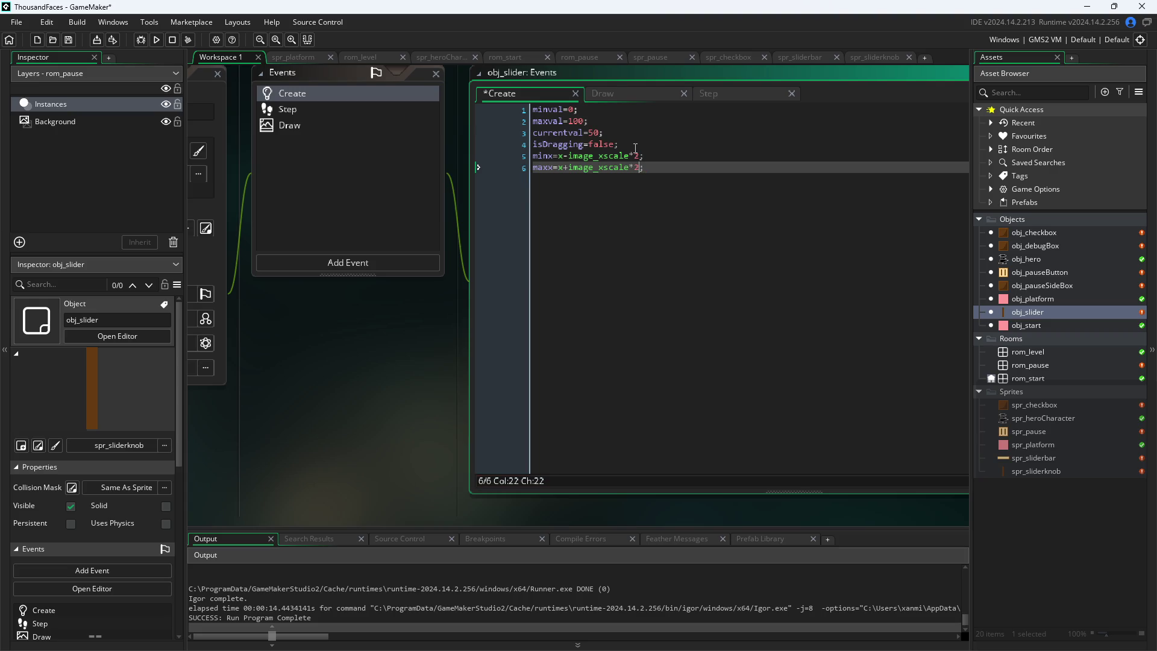
click(434, 415)
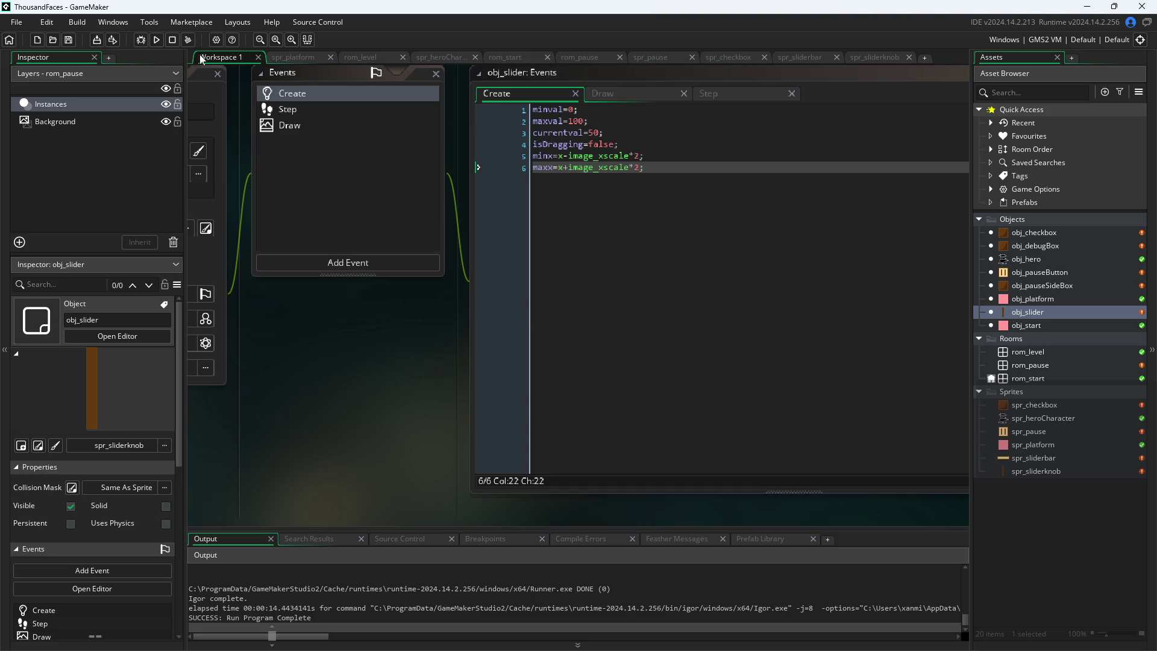
Change the Step clamp bounds from minval/maxval to minx/maxx and save
click(156, 39)
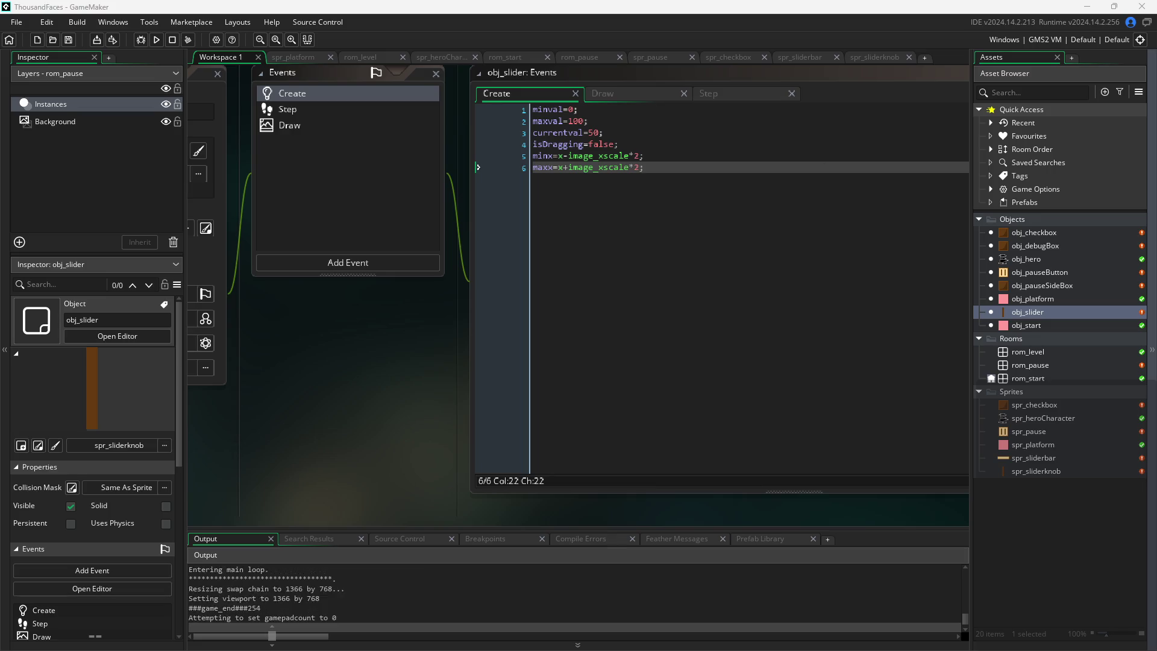
click(618, 91)
click(758, 95)
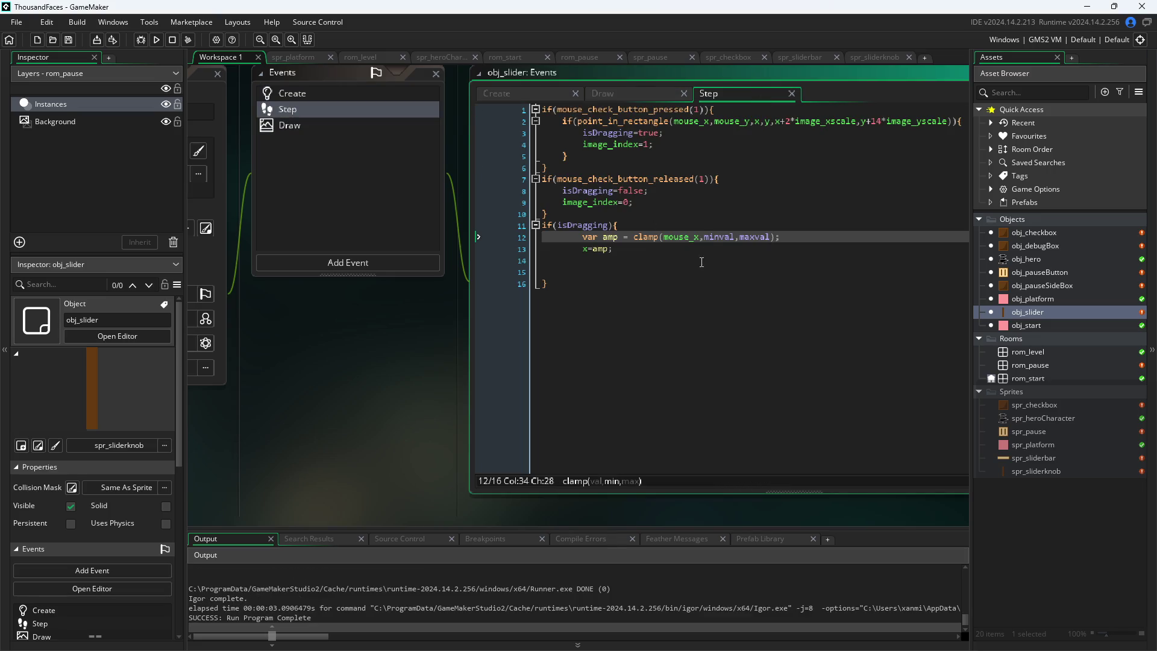
drag(736, 237, 718, 237)
text(x)
key(Right)
key(Right)
key(Right)
key(Right)
key(Right)
key(BackSpace)
key(BackSpace)
key(BackSpace)
text(x)
key(ctrl+s)
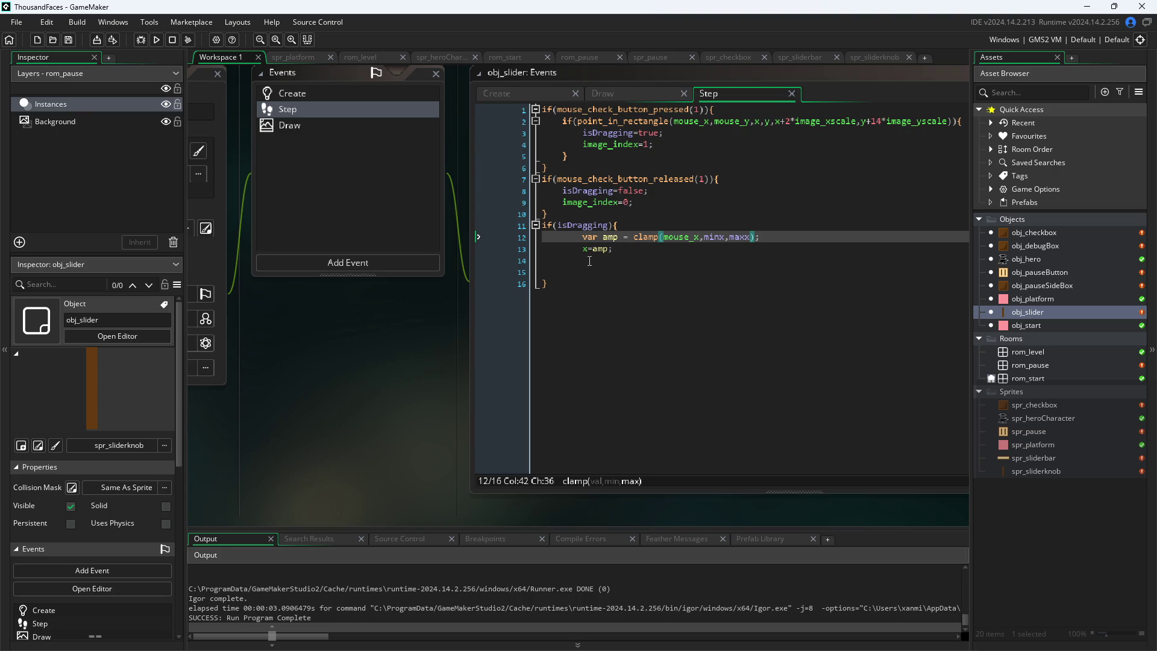
Run the game, drag the volume knob in the pause menu, then close it
click(157, 39)
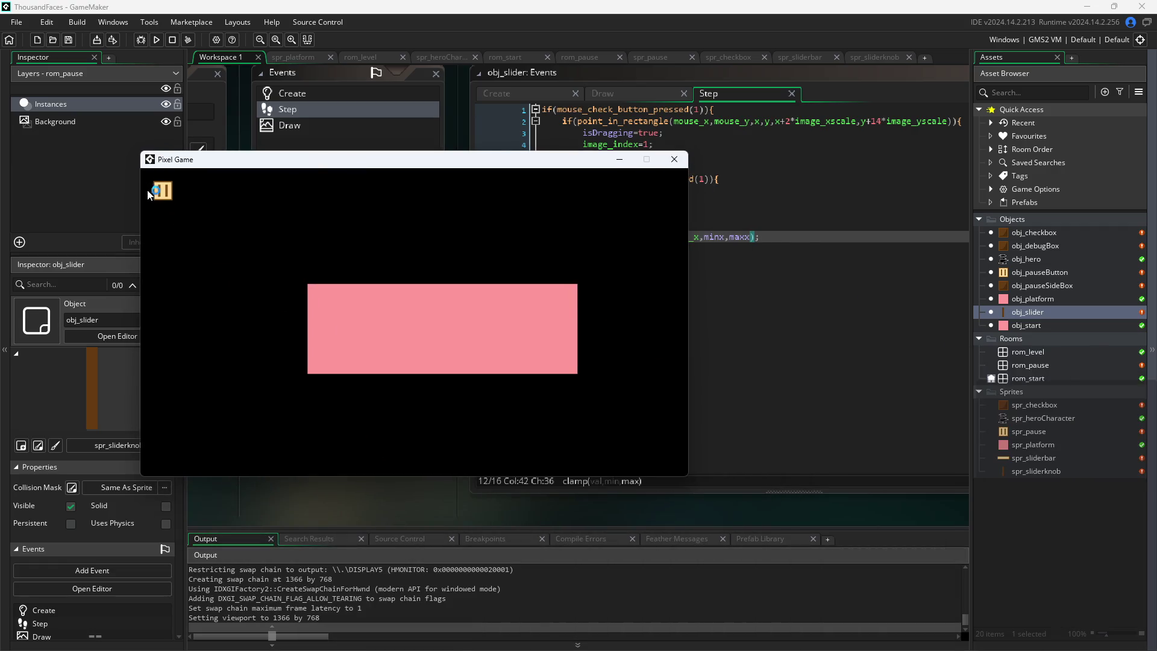
click(160, 191)
mouse_move(344, 369)
mouse_down()
mouse_move(412, 368)
mouse_move(274, 373)
mouse_move(462, 356)
mouse_move(511, 373)
mouse_move(394, 360)
mouse_move(353, 368)
mouse_move(369, 360)
mouse_up()
click(674, 159)
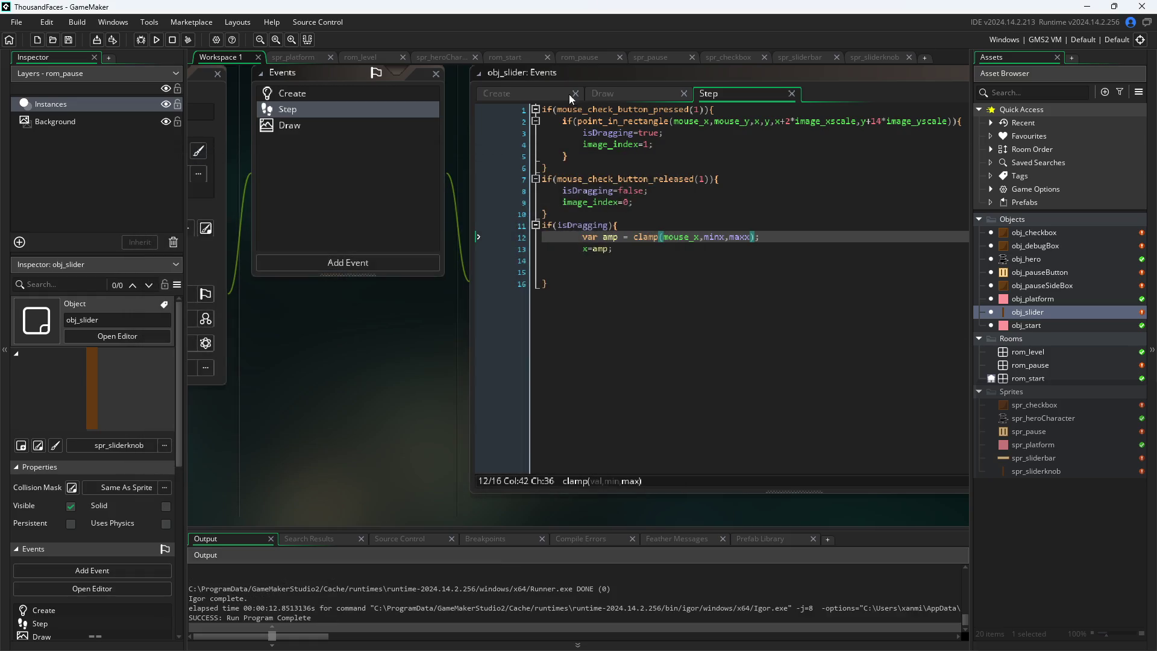
Delete the -currentval offset so spr_sliderbar draws at plain x,y
click(616, 96)
click(753, 115)
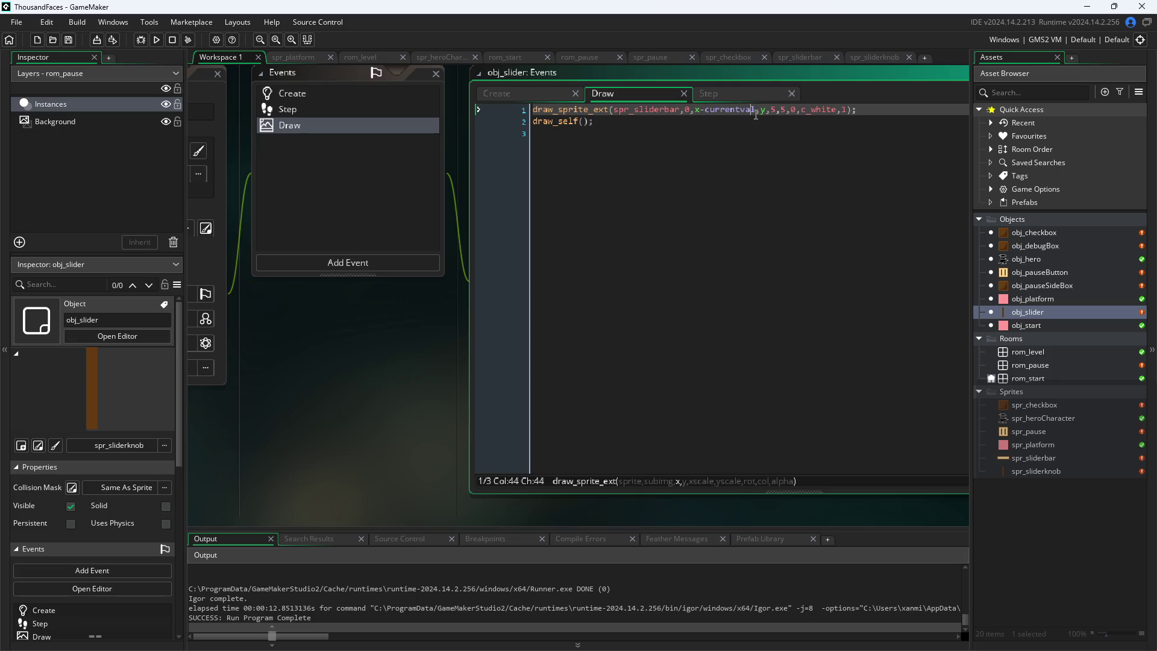
drag(754, 115, 710, 119)
key(BackSpace)
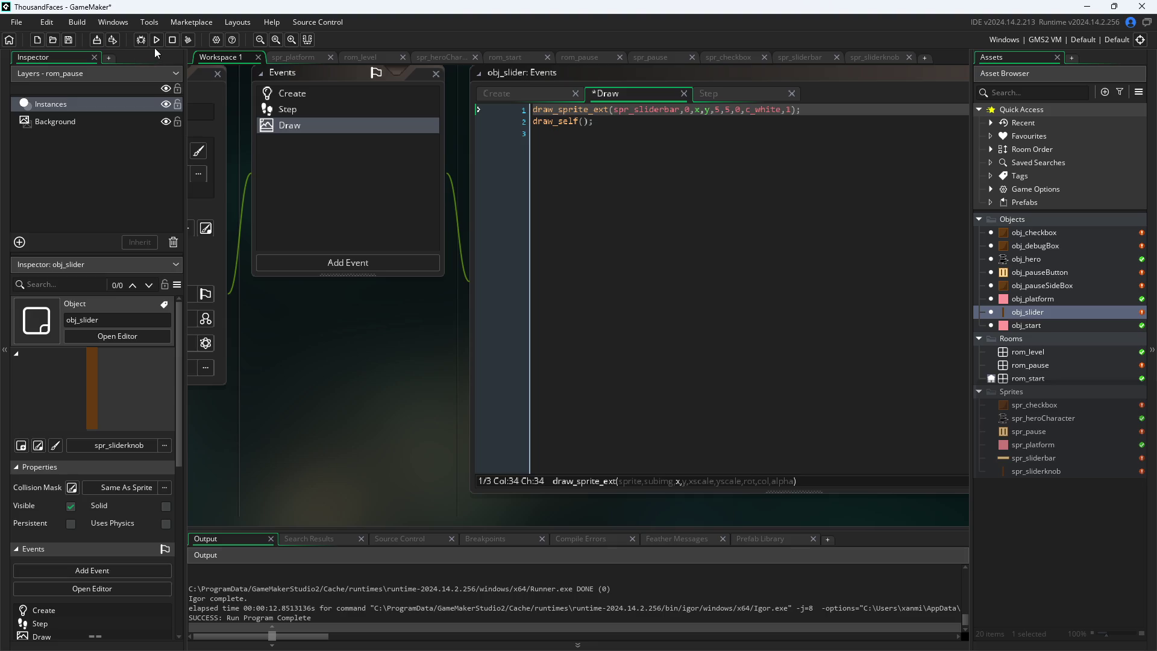
Save and run the game, open the pause screen, then close the window
click(156, 41)
click(156, 41)
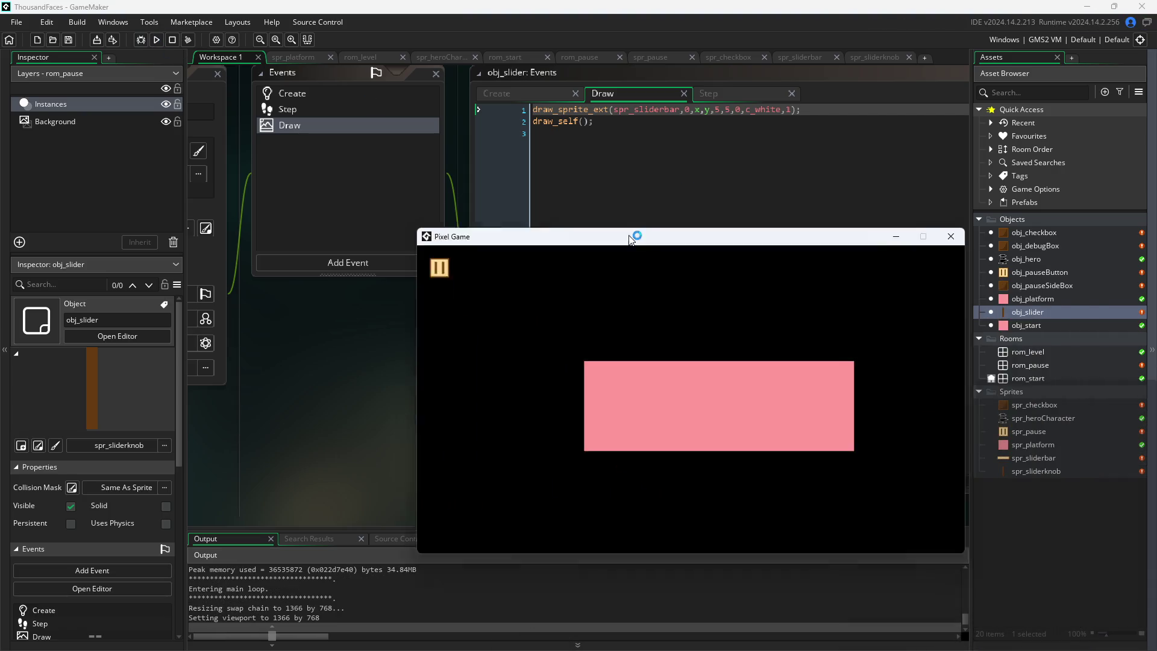
click(526, 326)
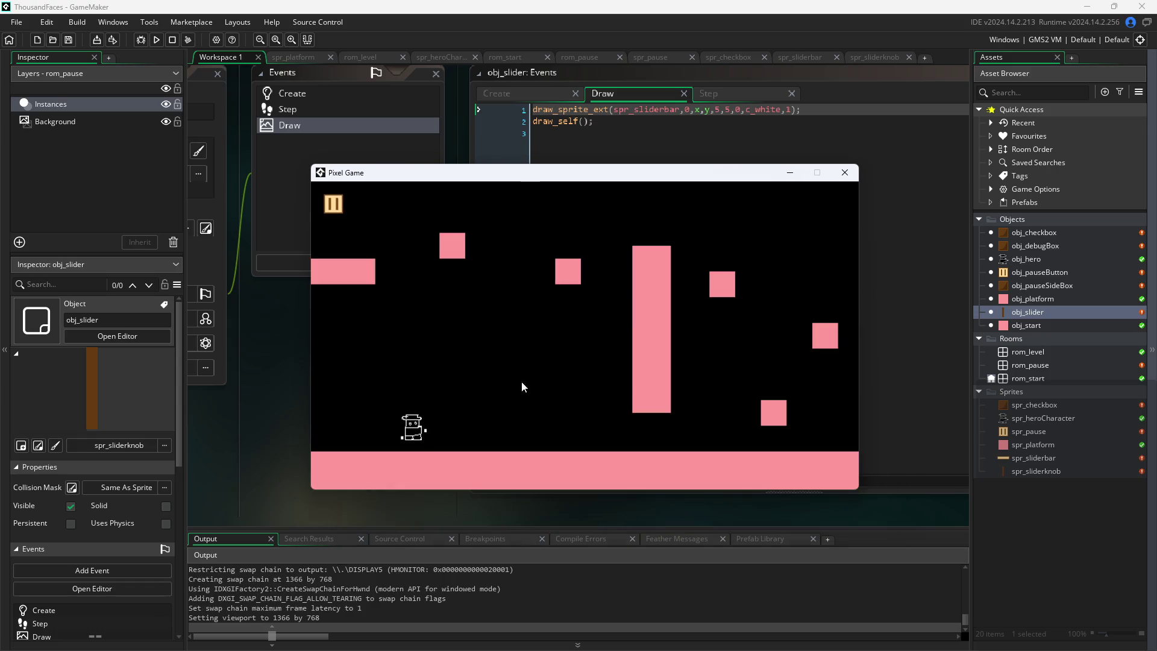
click(341, 210)
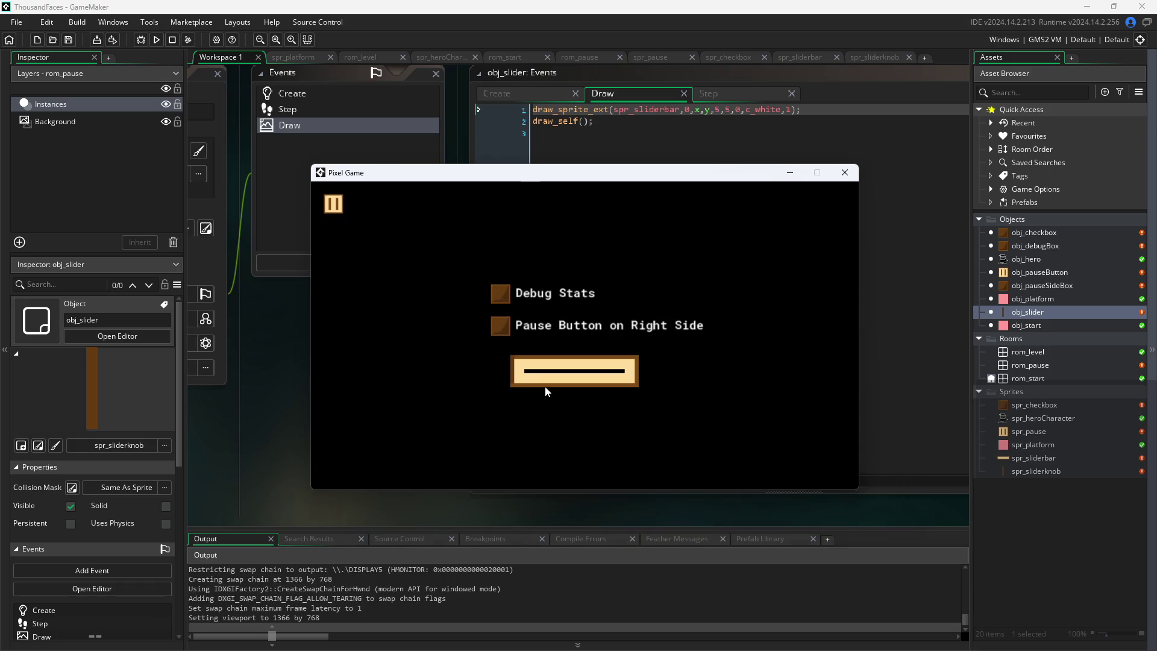
click(845, 175)
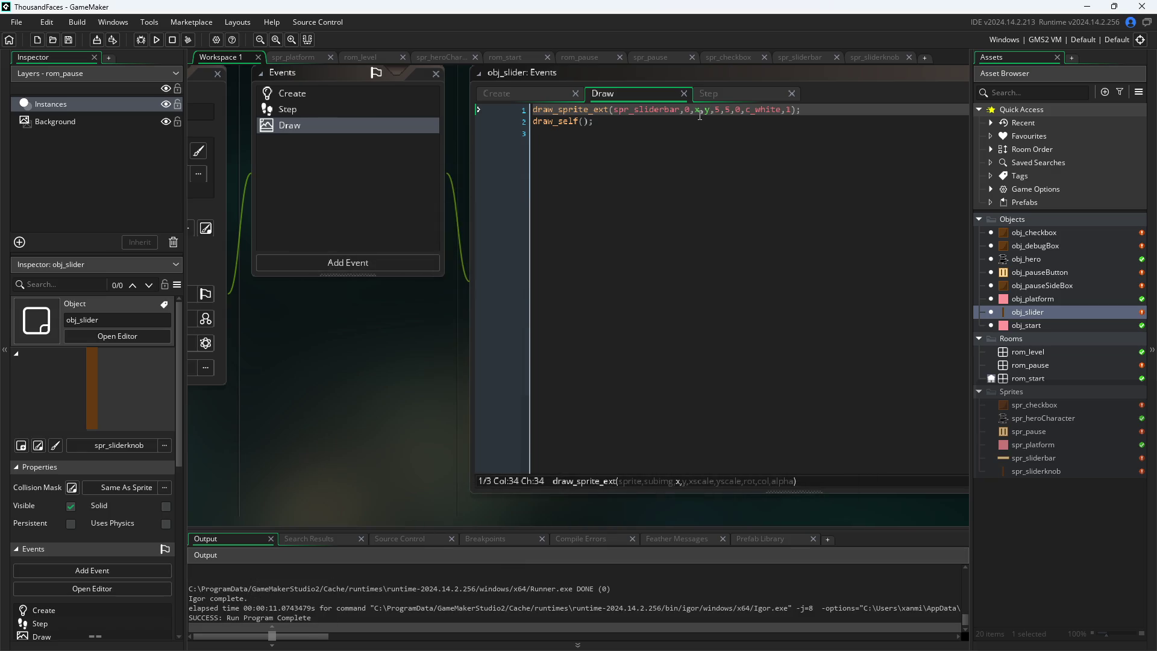
Add a draw_self(); line at the top of the obj_slider Draw event, before the spr_sliderbar call, and save
mouse_move(698, 111)
mouse_move(526, 121)
mouse_down()
mouse_move(526, 111)
mouse_move(465, 121)
mouse_up()
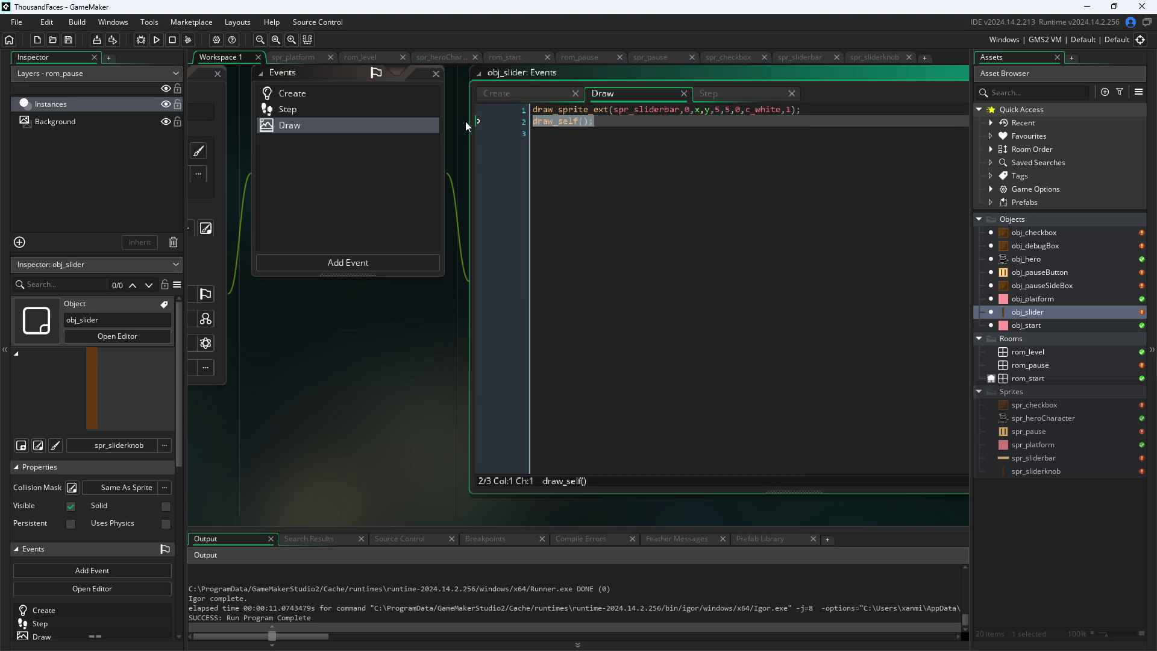
key(BackSpace)
key(ctrl+z)
click(530, 109)
key(Return)
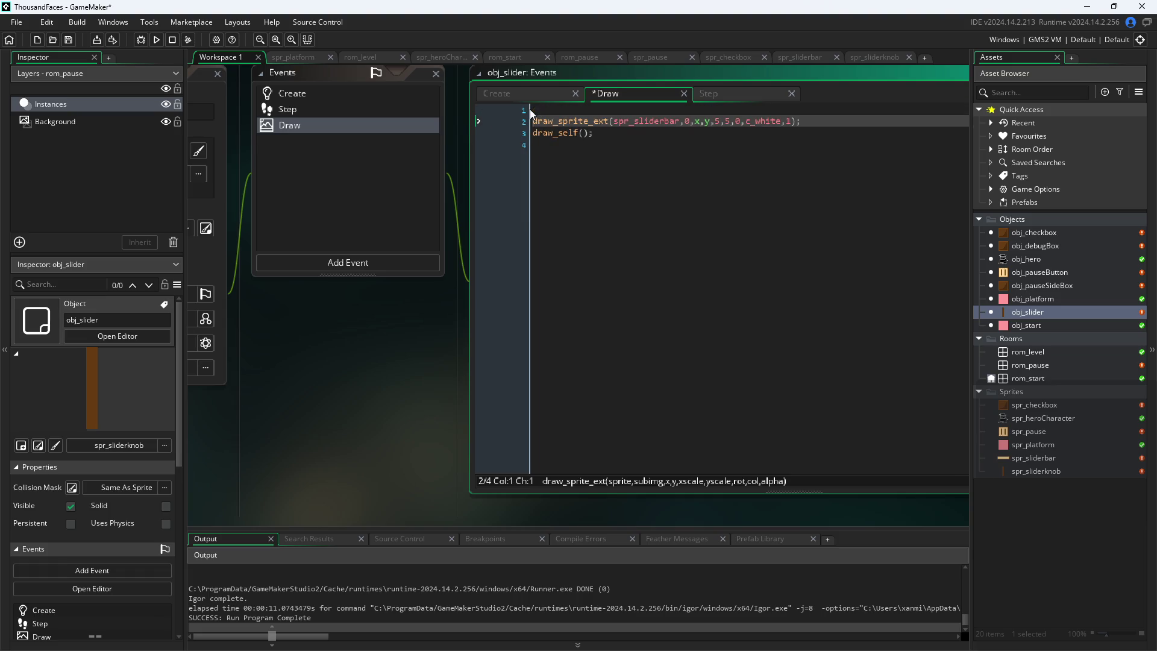
key(Up)
text(draw_self();)
key(ctrl+s)
Run the game and turn on Debug Stats and Pause Button on Right Side in the pause menu
click(157, 41)
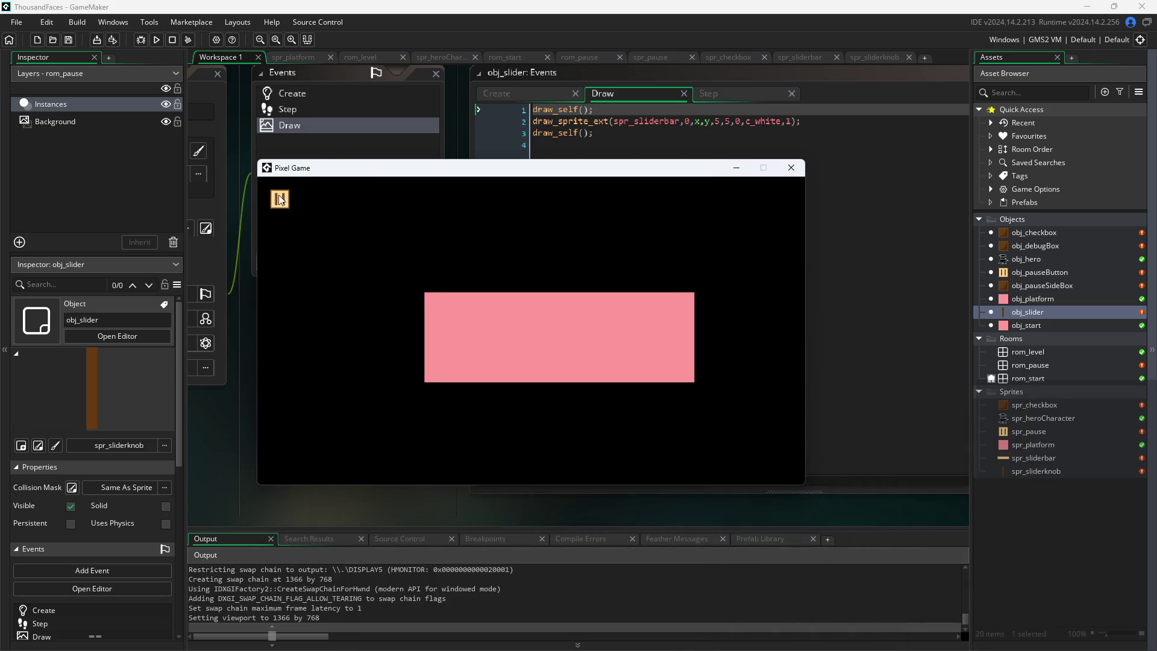
click(279, 200)
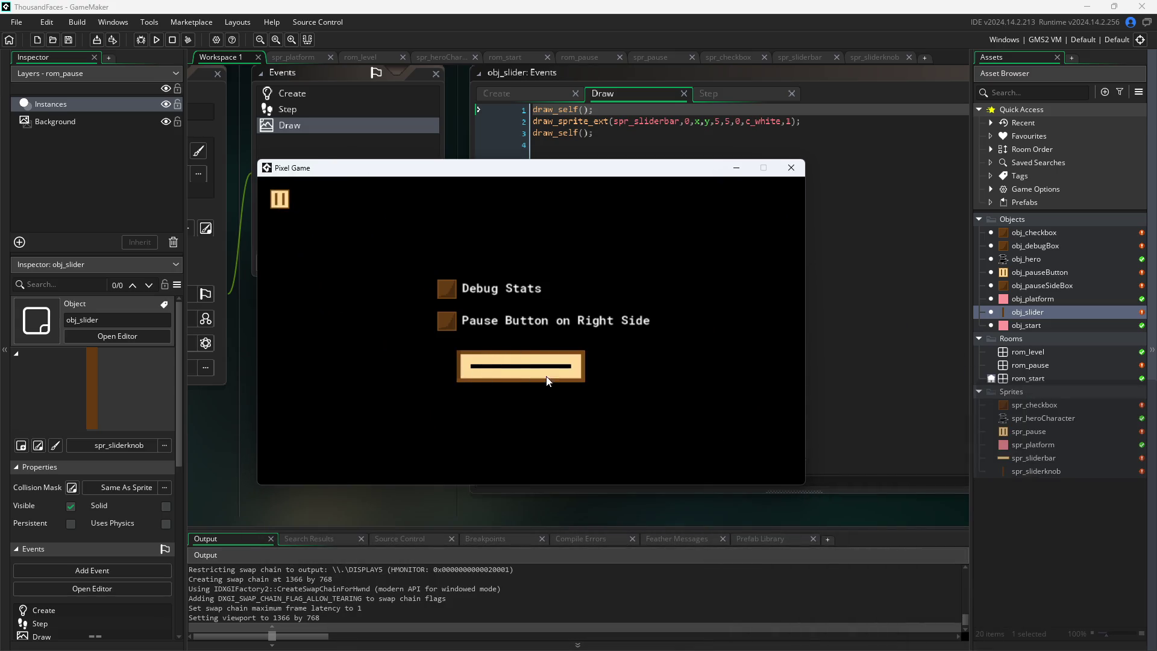
click(464, 295)
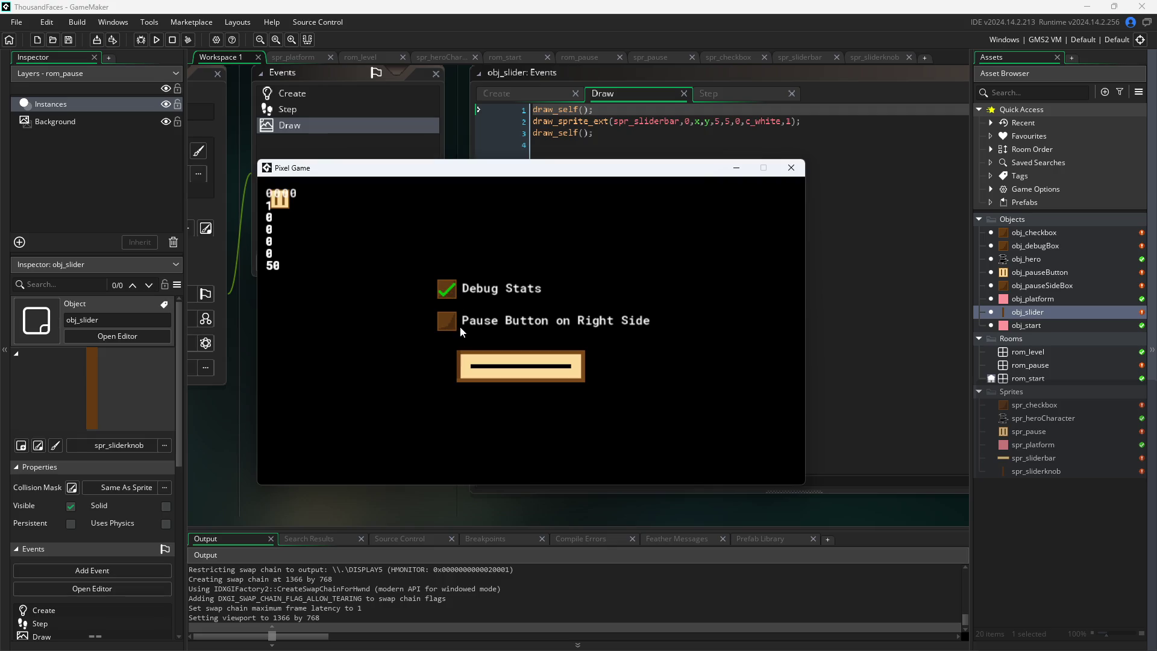
click(460, 325)
click(802, 167)
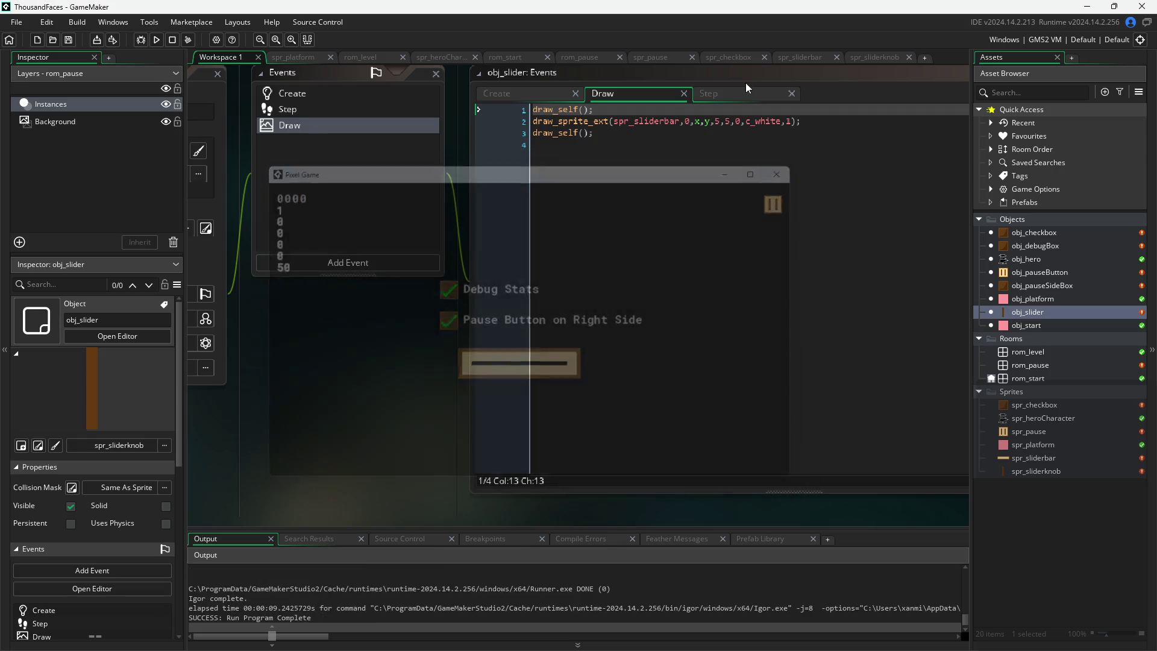
click(739, 100)
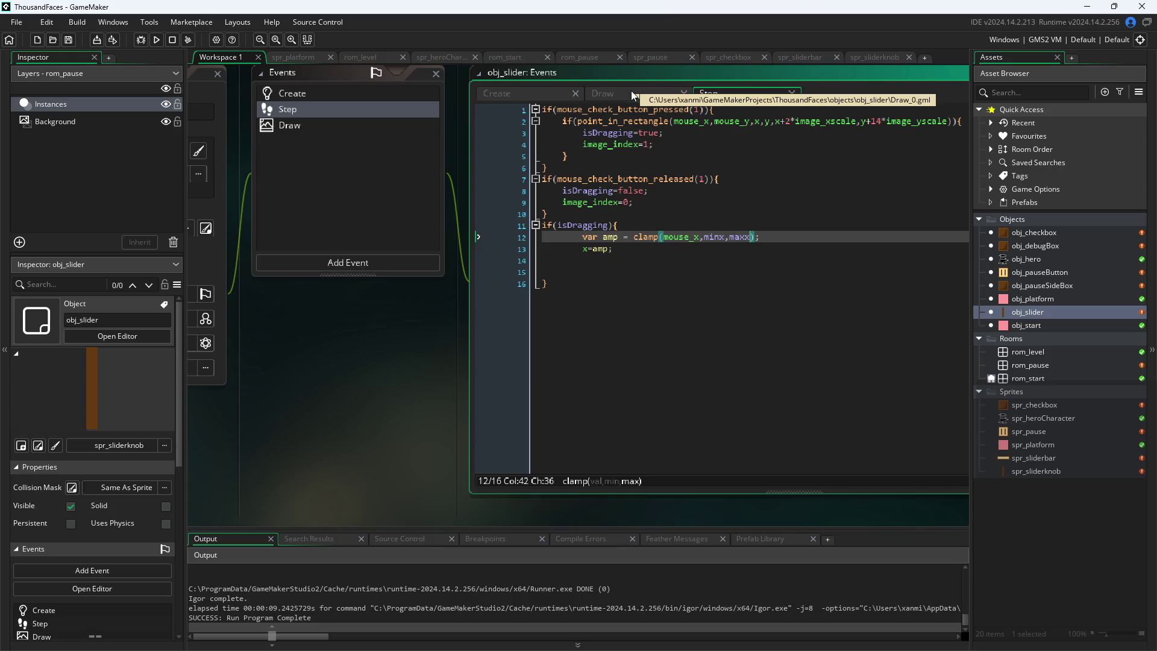
In the Create event, set minx to x-image_xscale and maxx to x+image_xscale, dropping the *2, then save
click(524, 99)
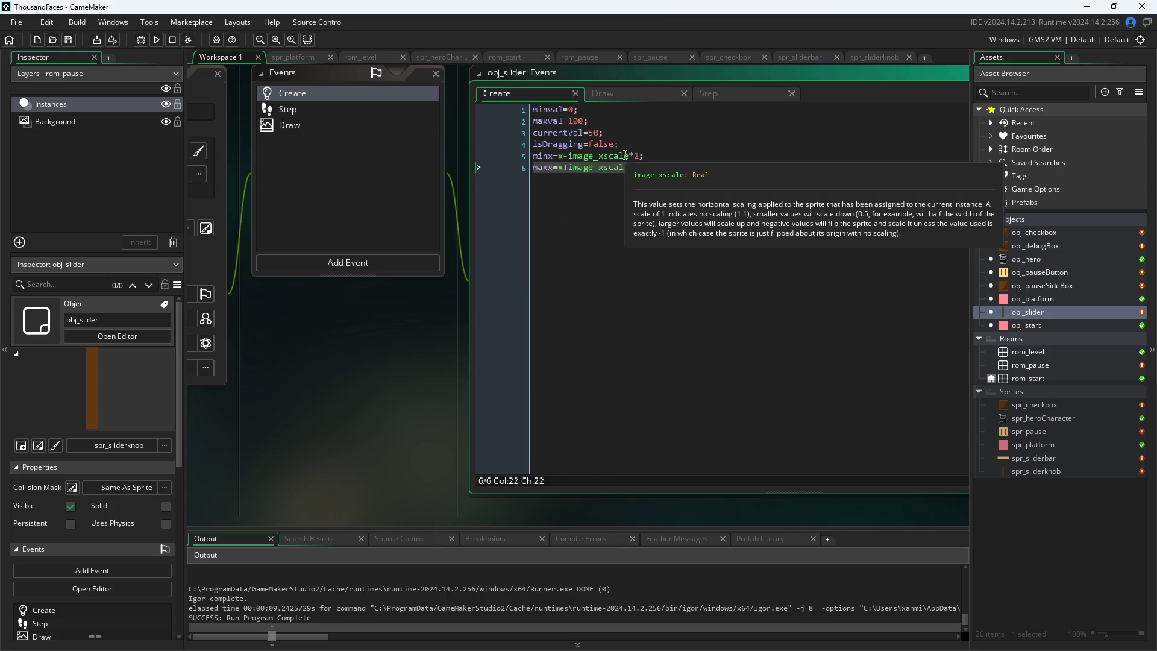
click(579, 157)
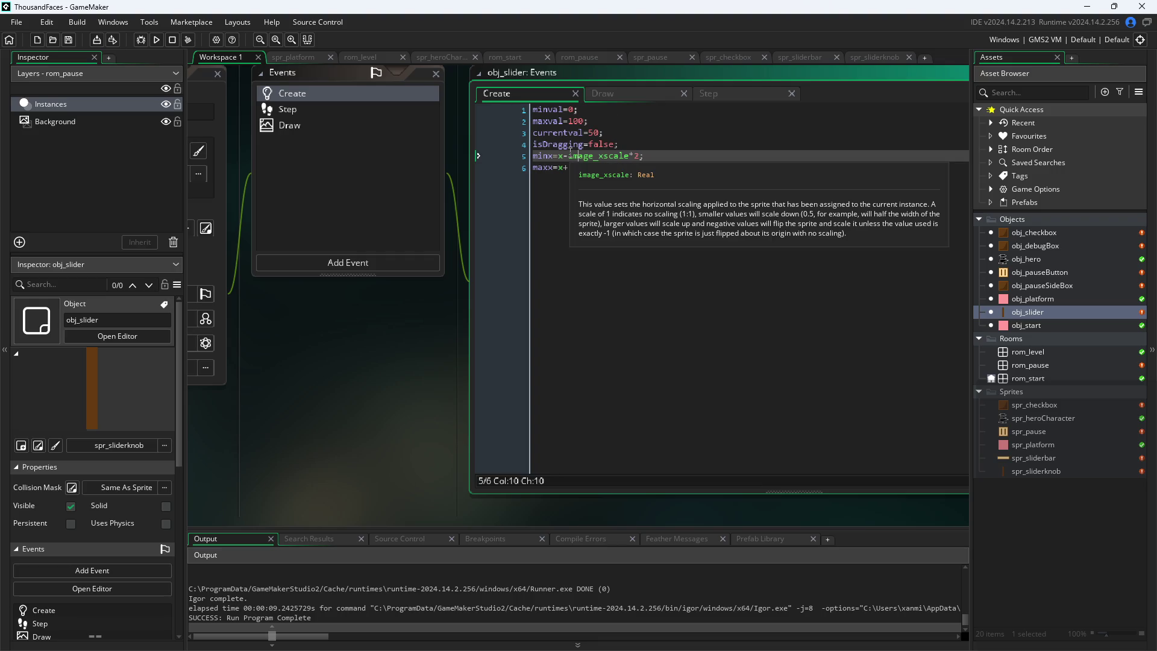
mouse_move(568, 156)
mouse_down()
mouse_move(618, 171)
mouse_move(636, 157)
mouse_up()
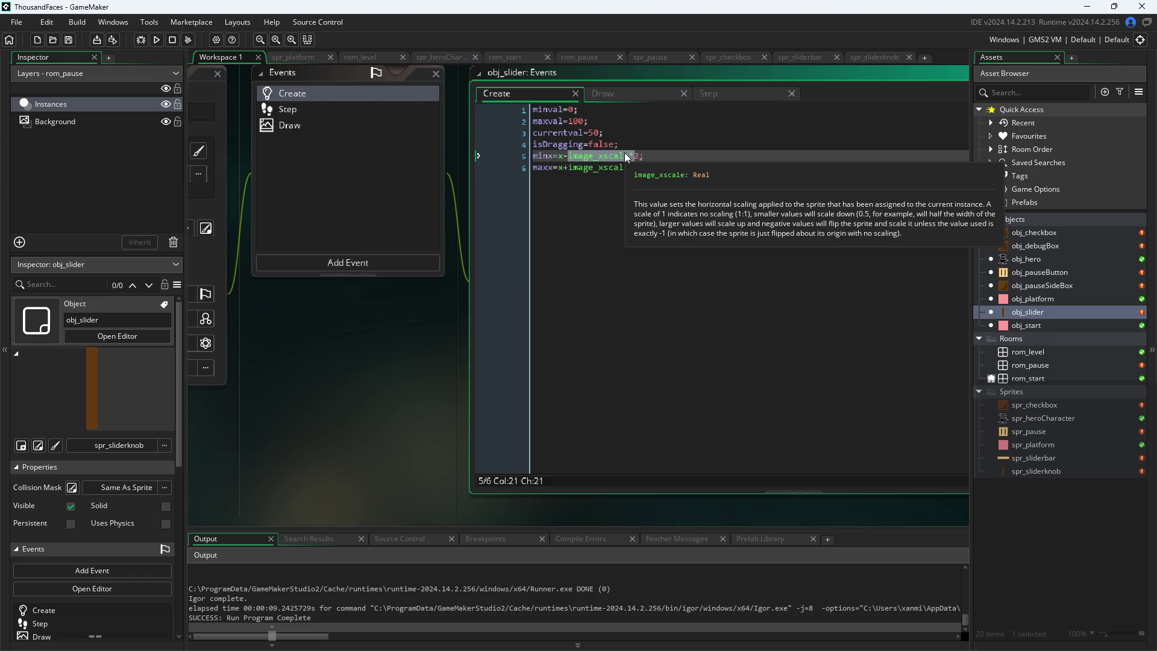
text(4)
key(Right)
key(BackSpace)
key(BackSpace)
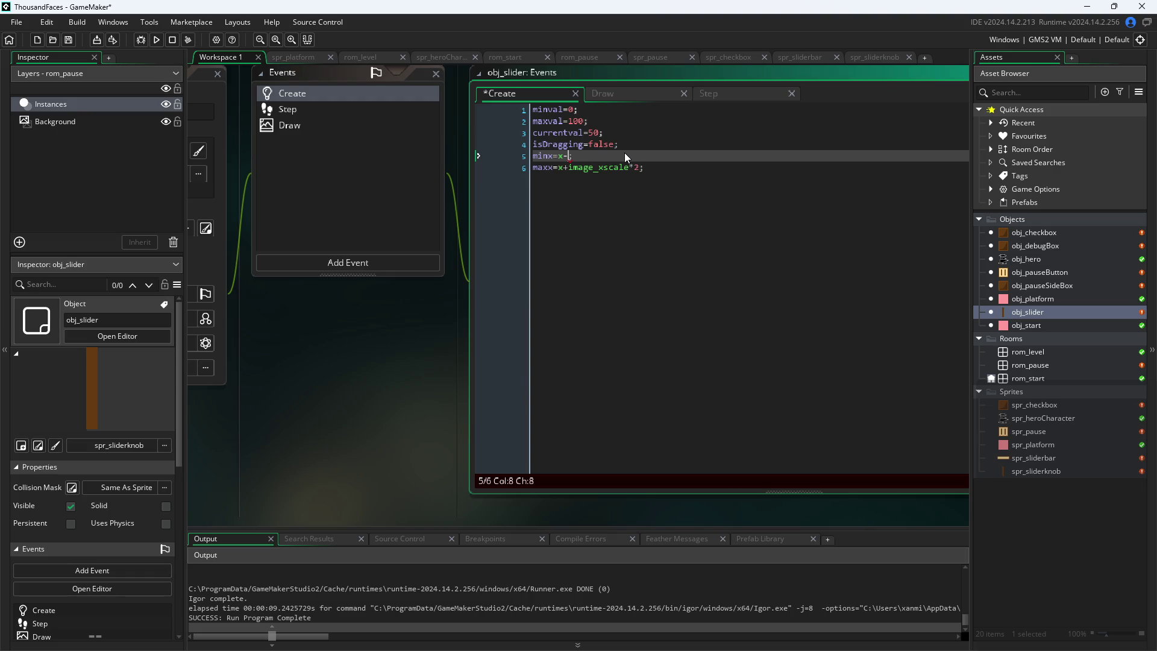
text(image_xscale*2)
key(BackSpace)
key(Delete)
key(Down)
key(BackSpace)
key(BackSpace)
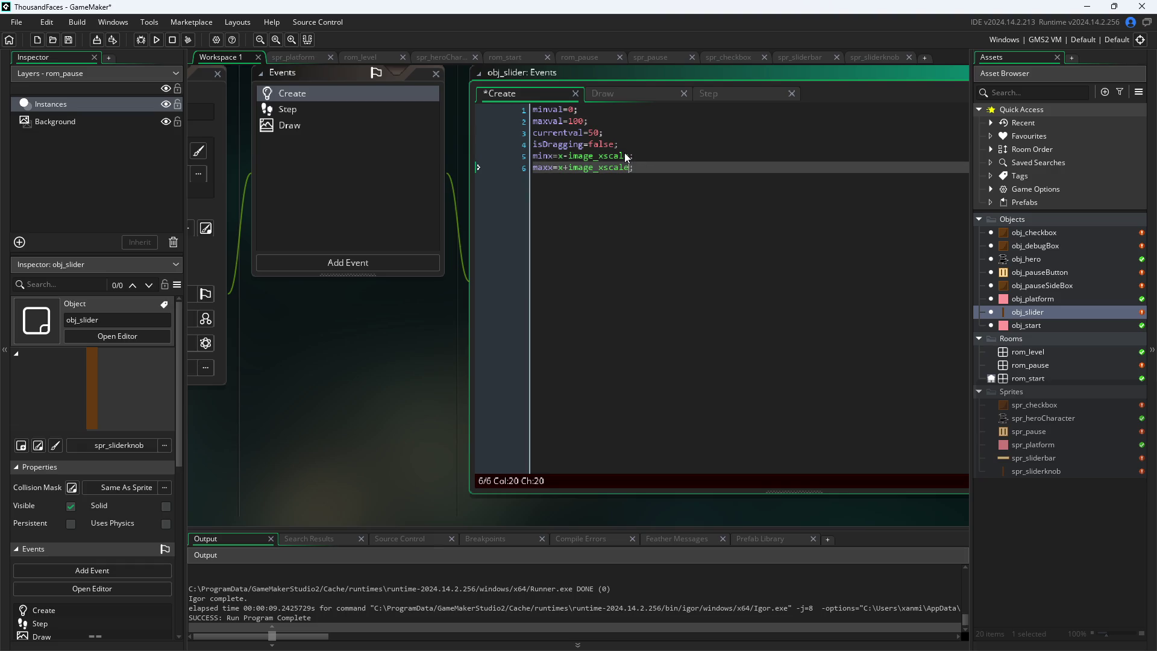
click(319, 440)
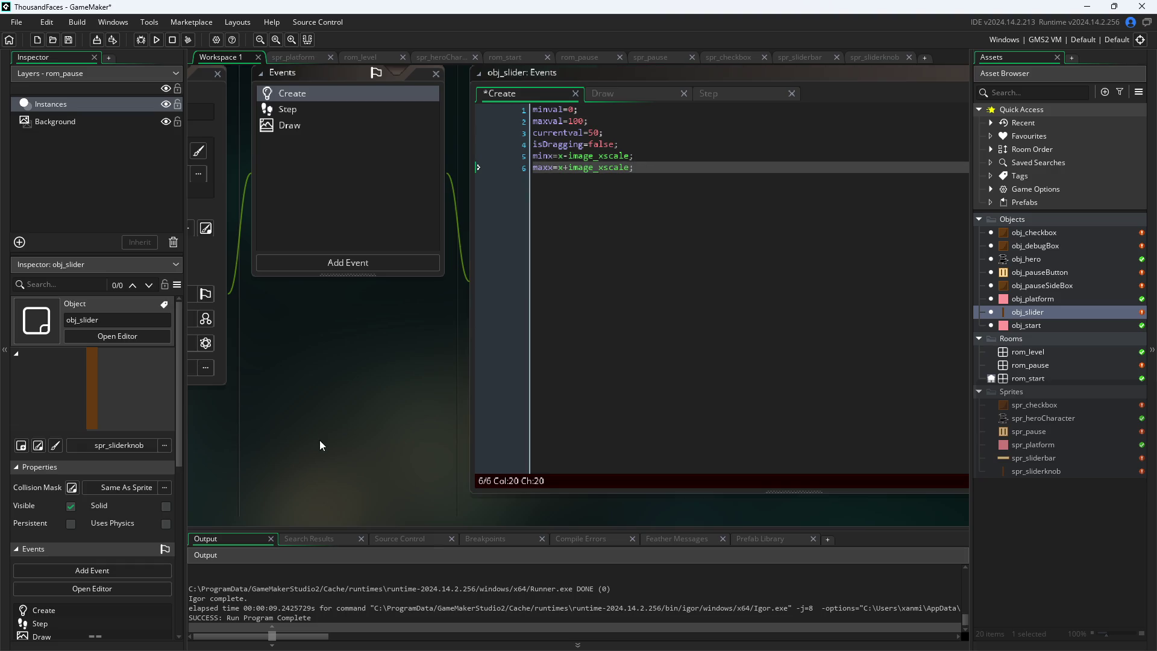
Run the game and open the pause screen to check the narrower slider bounds
click(155, 41)
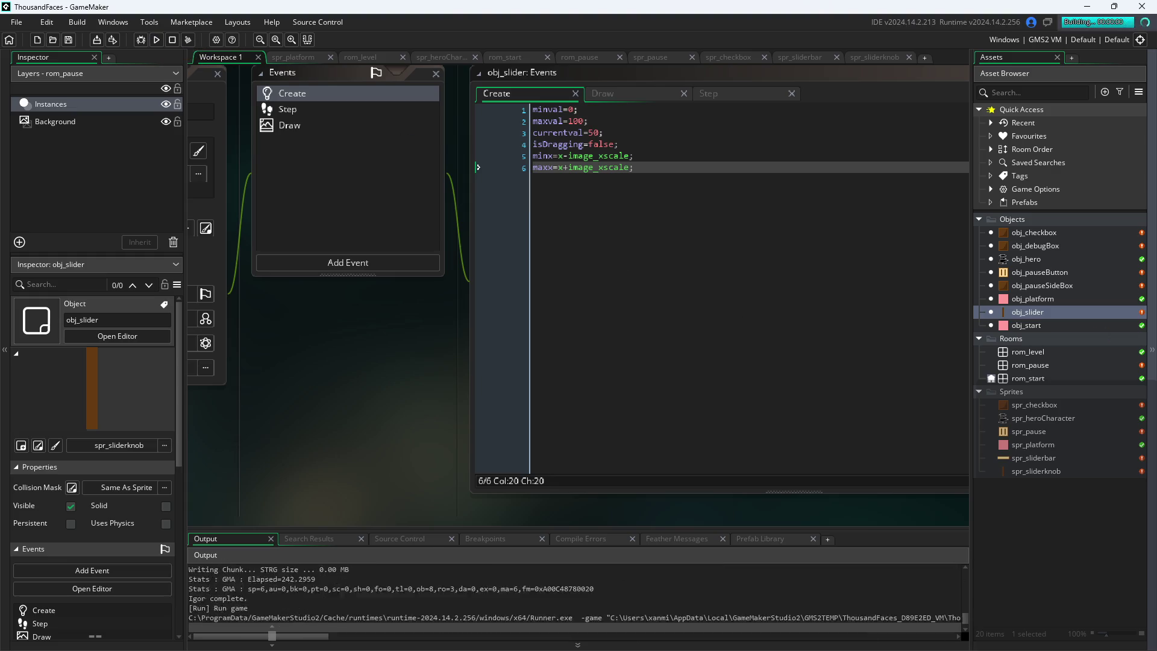
drag(430, 179, 438, 182)
click(482, 373)
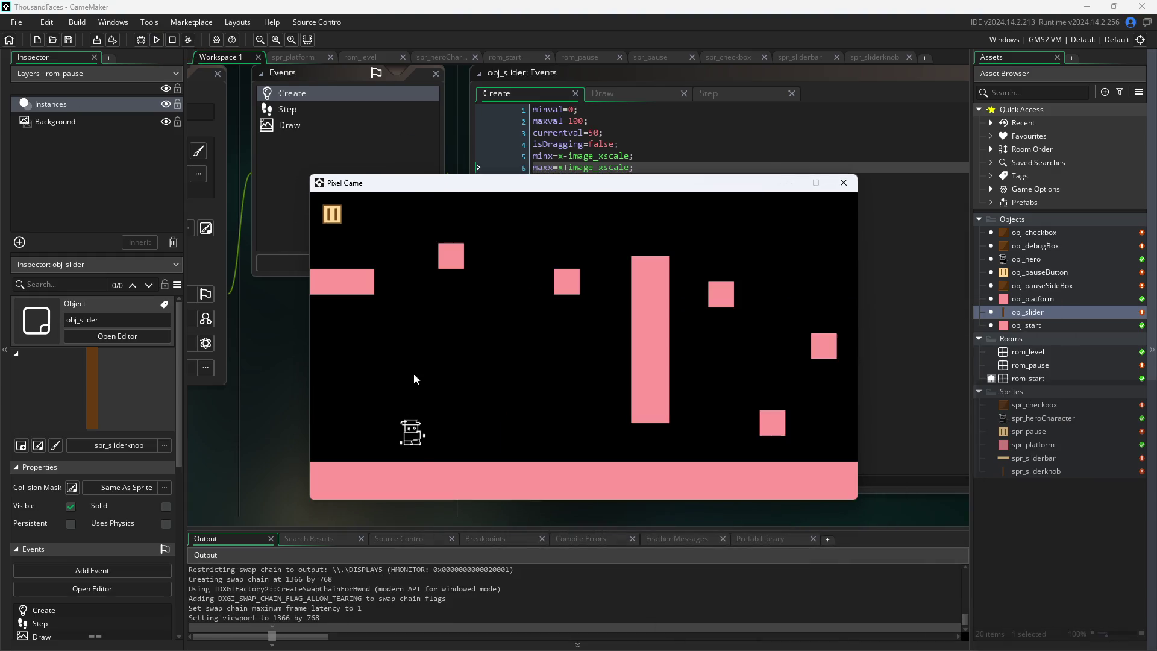
click(325, 215)
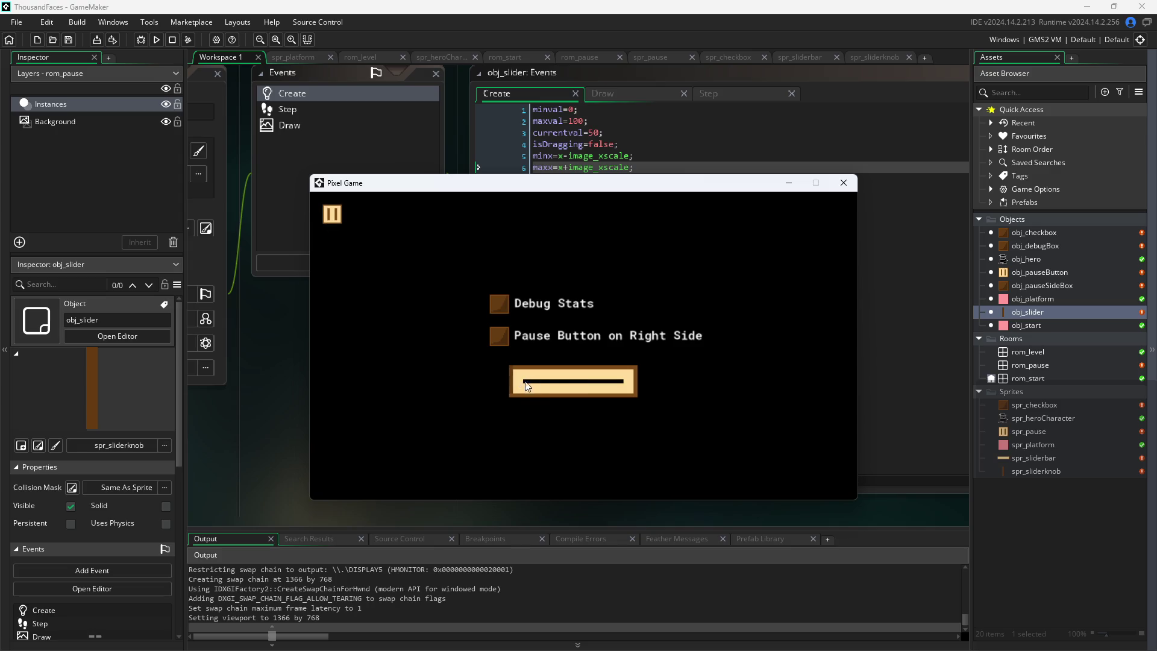
click(844, 183)
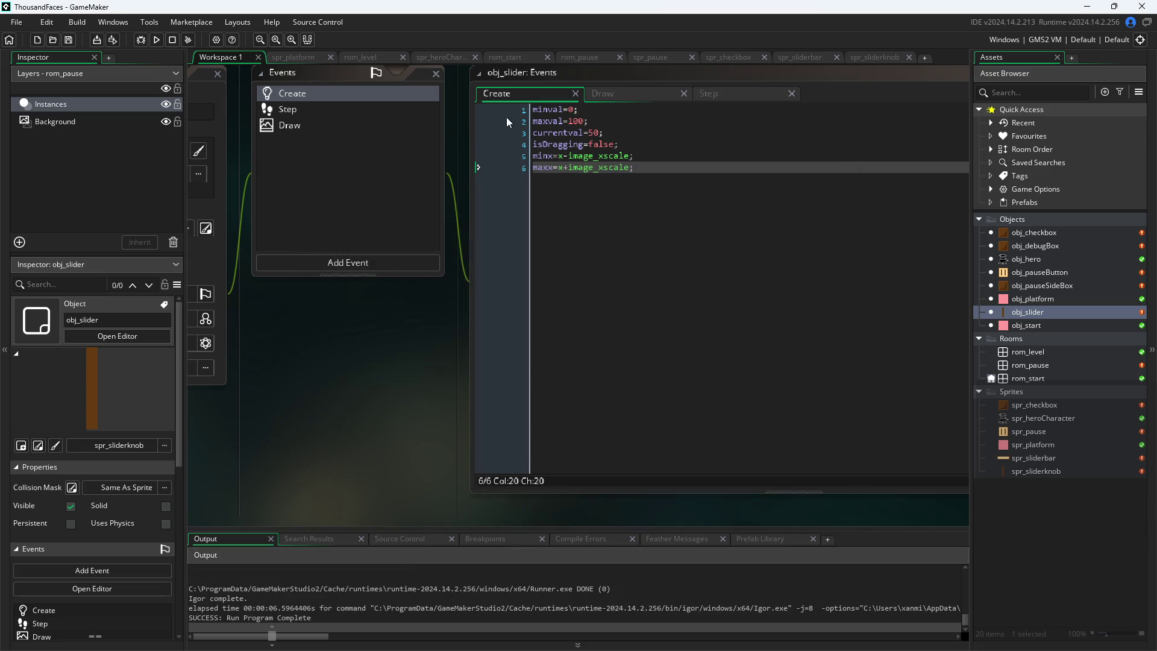
click(638, 95)
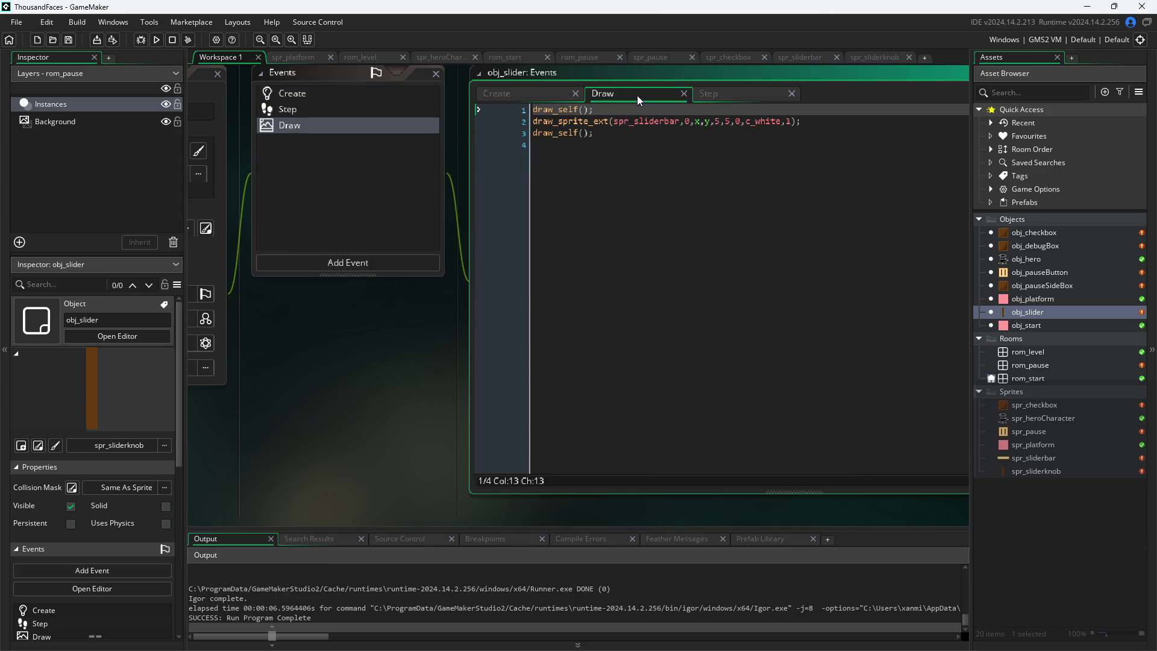
Comment out the spr_sliderbar draw line, run with F5, and drag the knob on the pause screen
click(831, 122)
key(shift+Home)
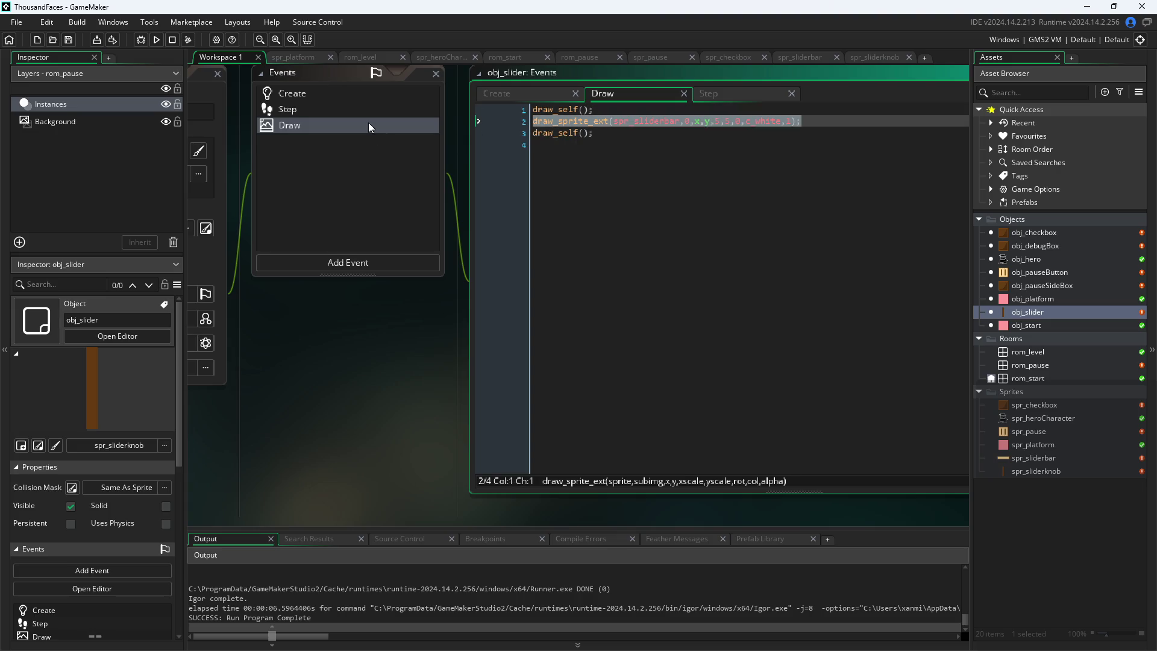
key(ctrl+k)
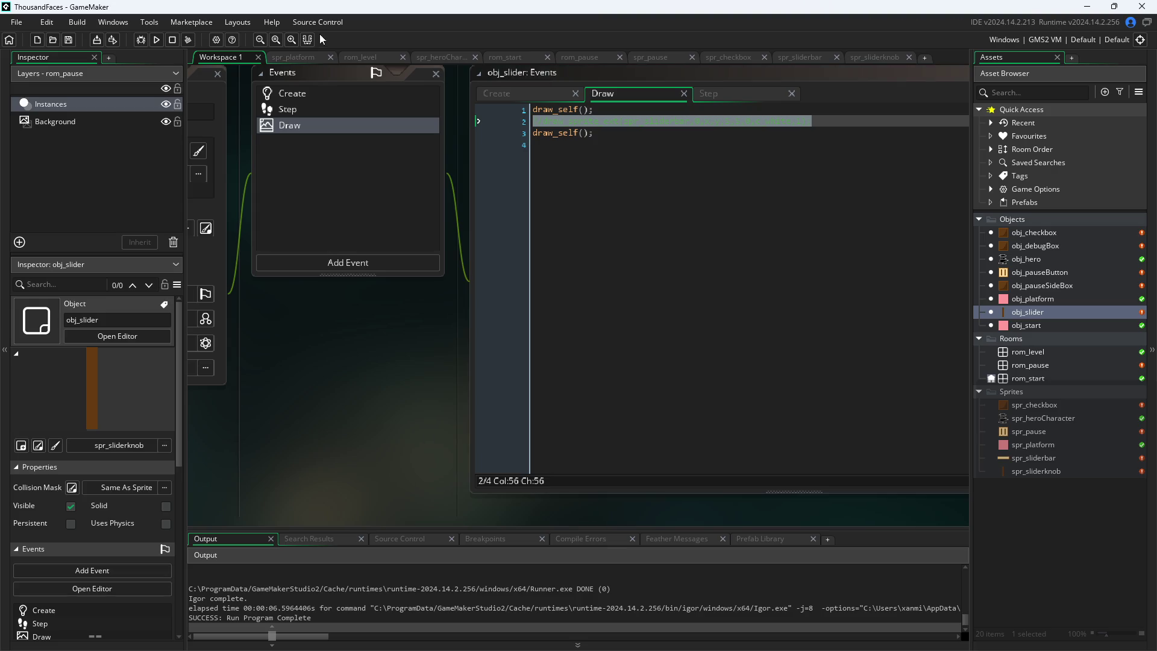
key(F5)
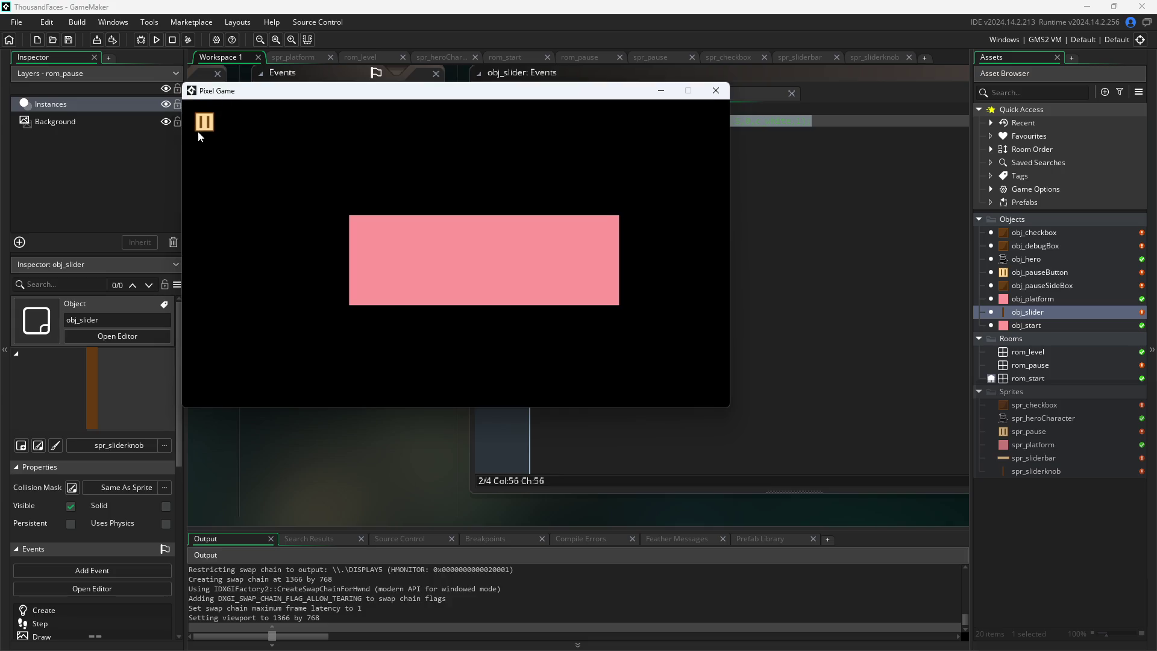
mouse_move(386, 295)
mouse_down()
mouse_move(404, 298)
mouse_move(280, 291)
mouse_move(566, 308)
mouse_move(321, 366)
mouse_move(129, 290)
mouse_move(2, 330)
mouse_up()
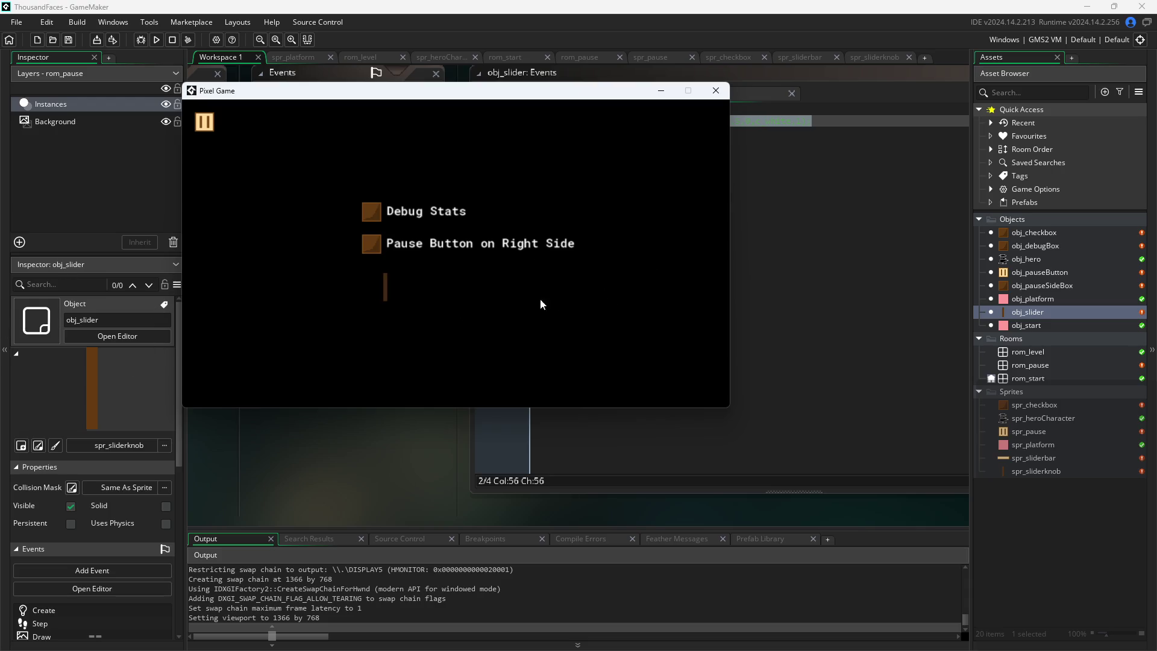
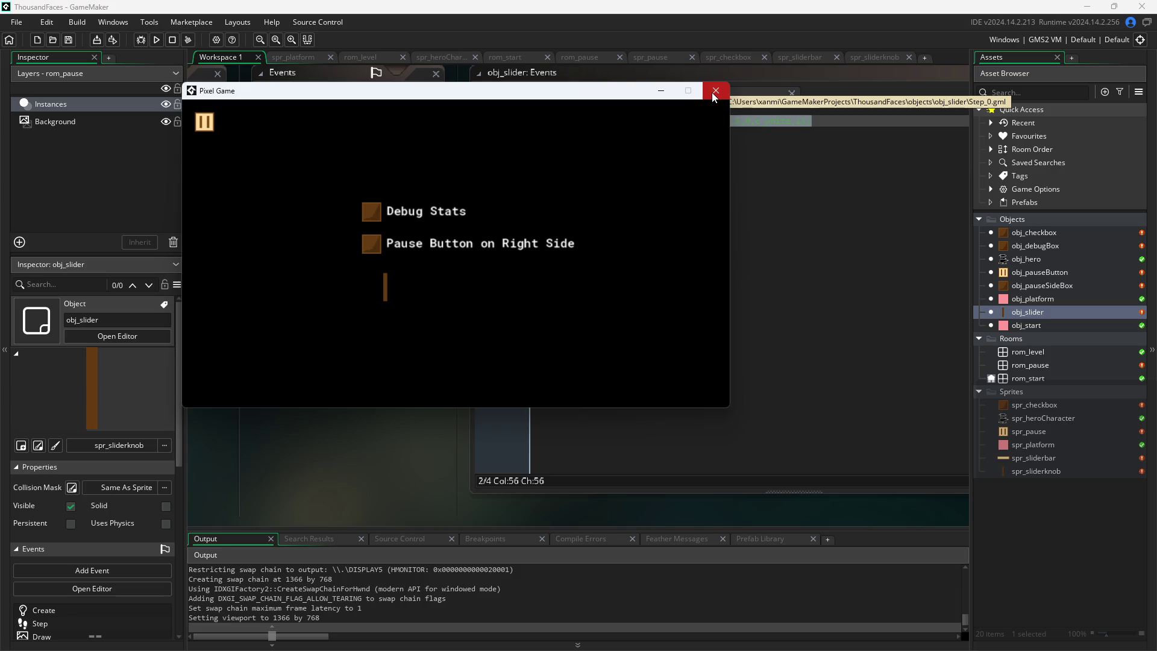
Tick Debug Stats and Pause Button on Right Side, try grabbing the slider knob, then close the game
click(372, 211)
click(374, 244)
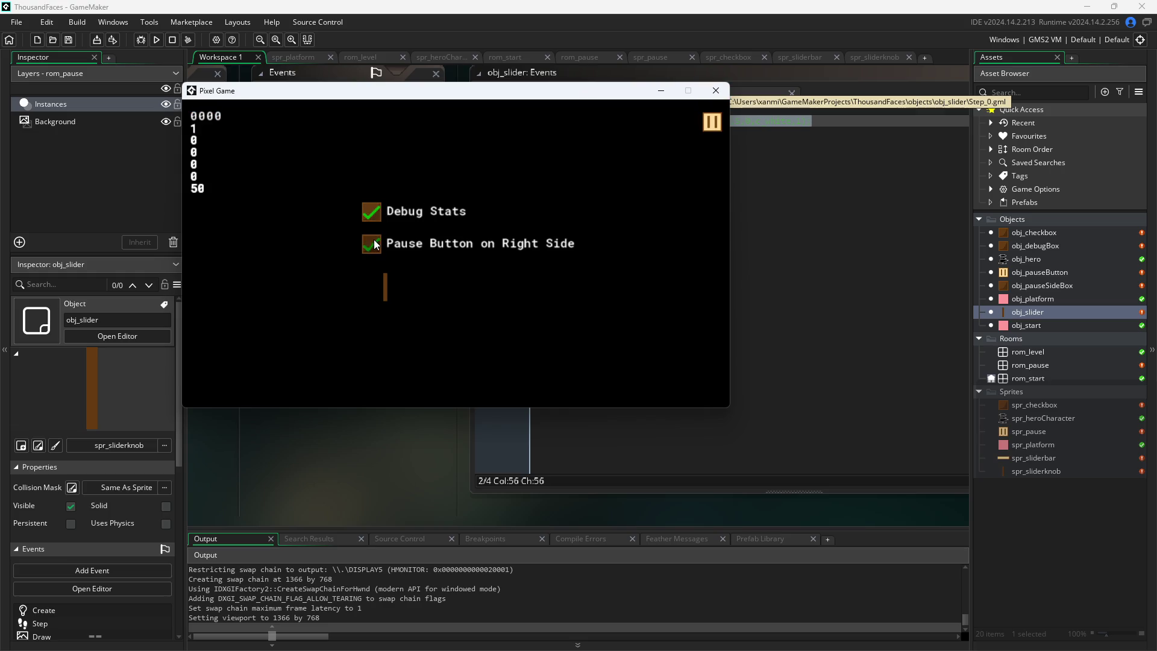
click(385, 296)
click(381, 295)
click(715, 90)
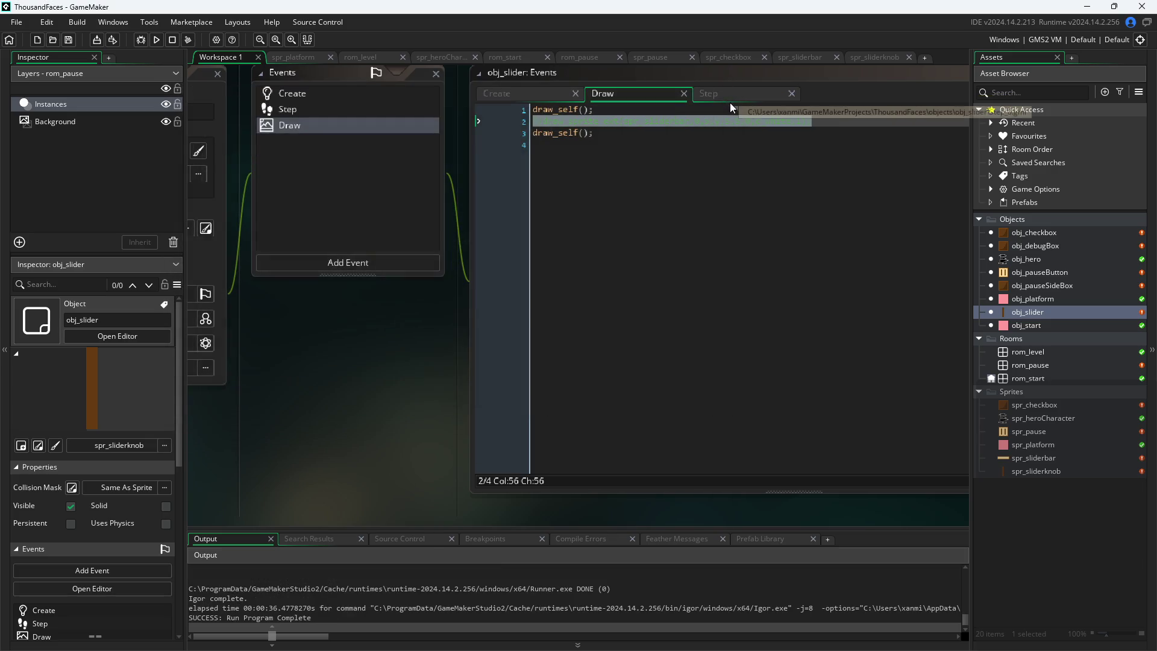
Add the line 'currentval=amp;' after x=amp; in obj_slider's Step event and save
click(668, 249)
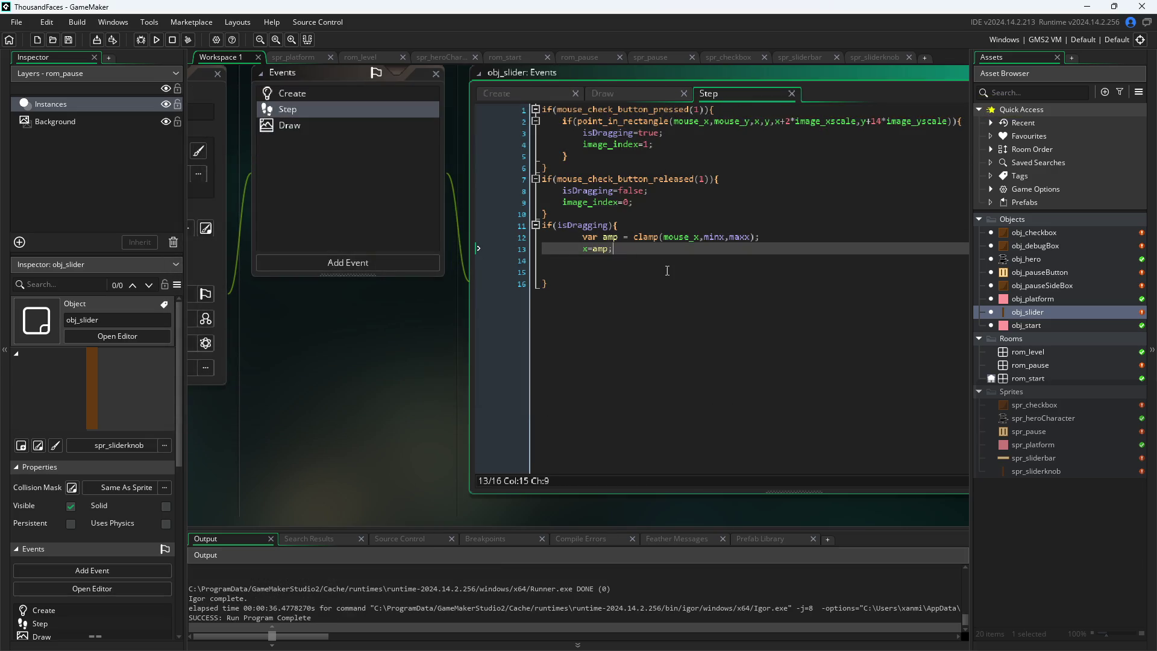
key(Return)
text(current)
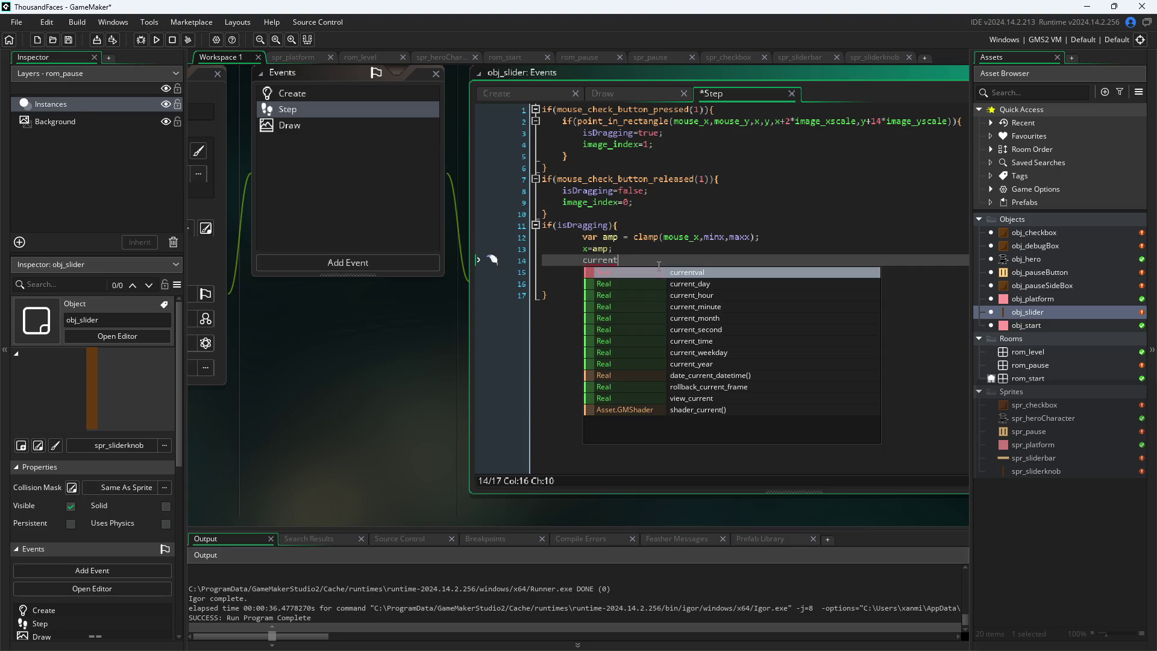
key(Return)
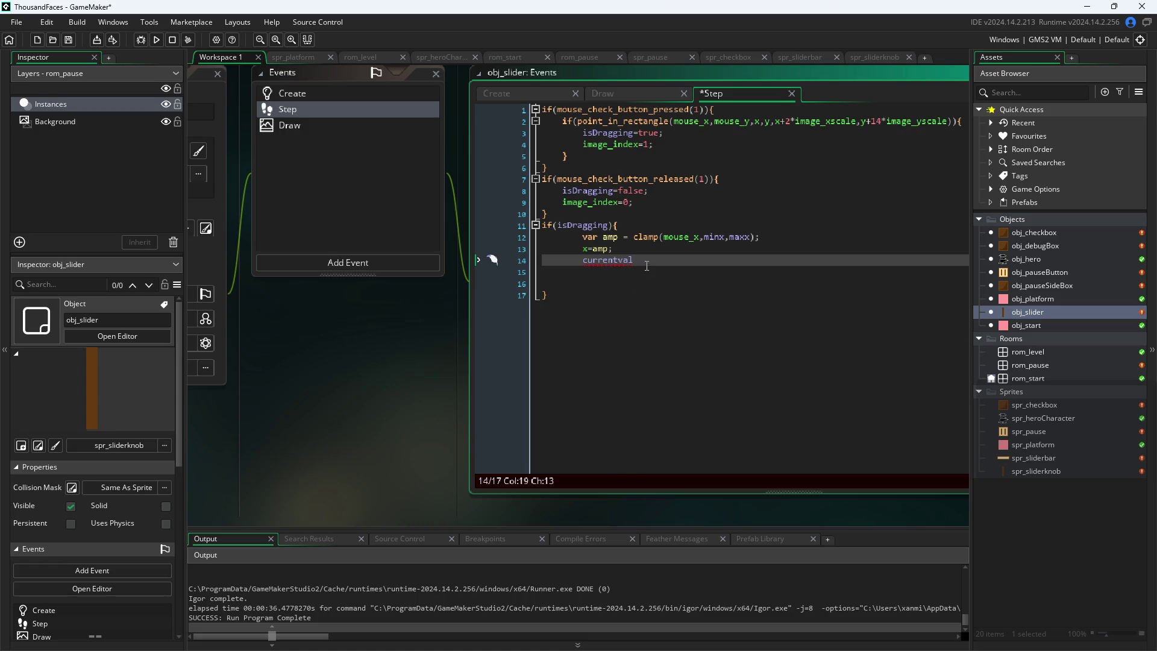
text(=)
text(min)
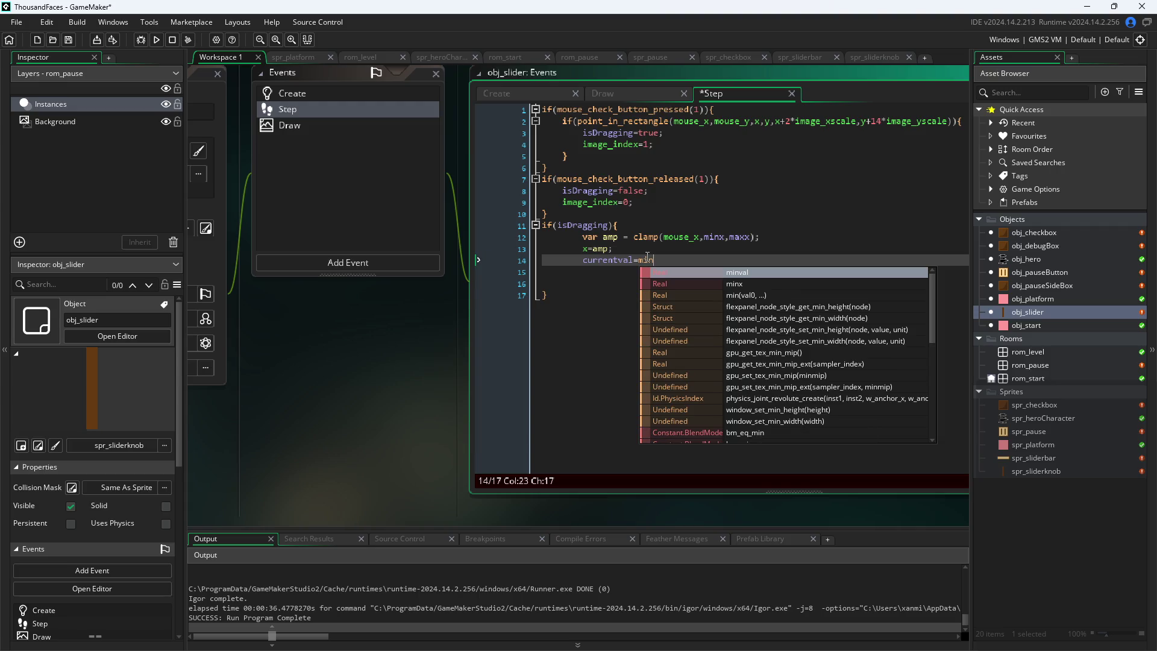
key(BackSpace)
key(BackSpace)
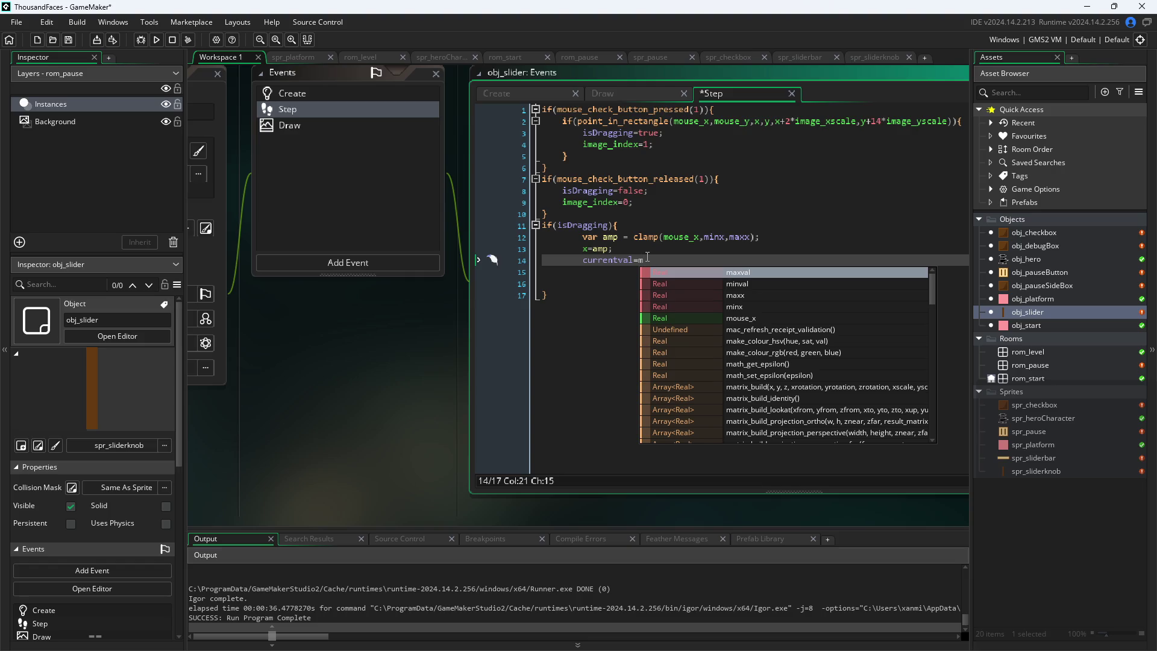
key(BackSpace)
text(amp)
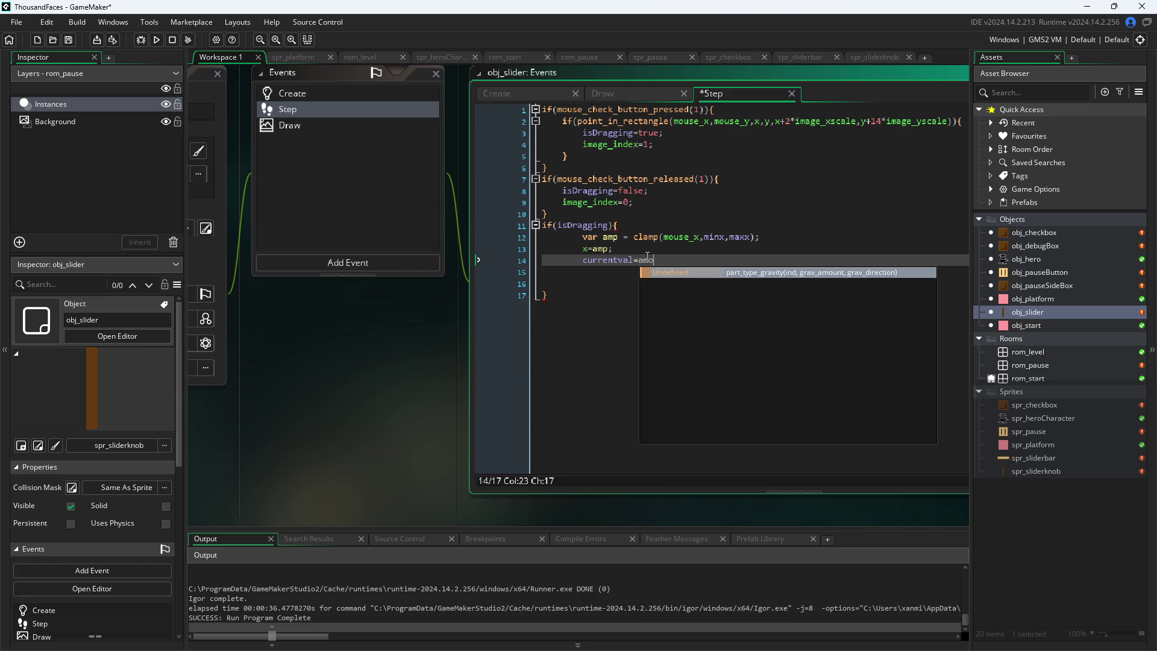
text(;)
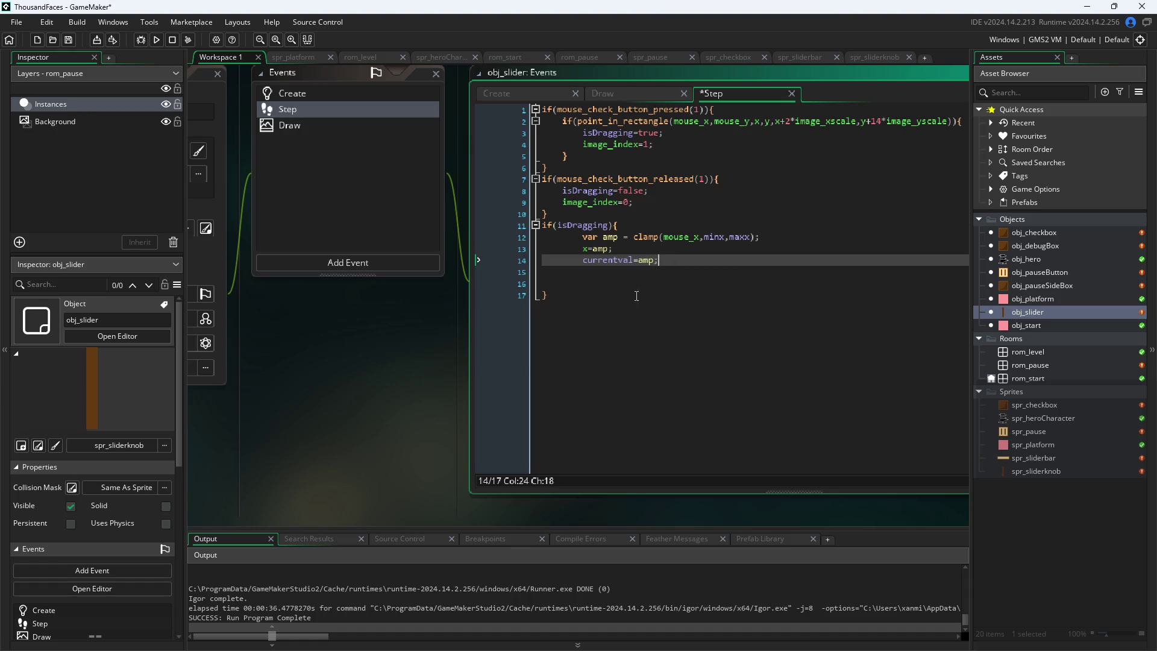
click(425, 397)
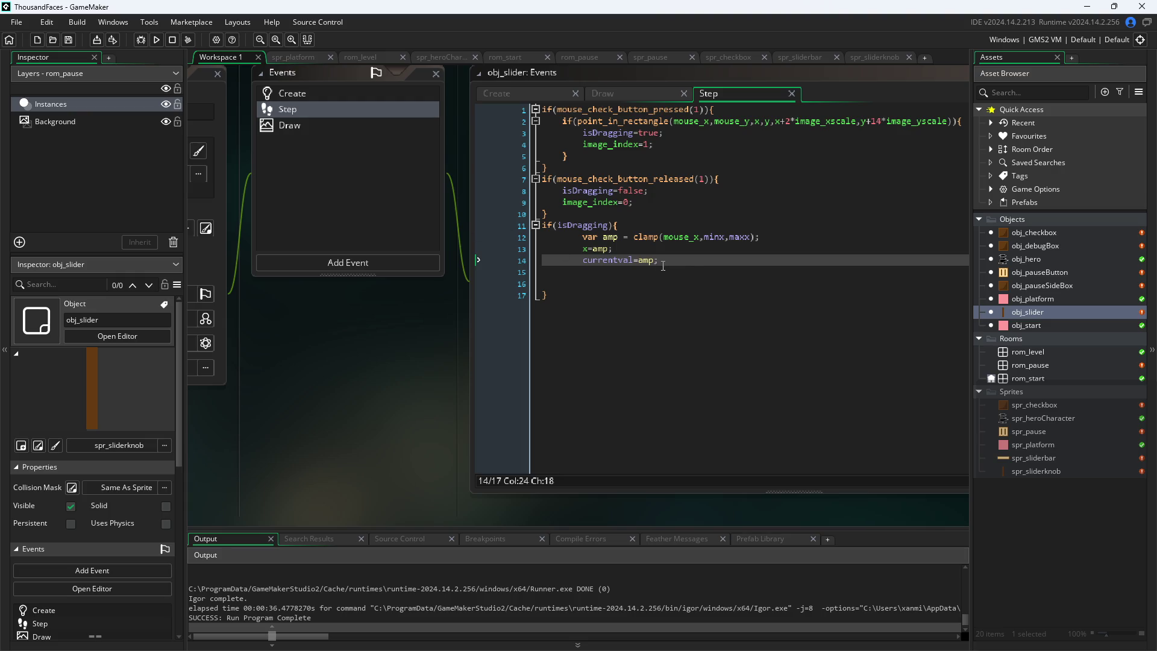
click(640, 261)
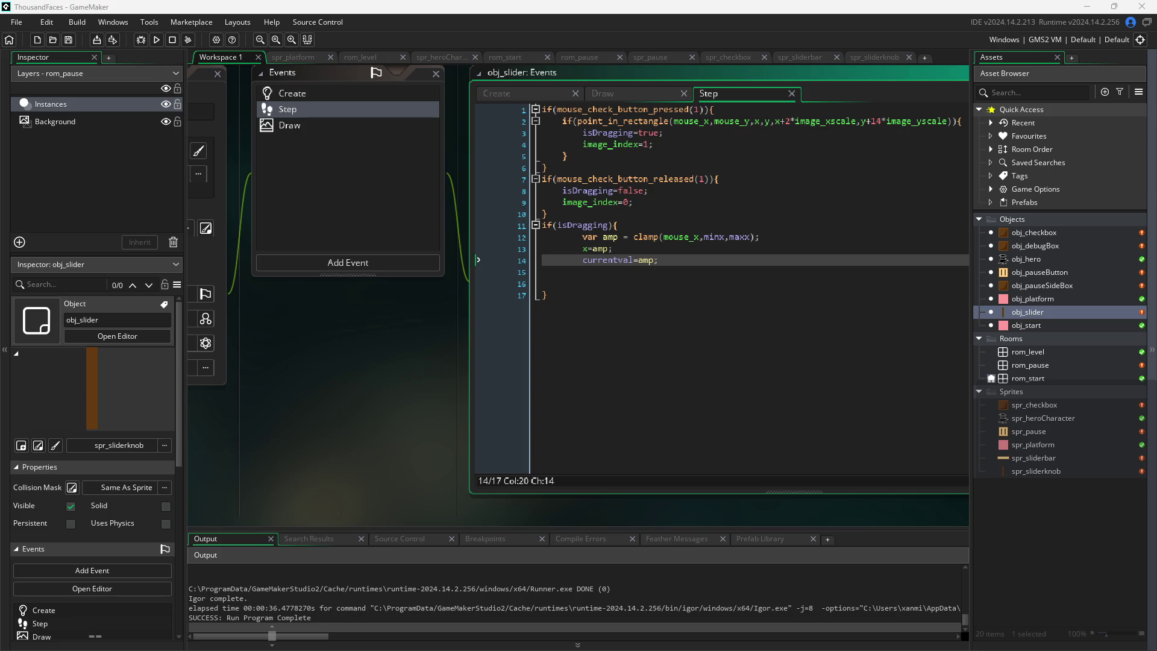
mouse_move(241, 389)
mouse_down()
mouse_move(202, 397)
mouse_move(218, 419)
mouse_up()
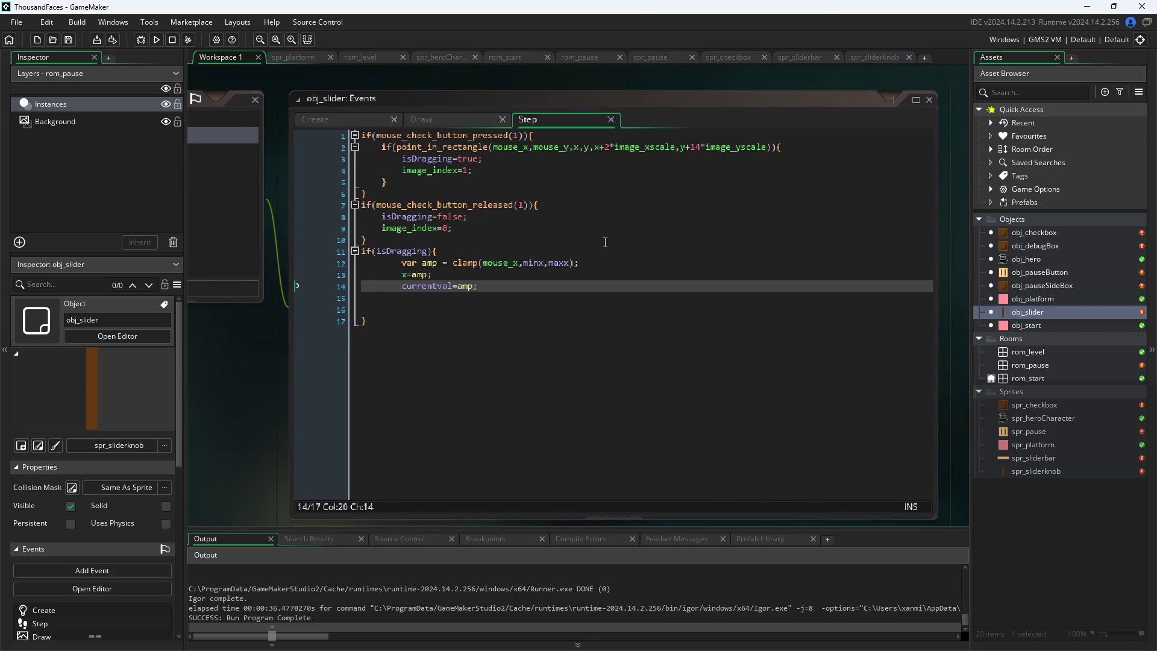
In the Create event, replace image_xscale with sprite_width in the minx line
click(710, 147)
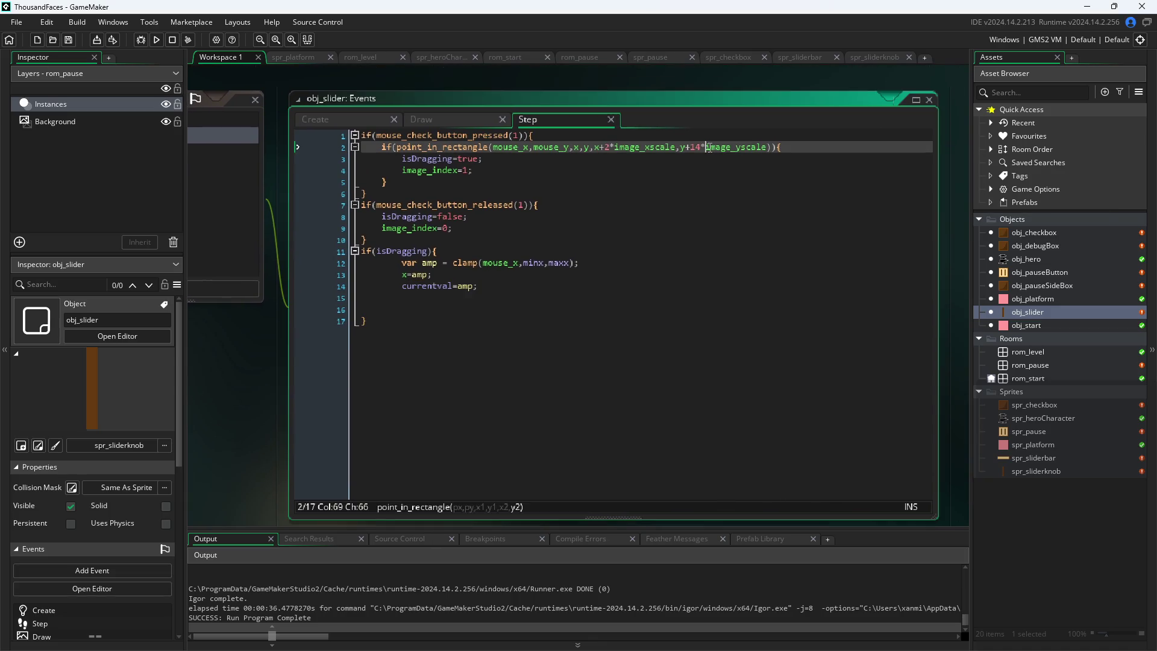
click(355, 122)
click(481, 200)
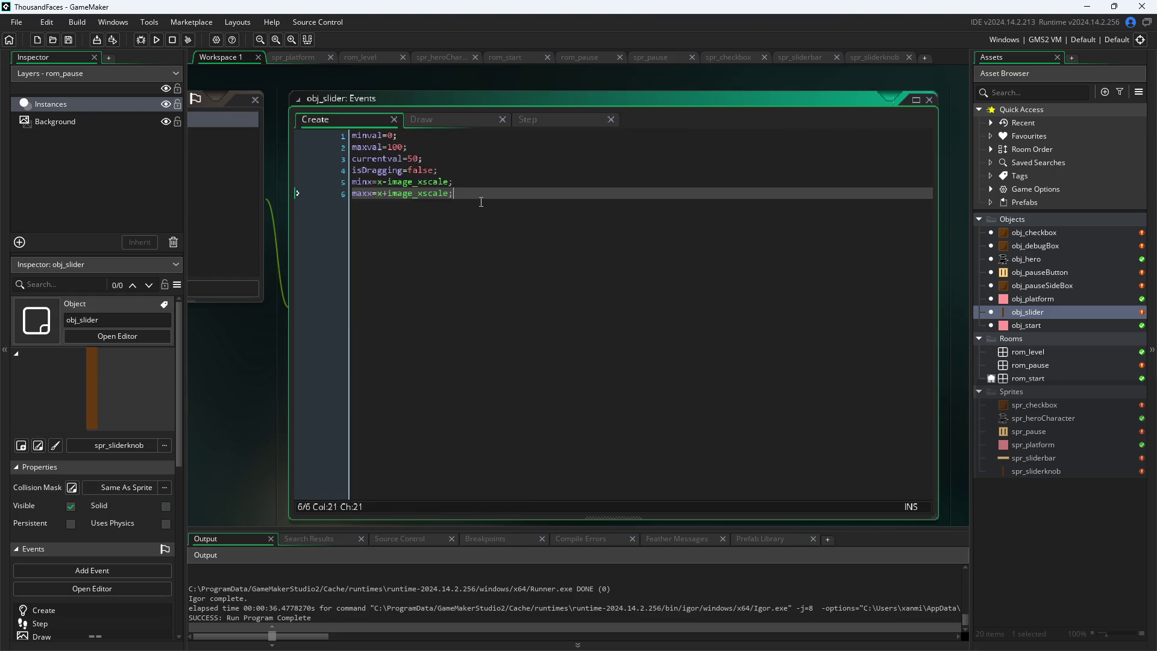
key(Return)
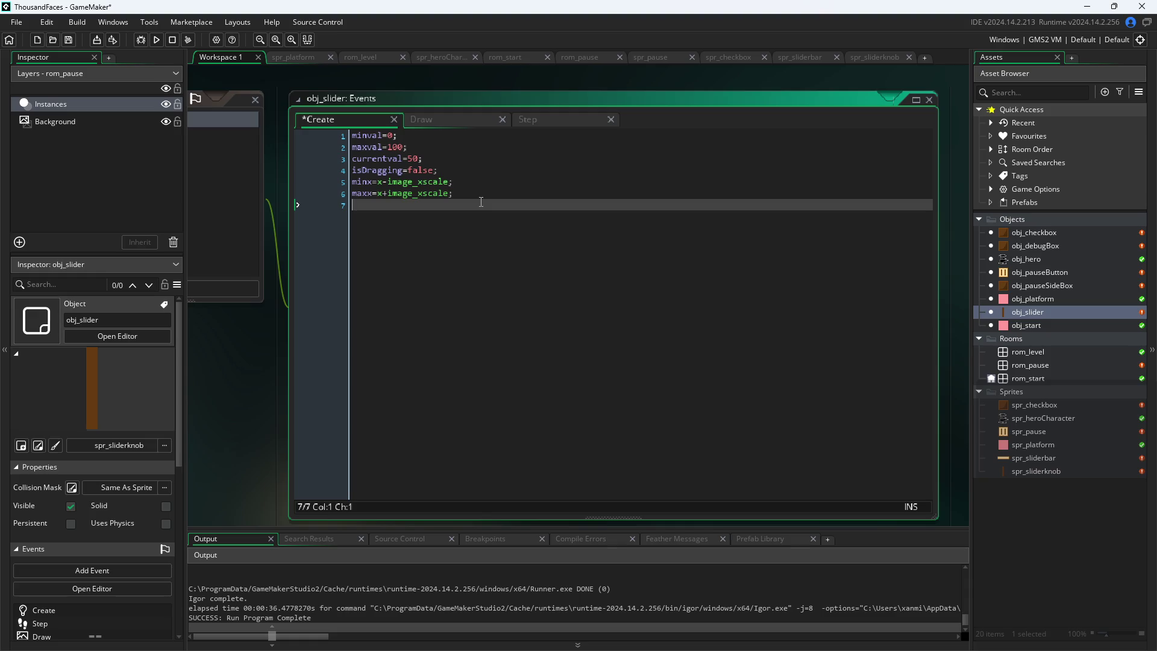
text(sprite)
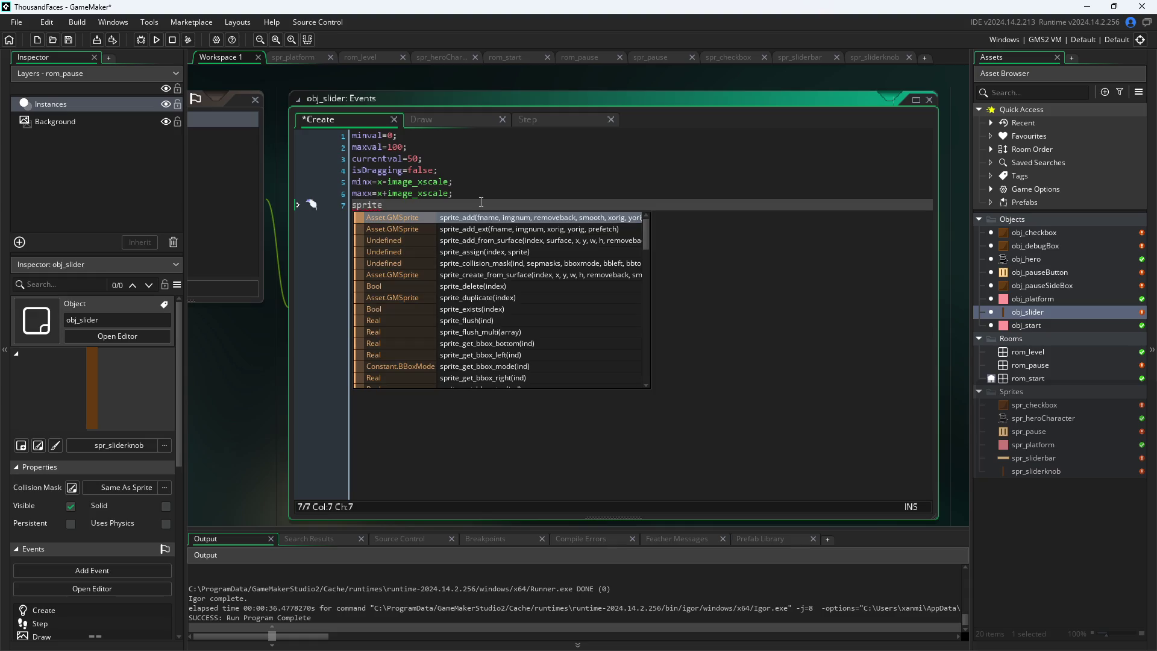
text(_h)
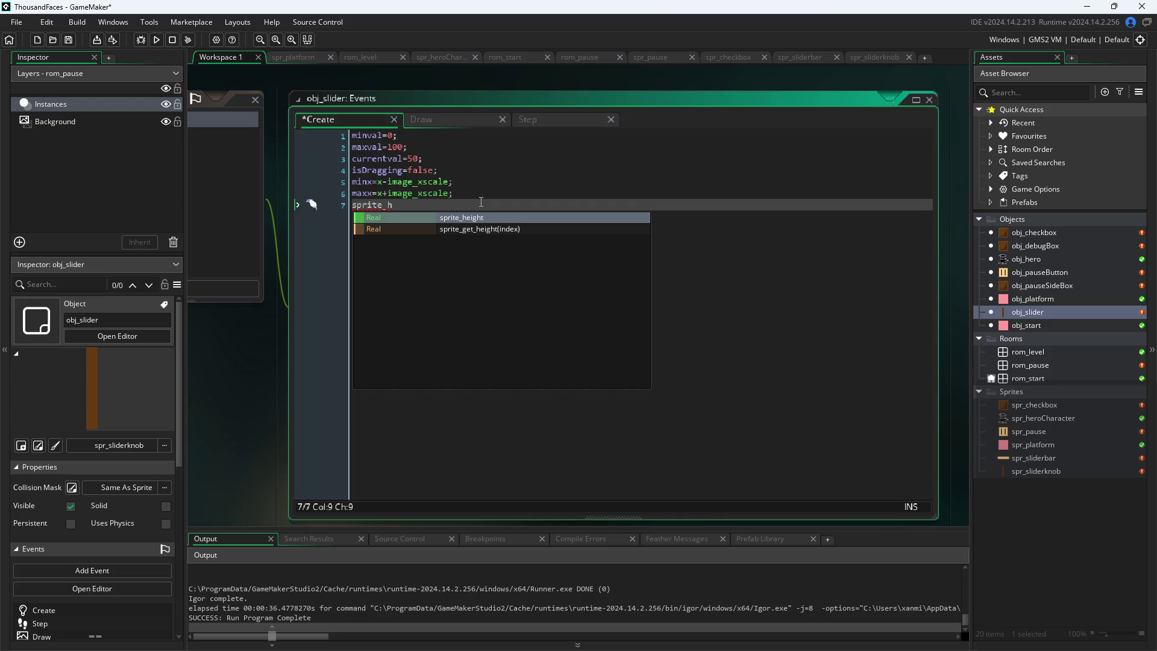
key(BackSpace)
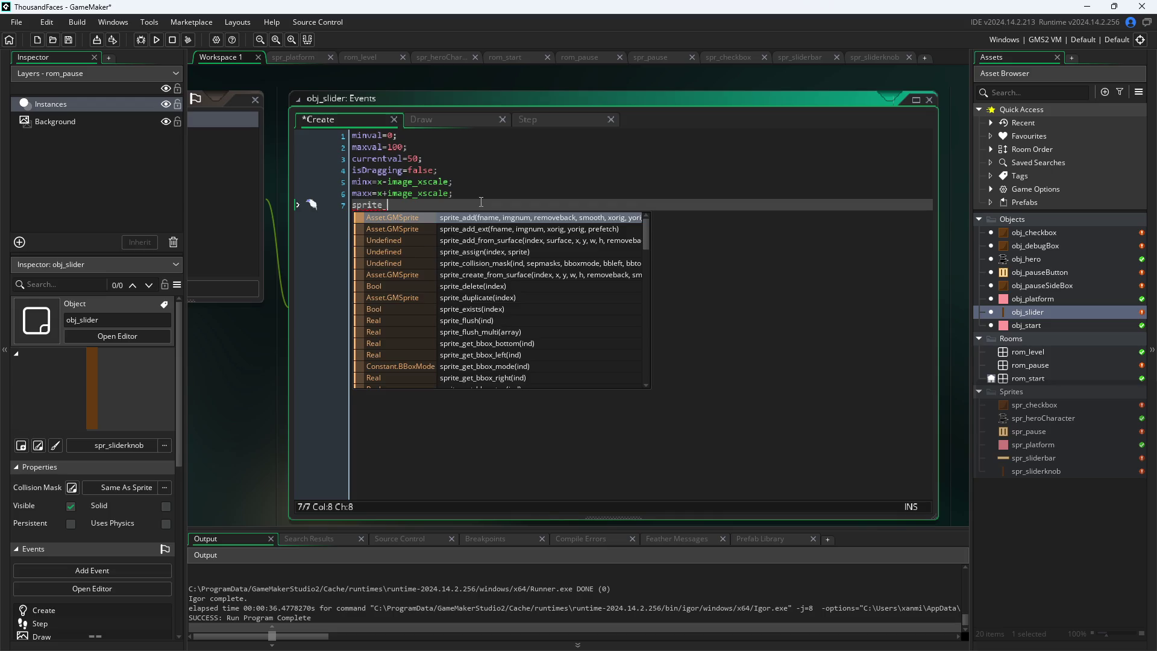
text(width)
key(shift+Left)
key(shift+Left)
key(shift+Left)
key(ctrl+c)
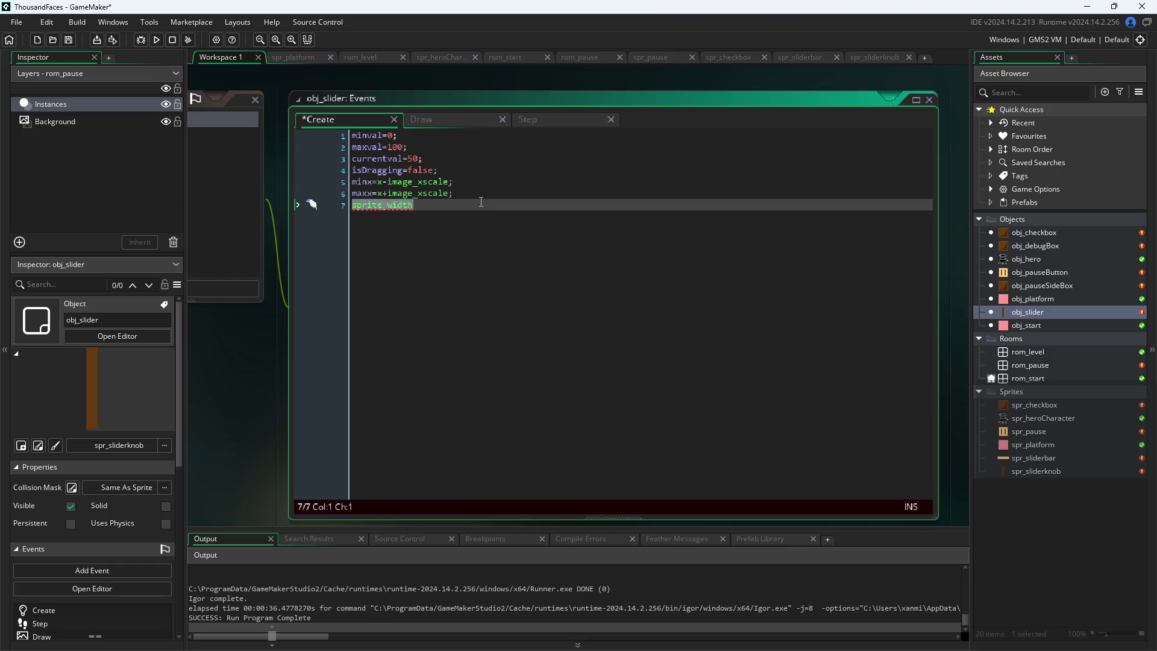
key(BackSpace)
click(432, 182)
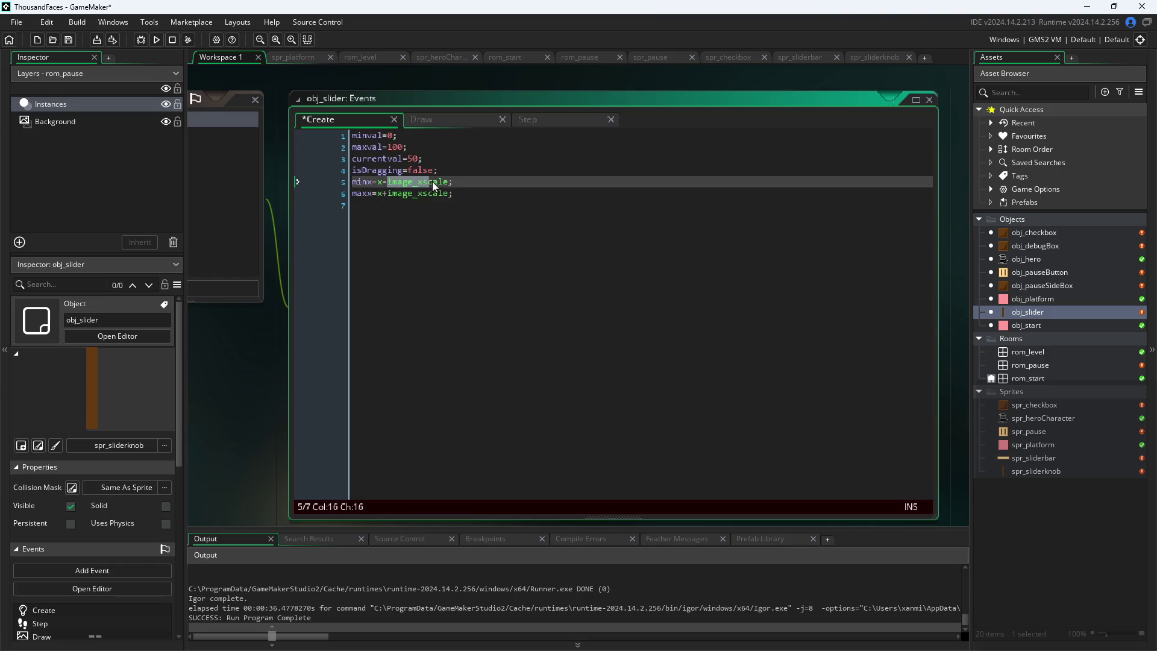
click(449, 181)
key(ctrl+shift+Left)
key(ctrl+v)
Replace image_xscale with sprite_width in the maxx line and append /2 to minx and maxx
click(394, 194)
text(sprite_width)
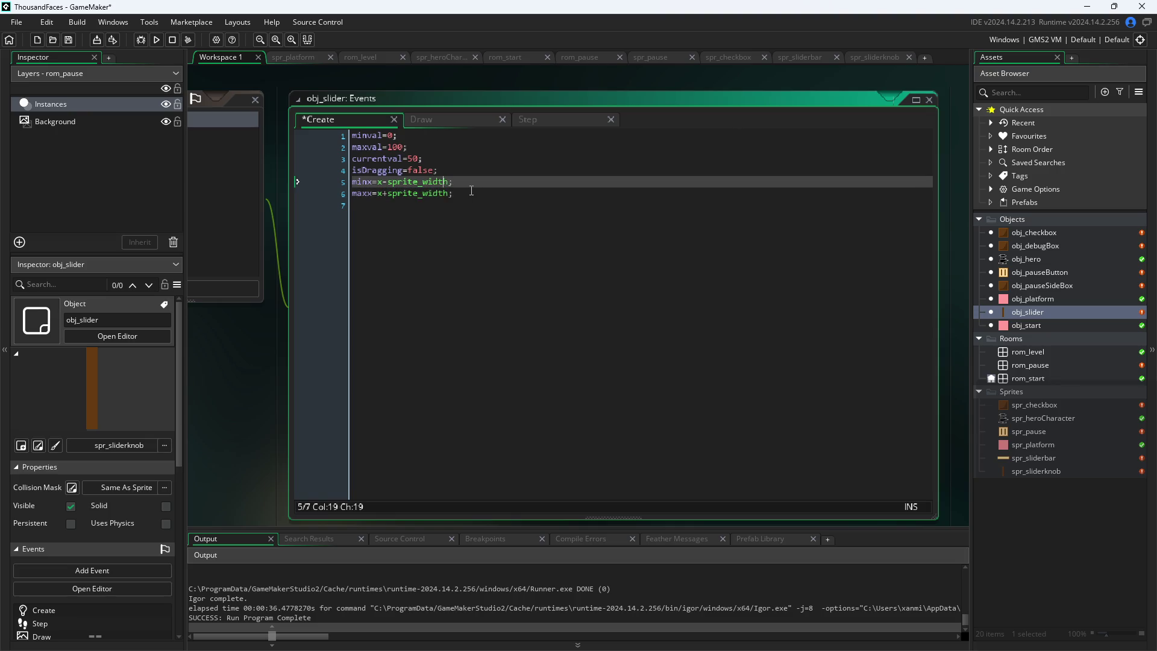
key(Up)
text(/2)
key(Down)
text(/2)
click(457, 120)
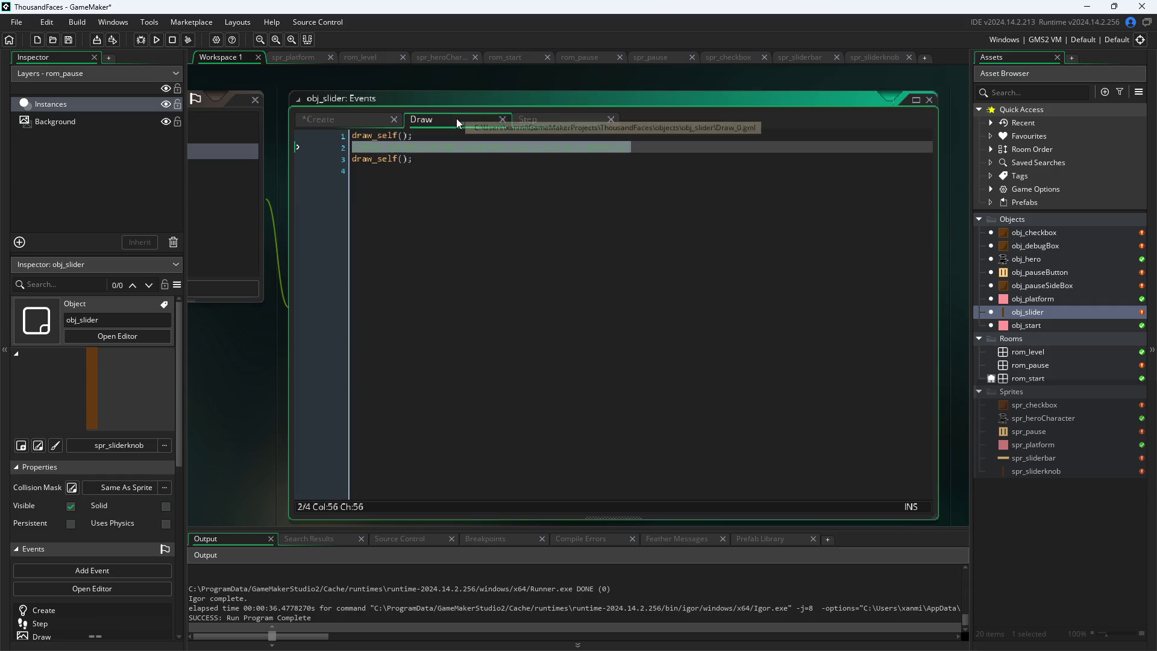
Uncomment the draw_sprite_ext(spr_sliderbar,0,x,y,5,5,0,c_white,1) line in the Draw event
click(458, 148)
click(364, 147)
key(BackSpace)
key(BackSpace)
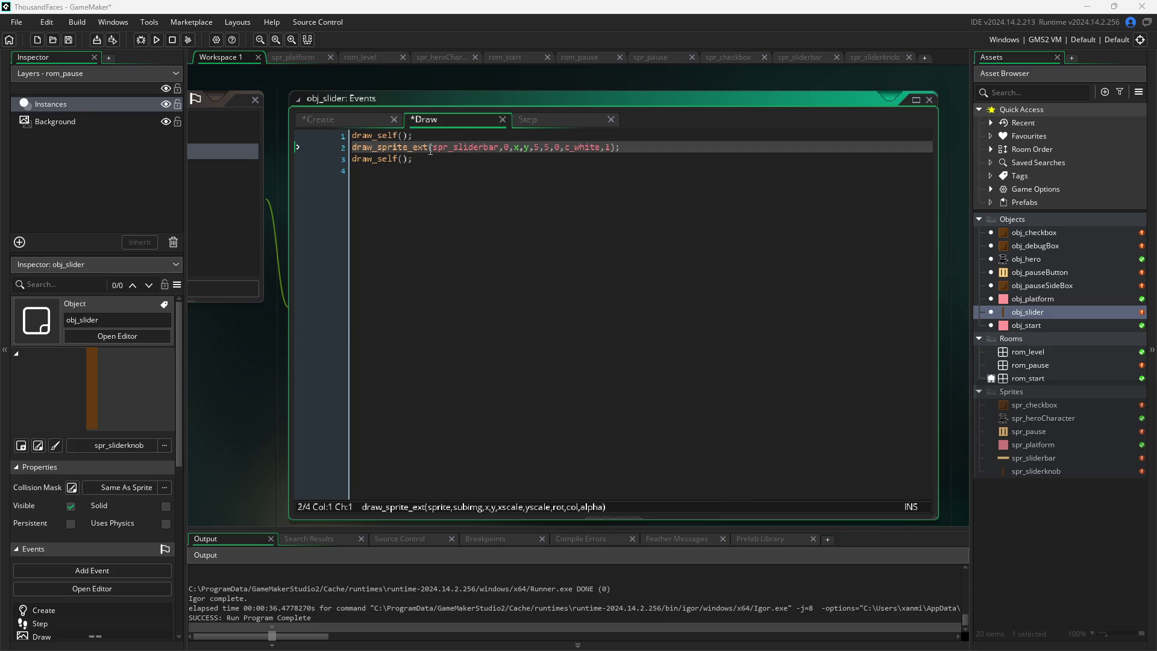
mouse_move(431, 151)
mouse_move(524, 149)
click(569, 147)
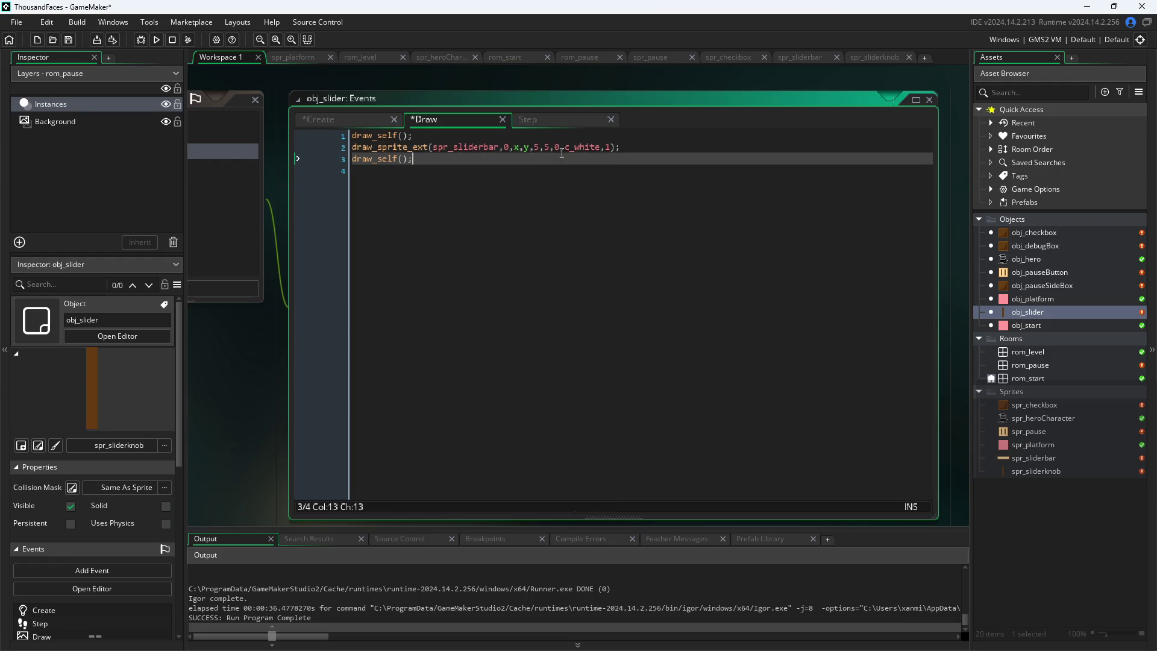
click(608, 147)
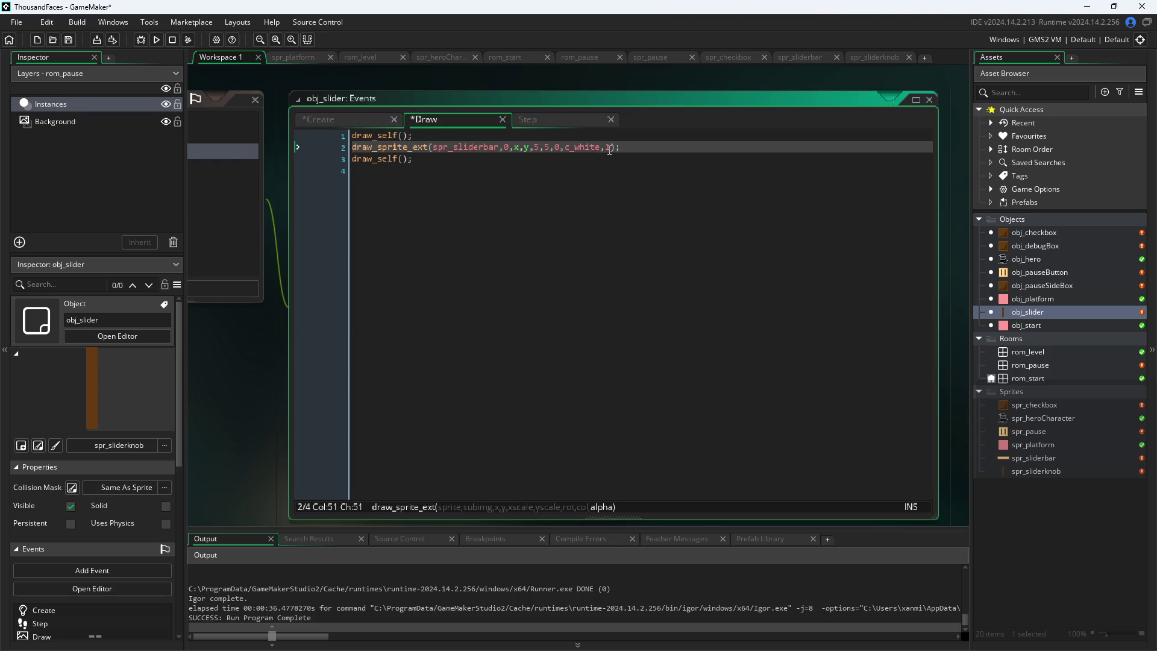
mouse_move(398, 144)
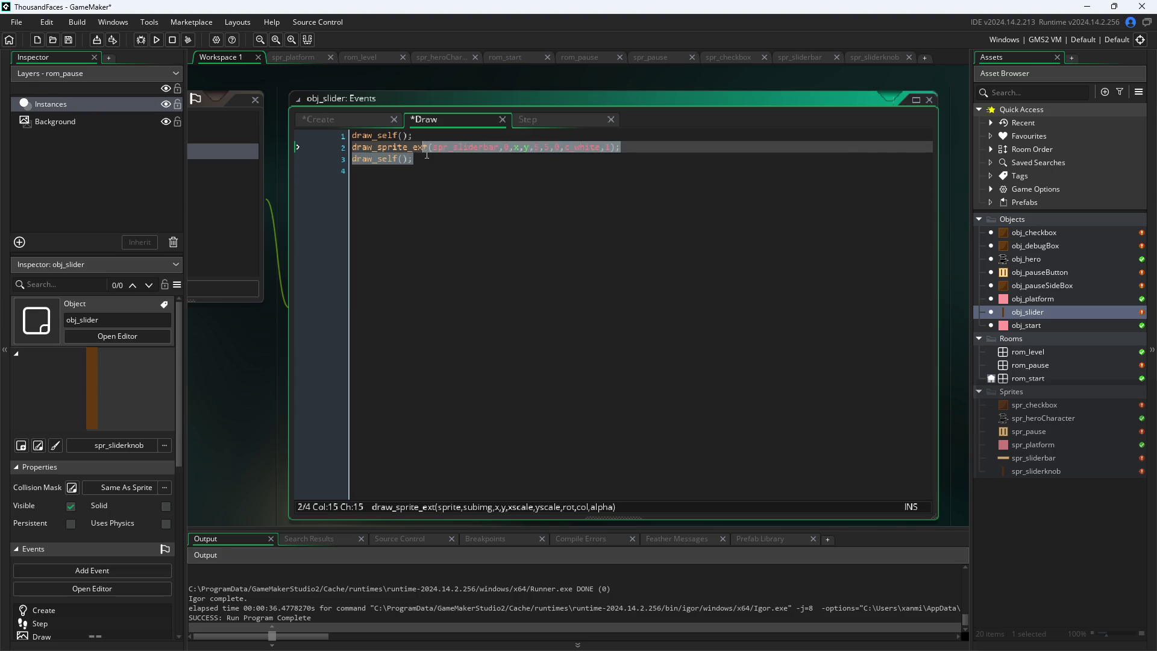
Delete the second draw_self() call, save the Draw event, and run the game
click(304, 159)
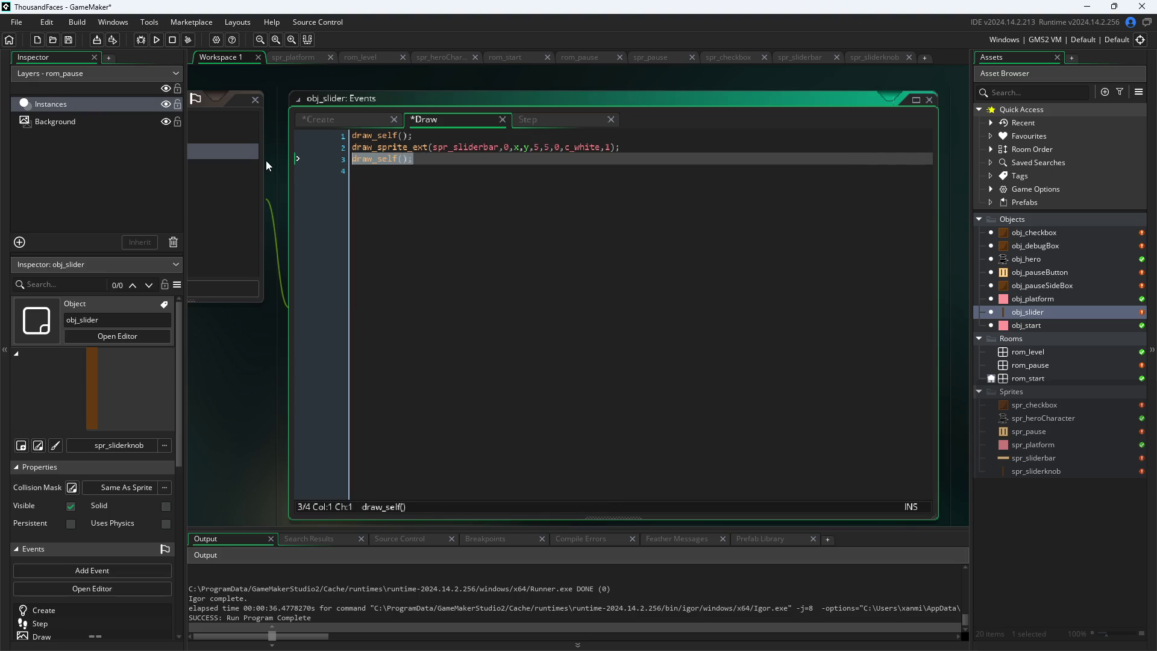
key(Delete)
key(ctrl+s)
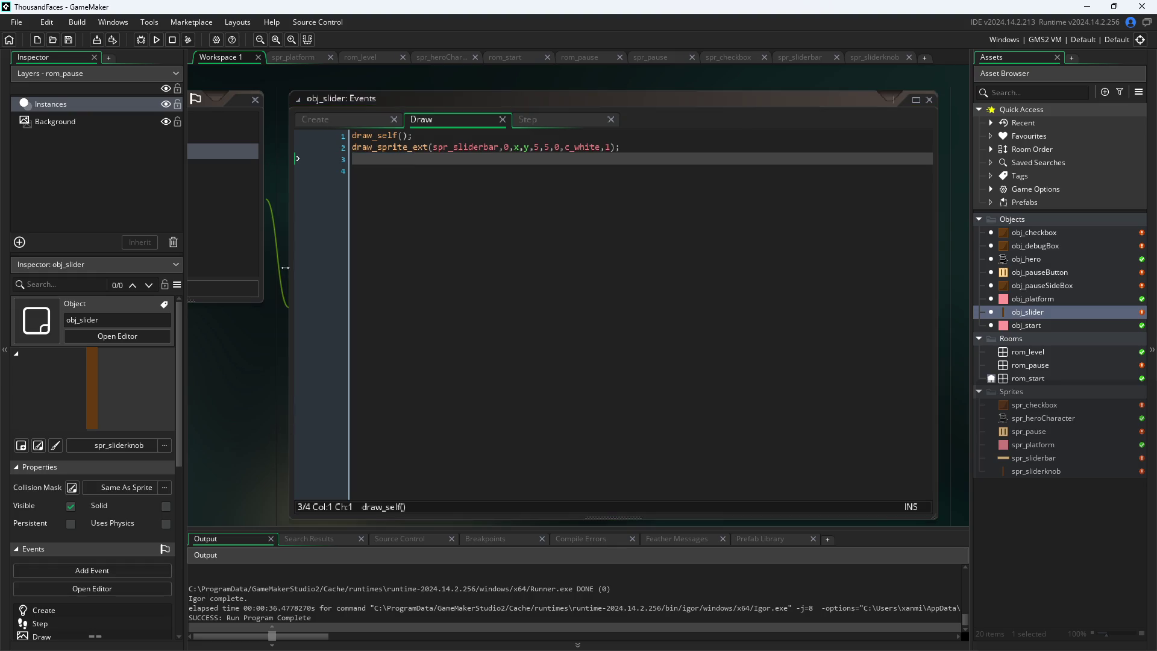
click(156, 40)
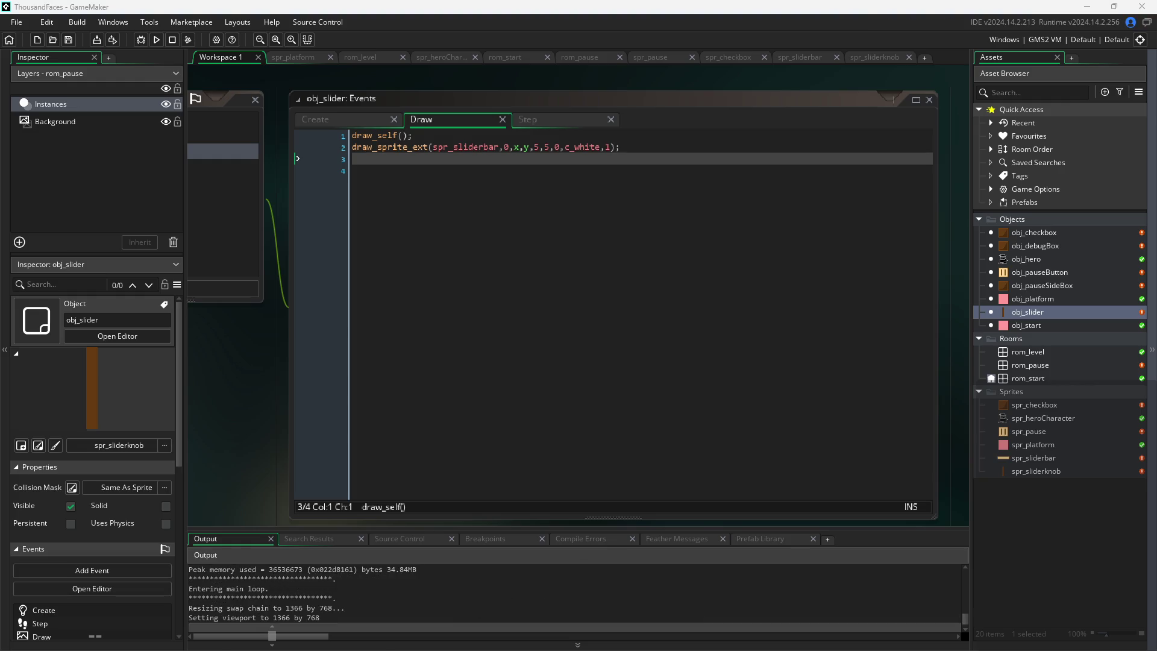
Open the pause menu in the running game, then close the game
click(208, 194)
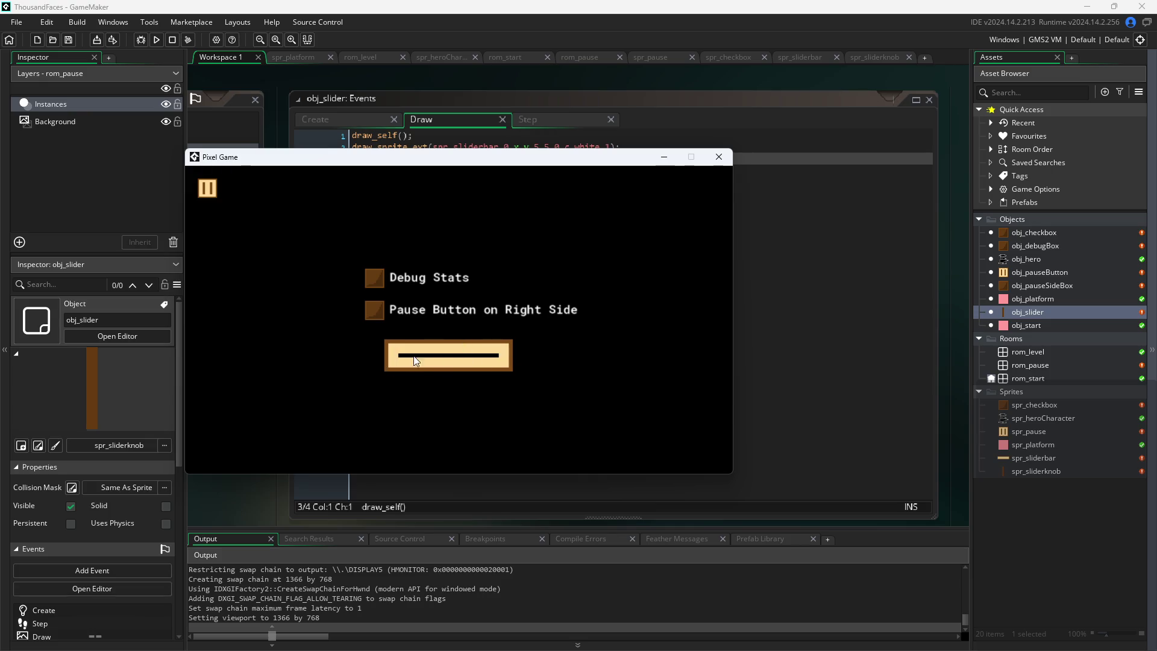
click(709, 155)
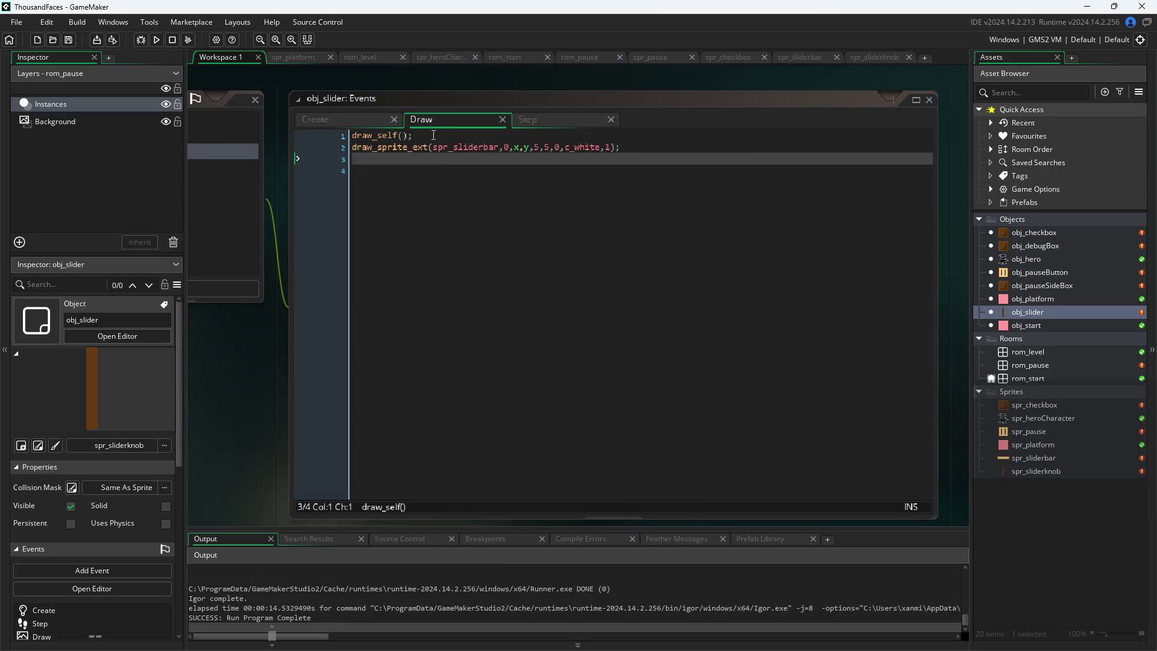
click(334, 134)
Change draw_sprite_ext's alpha argument from 1 to 0 and save the Draw code
click(500, 147)
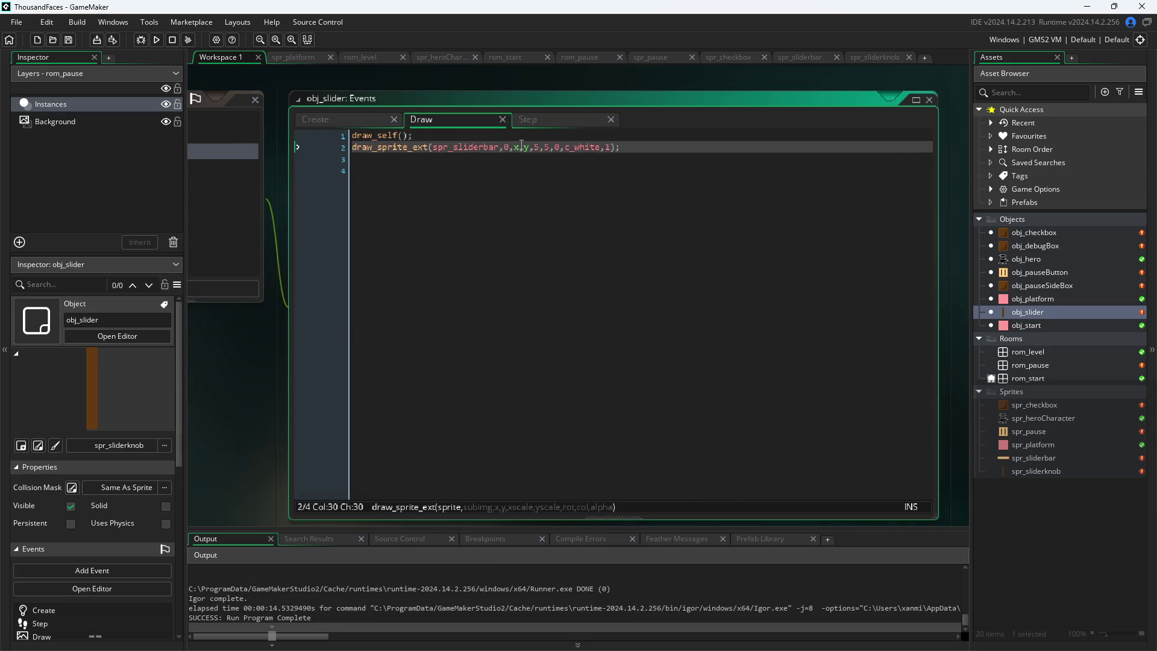
mouse_move(576, 151)
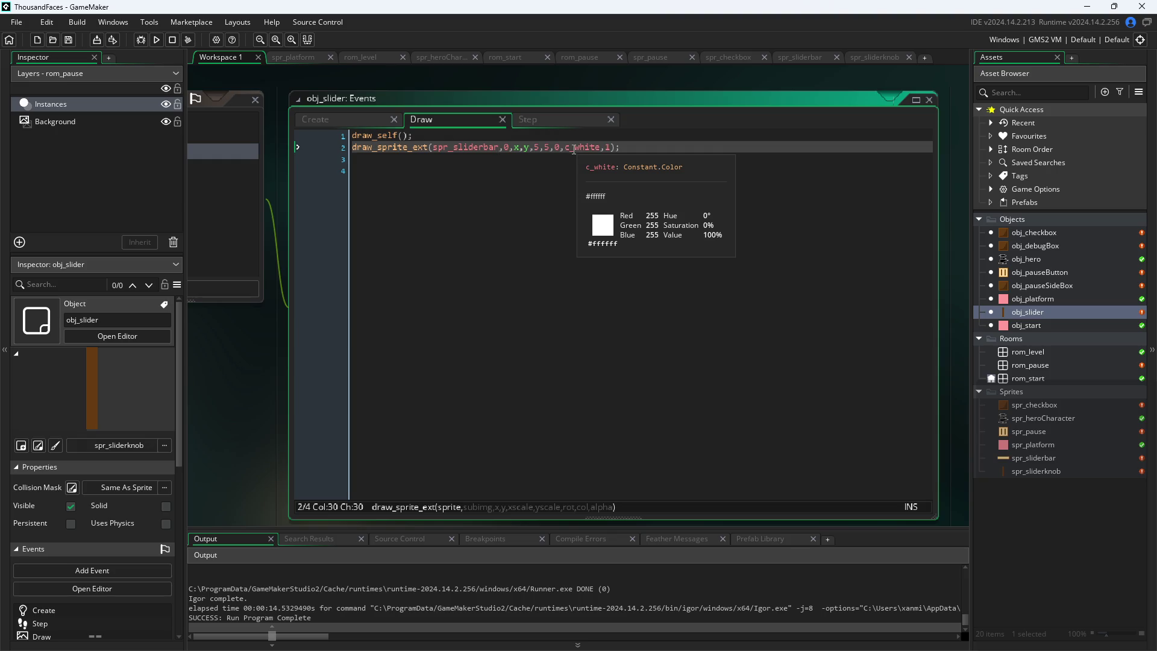
click(610, 147)
key(BackSpace)
text(0)
click(227, 349)
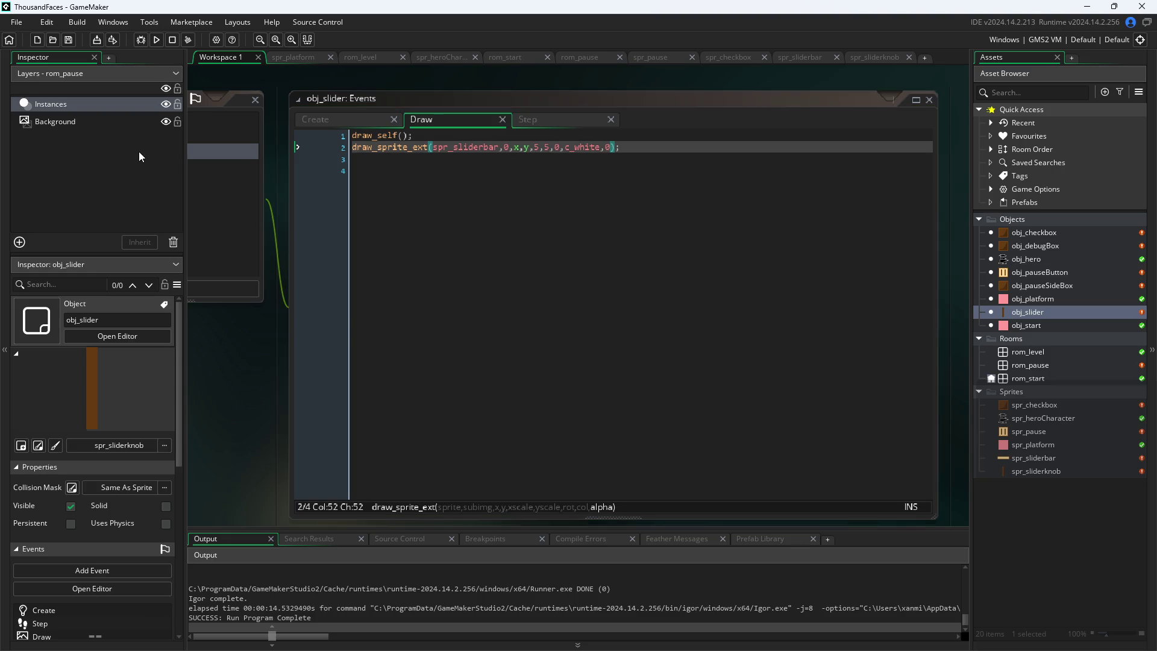
Run the game, open the pause menu, drag the slider knob right, and close the game
click(156, 40)
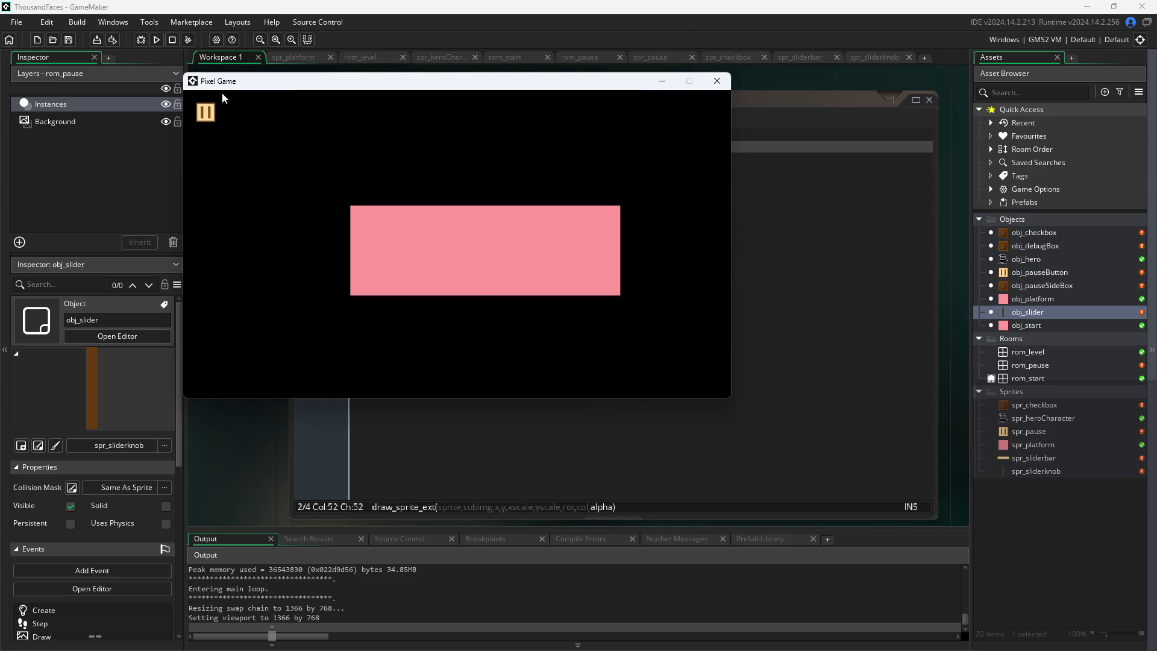
click(206, 112)
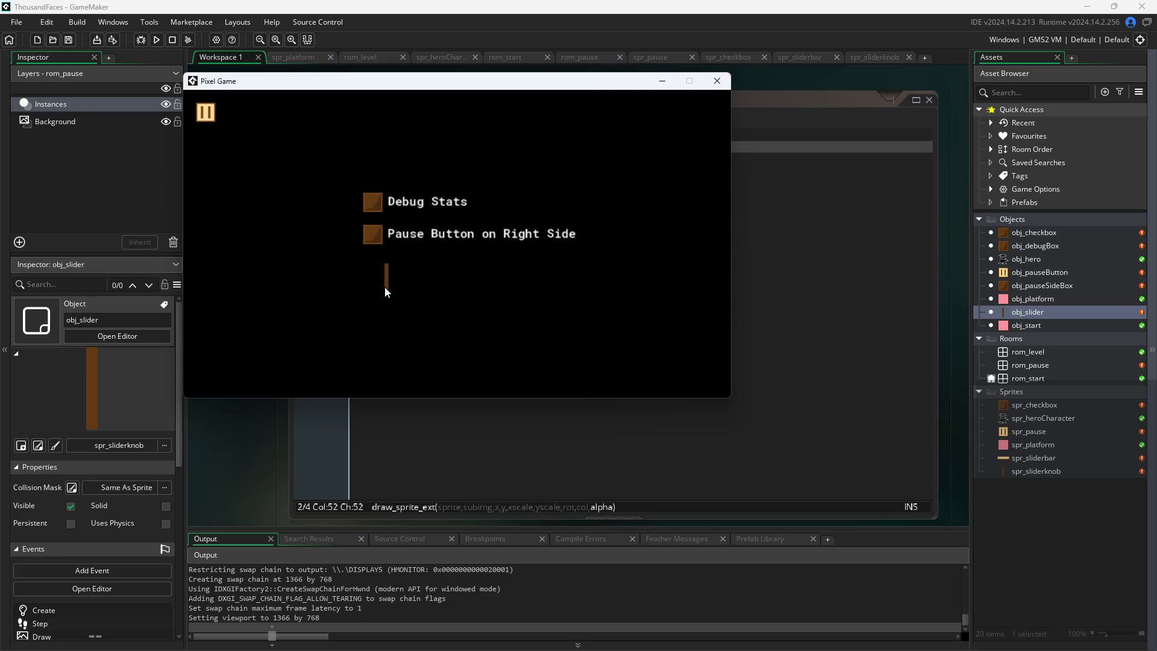
drag(390, 297, 466, 282)
click(716, 81)
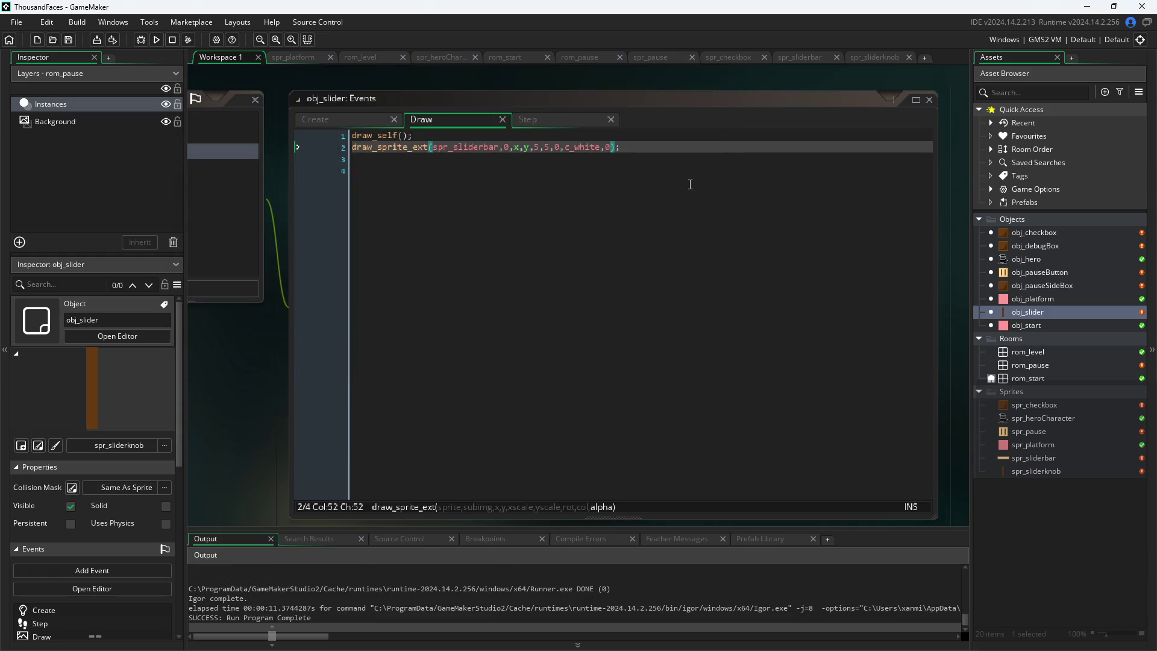
Open obj_slider's Create event and review the maxval, minval and currentval lines
click(538, 119)
click(335, 121)
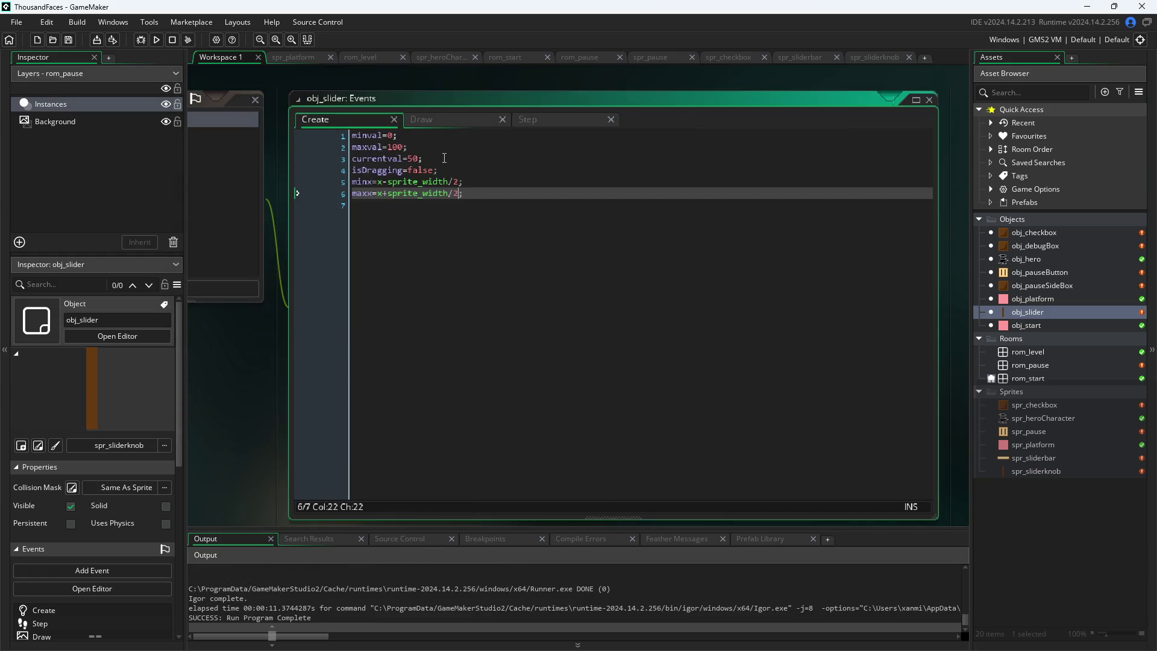
click(402, 148)
text(*)
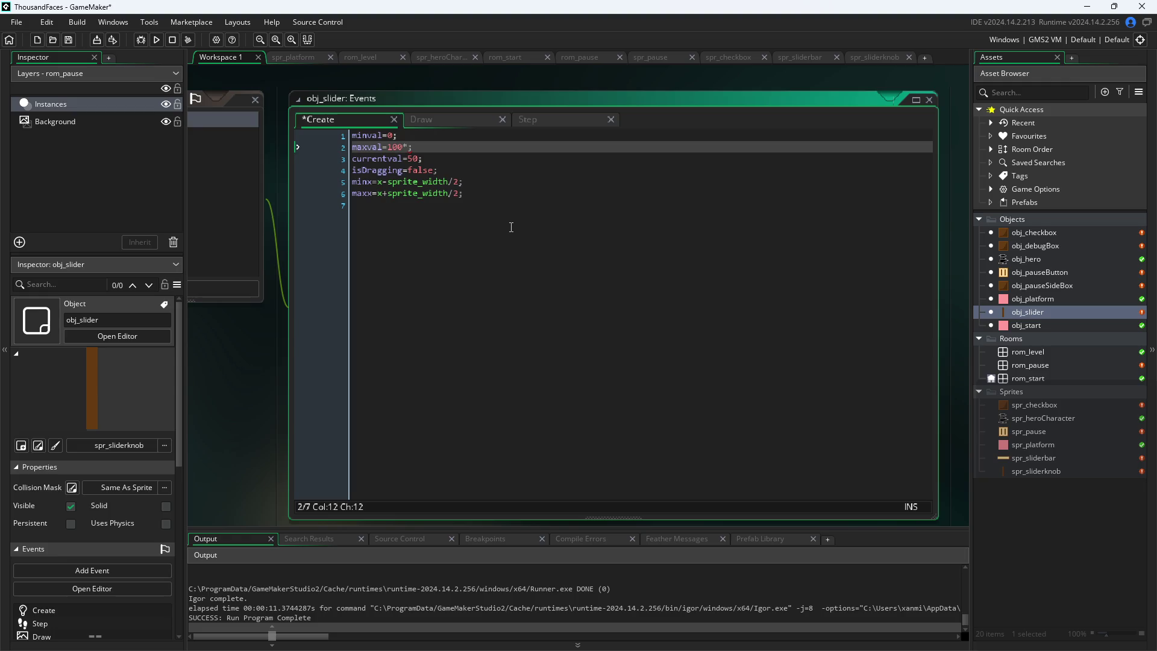
key(BackSpace)
key(Up)
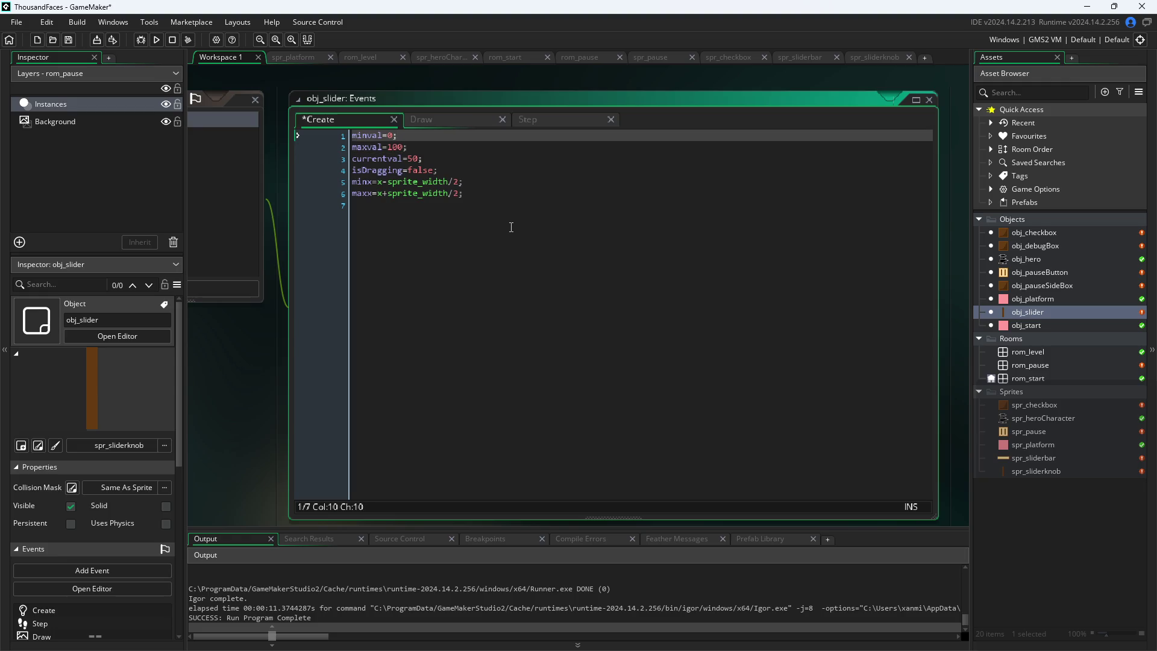
key(Down)
key(Down)
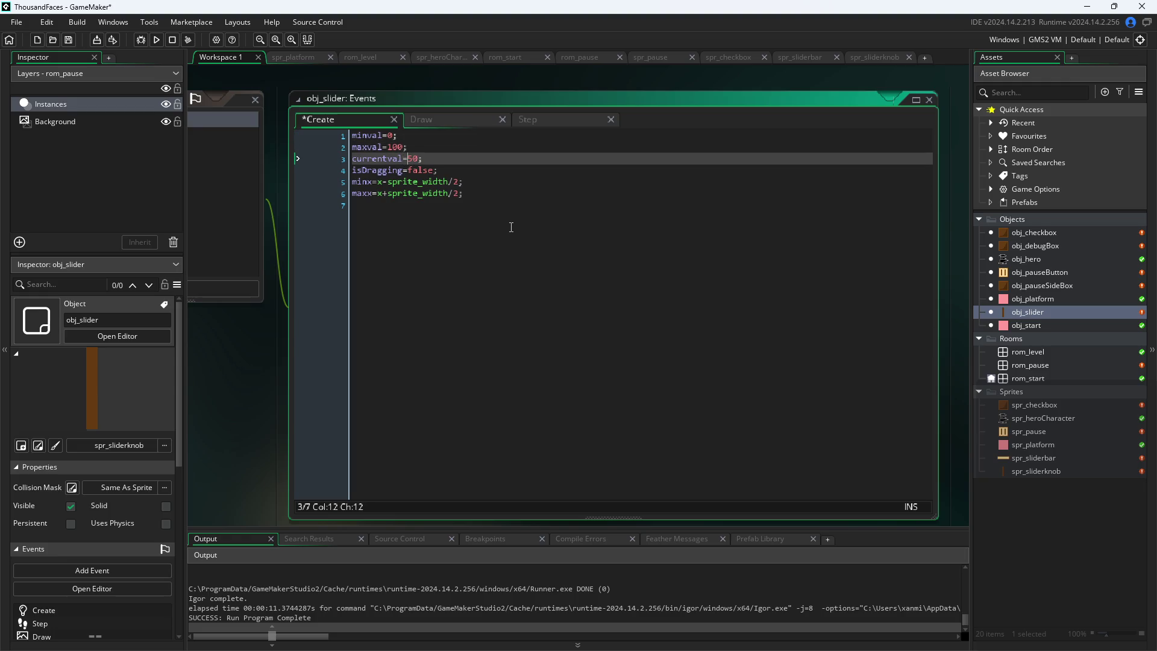
key(Left)
key(Up)
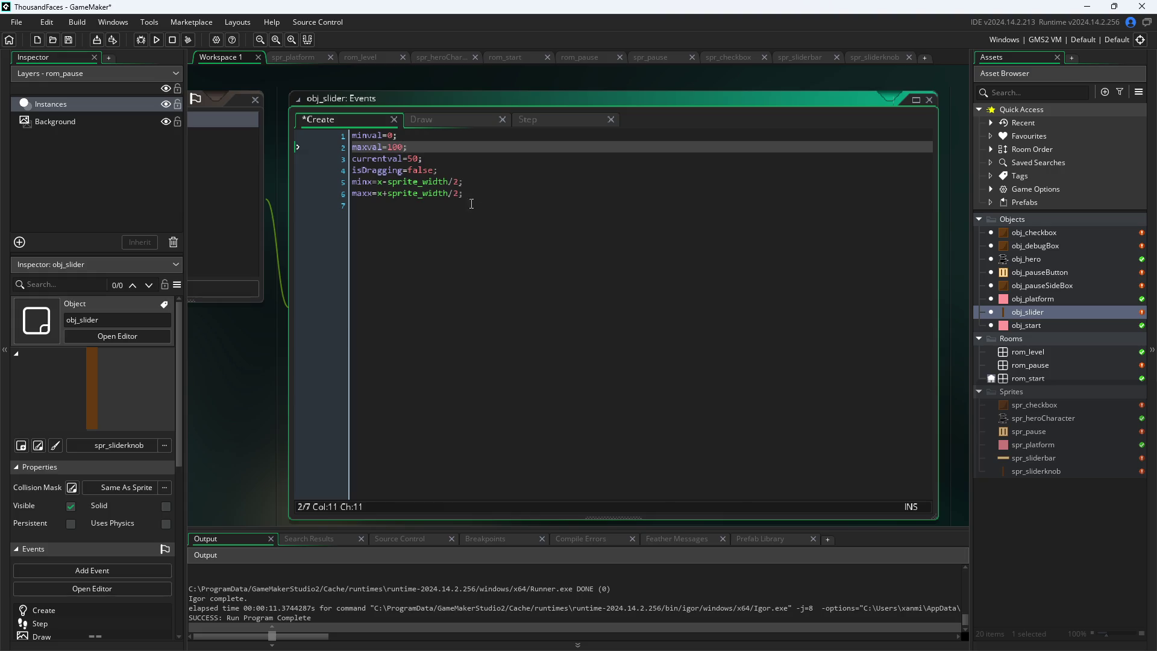
Add the line 'percentage=currentval/maxval;' after the currentval line
click(466, 162)
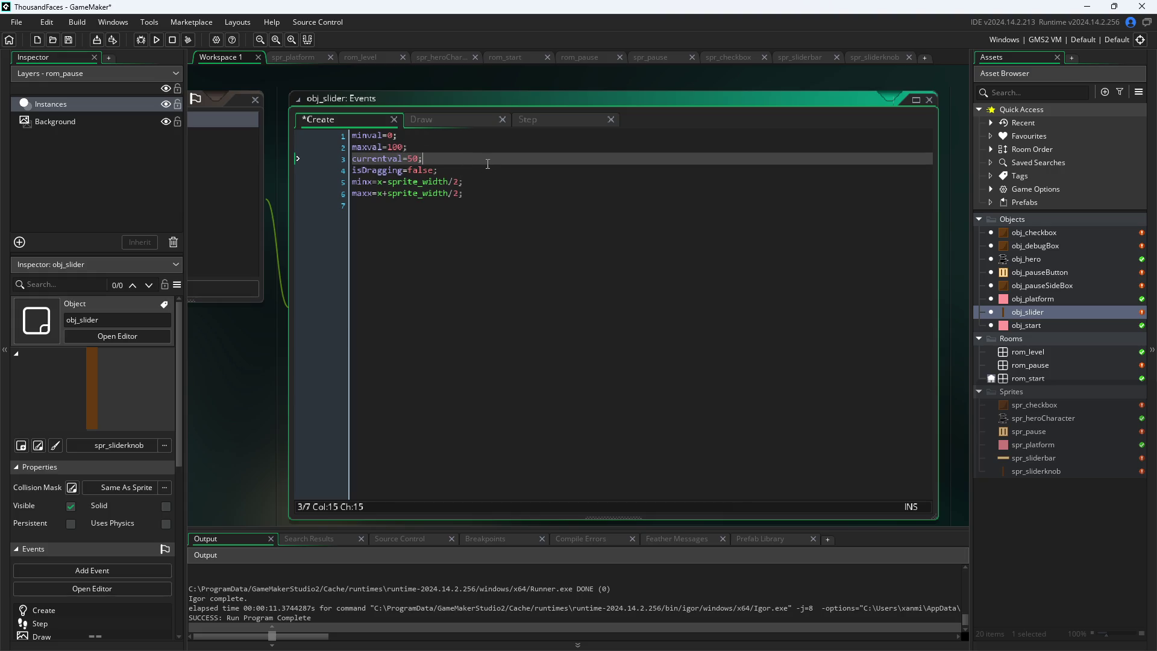
key(Return)
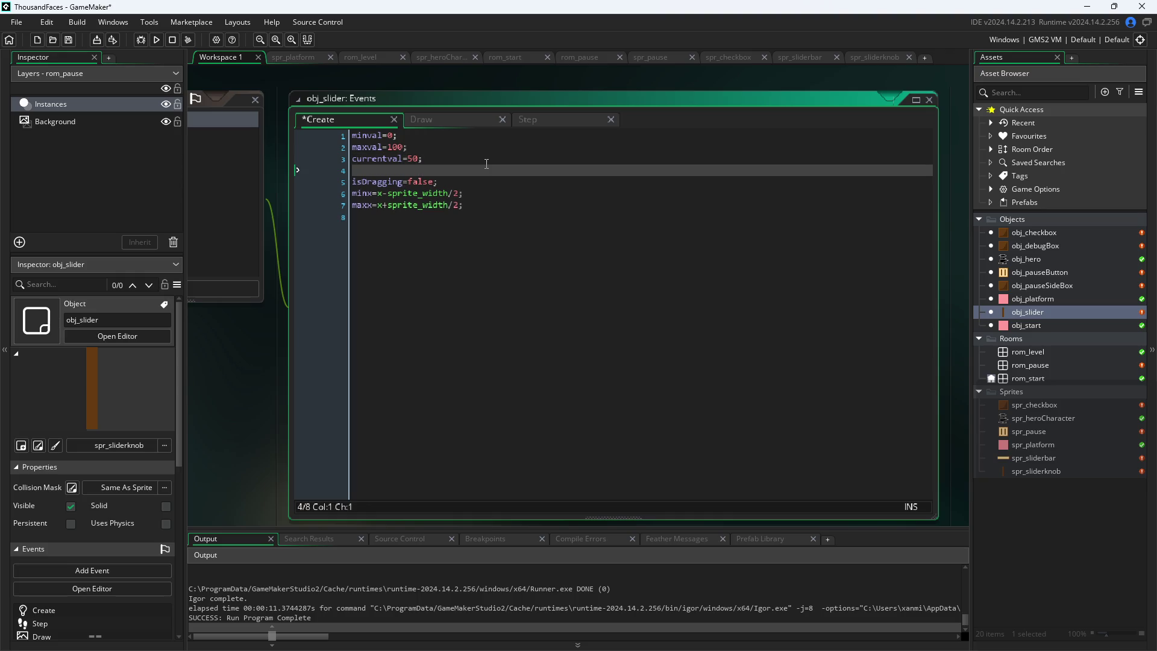
text(percentage)
text(=)
text(curren)
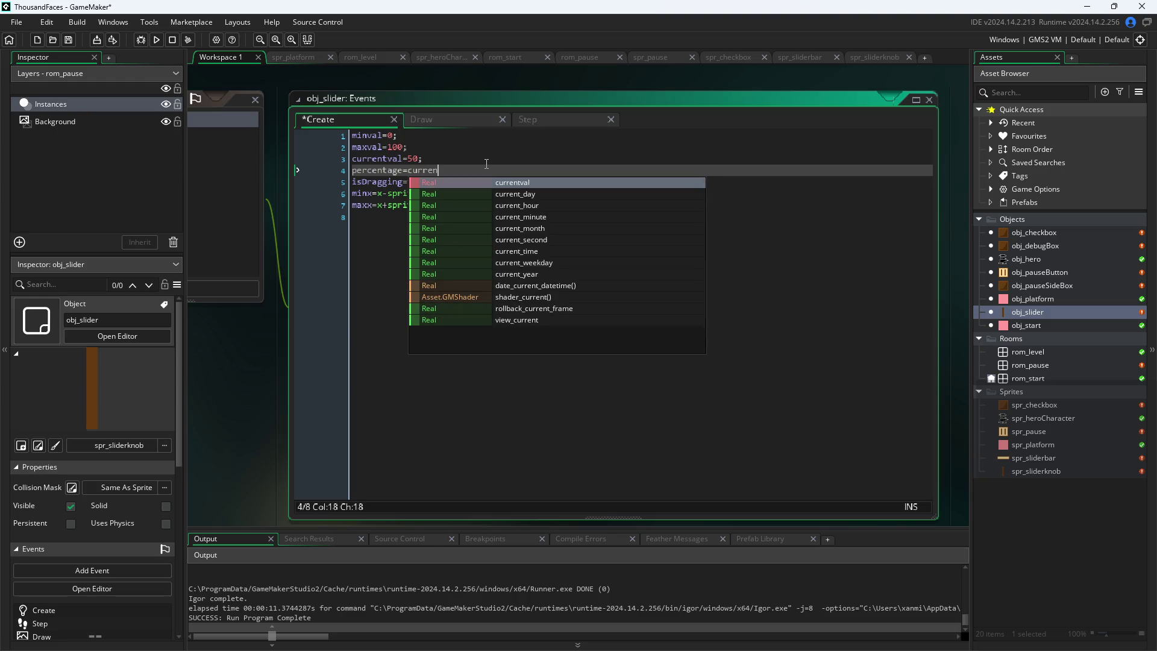
text(tval/max)
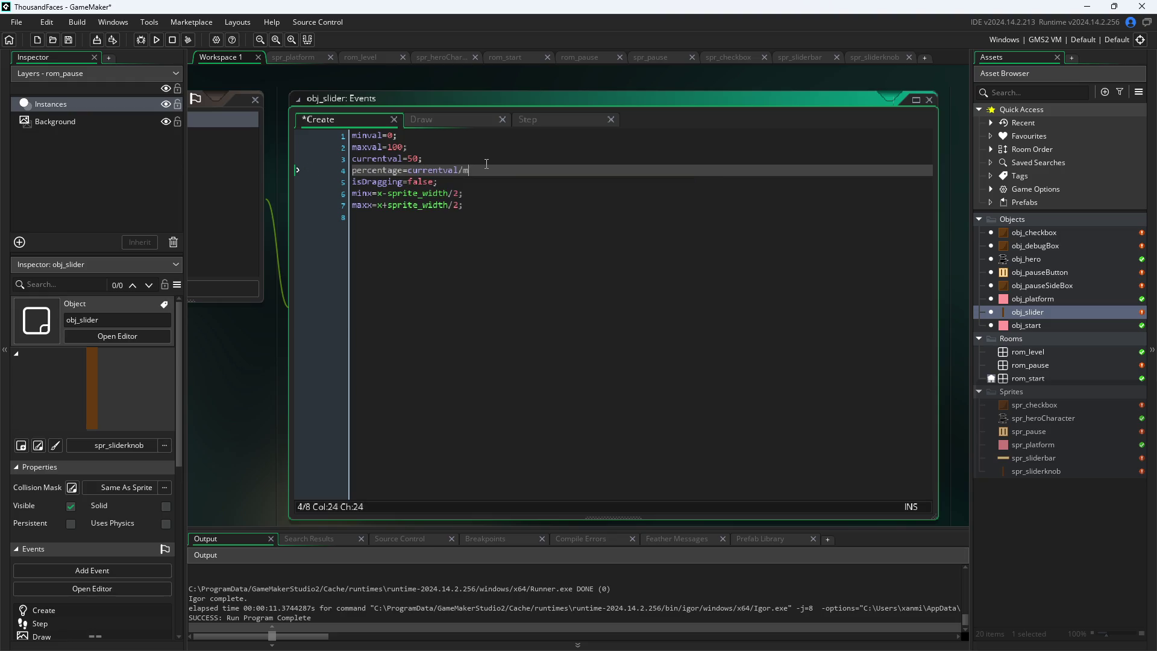
key(Return)
text(;)
Remove the percentage line from Create and place the caret after the isDragging line in Step
click(308, 179)
key(Up)
key(shift+End)
key(Delete)
click(461, 120)
click(520, 122)
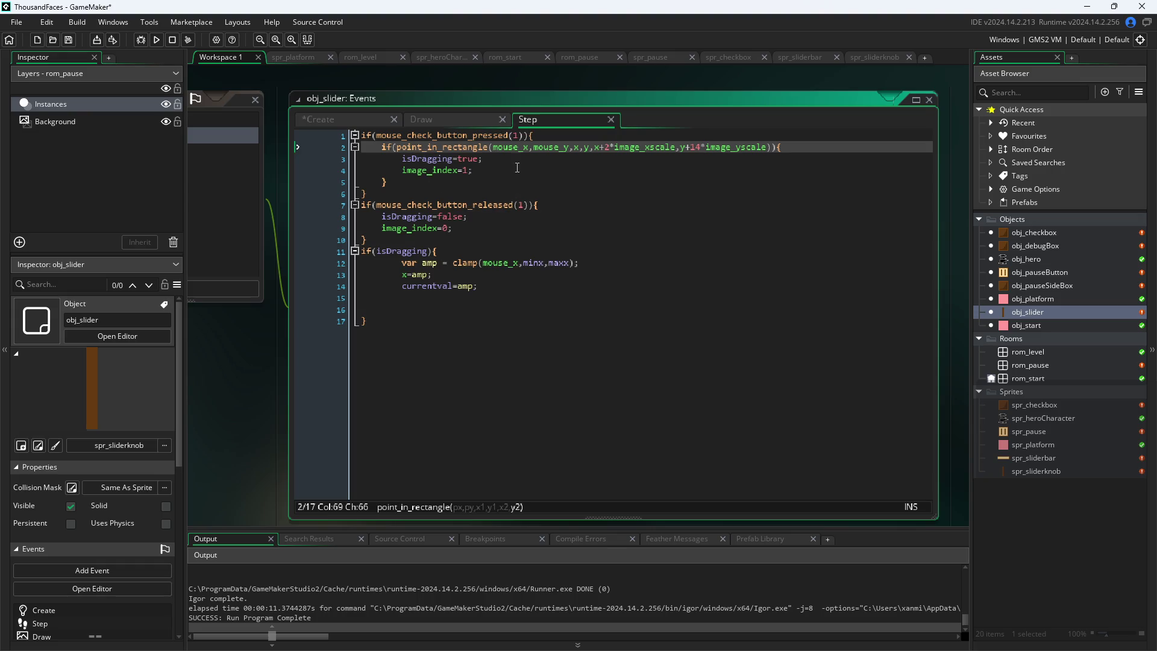
click(590, 248)
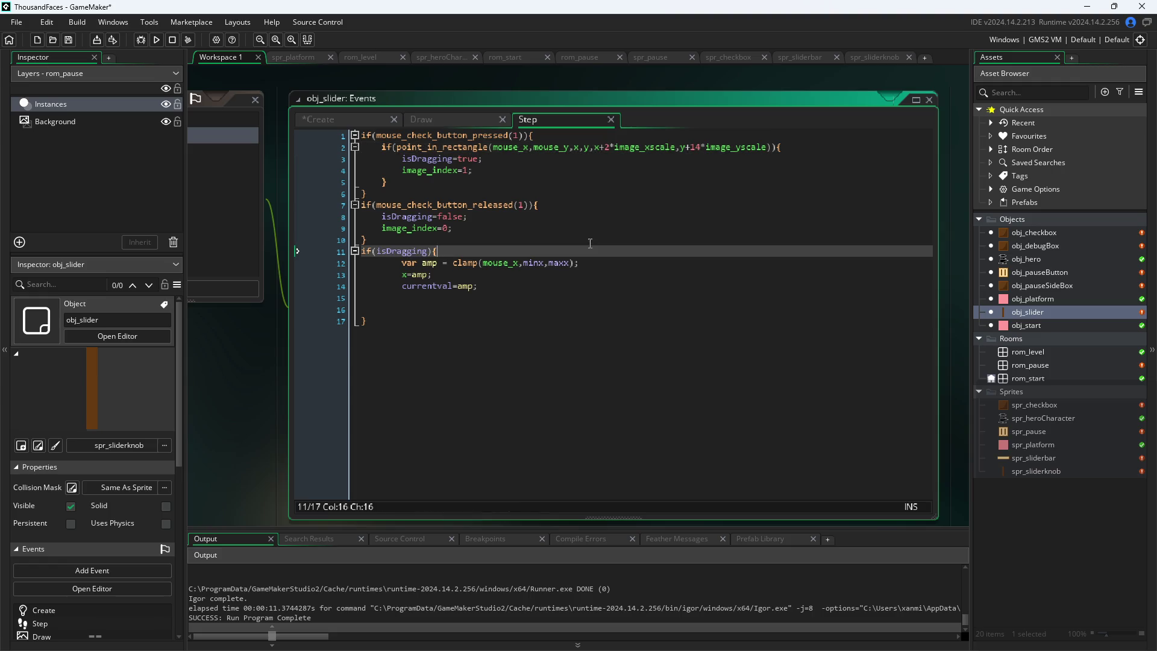
Paste 'percentage=currentval/maxval;' into the isDragging block, indent it with Tab, and save
key(Return)
text(percentage=currentval/maxval;)
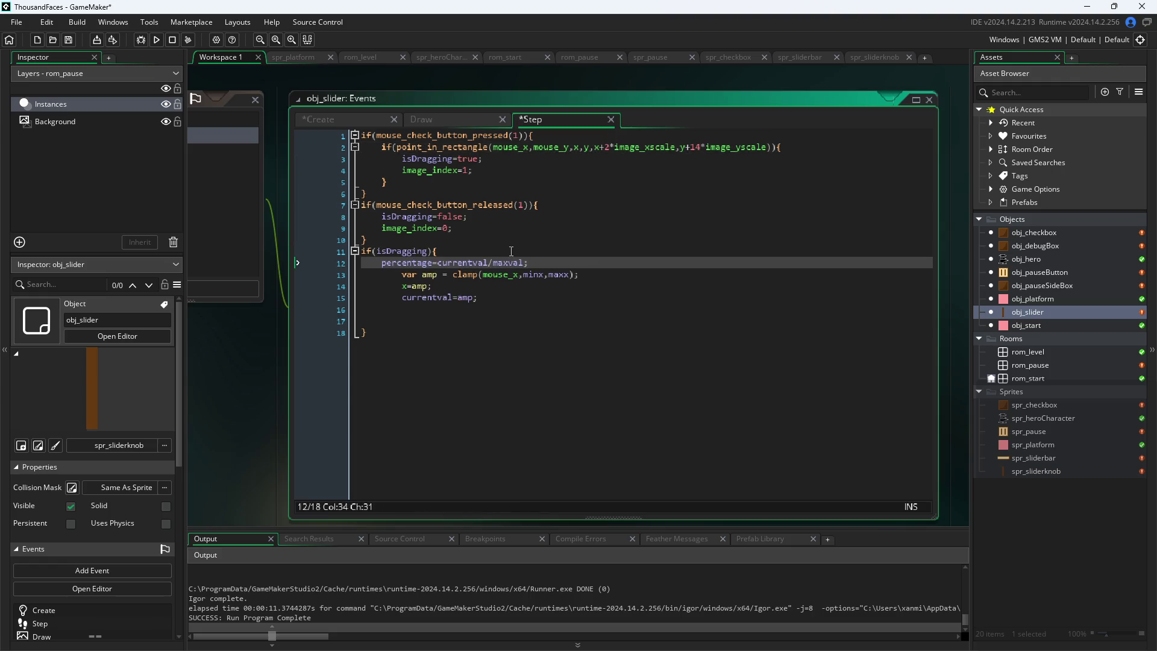
click(381, 263)
key(Tab)
click(512, 295)
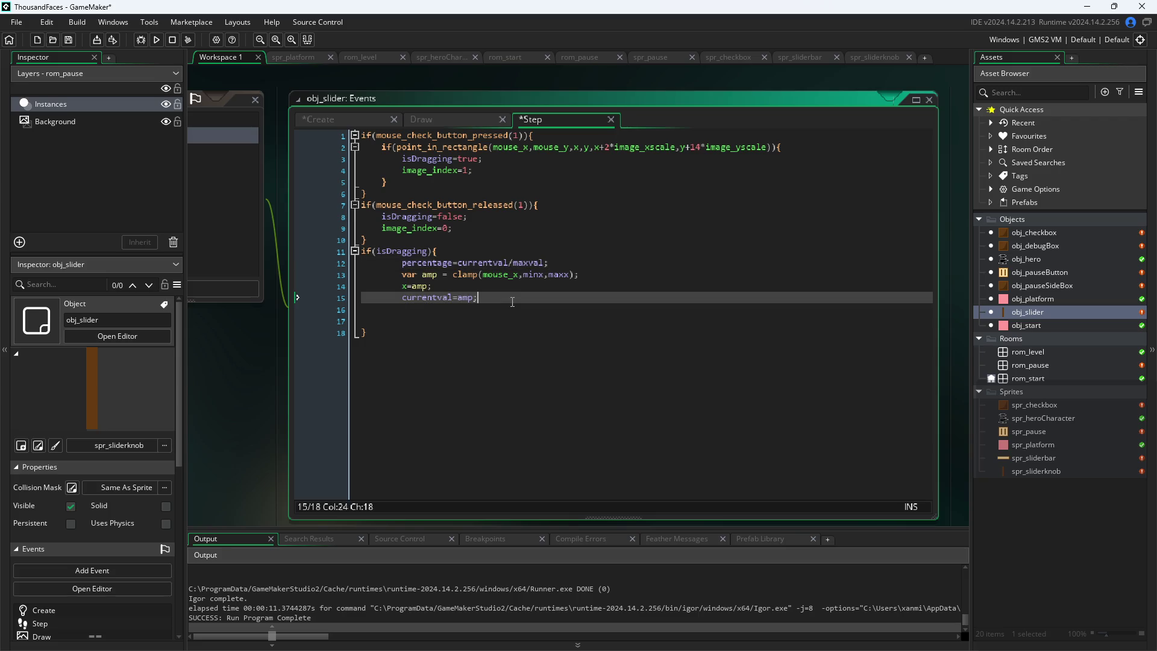
click(481, 287)
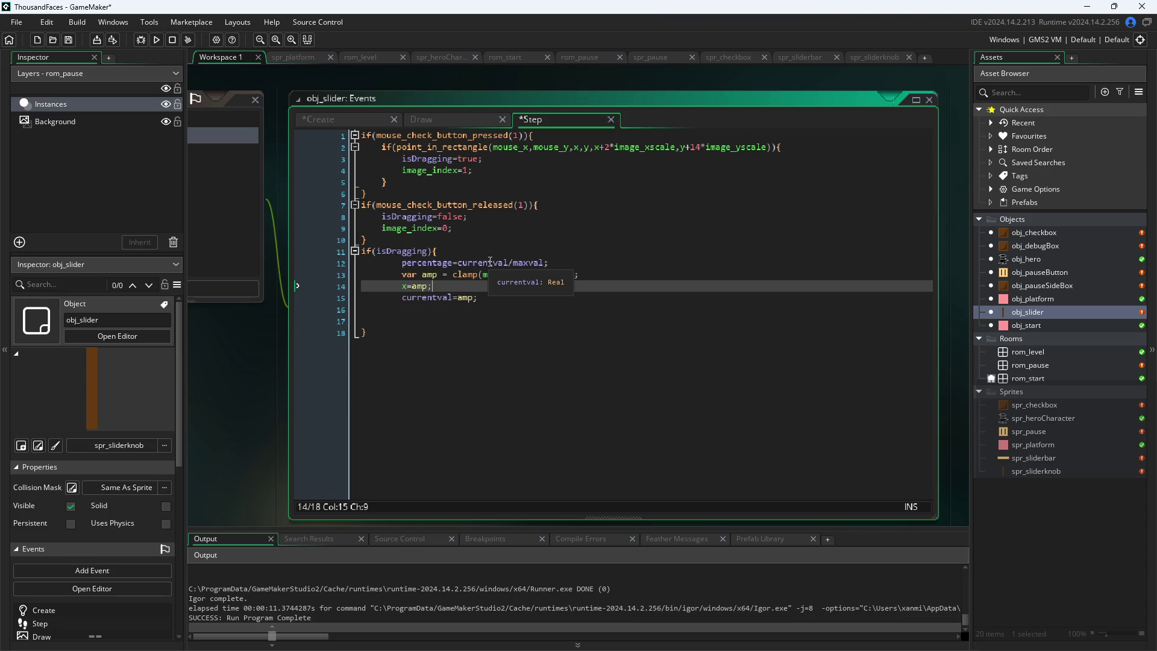
click(473, 297)
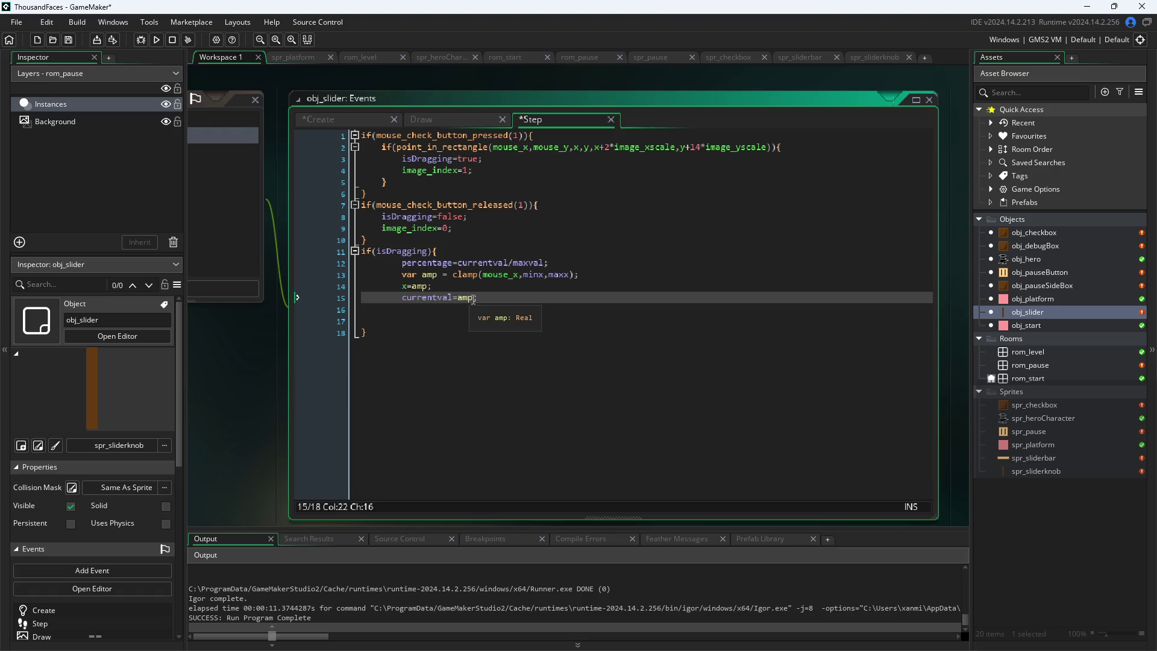
key(Right)
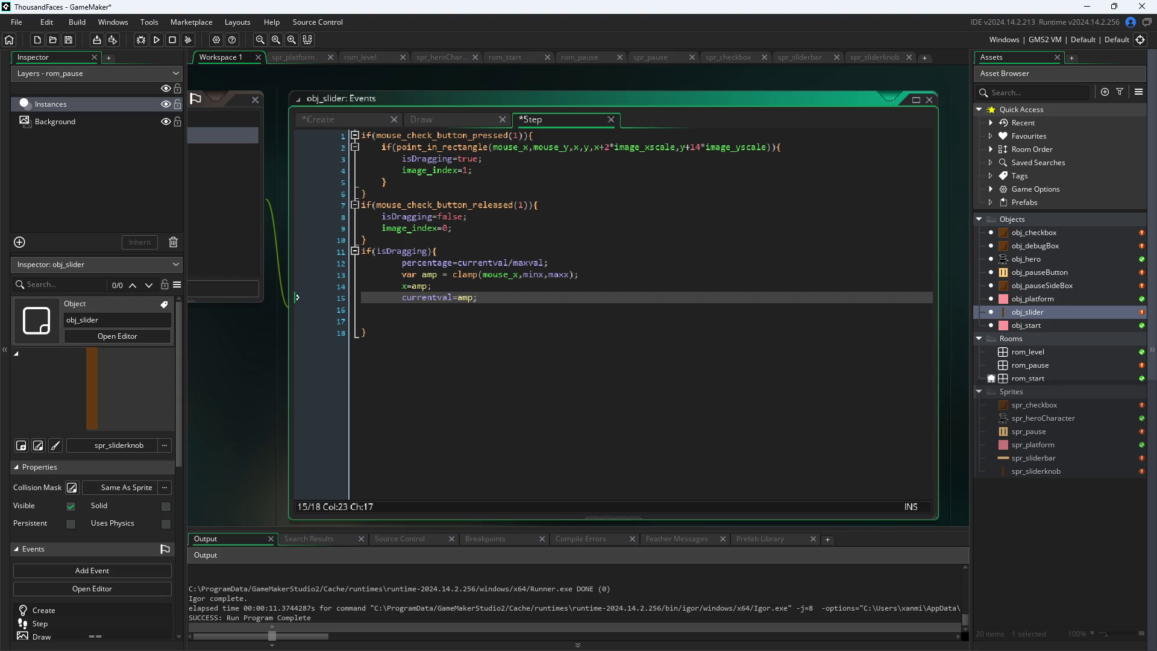
click(715, 274)
click(715, 295)
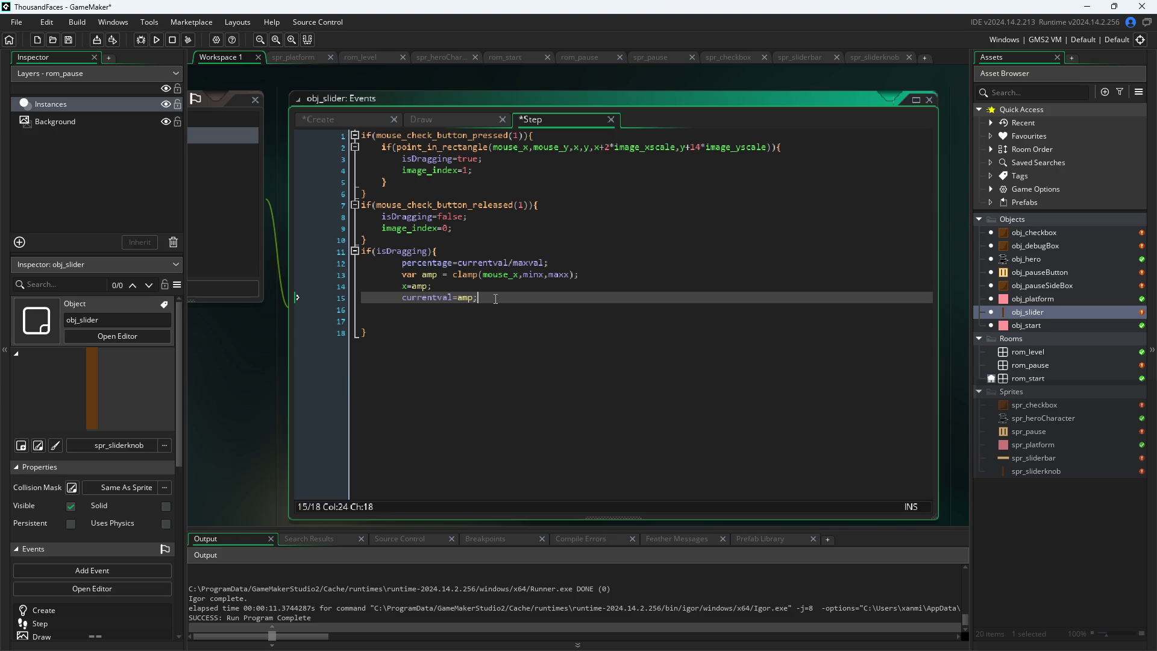
click(283, 369)
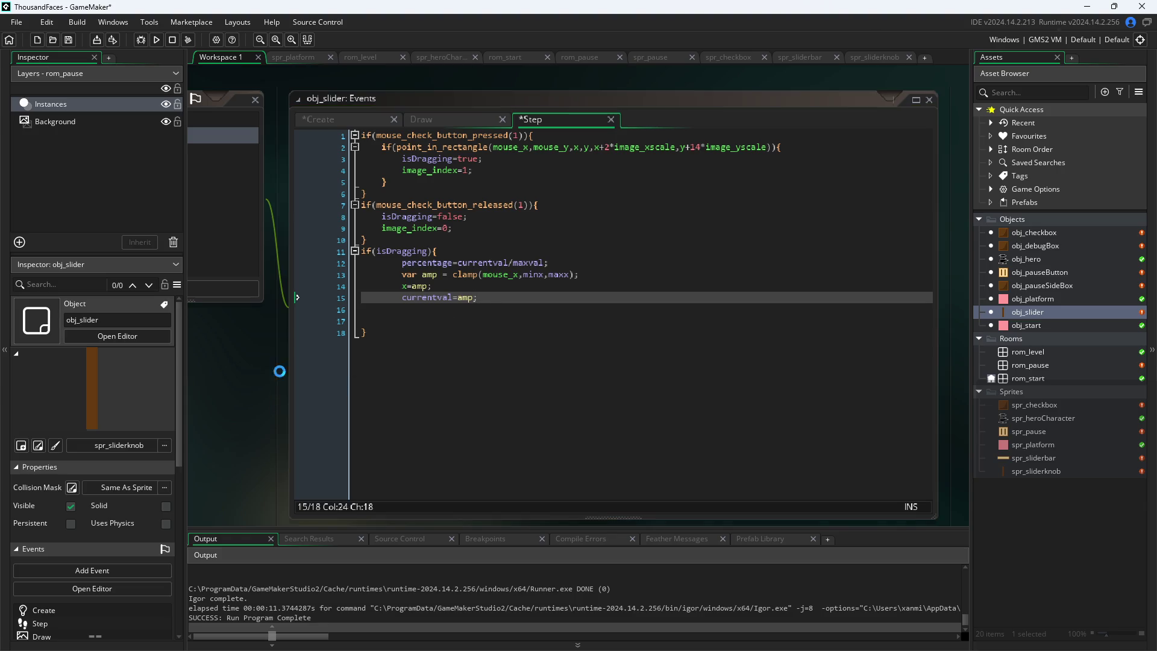
Run the game, enable Debug Stats and Pause Button on Right Side in the pause menu, then close it
click(155, 39)
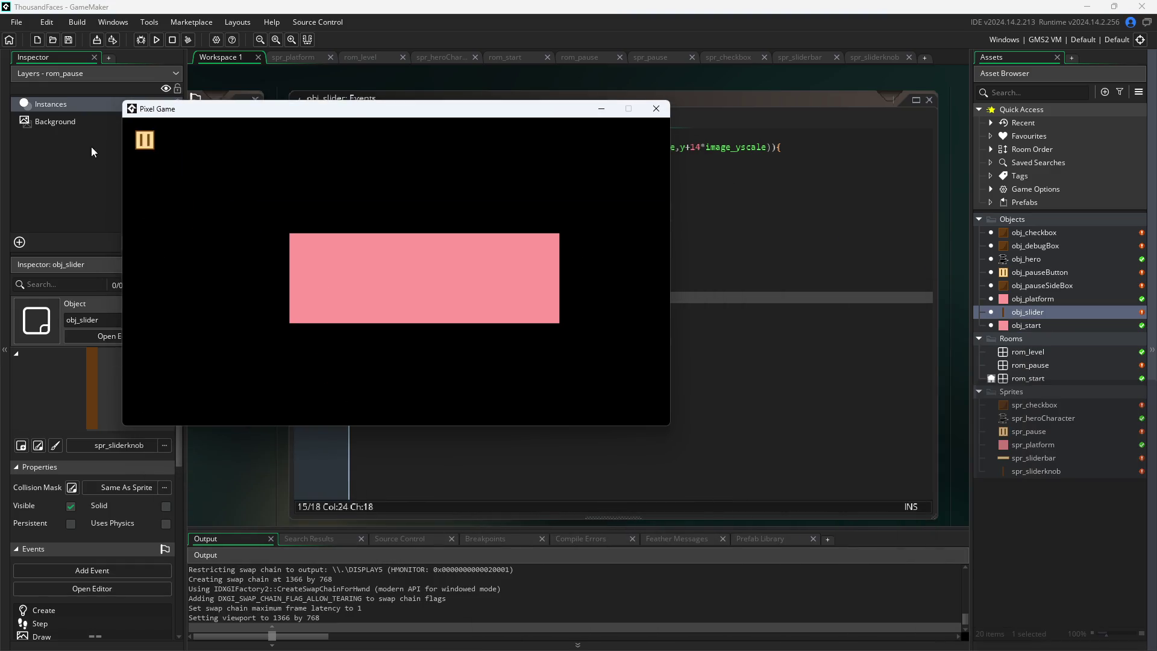
click(138, 143)
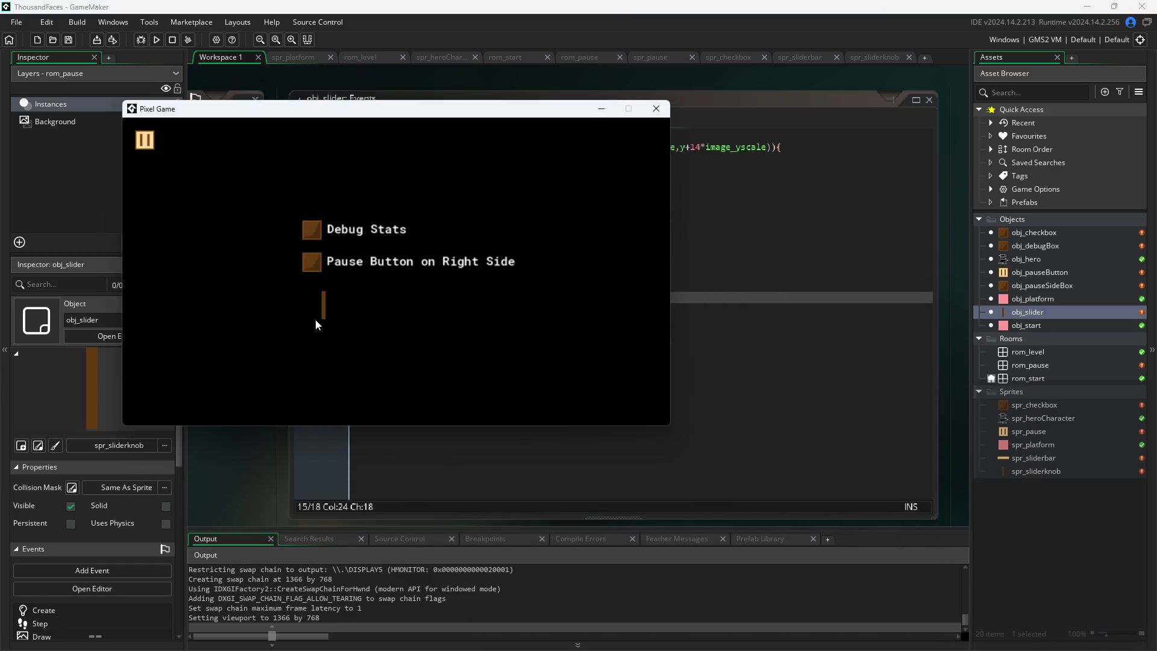
click(314, 229)
click(312, 261)
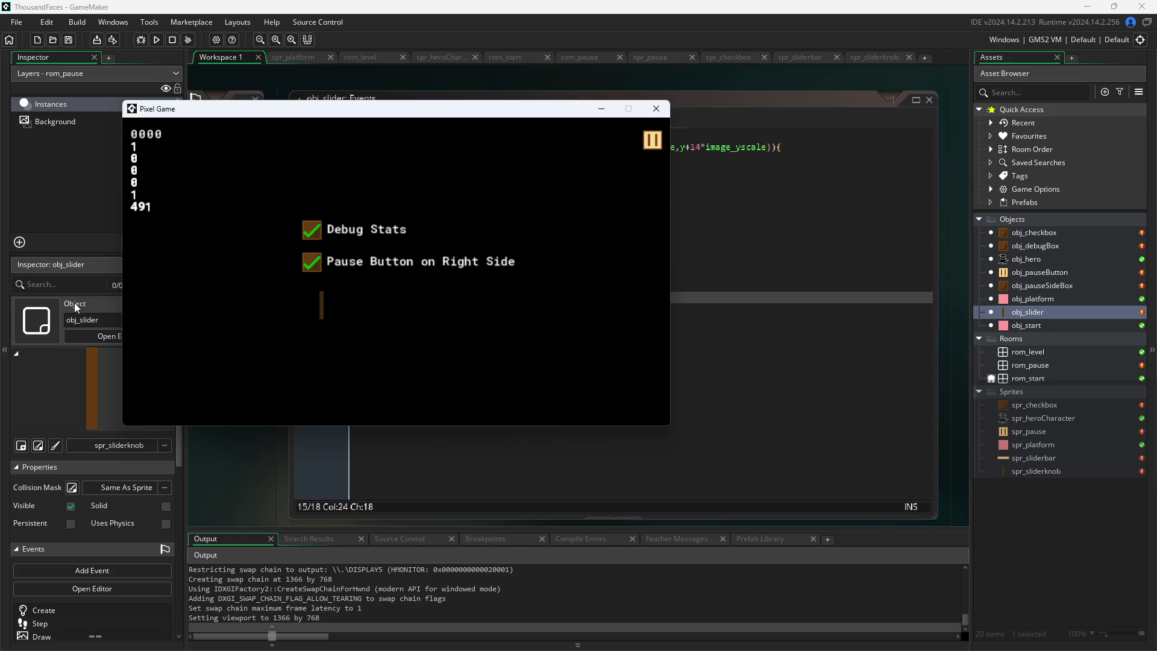
click(657, 109)
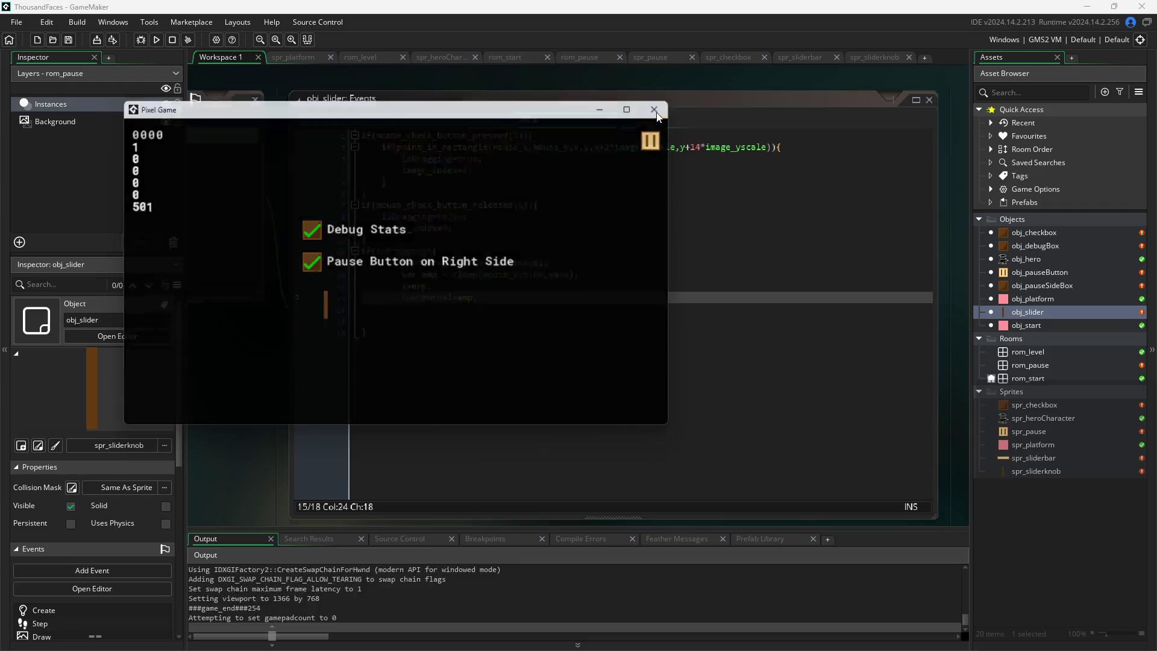
click(349, 123)
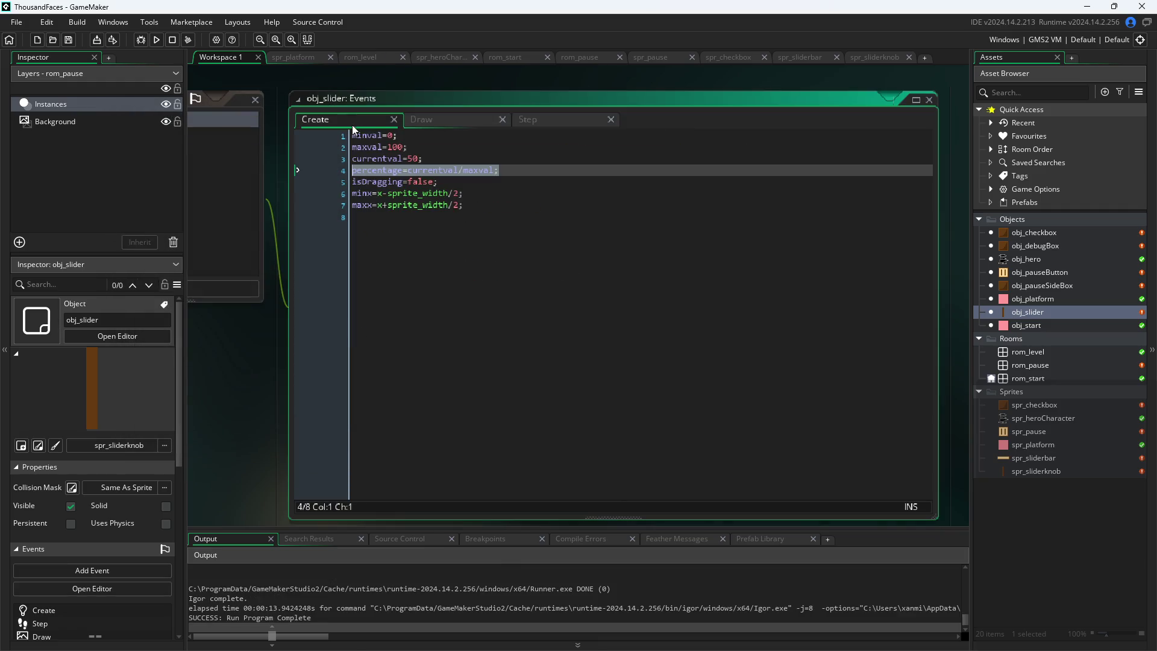
Review obj_slider's Create, Draw and Step code, including the clamp line
triple_click(463, 193)
triple_click(463, 182)
triple_click(452, 159)
triple_click(452, 147)
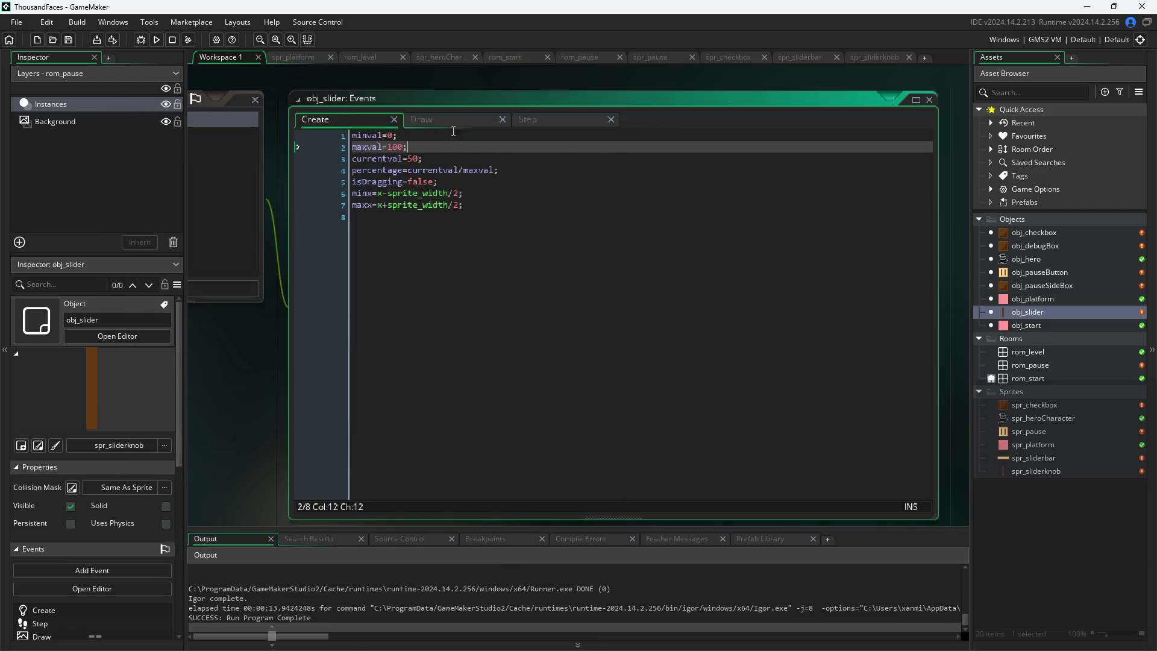
click(483, 120)
click(534, 120)
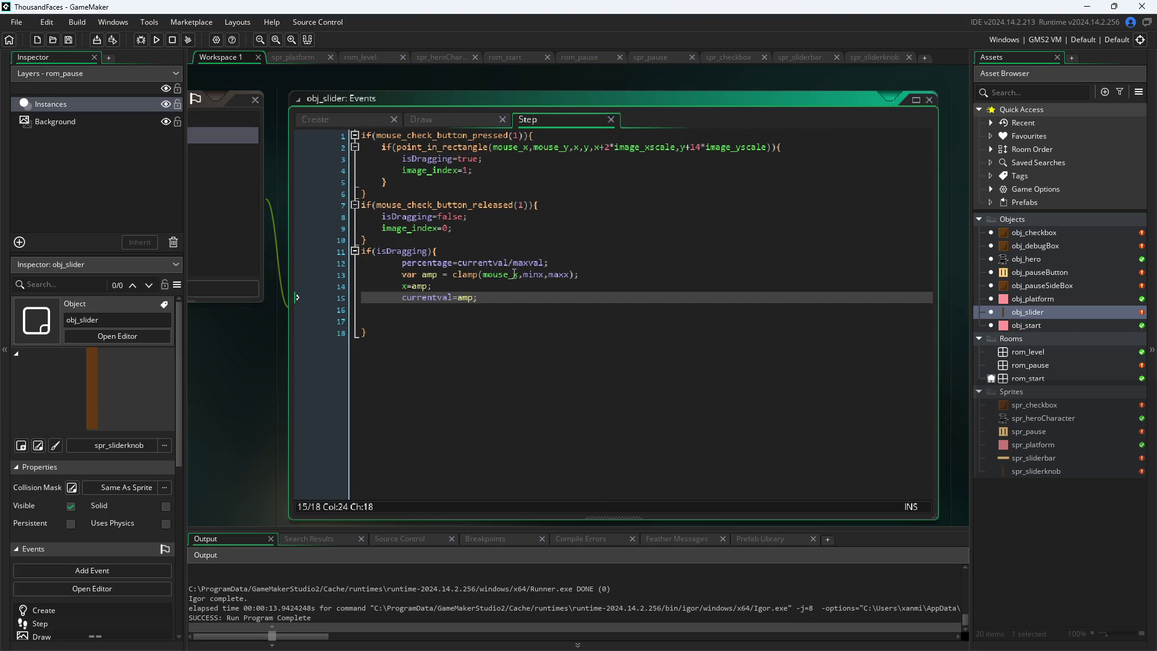
click(484, 276)
In obj_pauseButton's Draw GUI, change obj_slider.currentval to obj_slider.percentage and save
mouse_move(520, 269)
click(1023, 274)
double_click(1023, 274)
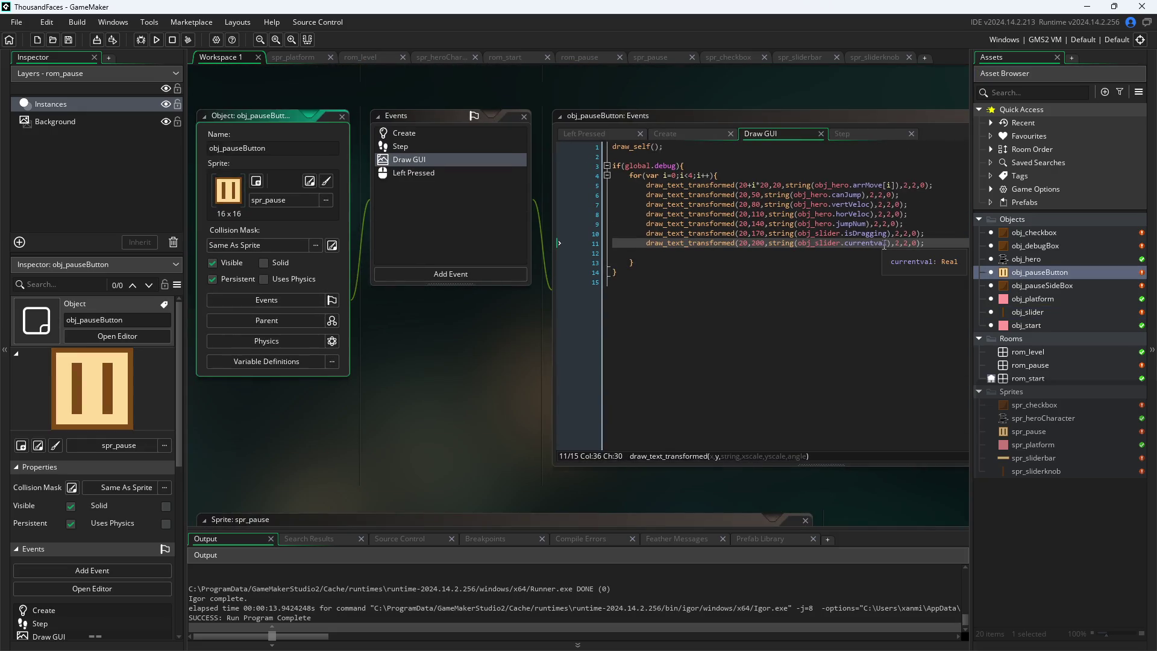
click(848, 249)
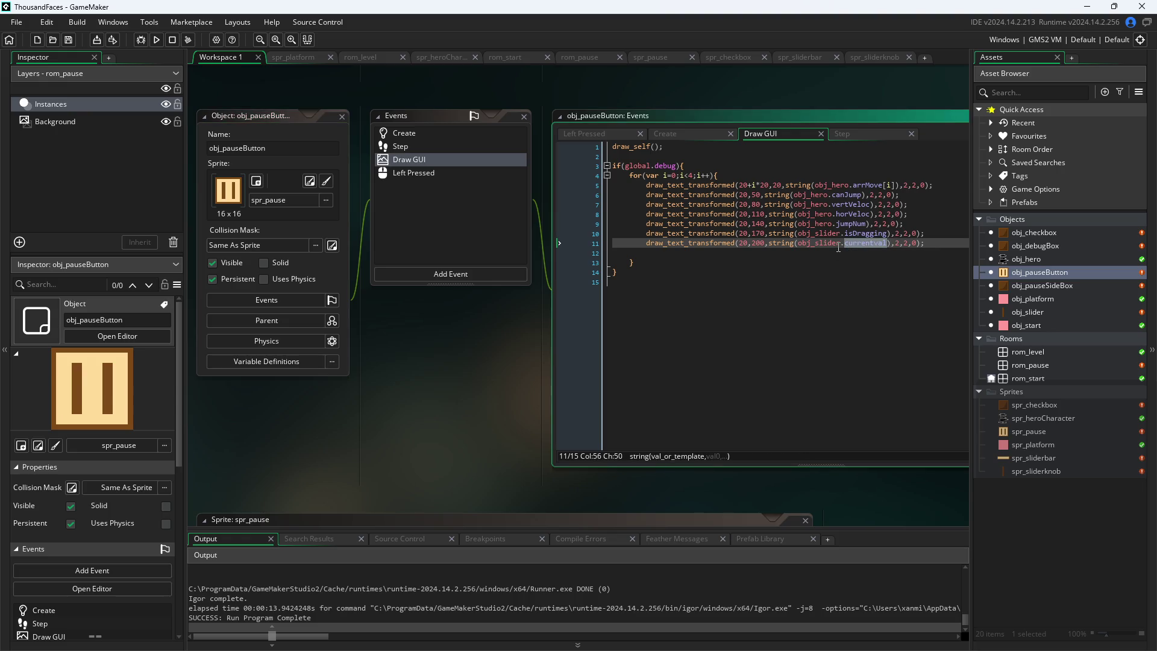
text(perc)
key(Return)
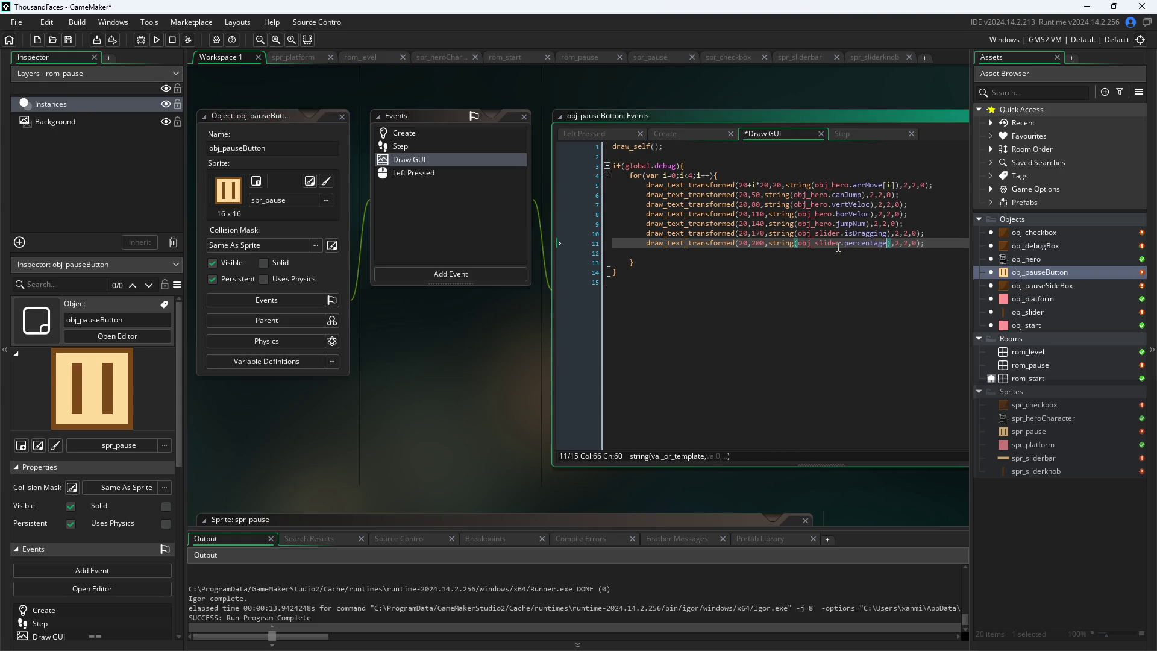
click(389, 419)
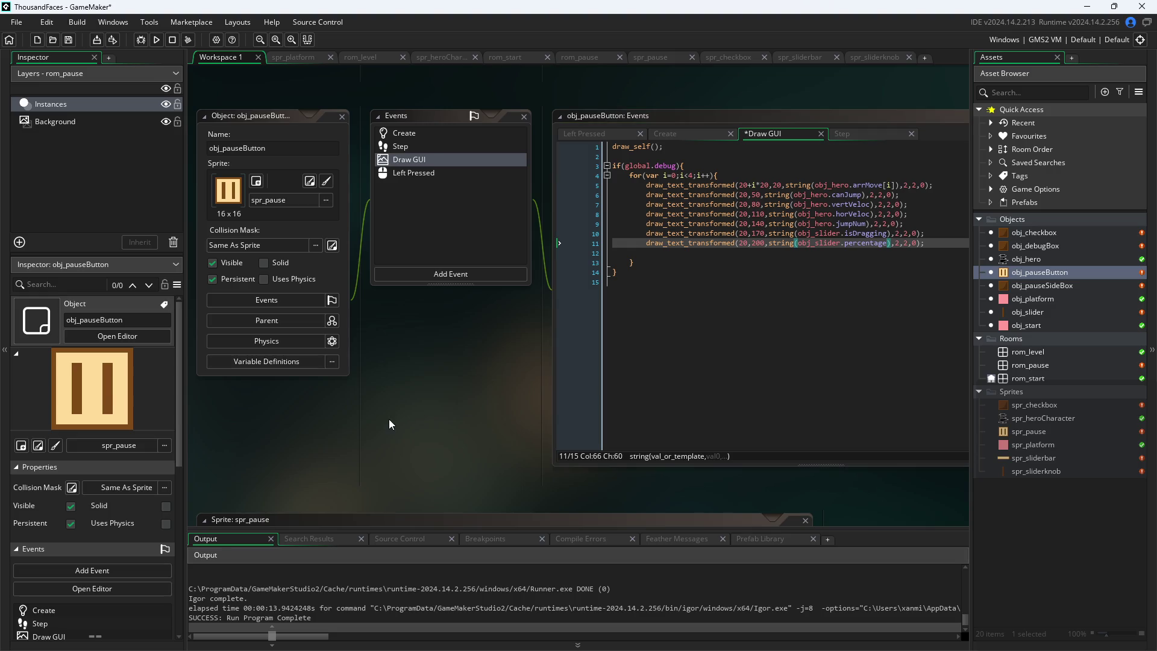
Run the game, enable Debug Stats and right-side pause button, drag the knob to see percentage go 0.50 to 5.01
click(156, 39)
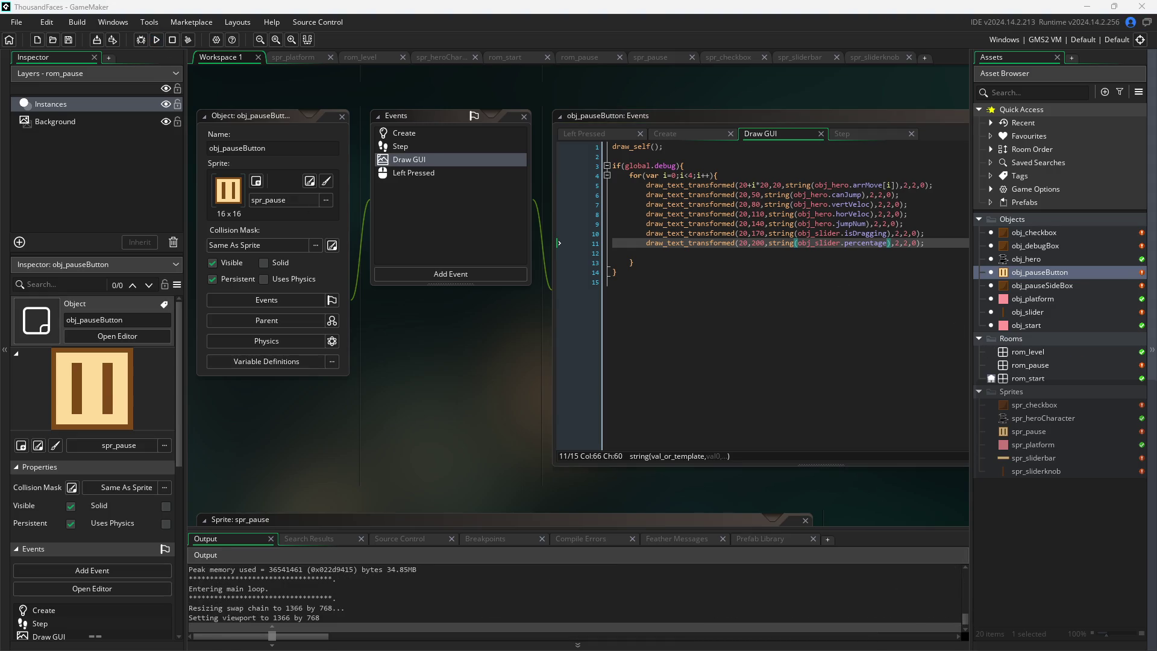
click(421, 315)
key(Escape)
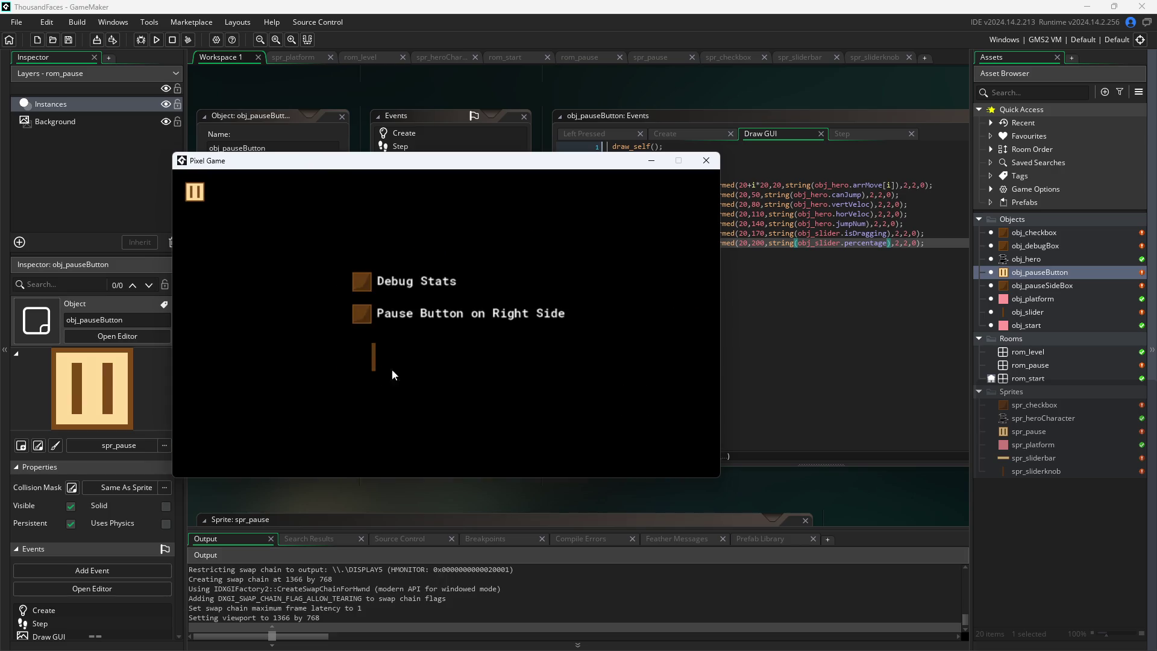
click(361, 283)
click(361, 313)
mouse_move(374, 361)
mouse_down()
mouse_move(334, 364)
mouse_move(469, 374)
mouse_move(276, 370)
mouse_move(568, 375)
mouse_move(724, 181)
mouse_up()
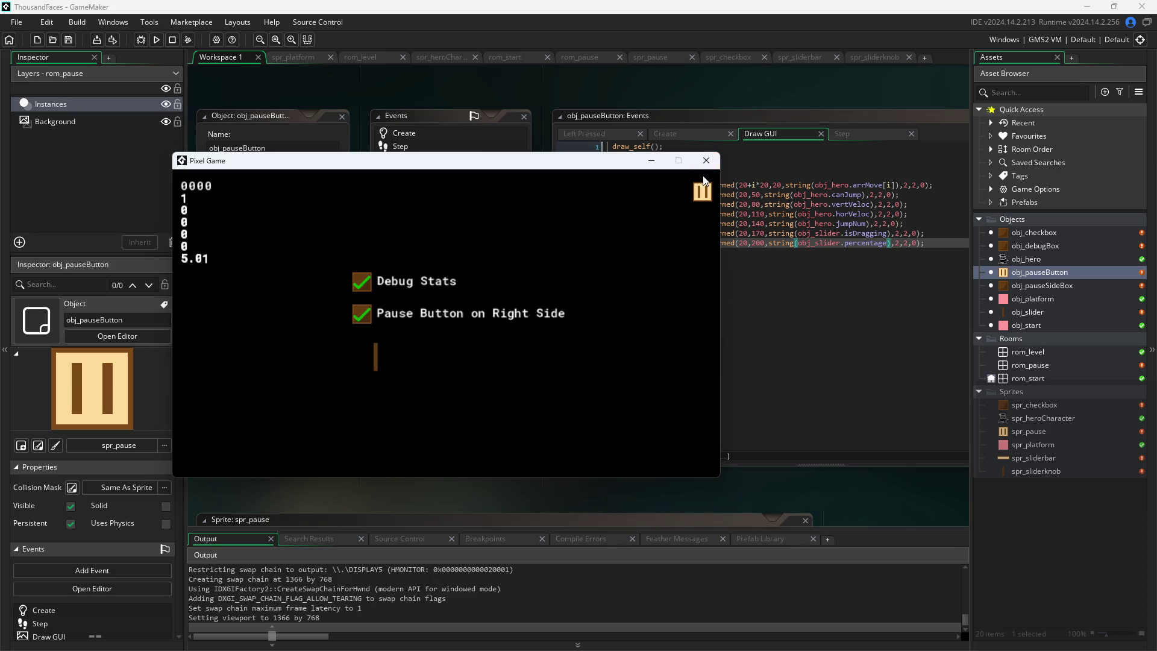
click(707, 161)
click(669, 132)
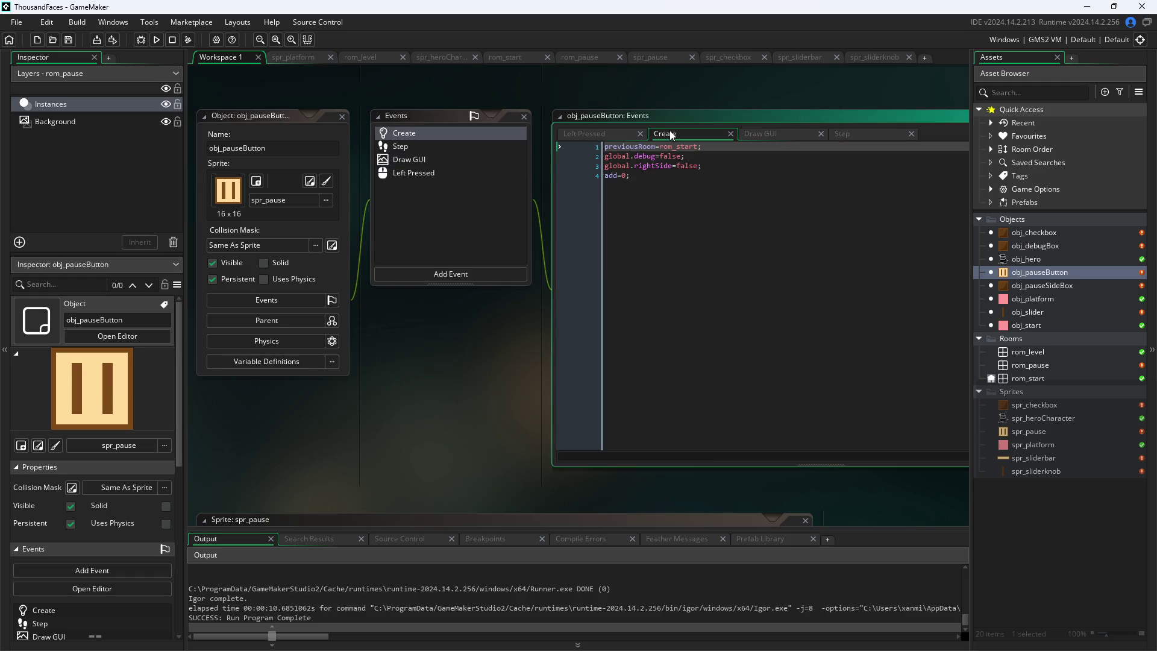
Open obj_slider's Step event code and centre it in the workspace
click(619, 134)
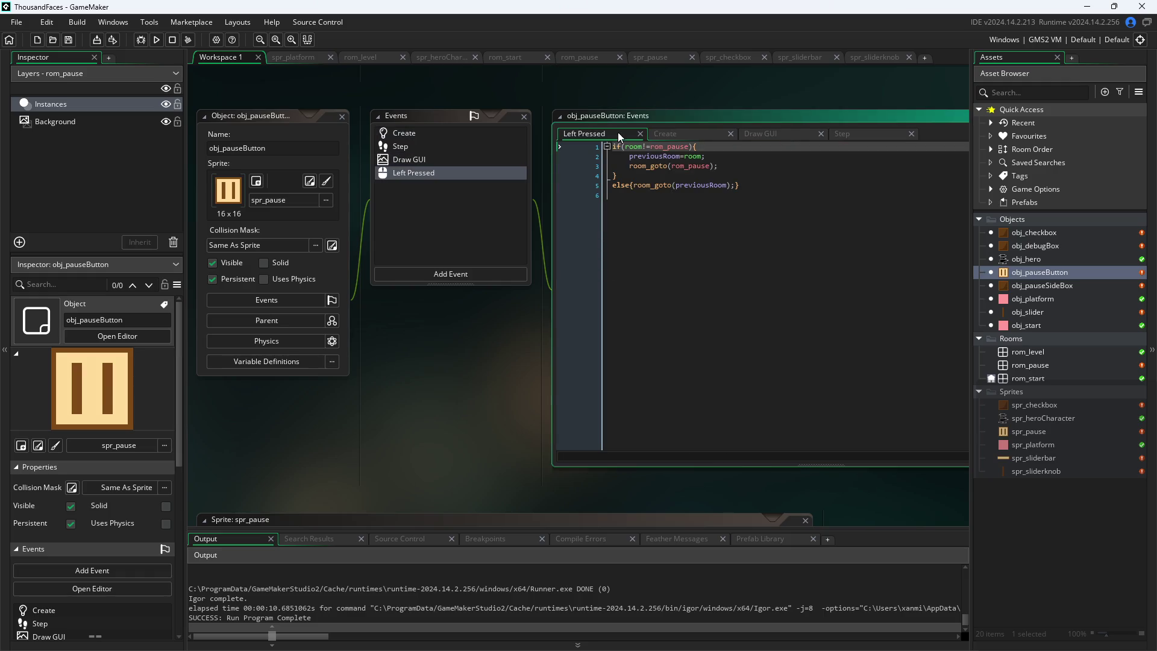
click(1050, 305)
double_click(1047, 310)
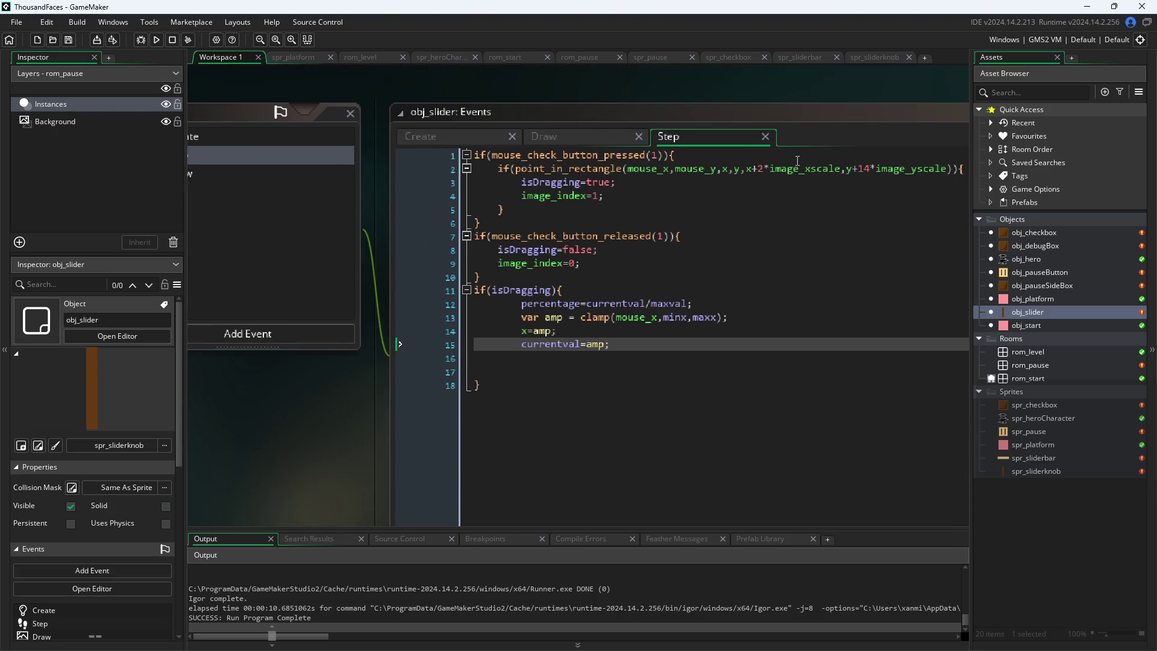
scroll(381, 433, down, 1)
scroll(357, 396, down, 1)
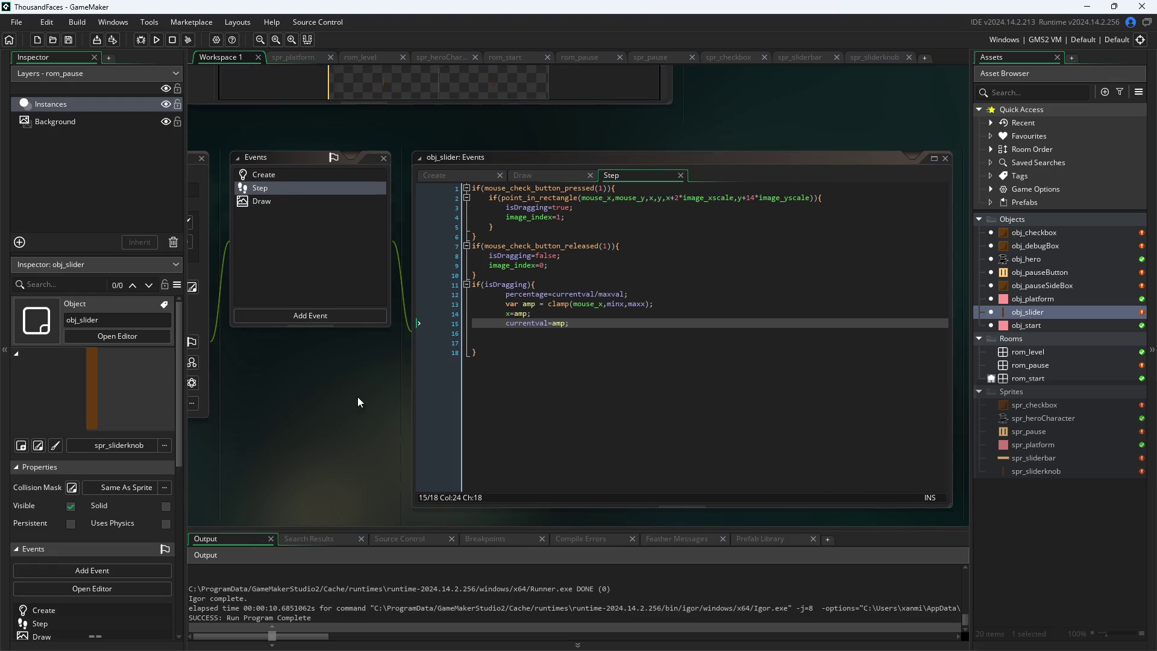
scroll(356, 397, up, 2)
drag(360, 399, 262, 457)
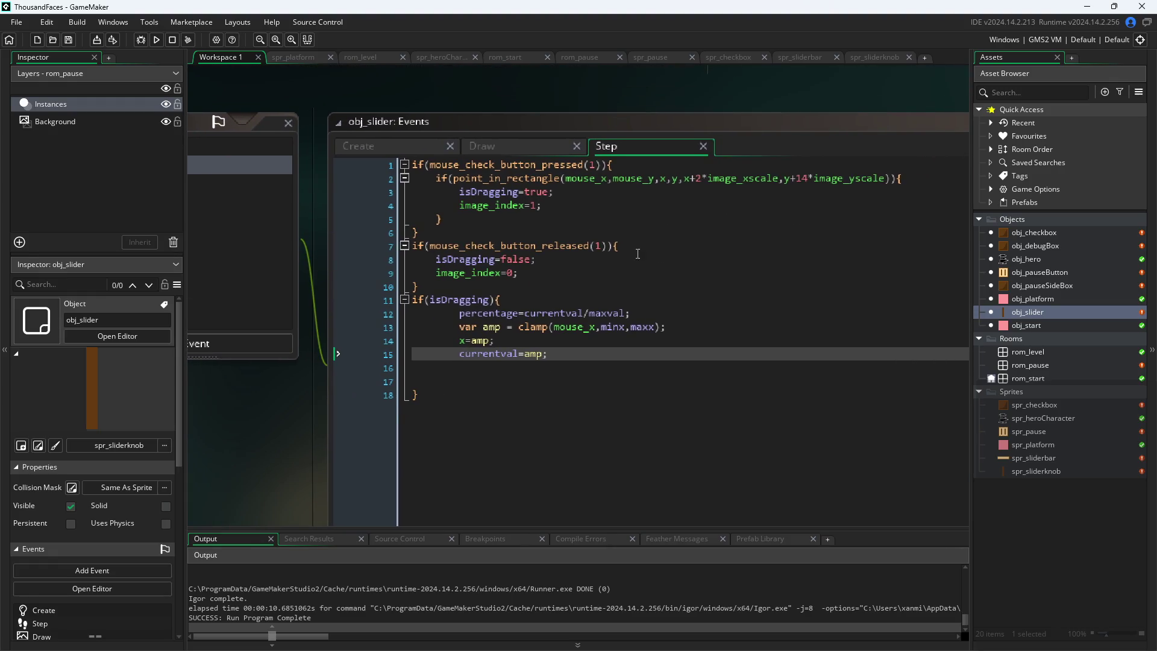
Replace 2*image_xscale with sprite_width and 14*image_yscale with sprite_height in the hit test, then save
mouse_move(691, 179)
mouse_down()
mouse_move(840, 179)
mouse_move(780, 180)
mouse_up()
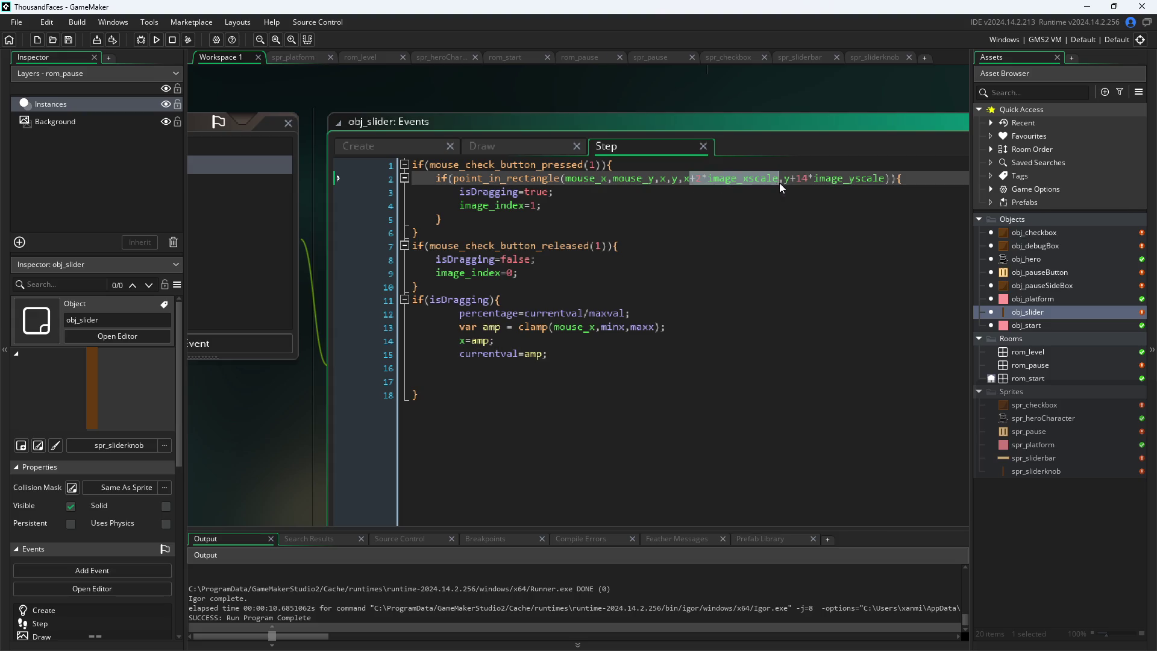
key(BackSpace)
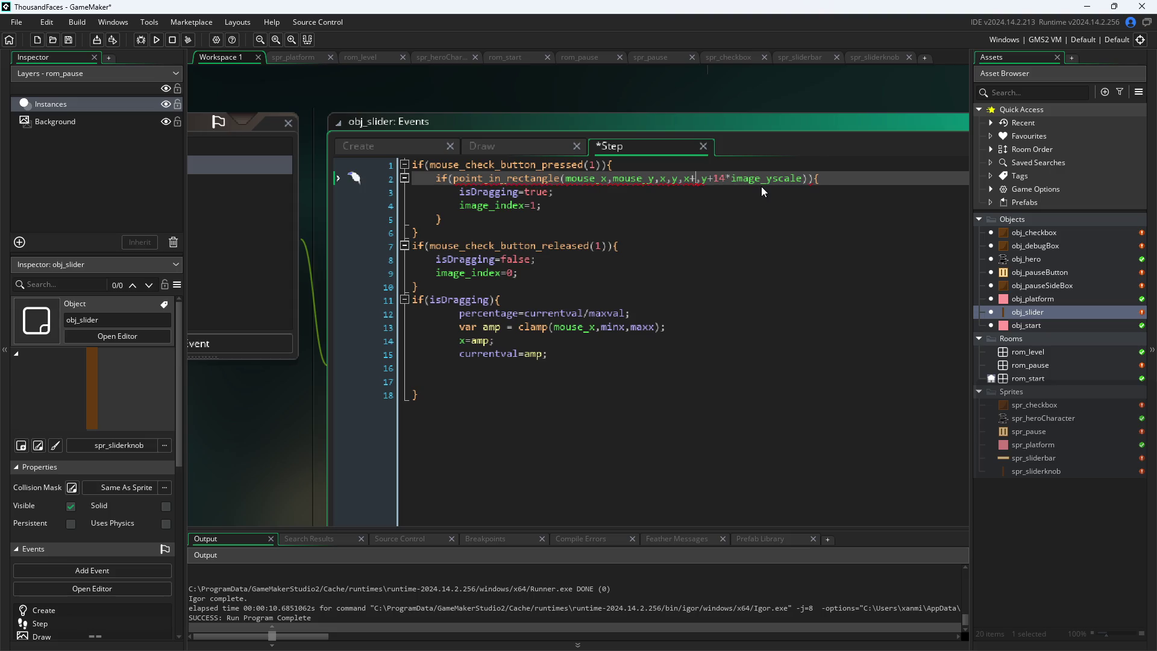
text(sprid)
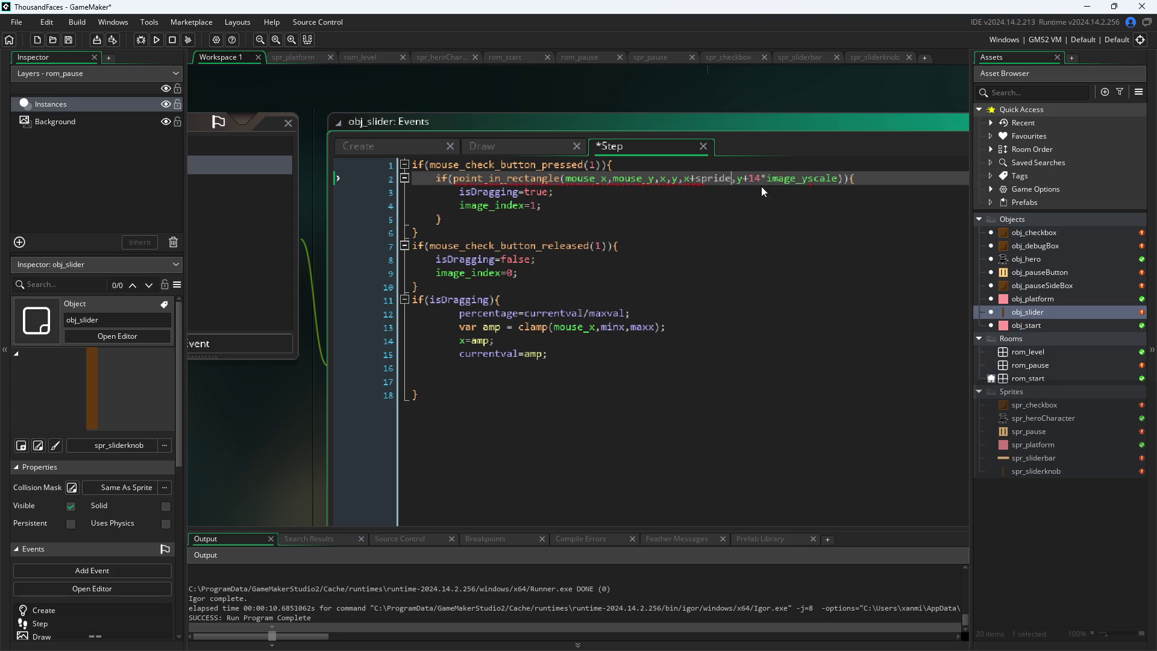
key(BackSpace)
text(te_w)
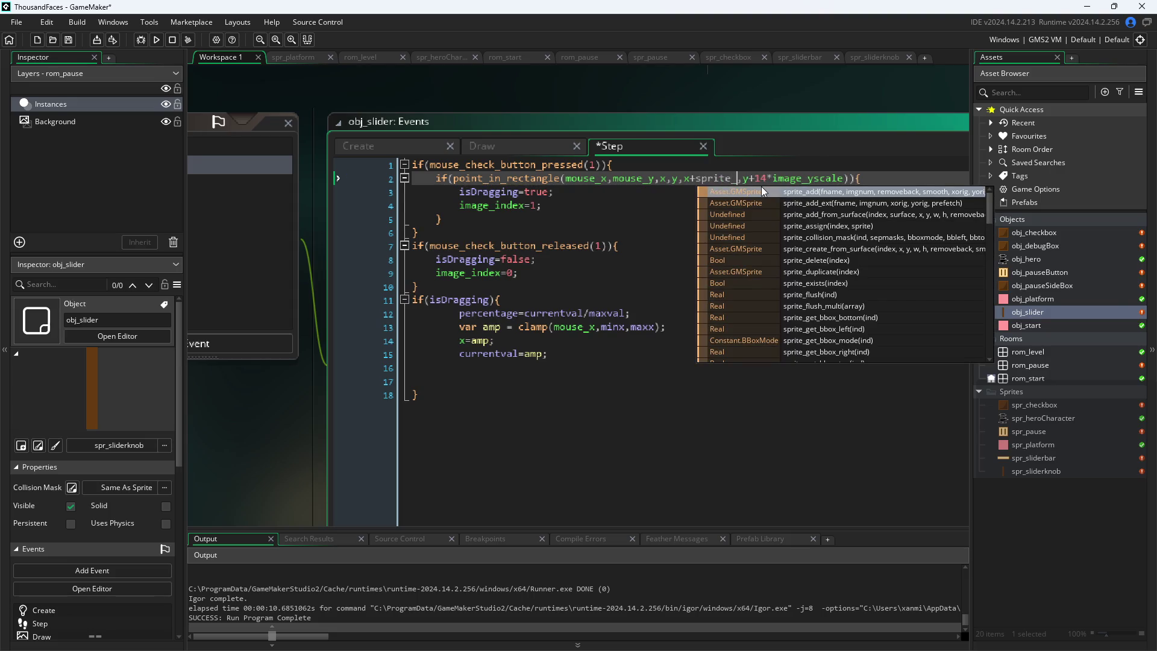
key(Return)
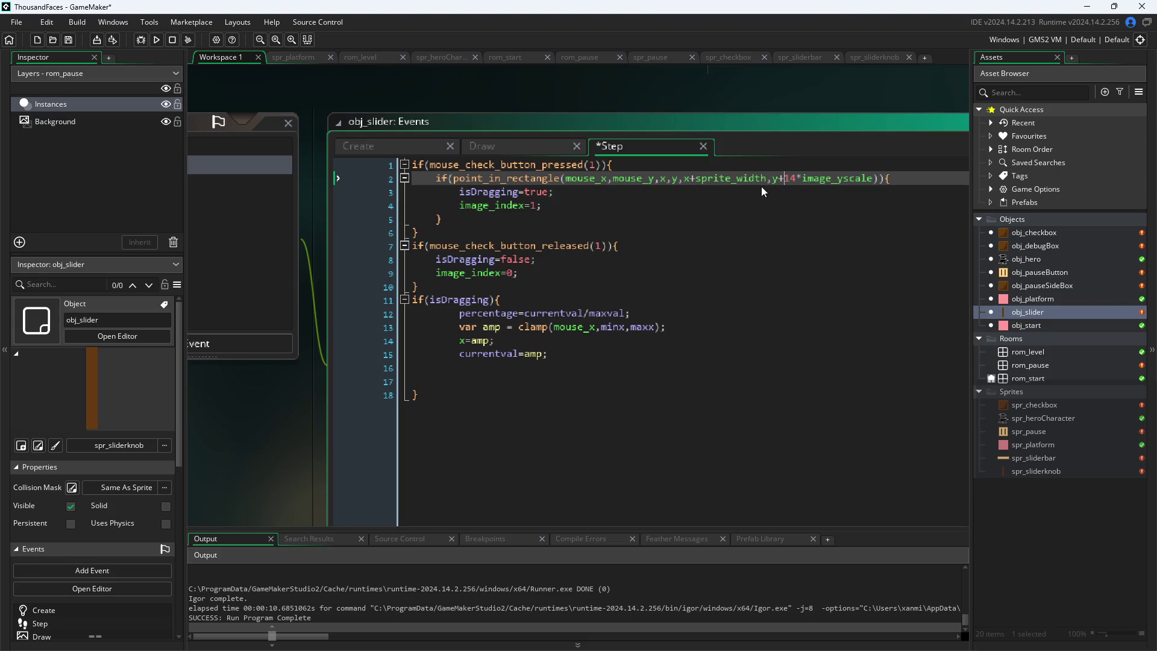
key(shift+Right)
key(shift+Right)
key(shift+Right)
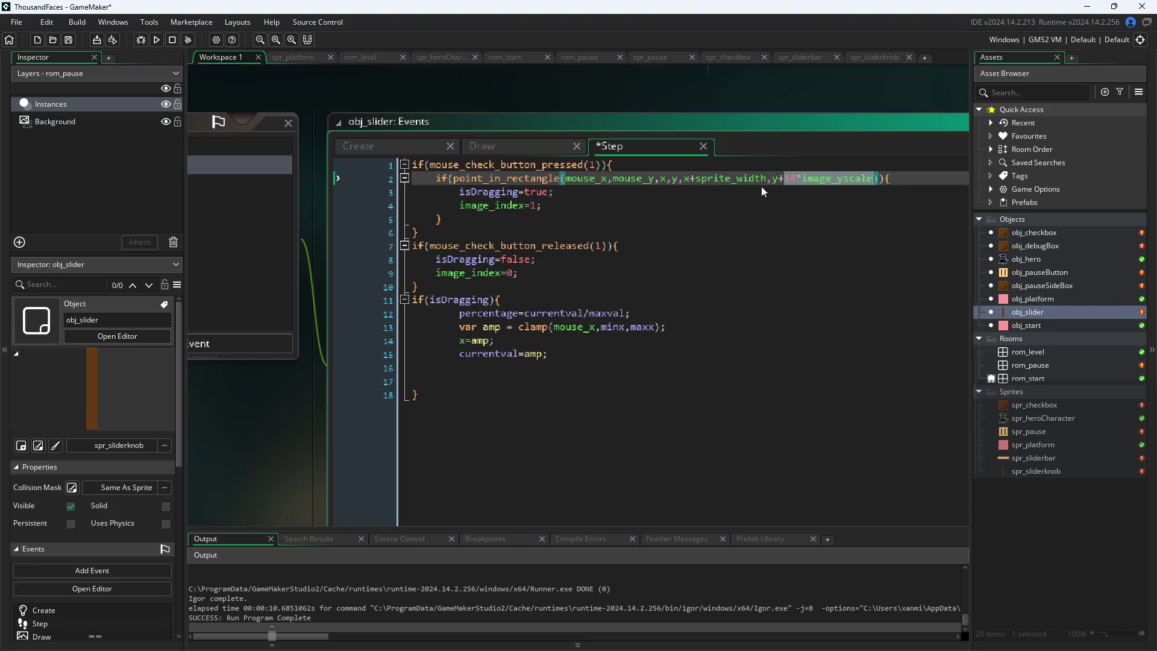
text(sprite_h)
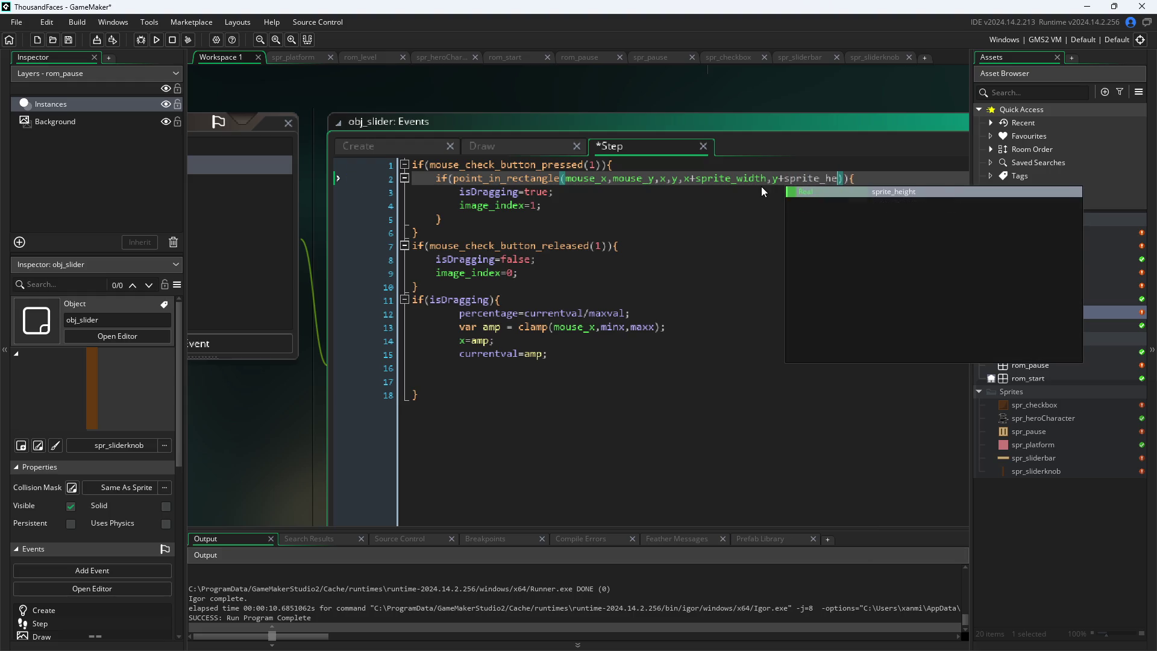
key(Return)
key(ctrl+s)
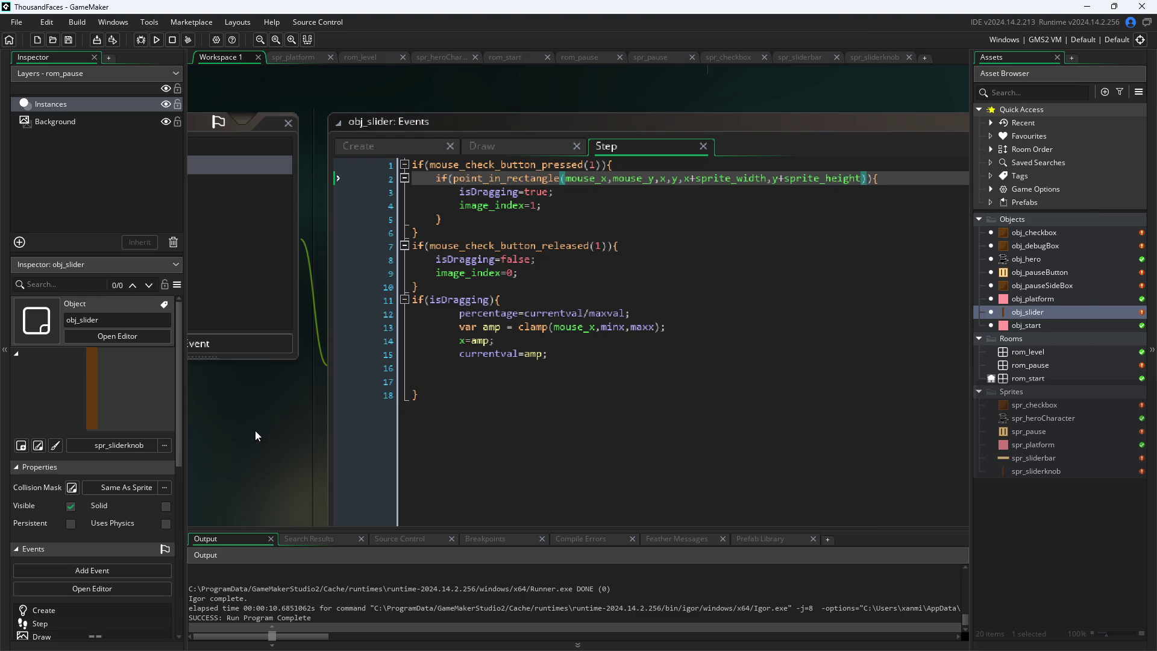
scroll(255, 430, down, 1)
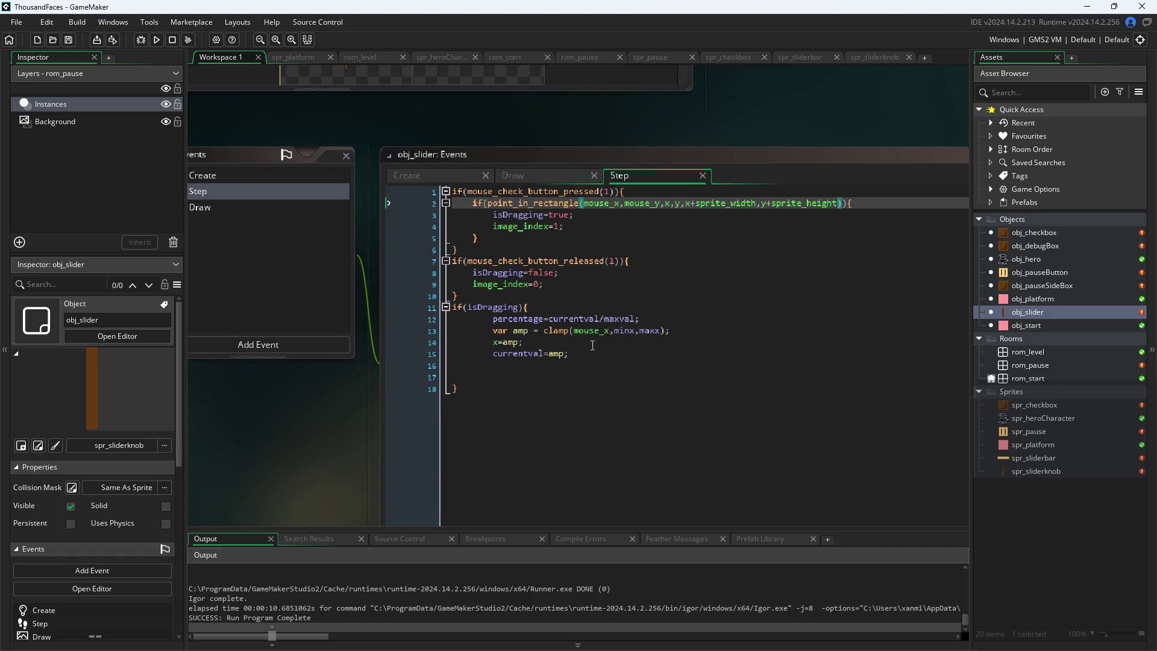
click(529, 175)
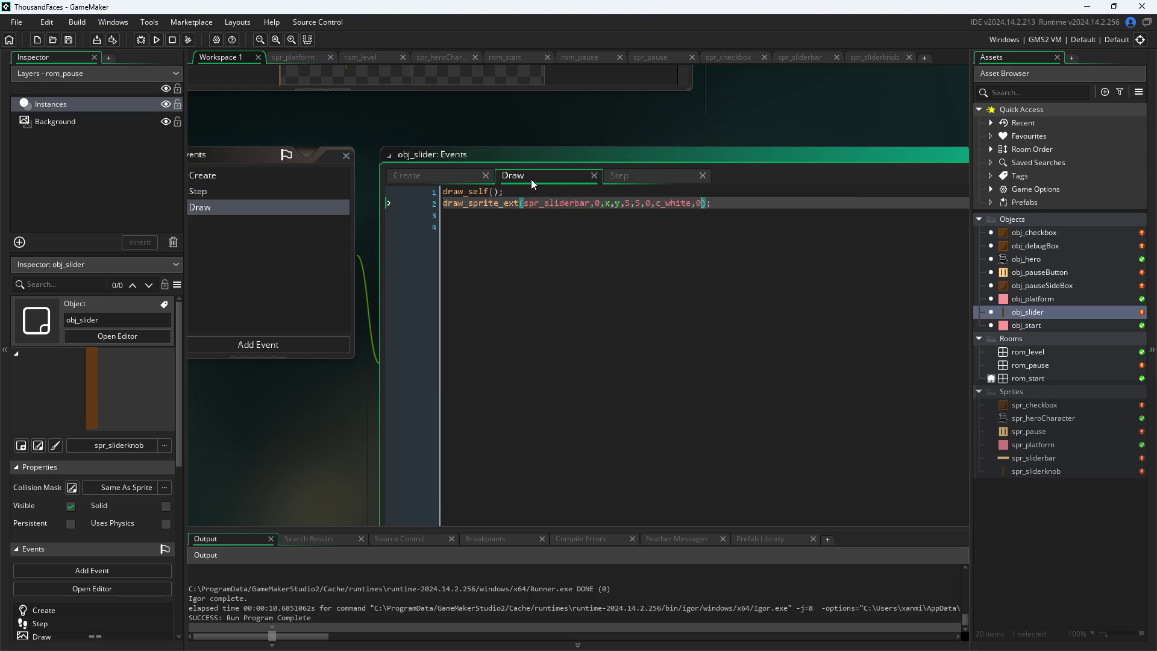
click(450, 179)
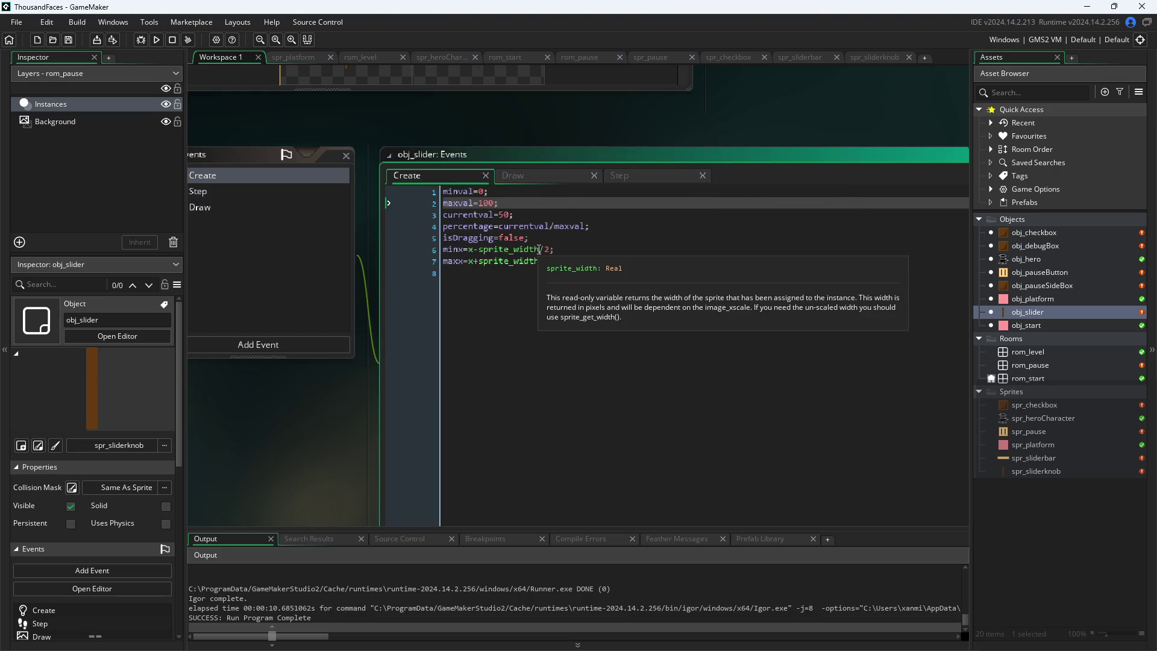
click(635, 175)
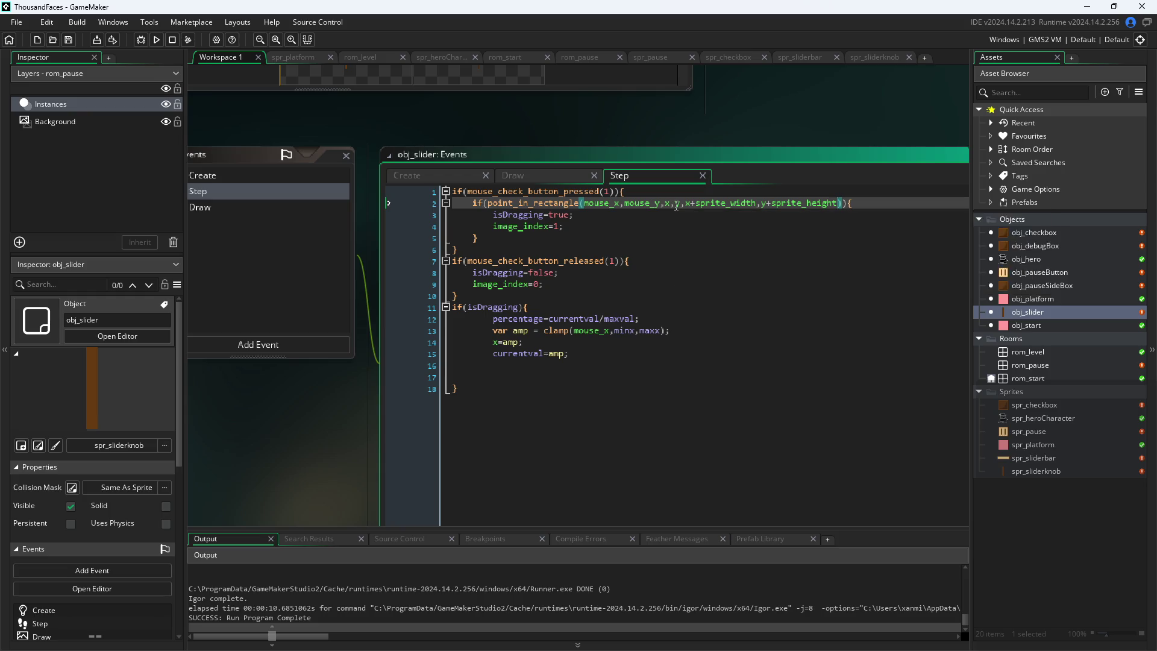
mouse_move(676, 204)
click(832, 203)
mouse_move(565, 203)
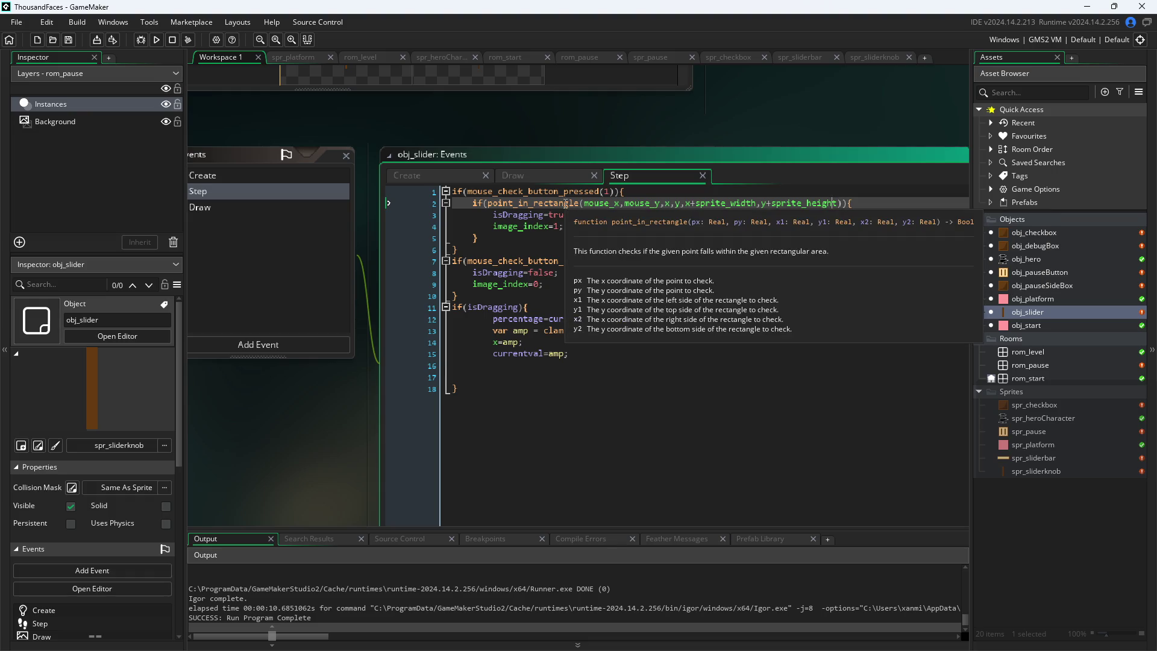
drag(323, 390, 337, 415)
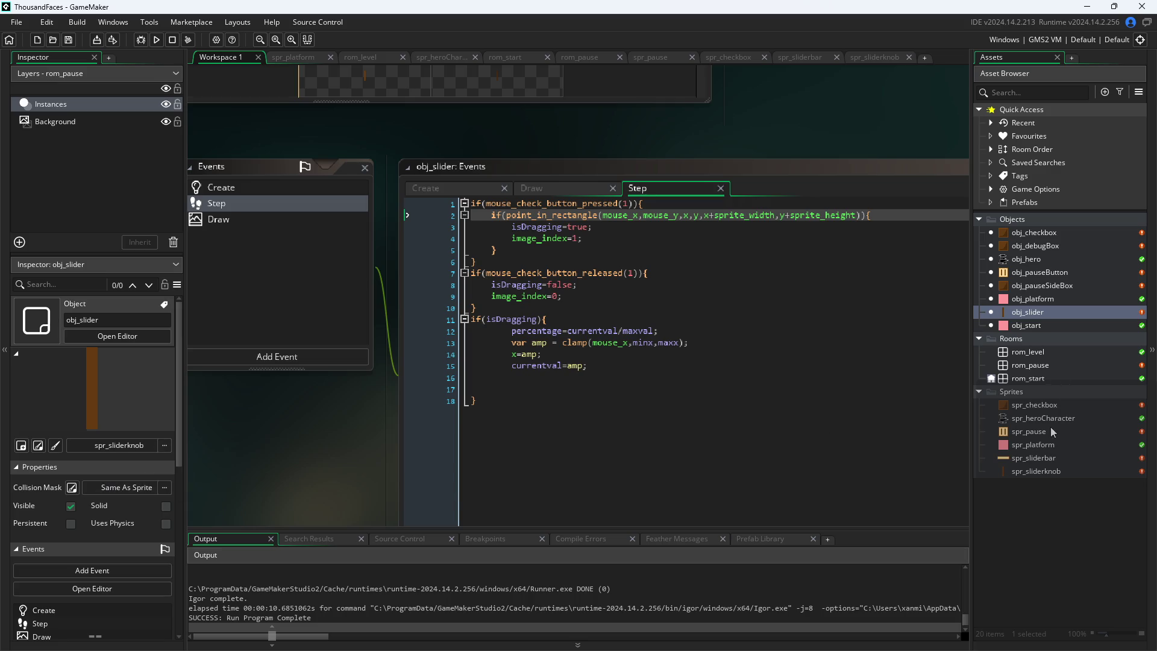
double_click(1048, 470)
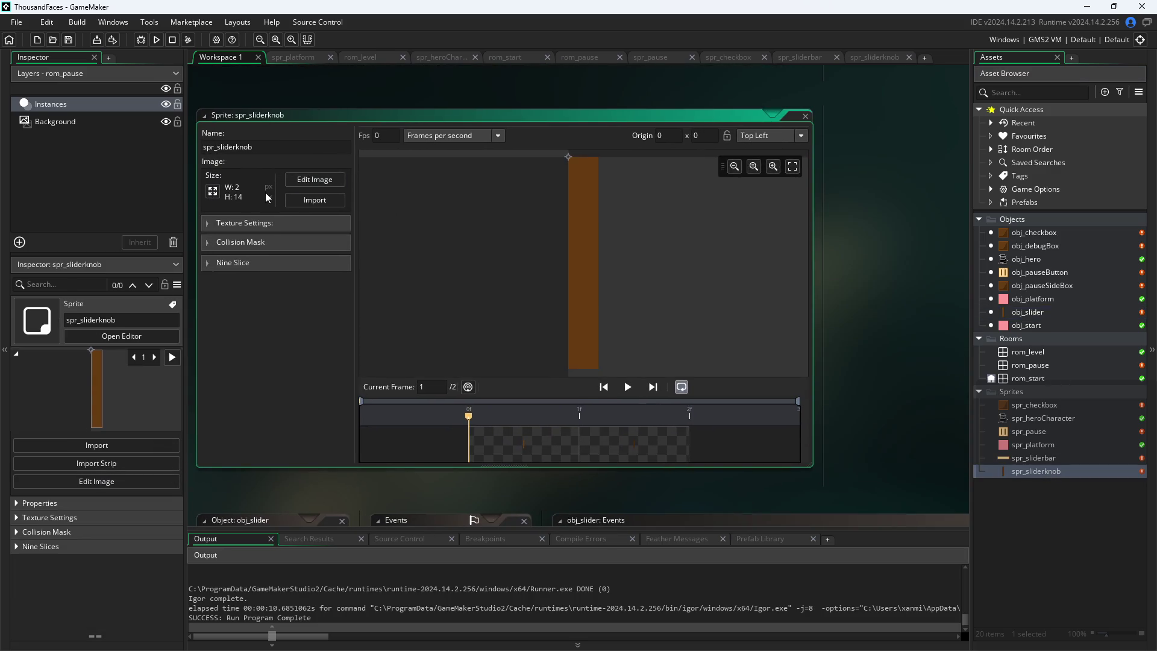
Resize spr_sliderknob to 2×16 pixels, return to Workspace 1 and start a test run
click(213, 191)
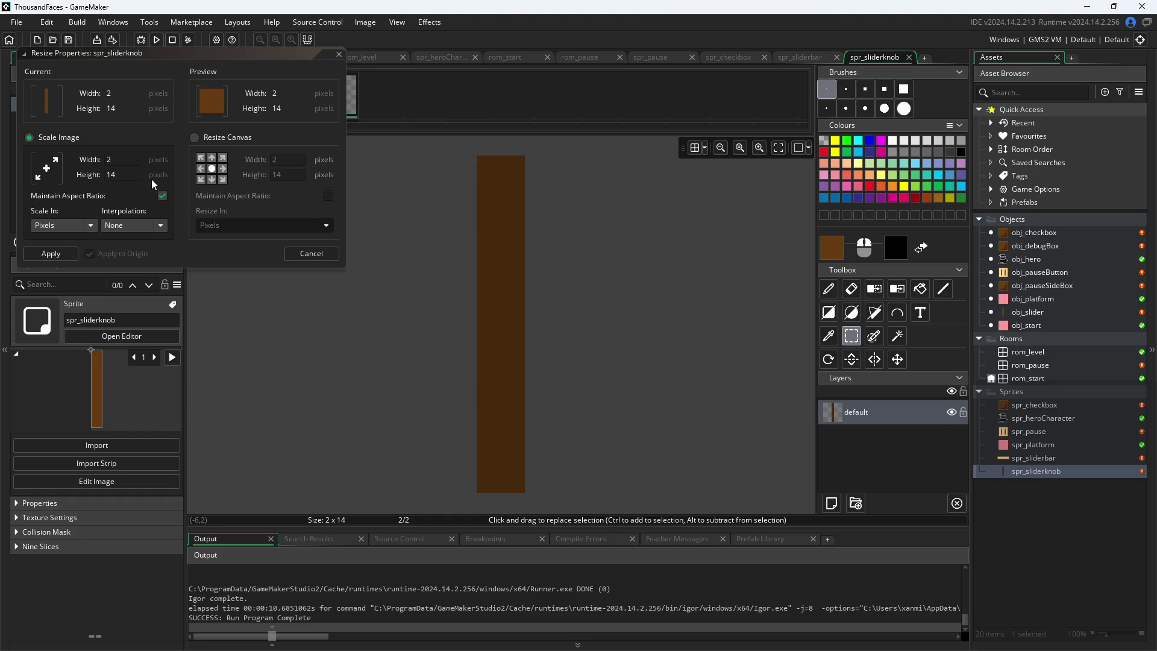
click(121, 174)
text(16)
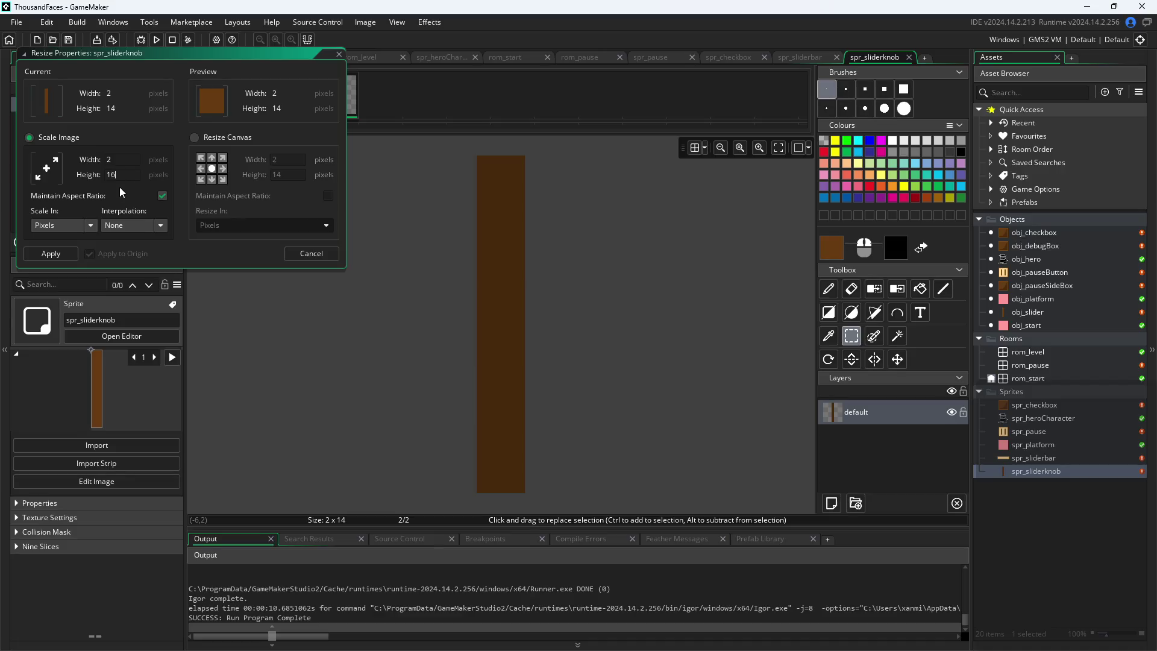
click(54, 255)
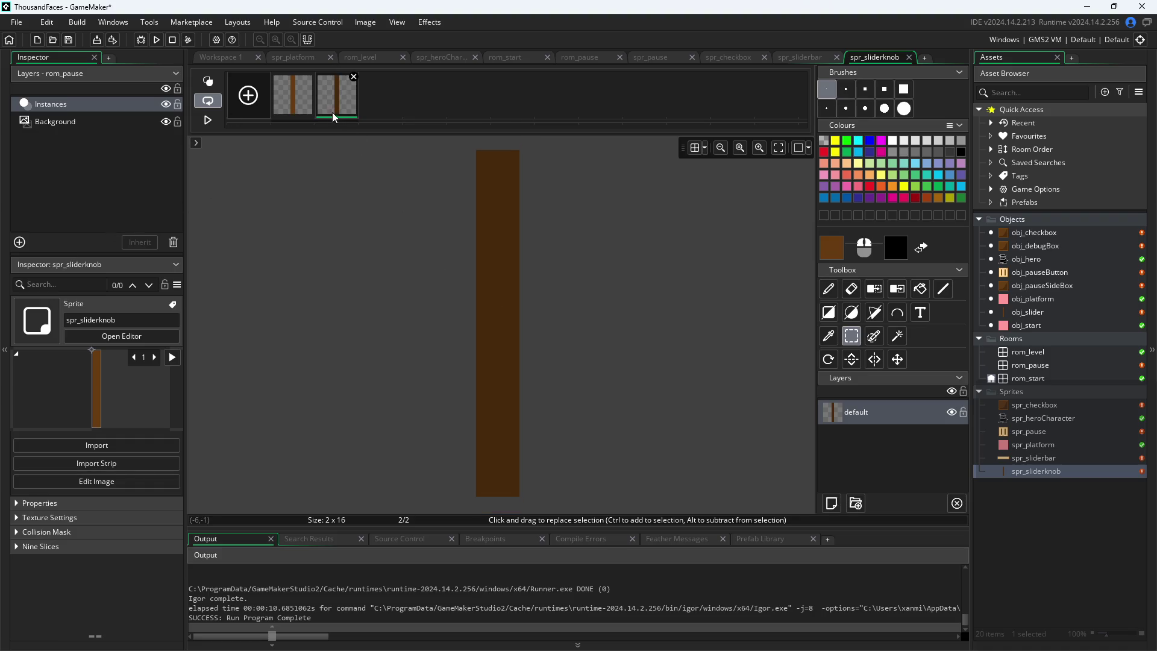
click(305, 103)
click(246, 60)
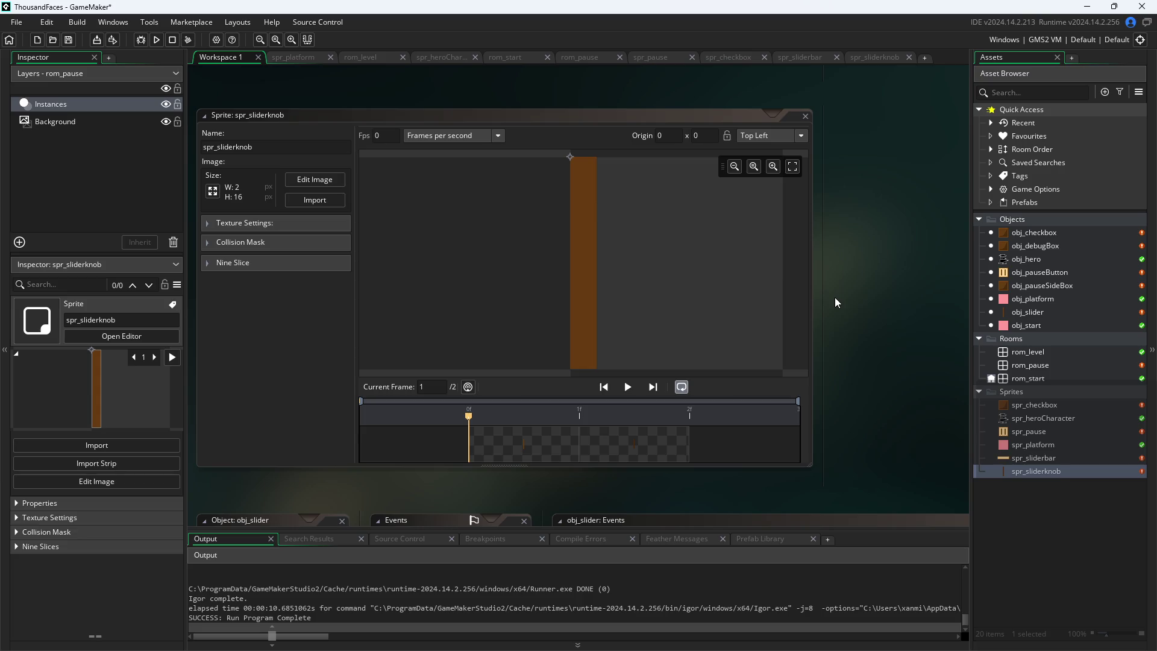
click(156, 39)
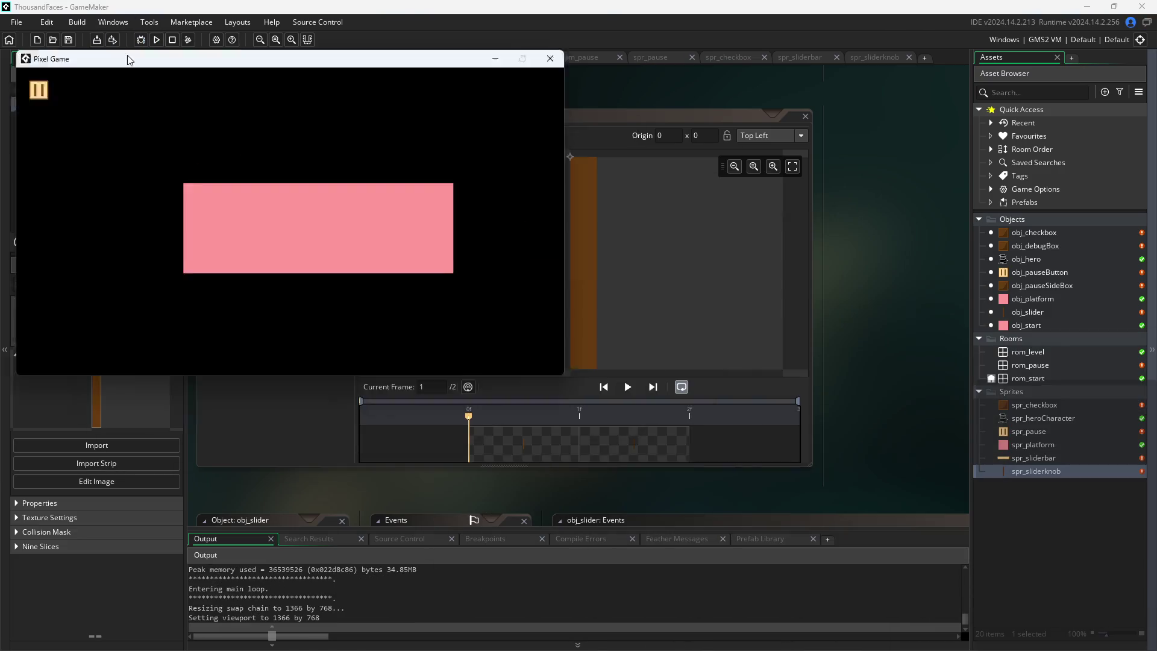
click(237, 175)
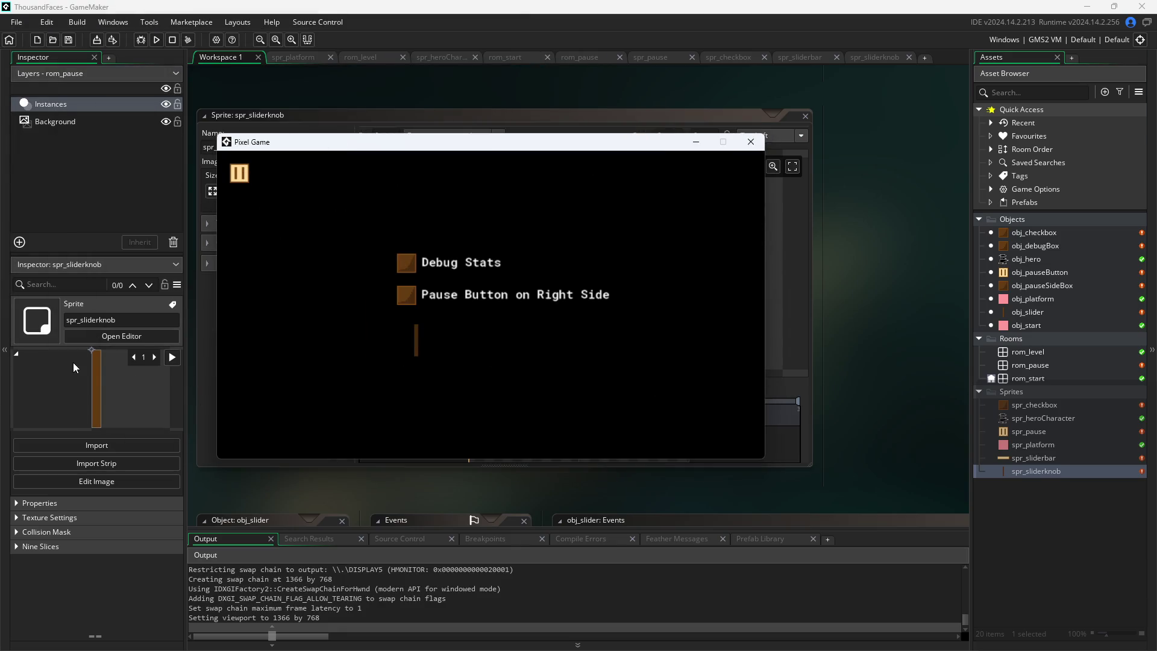
click(407, 277)
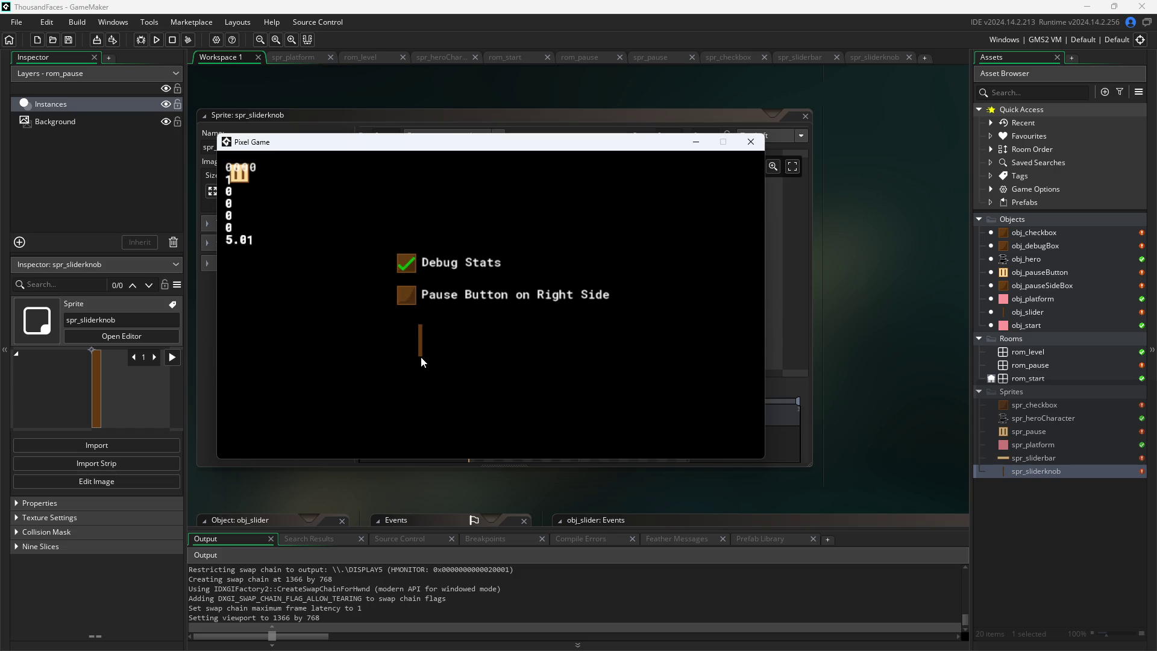
click(407, 295)
drag(420, 341, 414, 349)
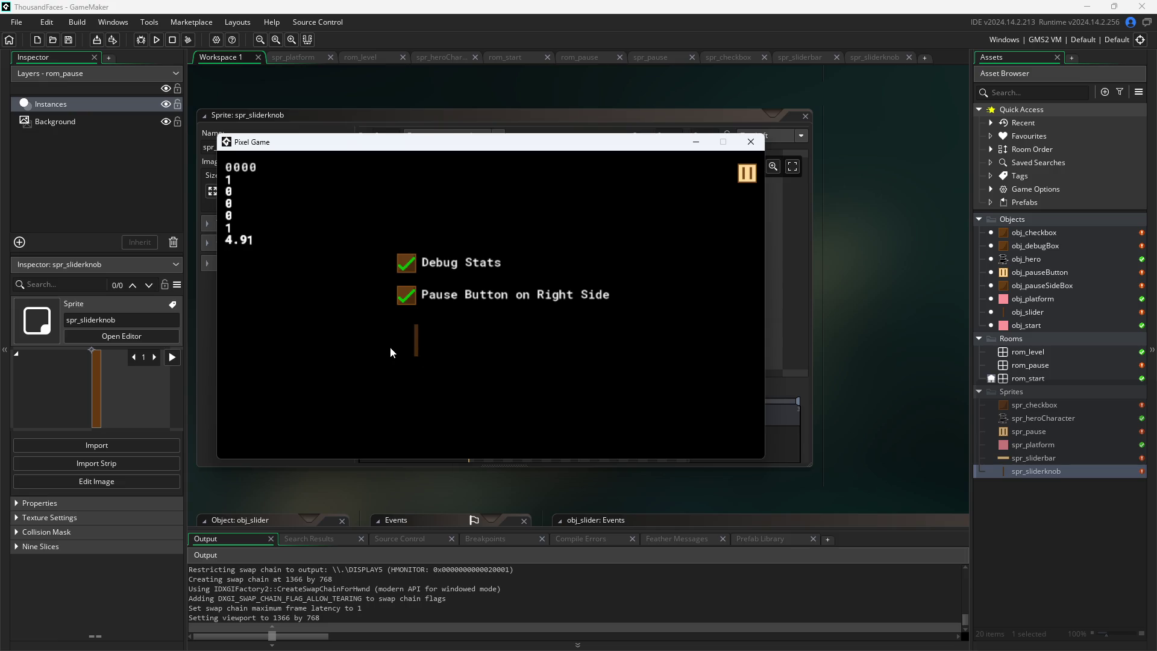
click(748, 141)
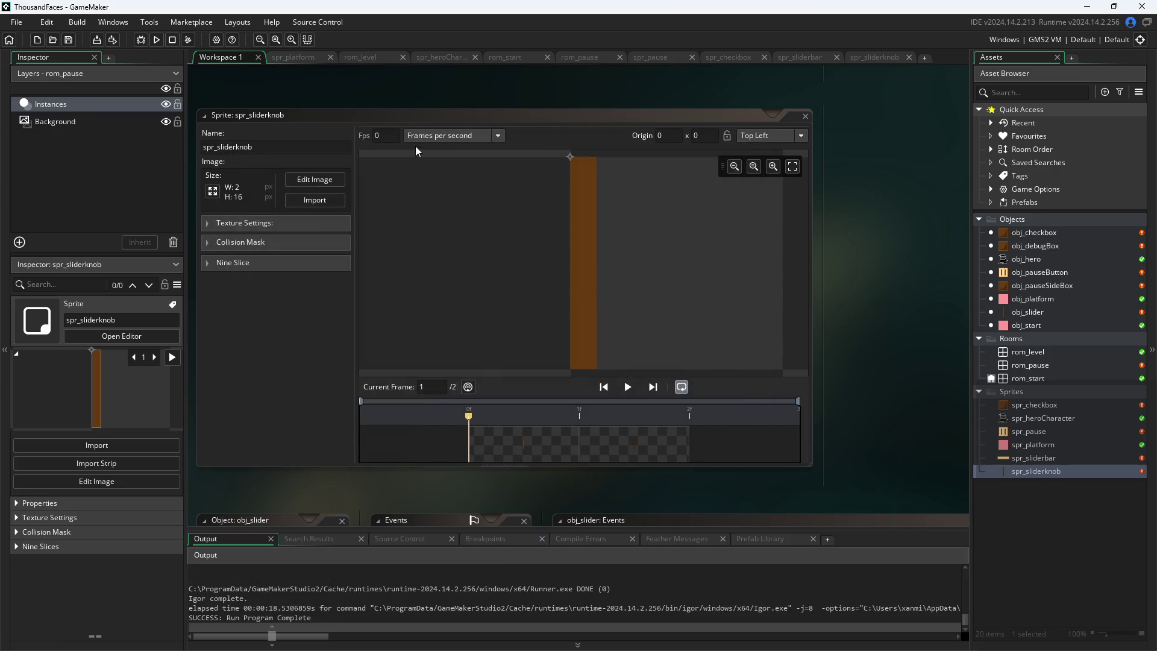
Open obj_pauseButton, then obj_slider, and select the trailing blank lines in its Step code
click(1032, 273)
double_click(1032, 272)
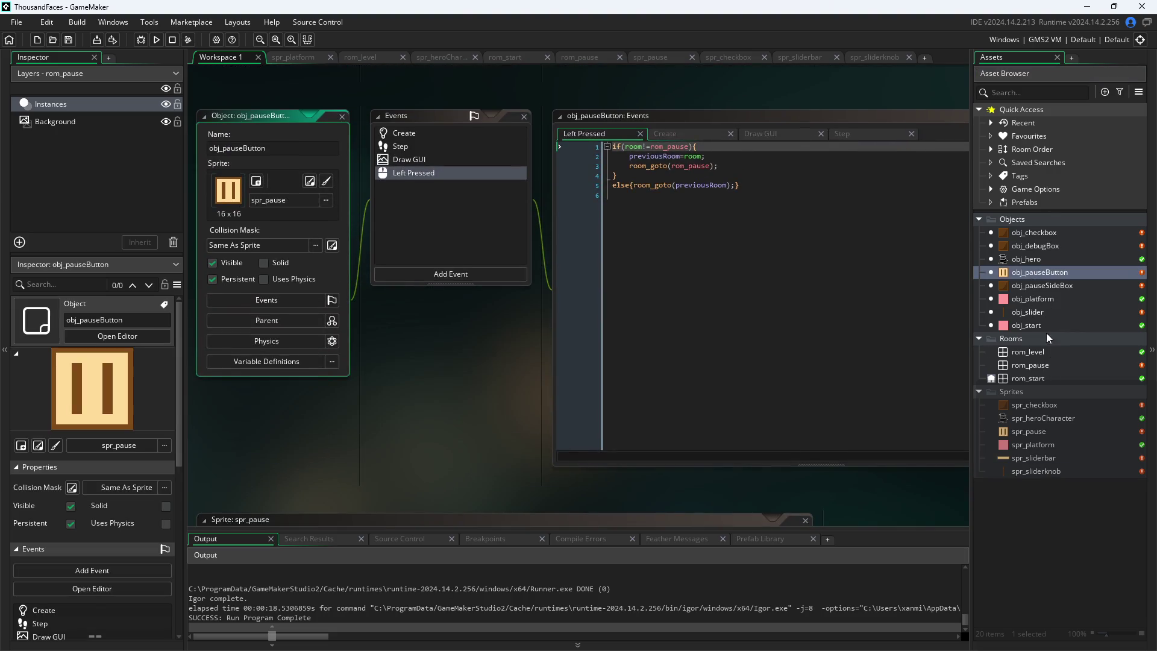
double_click(1043, 312)
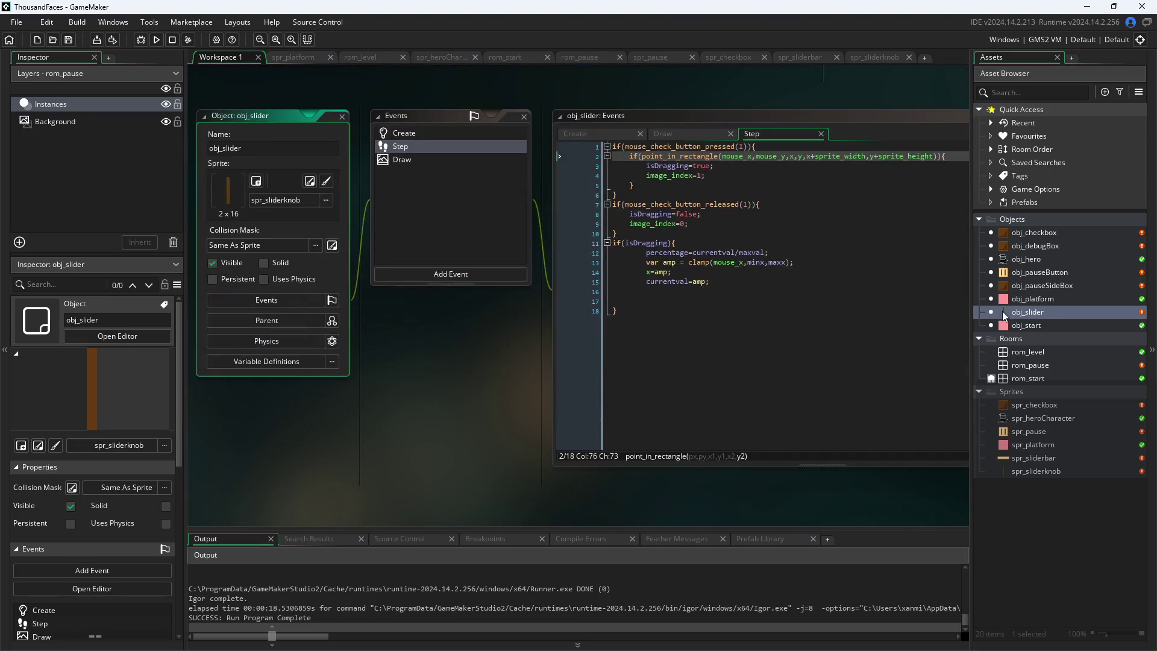
ctrl+scroll(441, 413, up, 4)
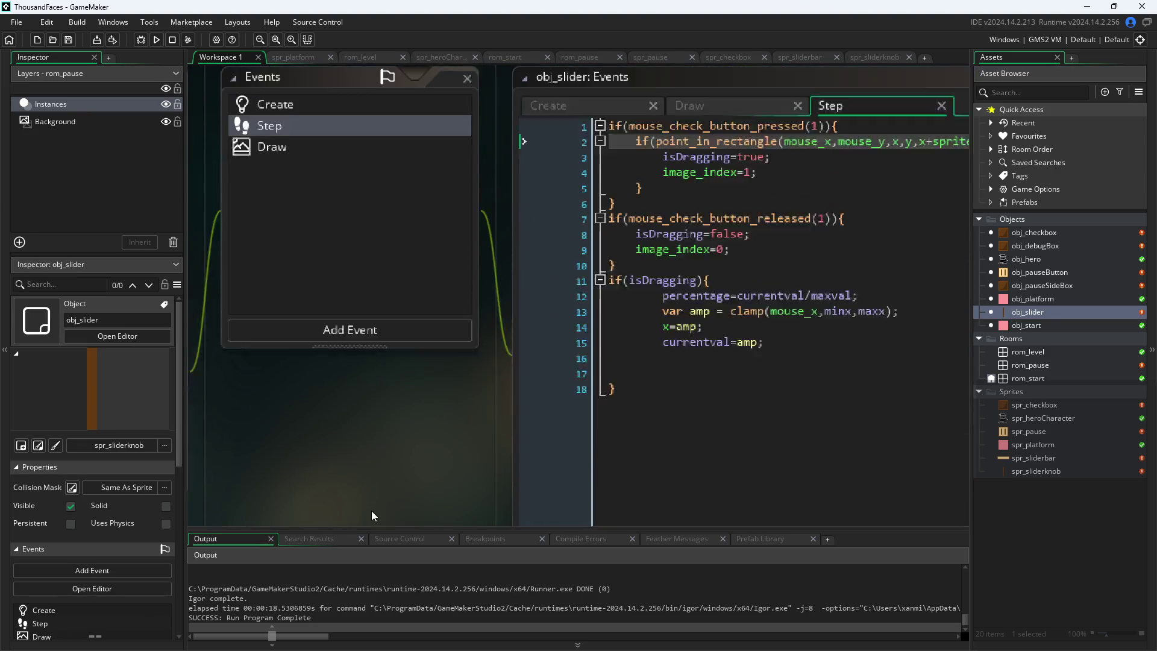
ctrl+scroll(283, 479, down, 2)
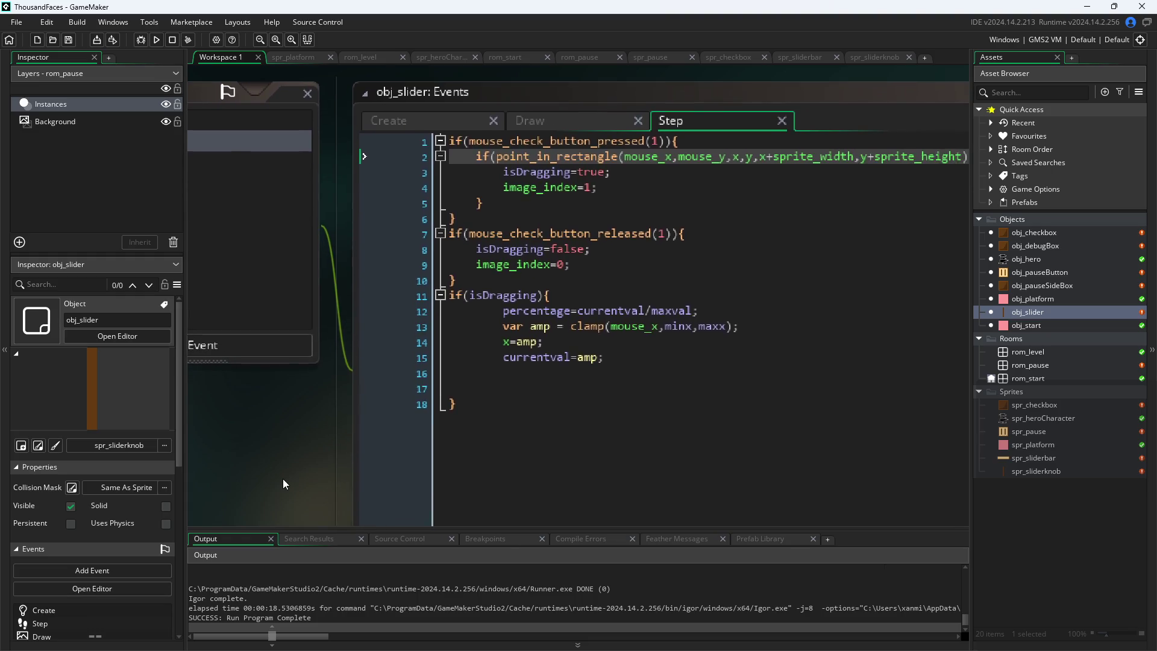
ctrl+scroll(290, 473, up, 2)
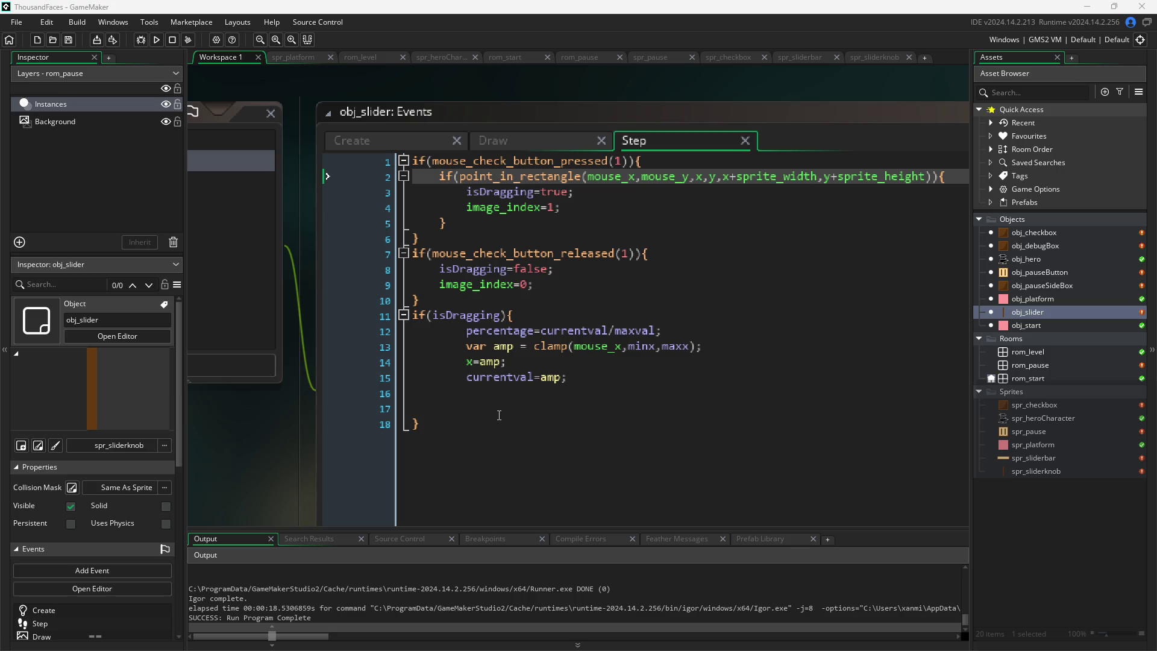
mouse_move(477, 410)
mouse_down()
mouse_move(341, 401)
mouse_move(251, 376)
mouse_up()
Delete the empty trailing lines so the Step code ends at line 16
click(486, 409)
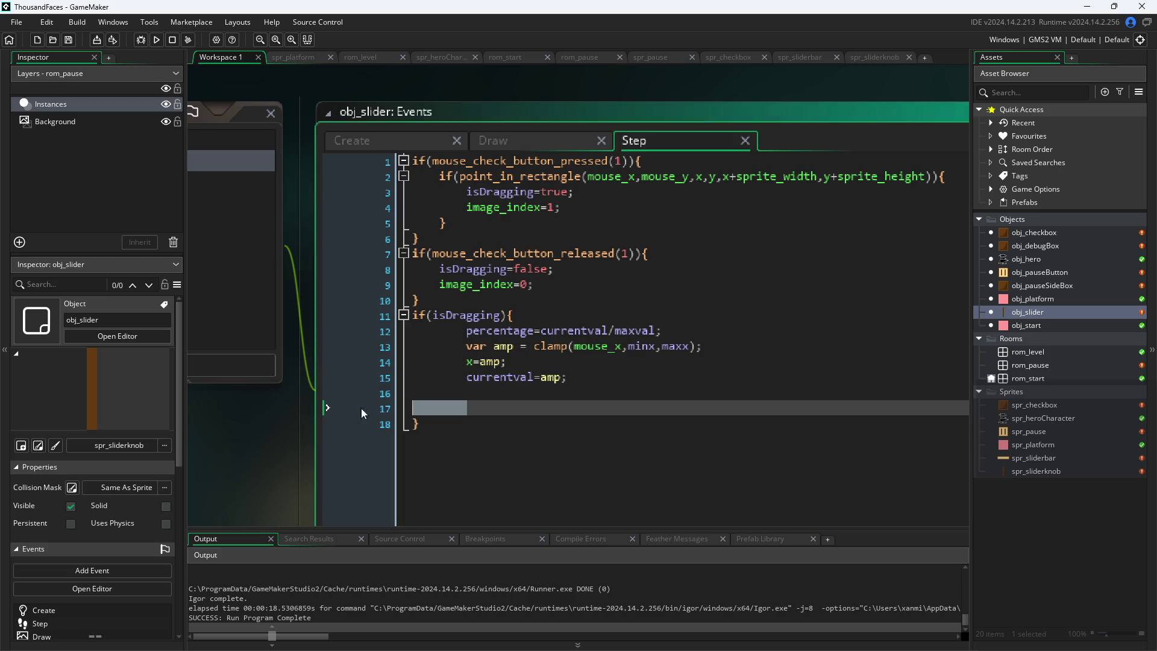
click(332, 399)
key(BackSpace)
key(BackSpace)
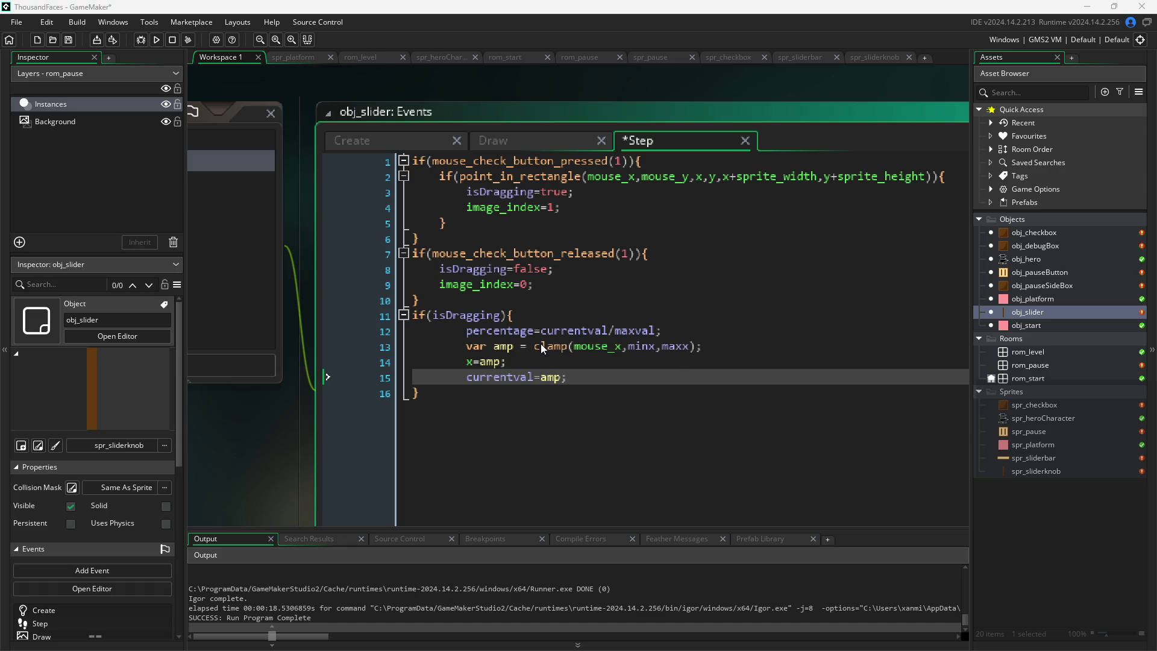
Inspect the mouse_x and minx arguments of the clamp line in the Step code
click(473, 347)
key(Down)
click(583, 347)
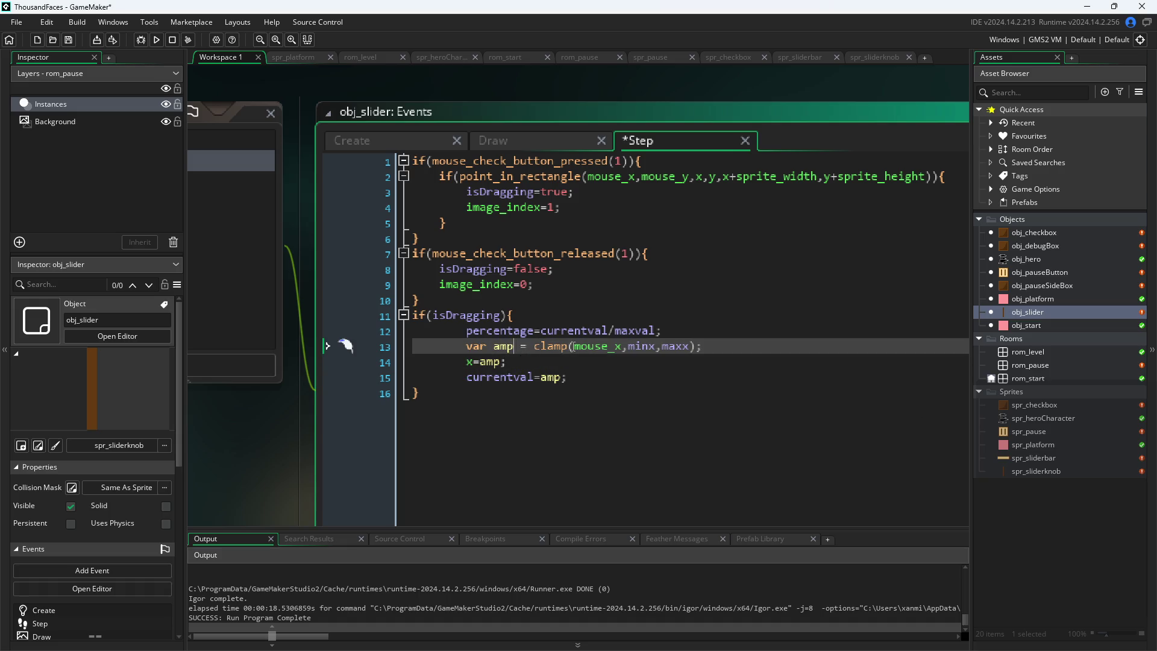
click(651, 346)
Compare the Create, Draw and Step code to see how minx and maxx are defined and used
click(520, 139)
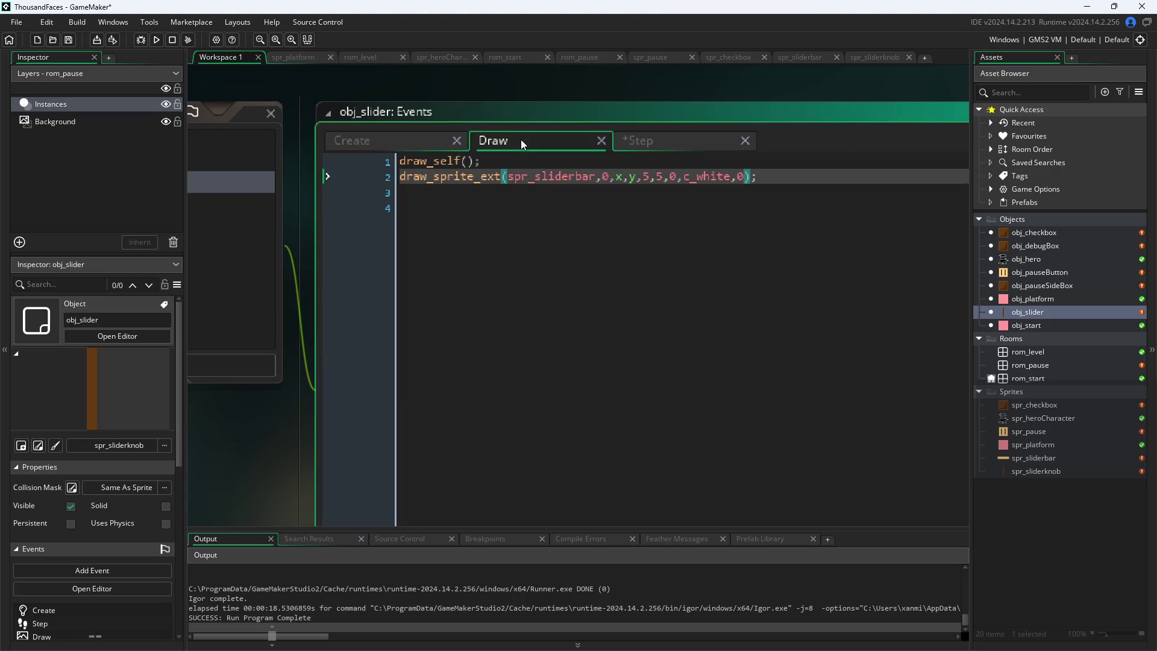
click(419, 146)
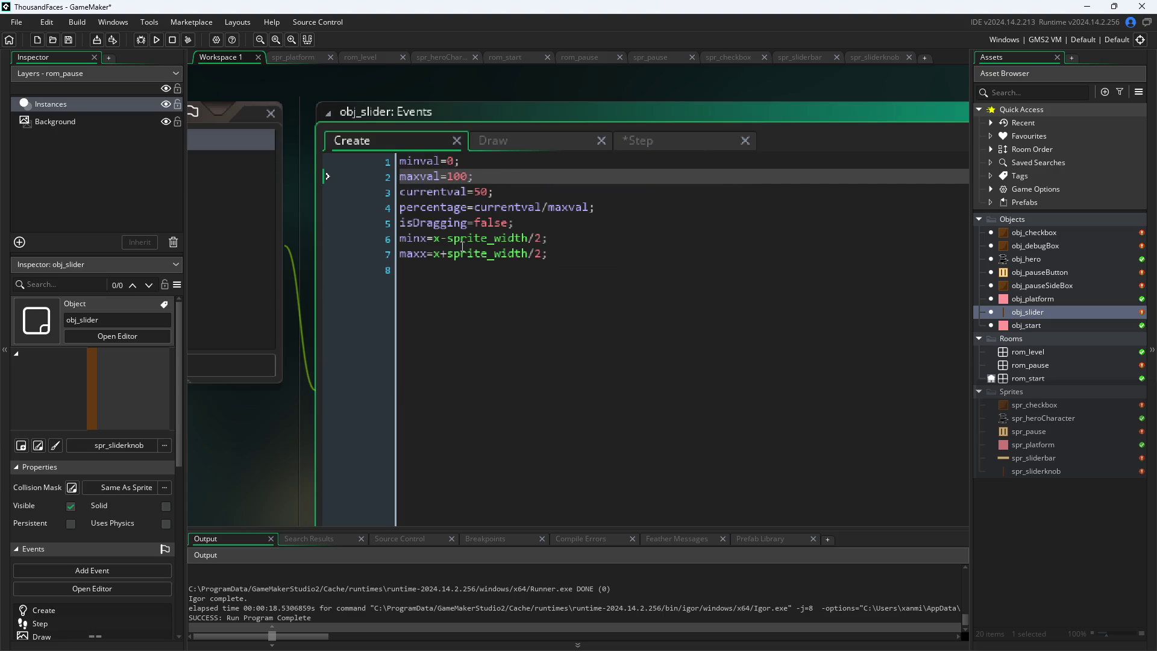
click(526, 142)
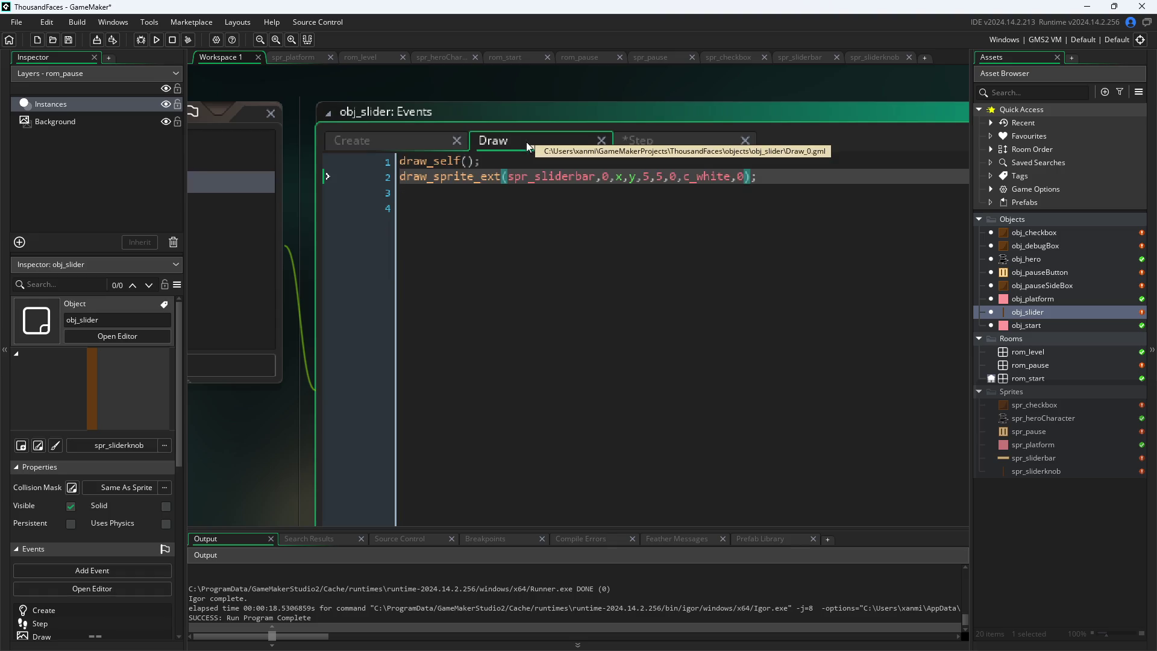
click(645, 136)
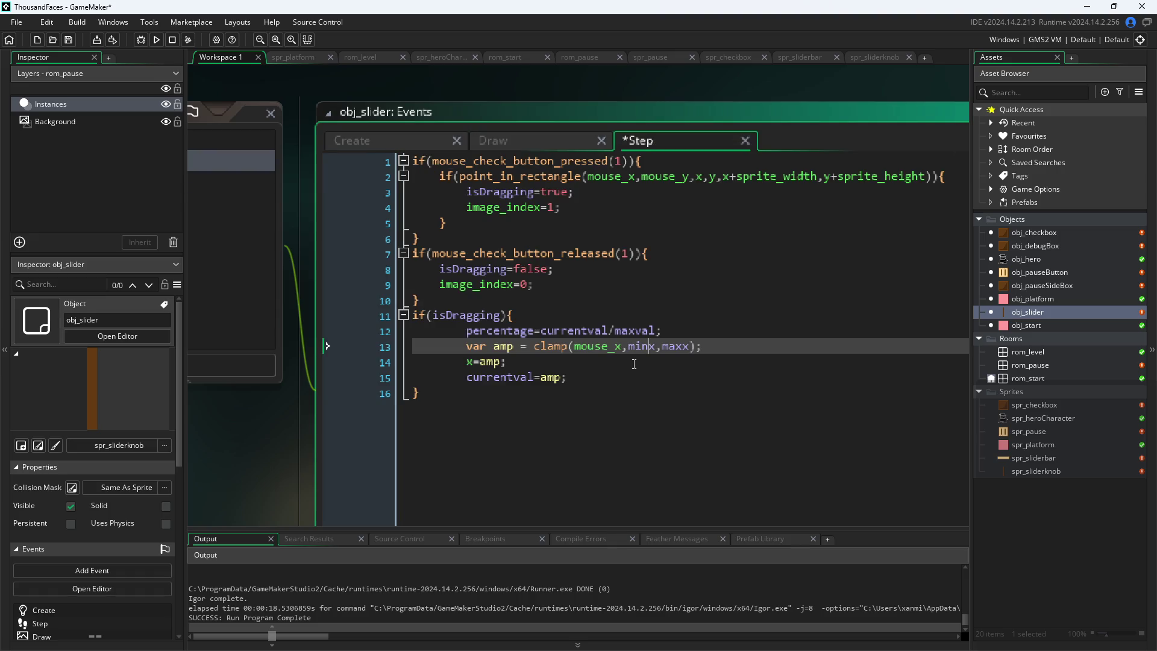
click(342, 140)
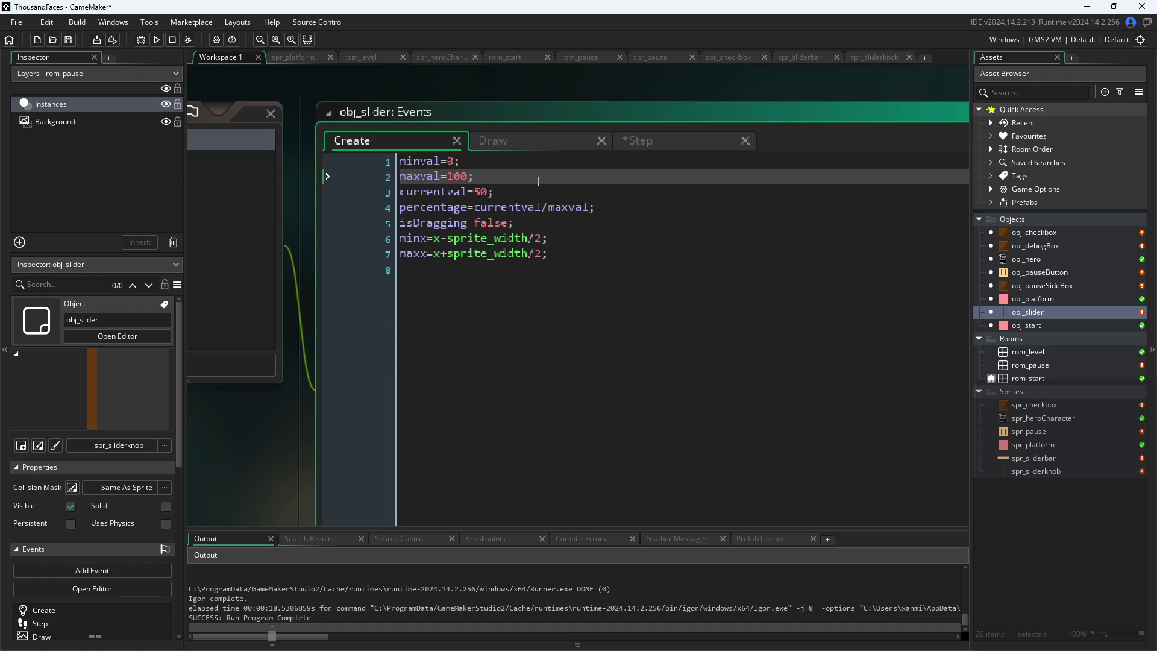
click(560, 145)
click(656, 140)
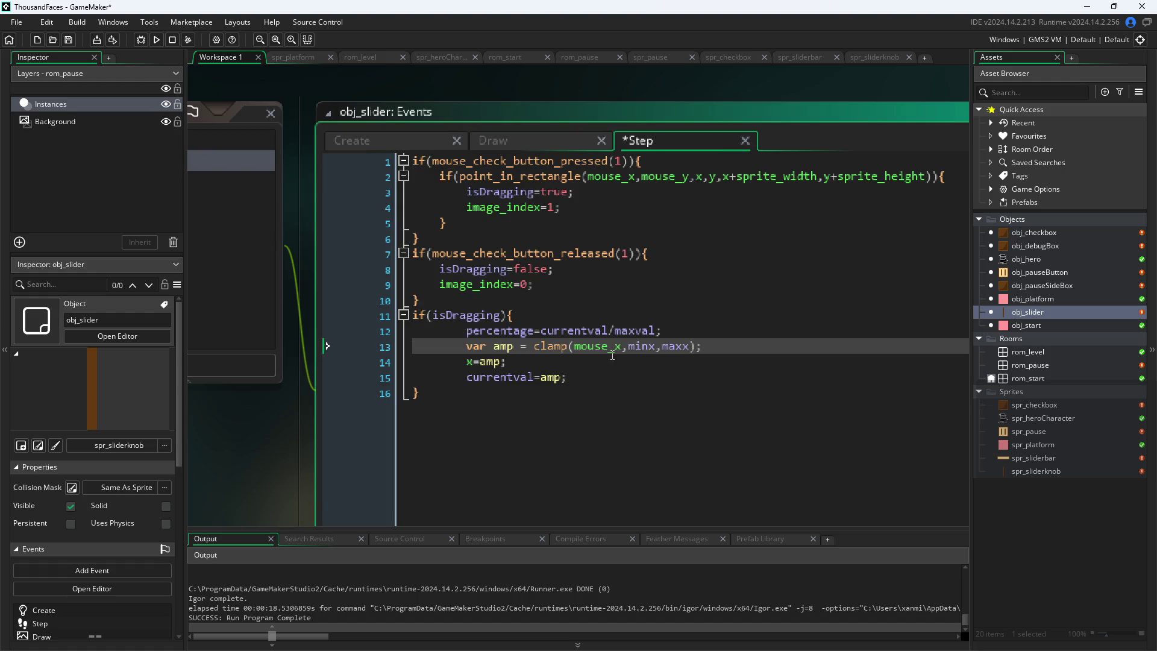
click(508, 361)
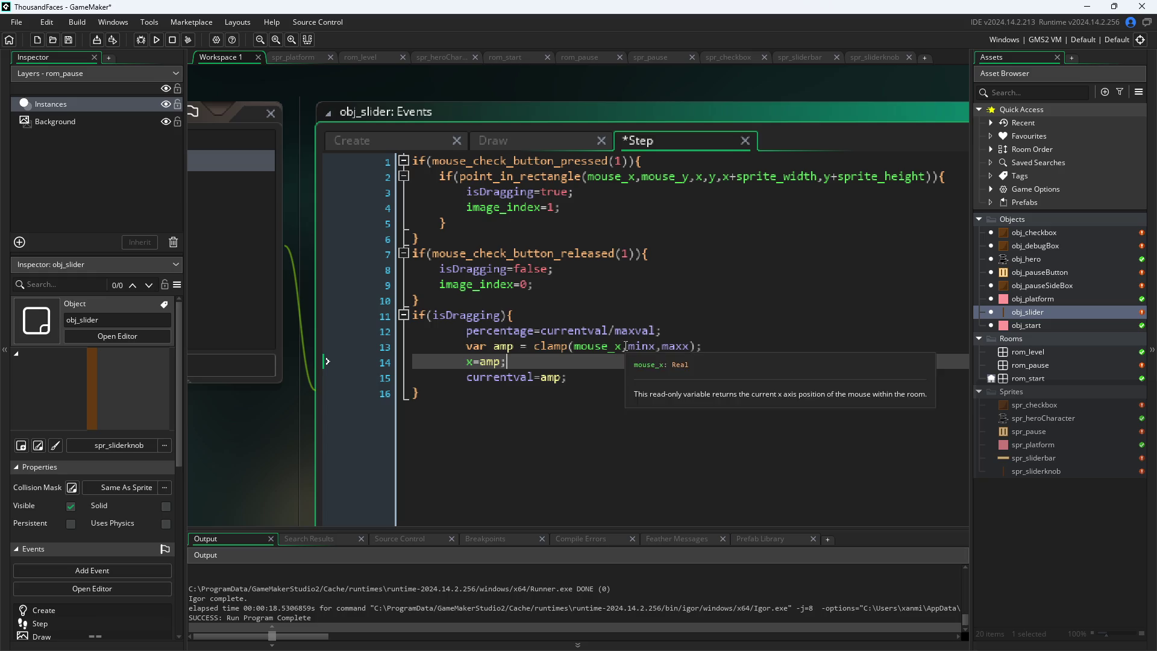
click(658, 347)
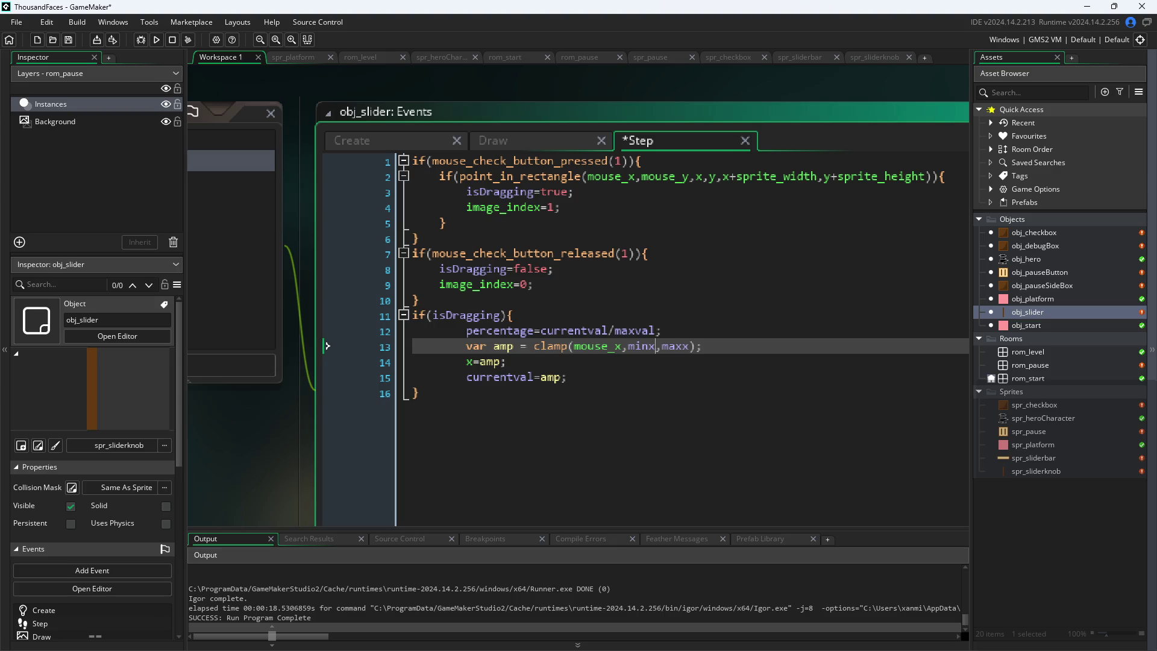
click(264, 414)
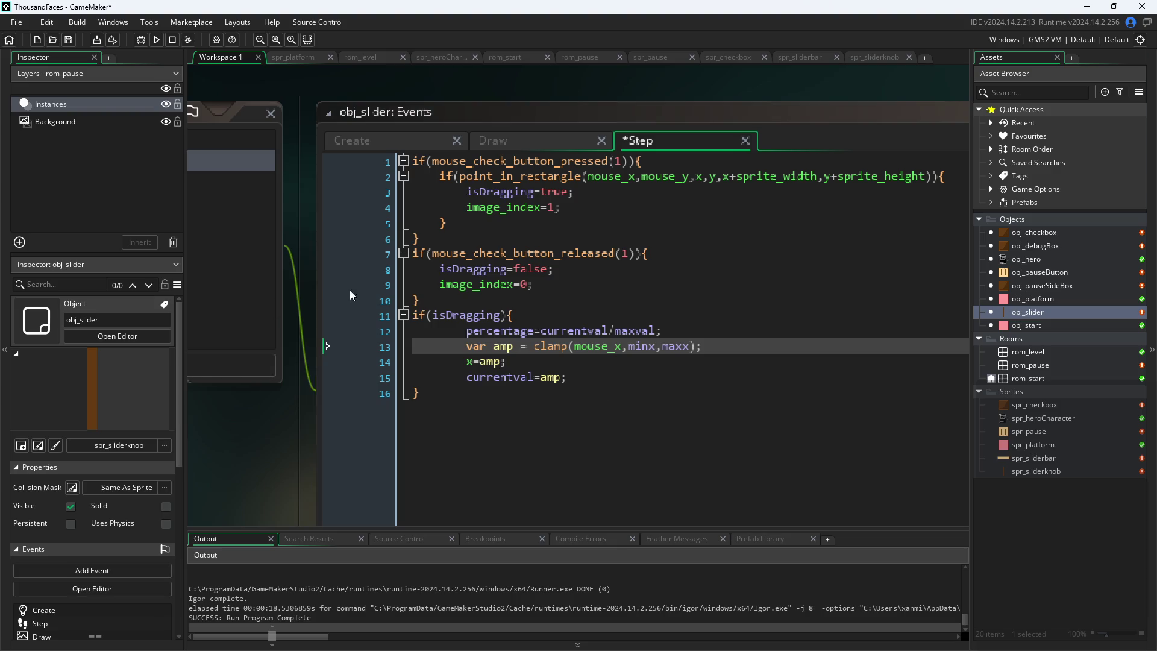
Change the slider bar's draw_sprite_ext alpha argument from 0 to 0.5
click(506, 141)
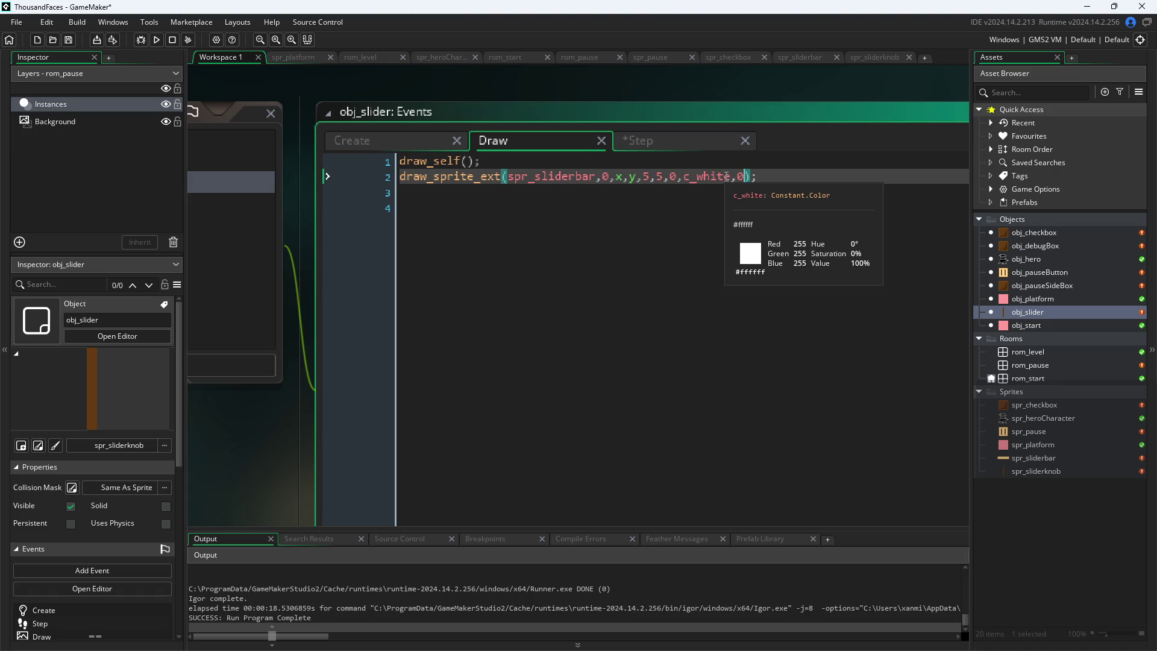
text(.5)
click(235, 457)
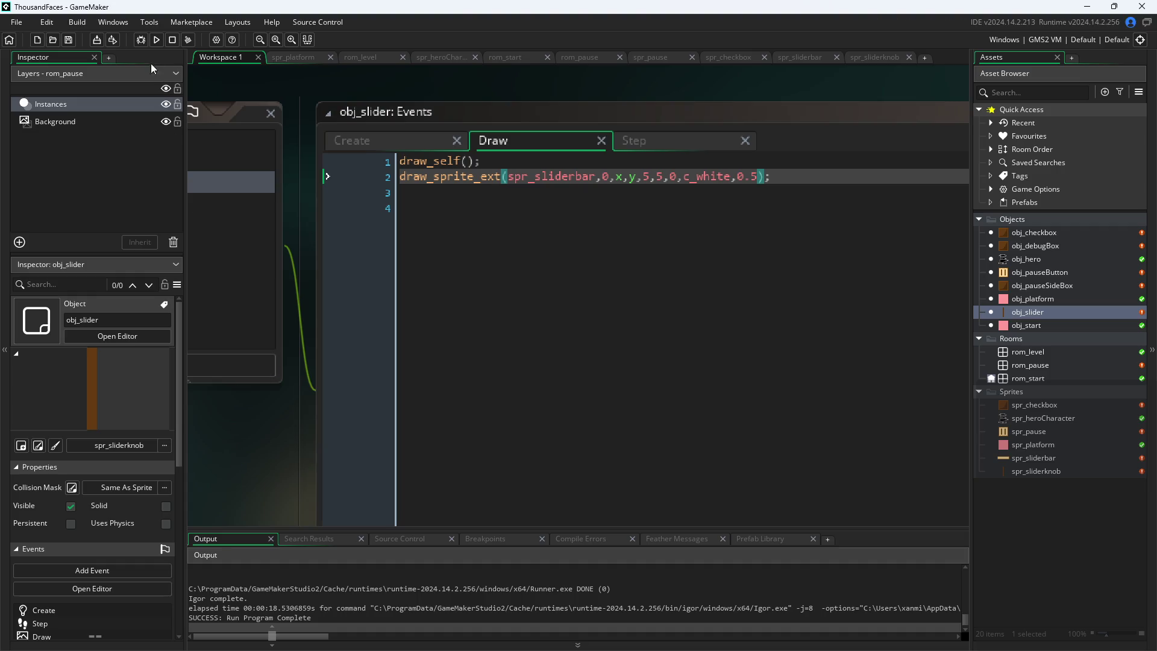
Test the game by dragging the knob on the pause screen, then close it
click(155, 40)
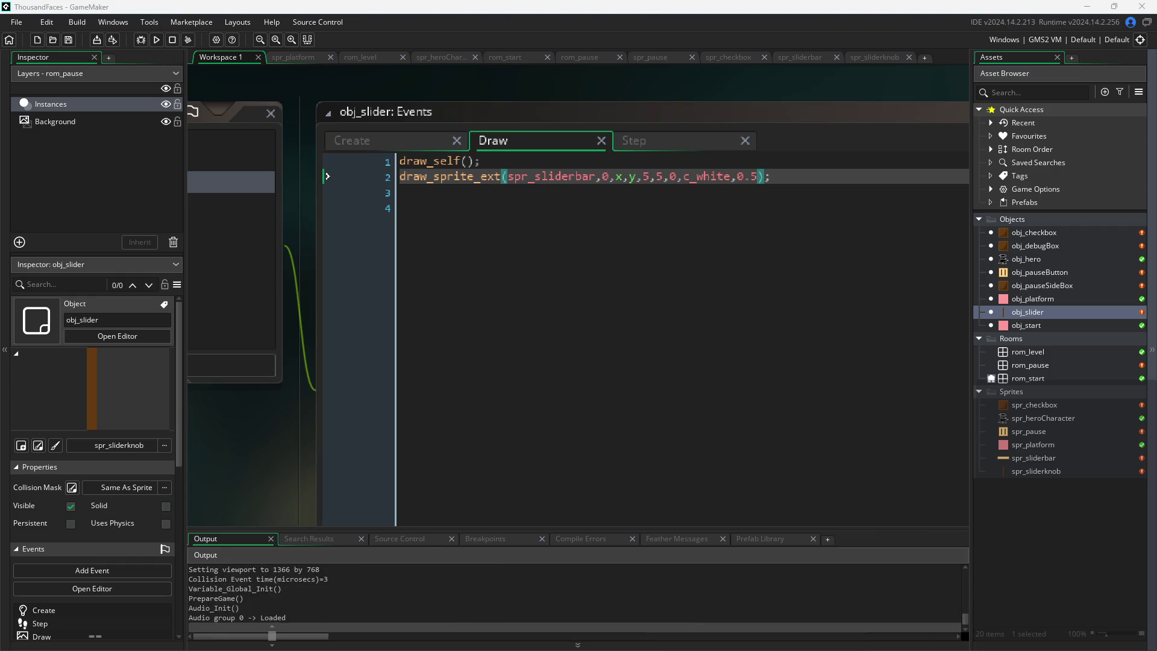
click(223, 190)
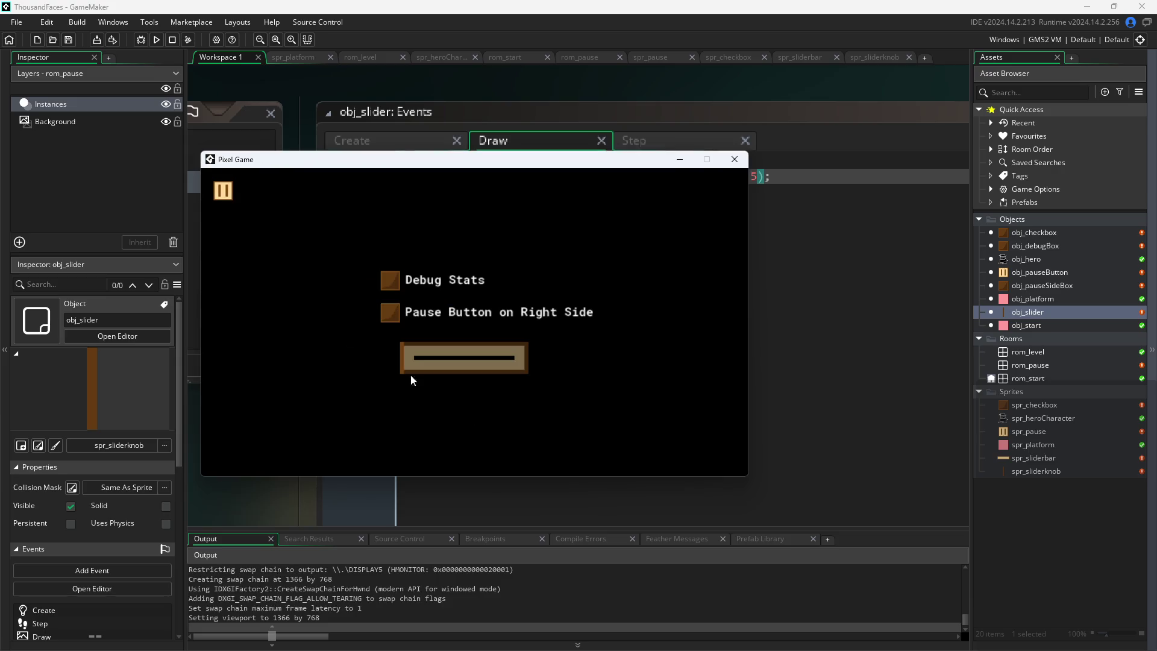
mouse_move(405, 366)
mouse_down()
mouse_move(418, 367)
mouse_move(292, 376)
mouse_up()
click(734, 159)
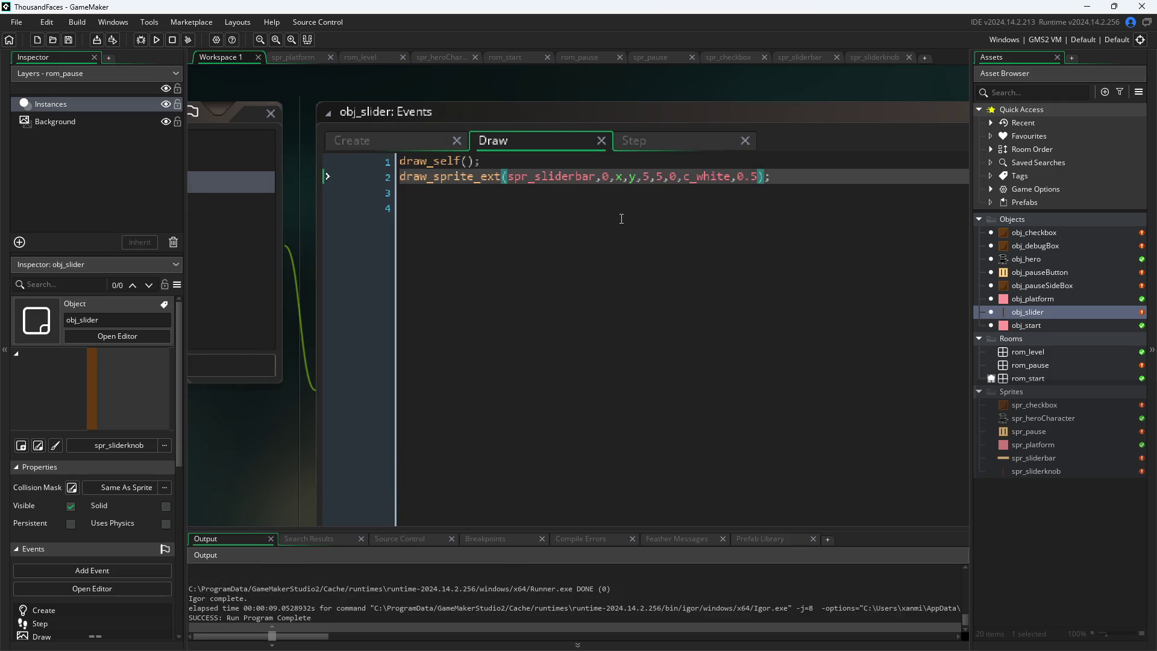
Change the slider bar's x argument to x-currentval in the Draw code and save
click(625, 177)
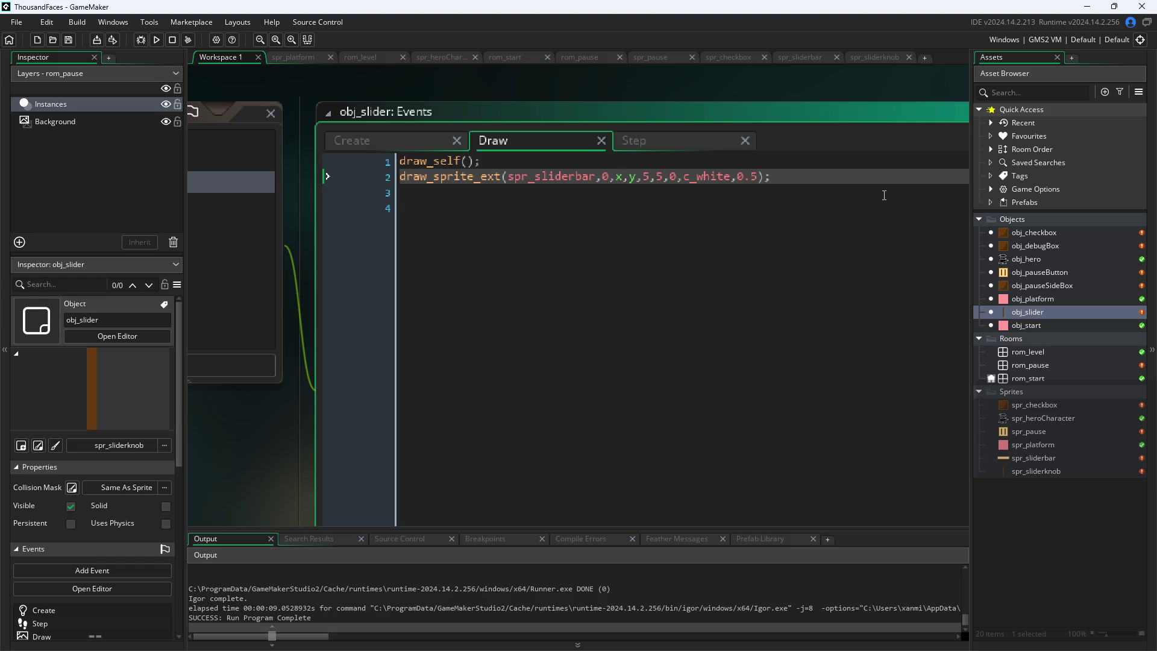
key(ctrl+a)
click(593, 177)
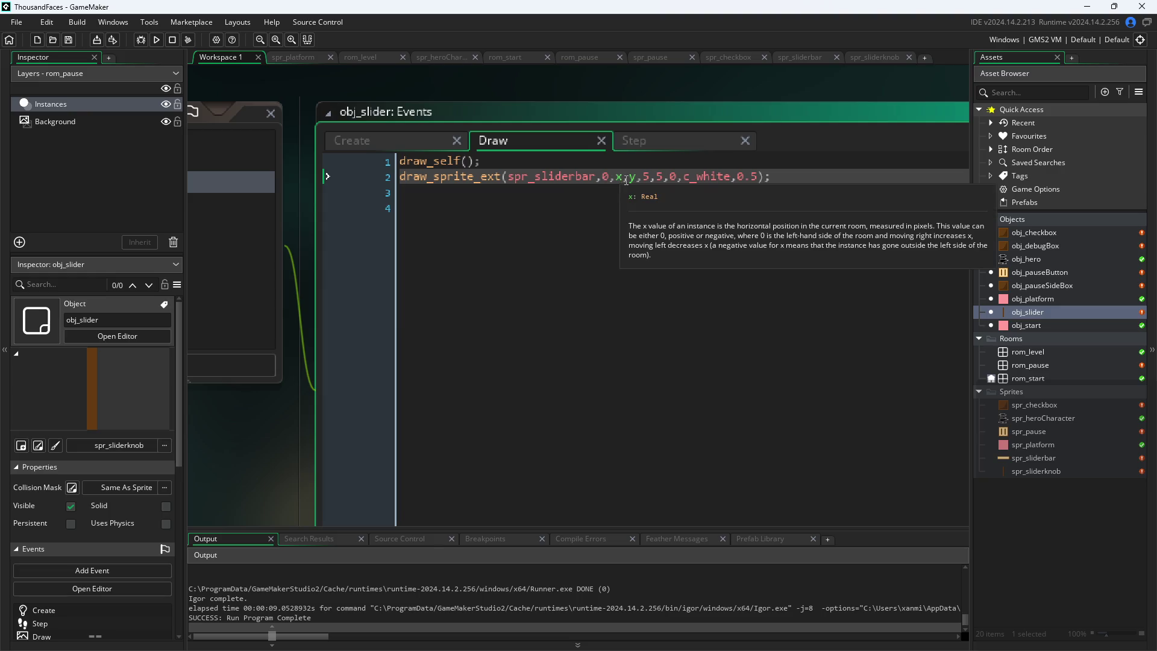
text(-)
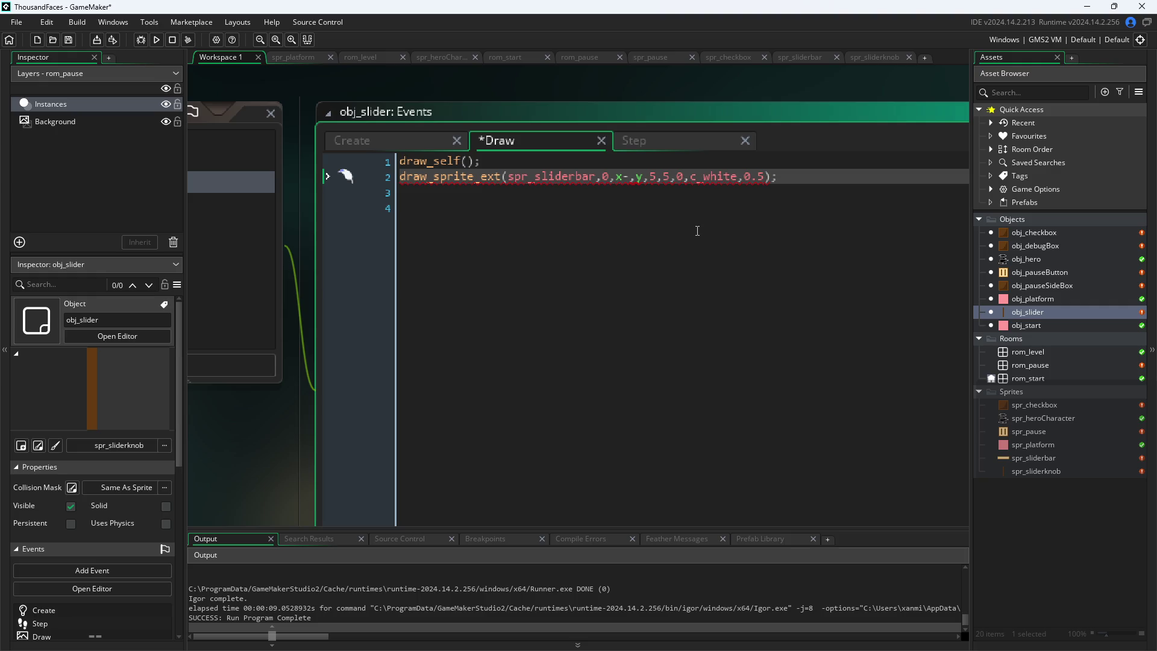
text(curren)
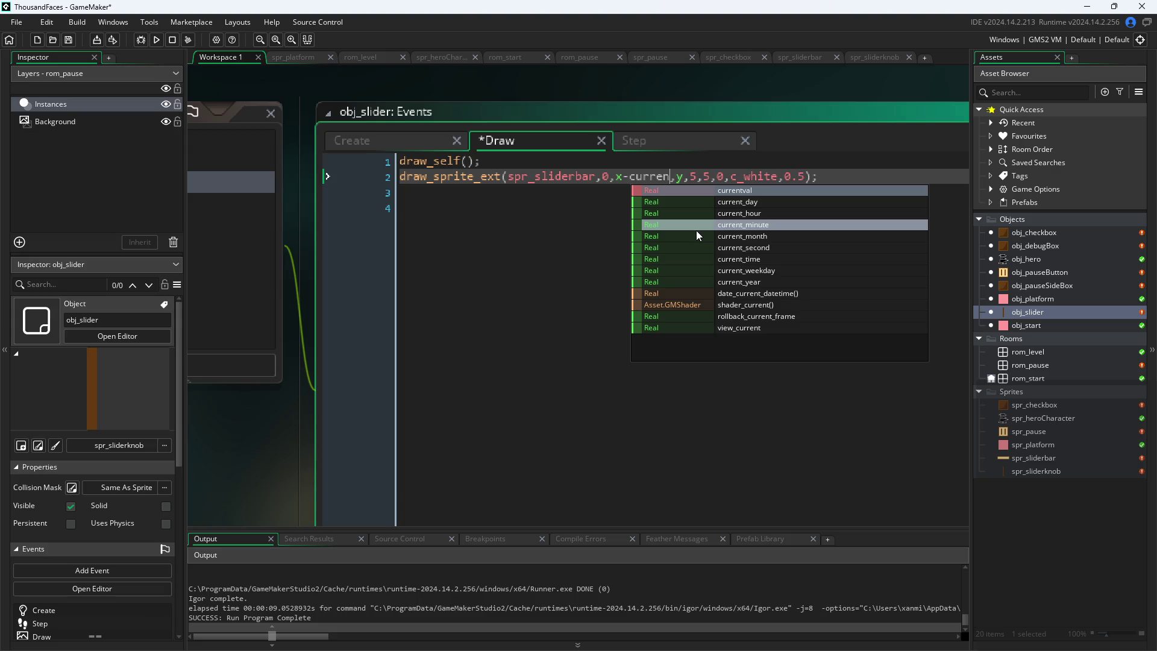
text(t_y)
key(BackSpace)
key(BackSpace)
text(val)
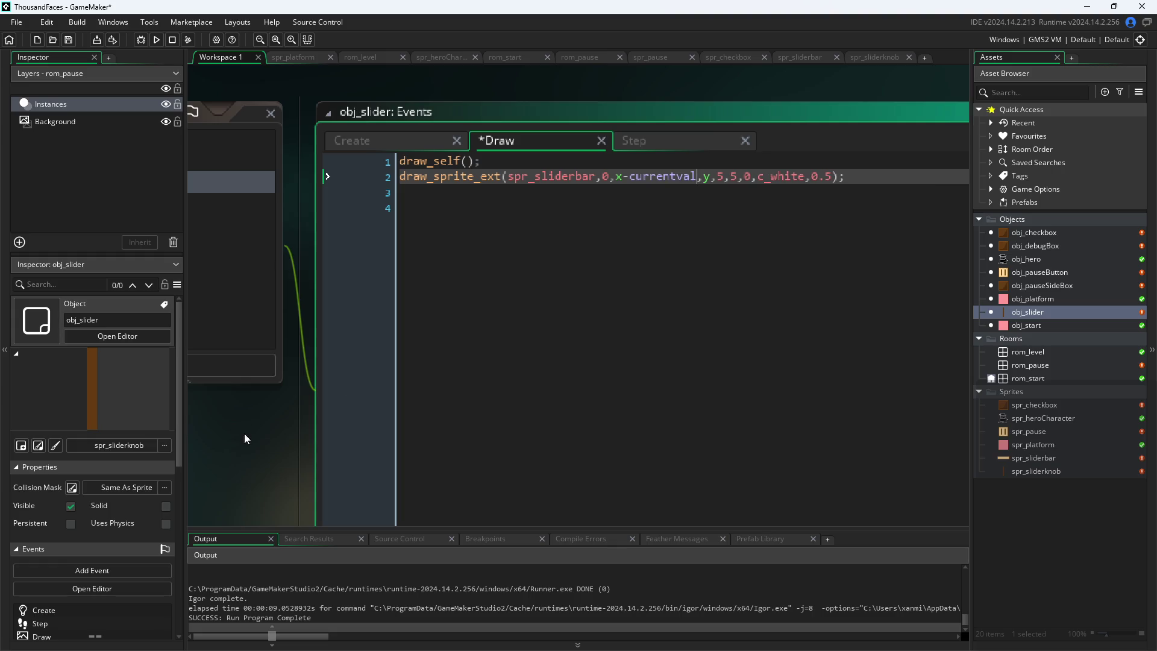
key(ctrl+s)
Run the game, open the pause menu and drag the knob to check the bar, then close it
click(158, 42)
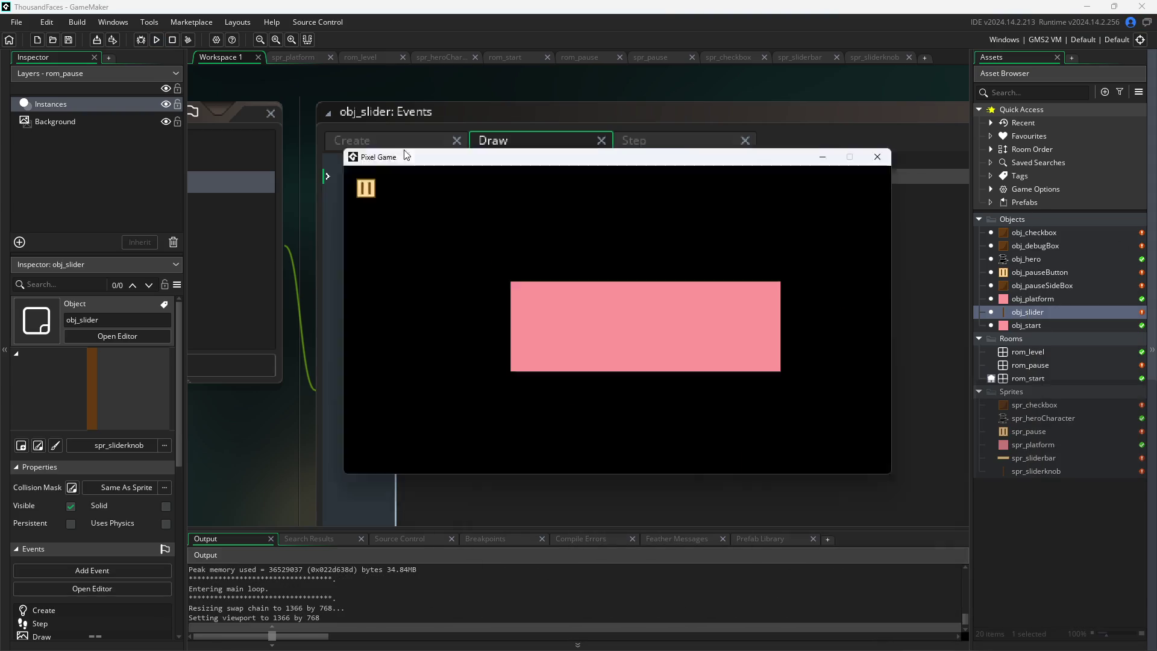
click(240, 168)
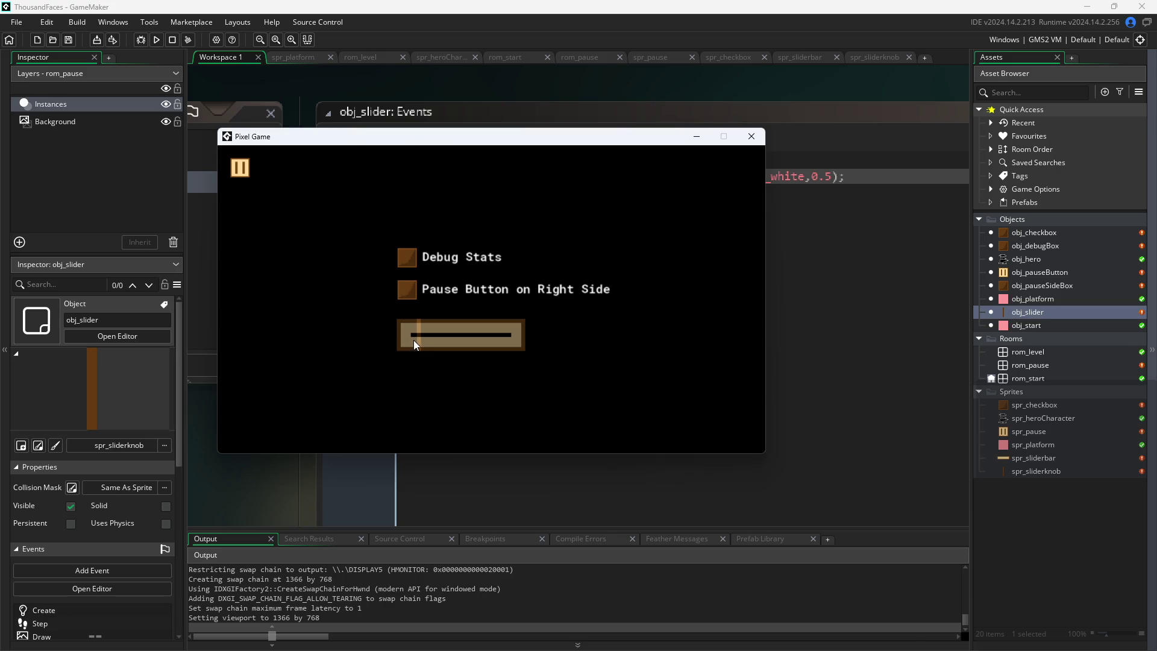
drag(413, 340, 421, 338)
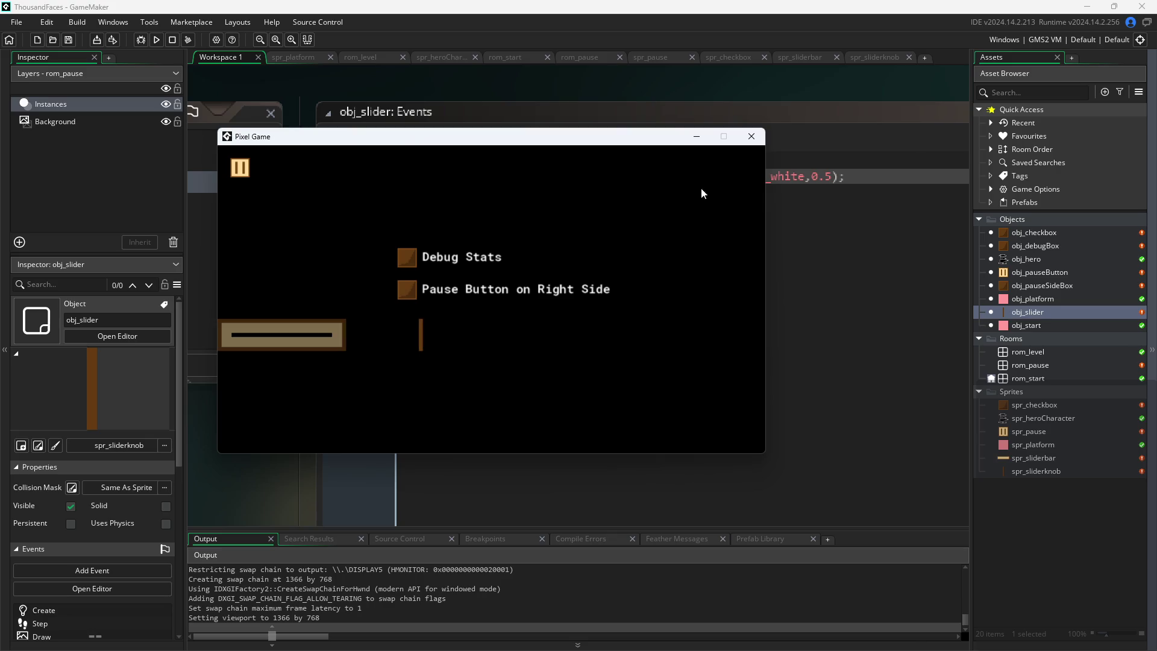
click(751, 136)
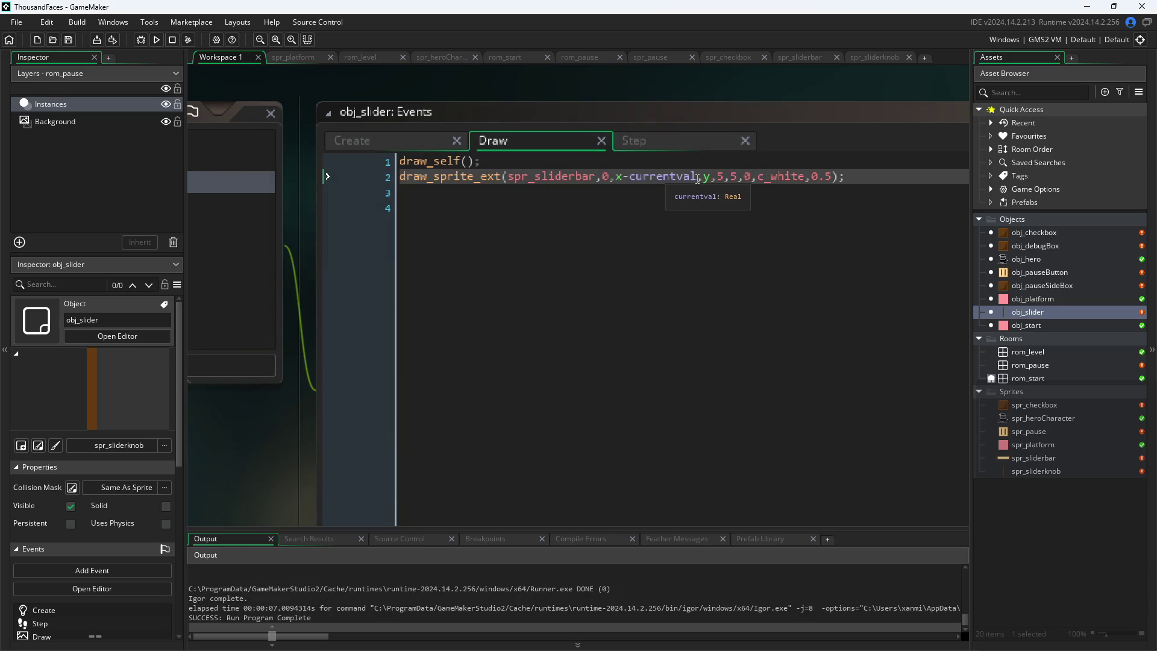
After checking currentval=50 in Create, replace currentval with amp in the Draw code and save
click(698, 177)
drag(664, 182, 644, 180)
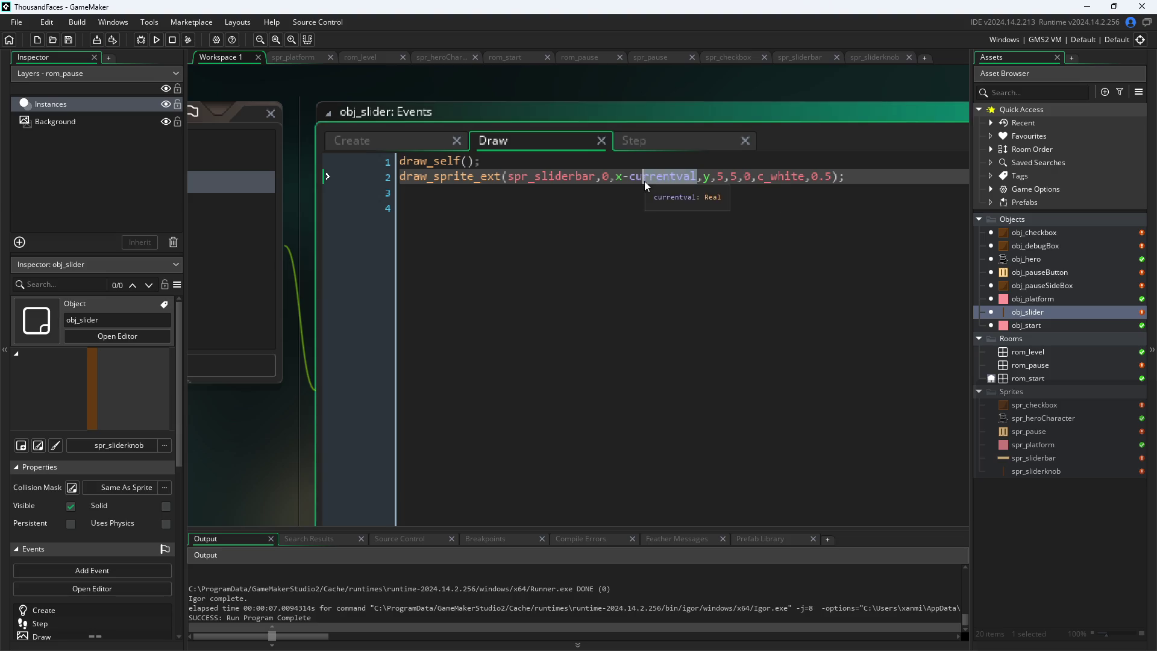
click(352, 129)
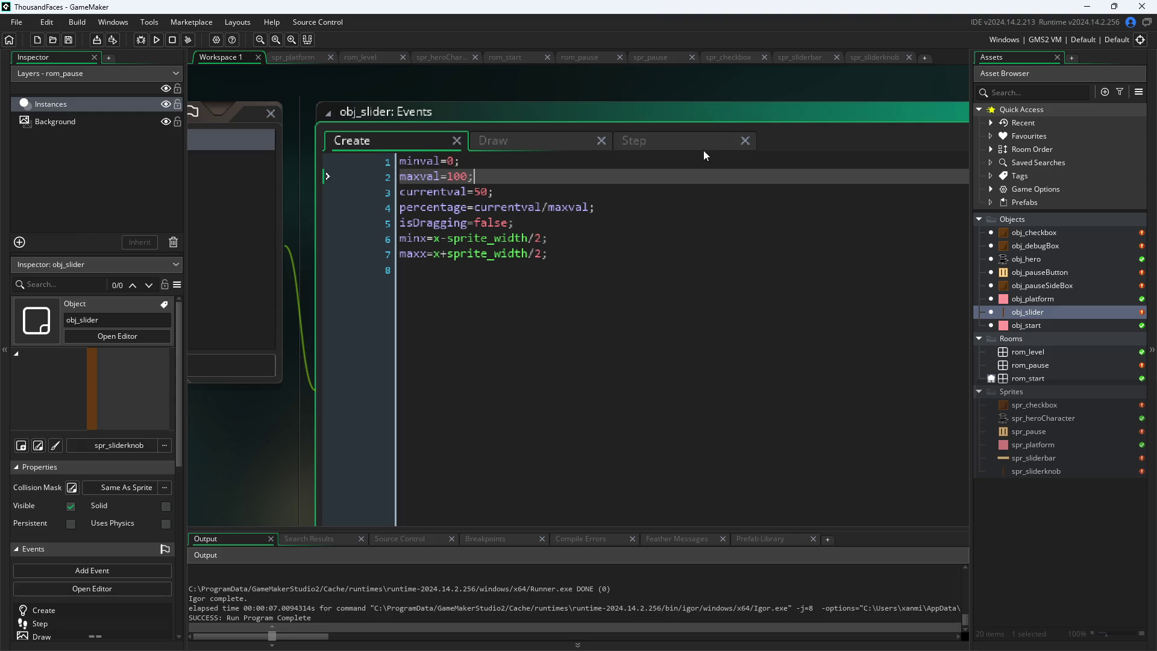
click(496, 191)
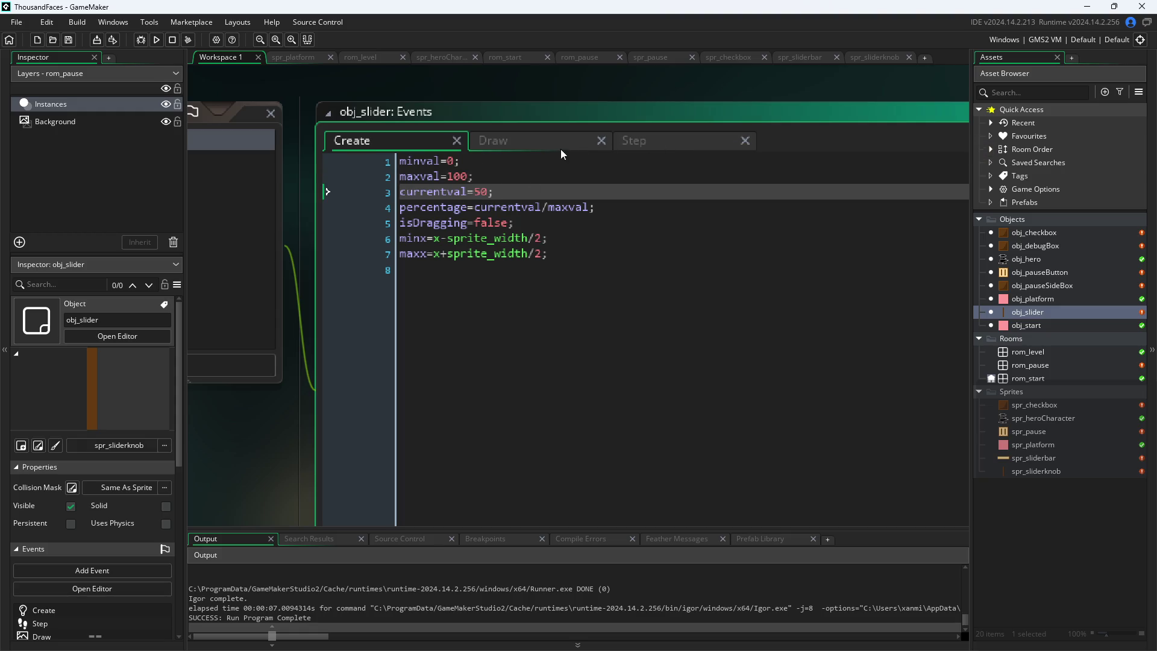
click(545, 143)
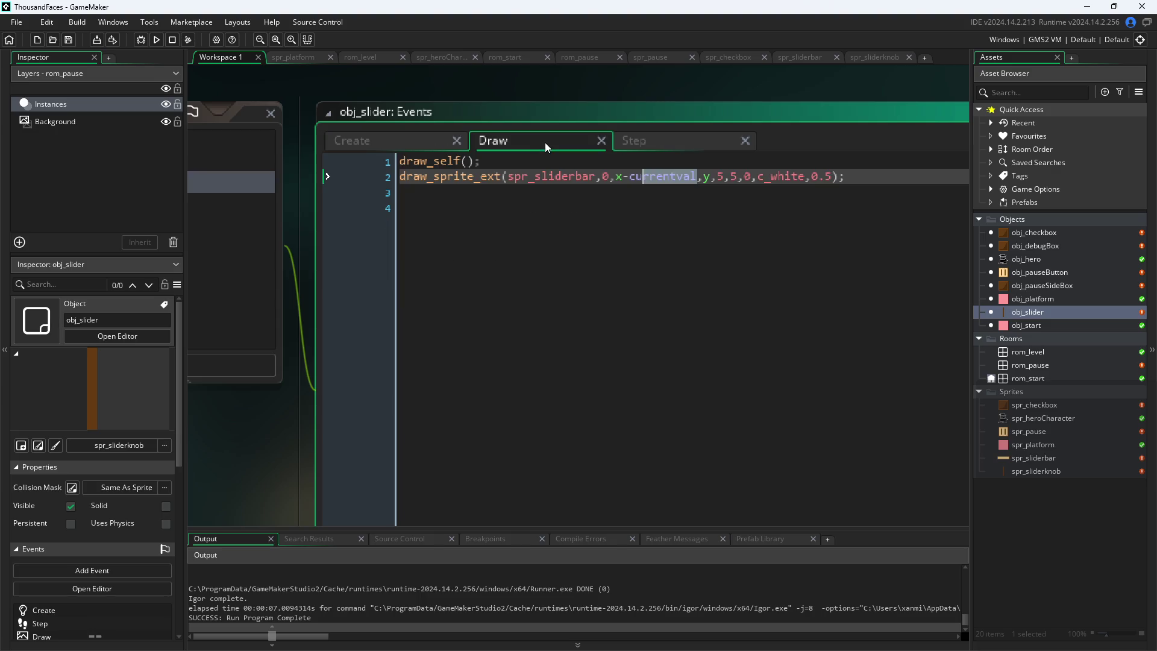
double_click(631, 181)
text(amo)
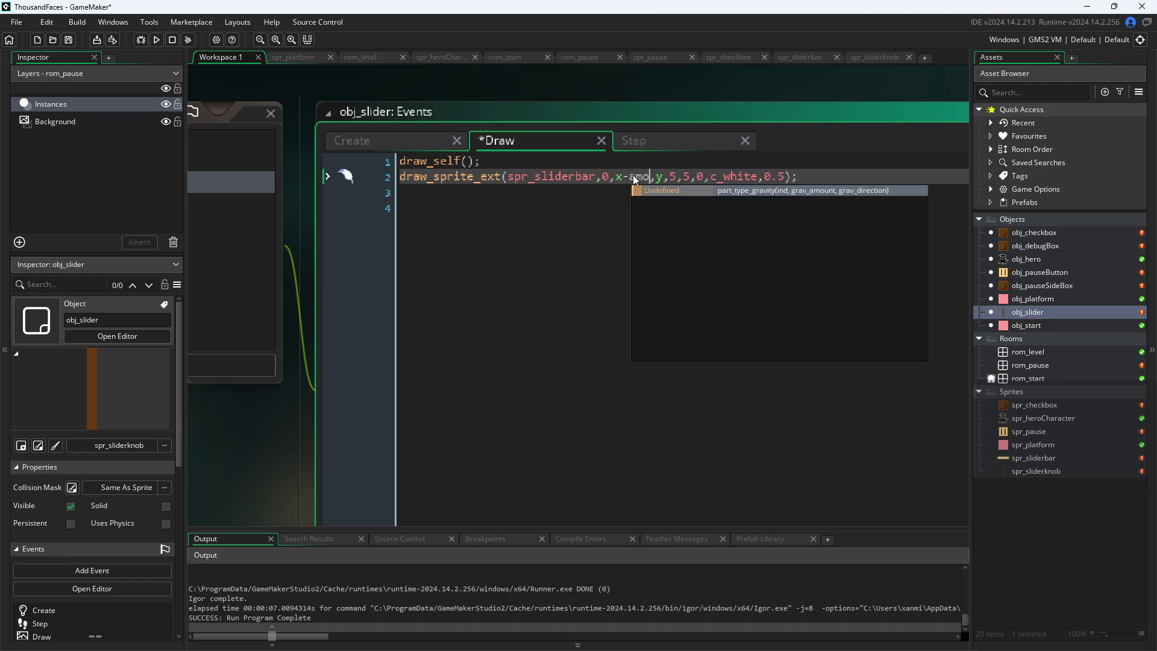
key(BackSpace)
text(p)
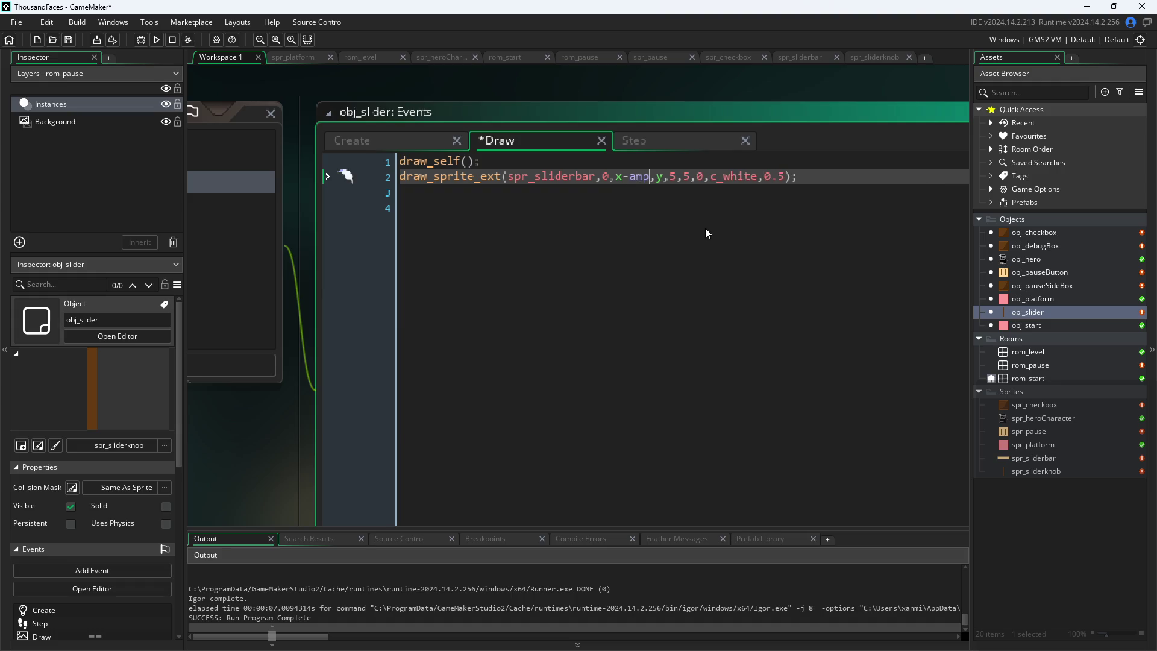
click(208, 133)
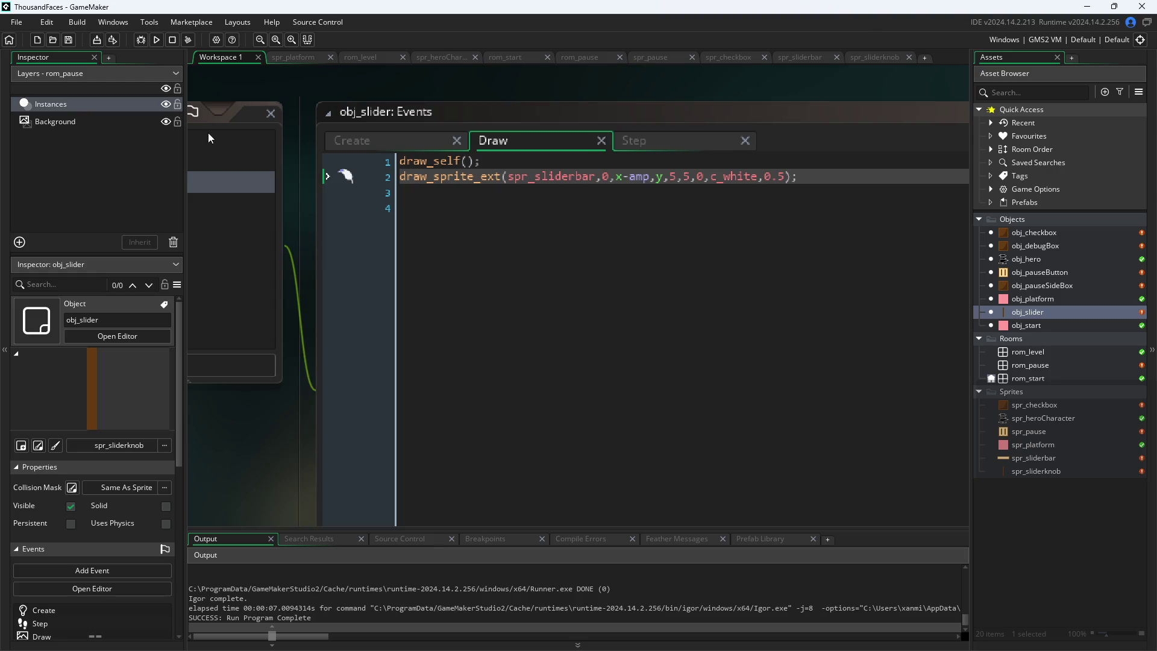
Run the game, abort the Code Error about amp being unset, and switch to the Step code
click(157, 39)
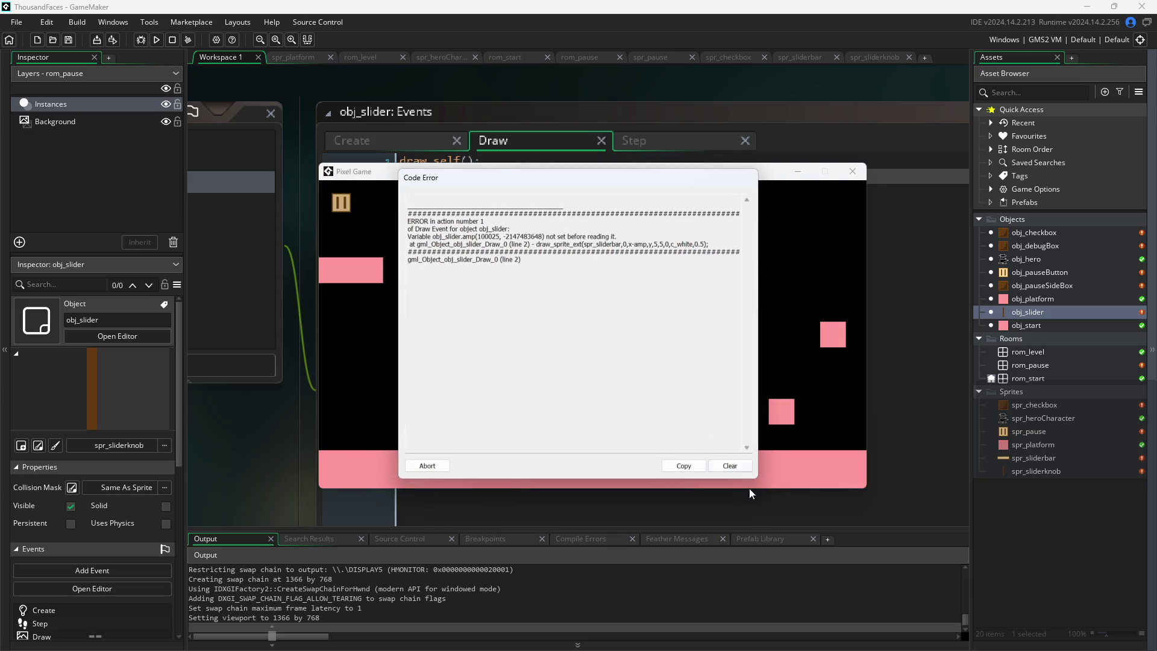
click(429, 467)
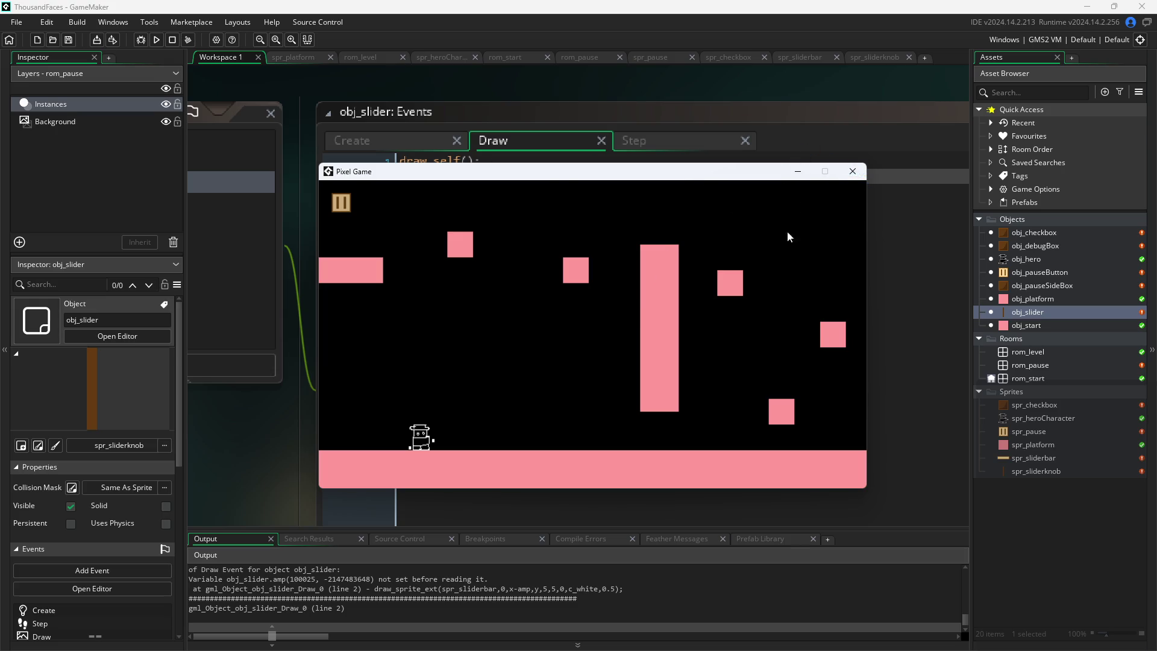
click(651, 142)
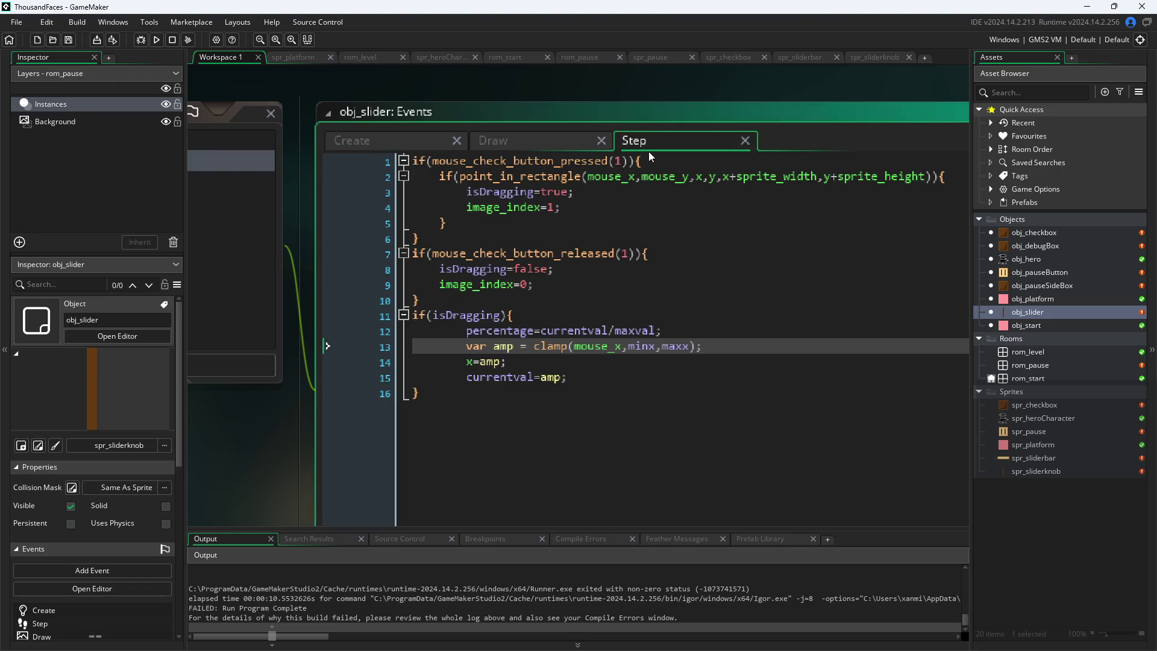
click(495, 363)
drag(735, 345, 405, 342)
key(ctrl+c)
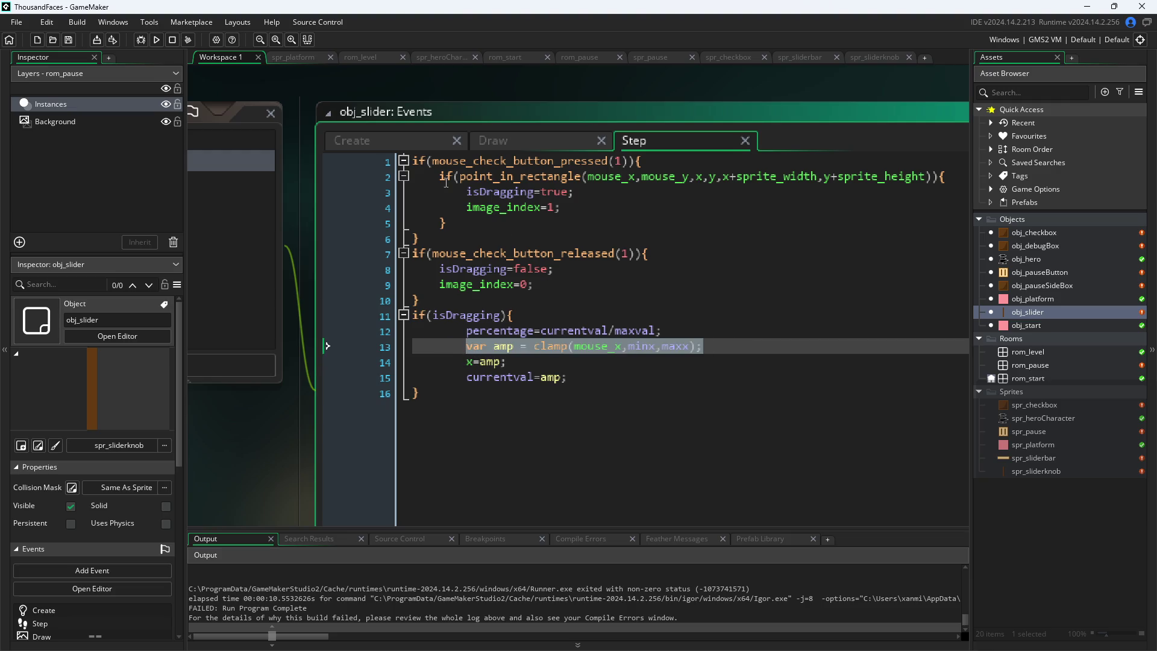
click(398, 142)
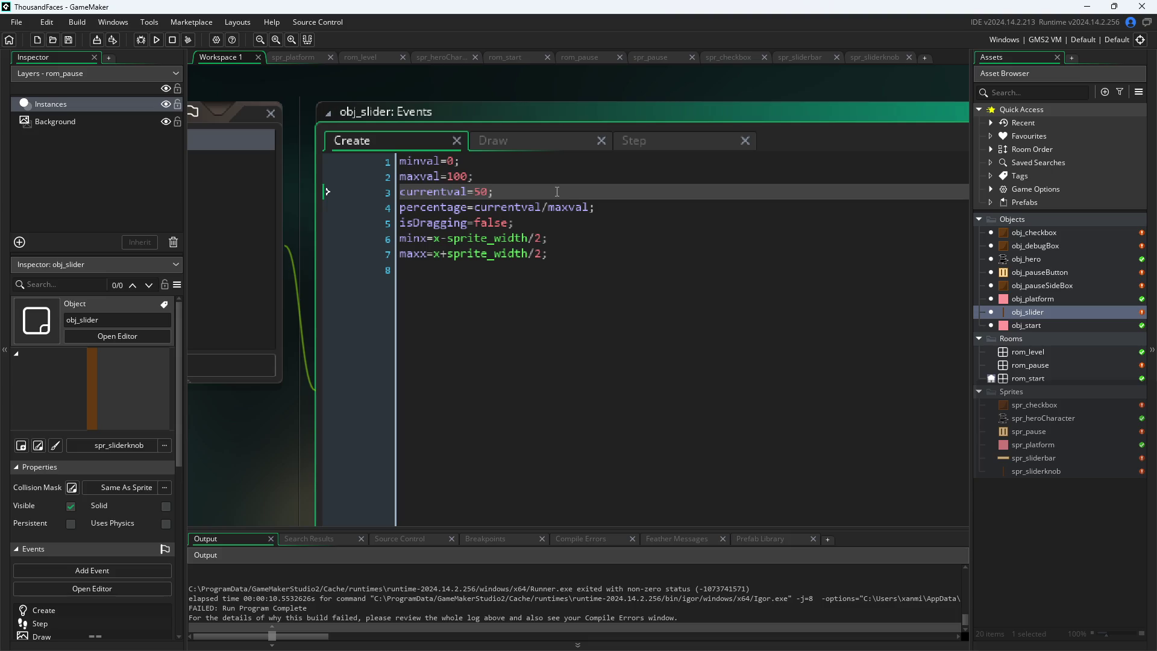
key(Return)
key(ctrl+v)
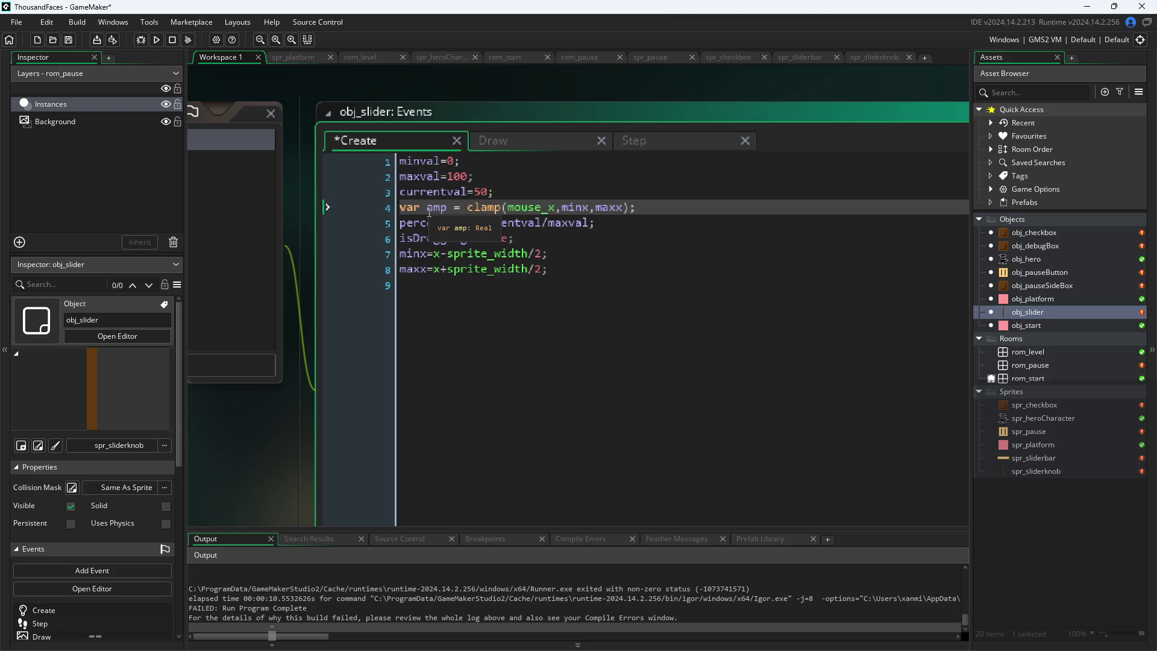
key(ctrl+z)
key(ctrl+z)
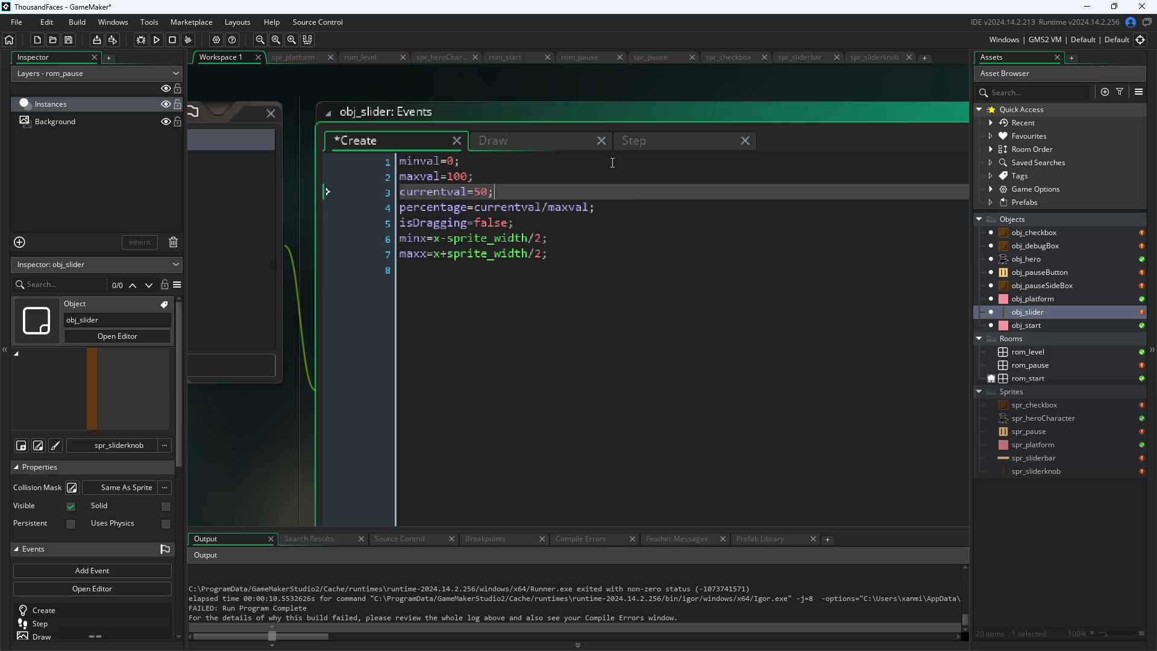
click(704, 144)
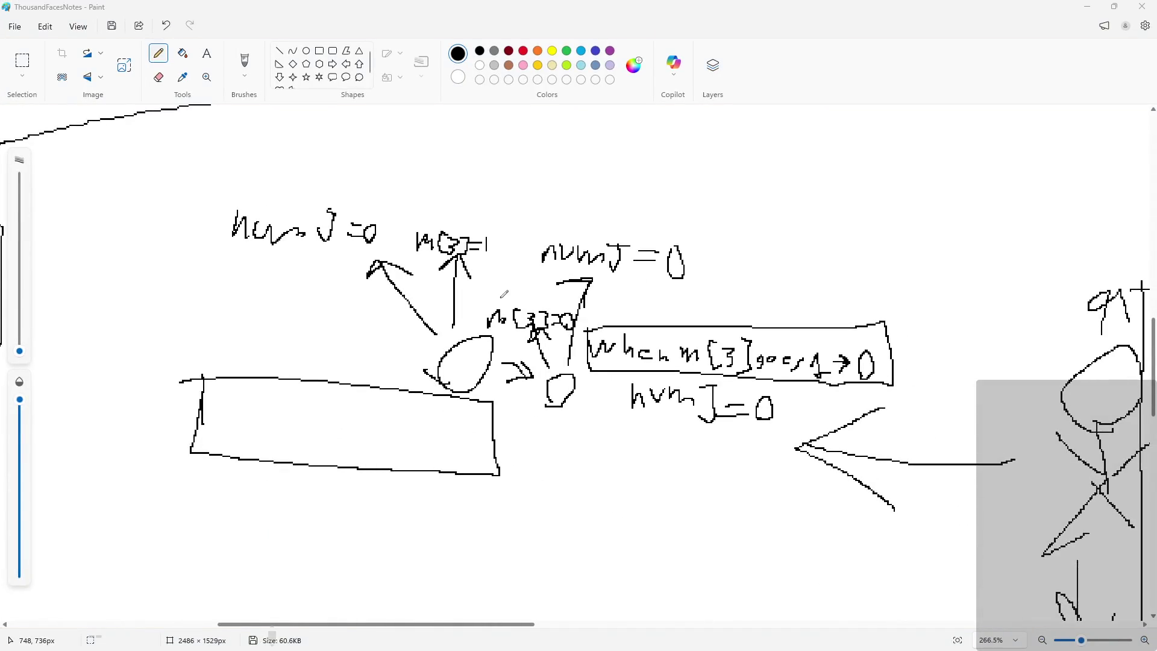
Draw a downward arrow under the music slider in the Paused menu sketch
scroll(512, 352, down, 5)
scroll(375, 537, down, 2)
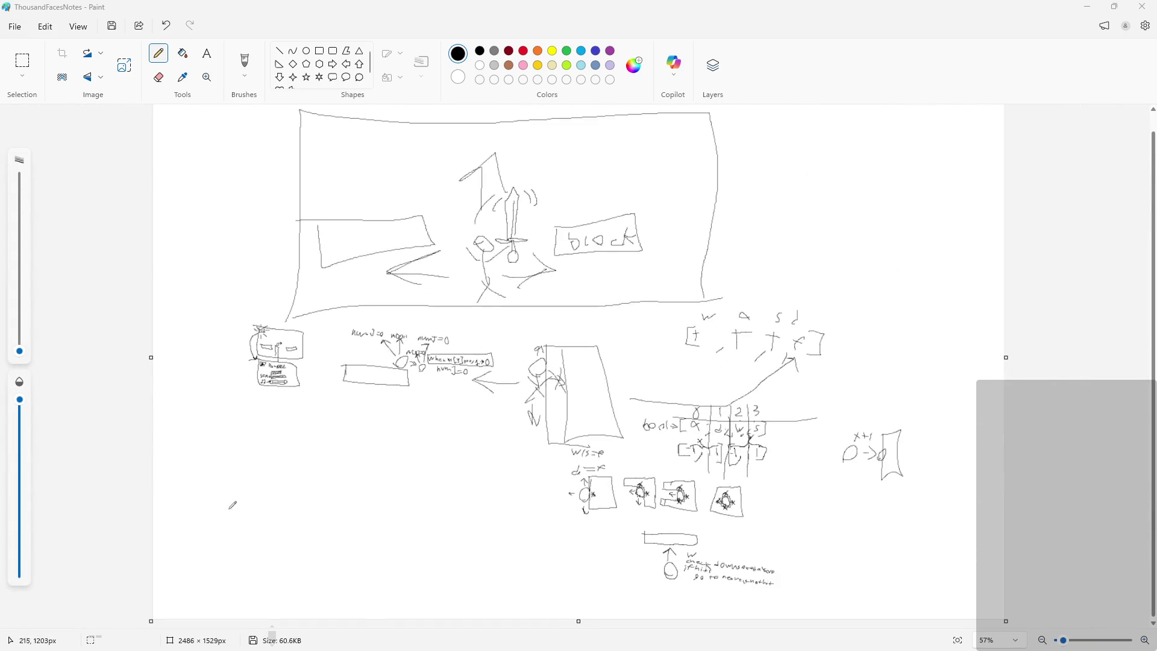
scroll(233, 458, up, 4)
scroll(234, 458, up, 3)
scroll(243, 426, up, 1)
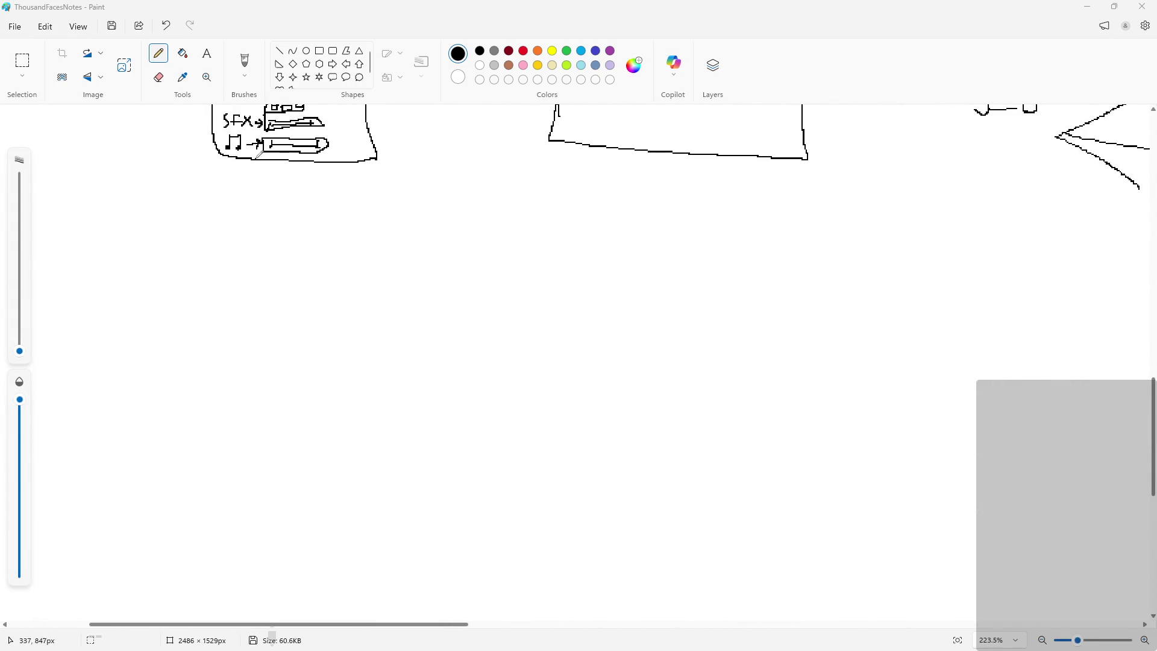
scroll(200, 122, up, 3)
mouse_move(425, 145)
mouse_down()
mouse_move(403, 244)
mouse_move(471, 255)
mouse_up()
Sketch an empty rectangle beneath the new arrow
scroll(374, 266, up, 5)
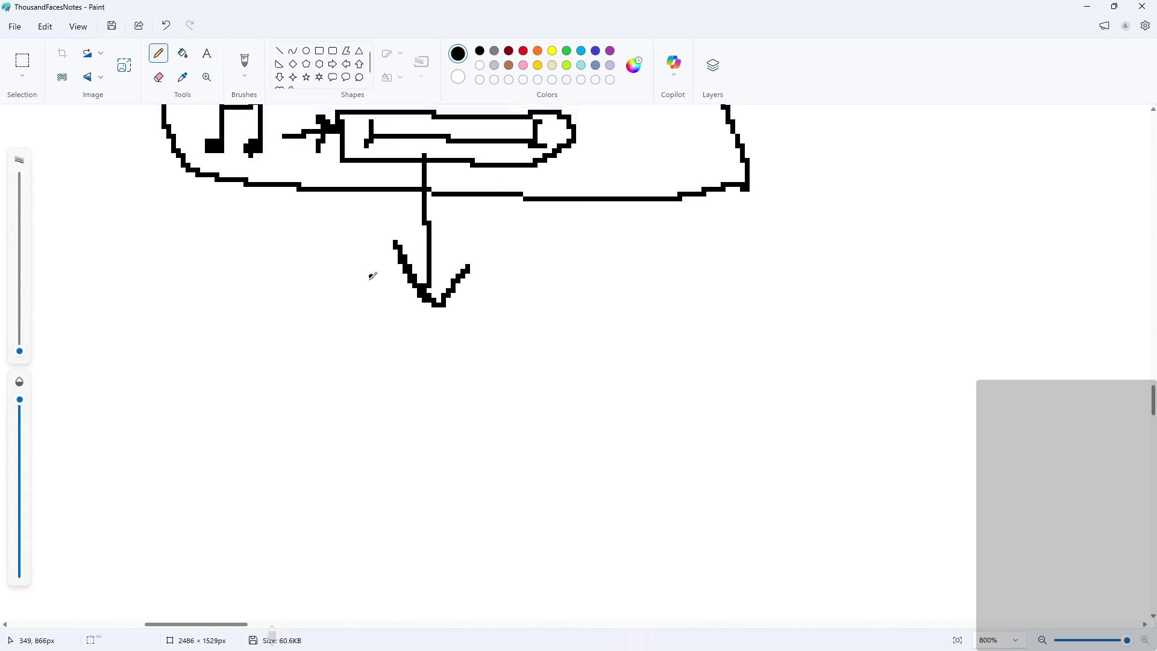
scroll(414, 565, down, 3)
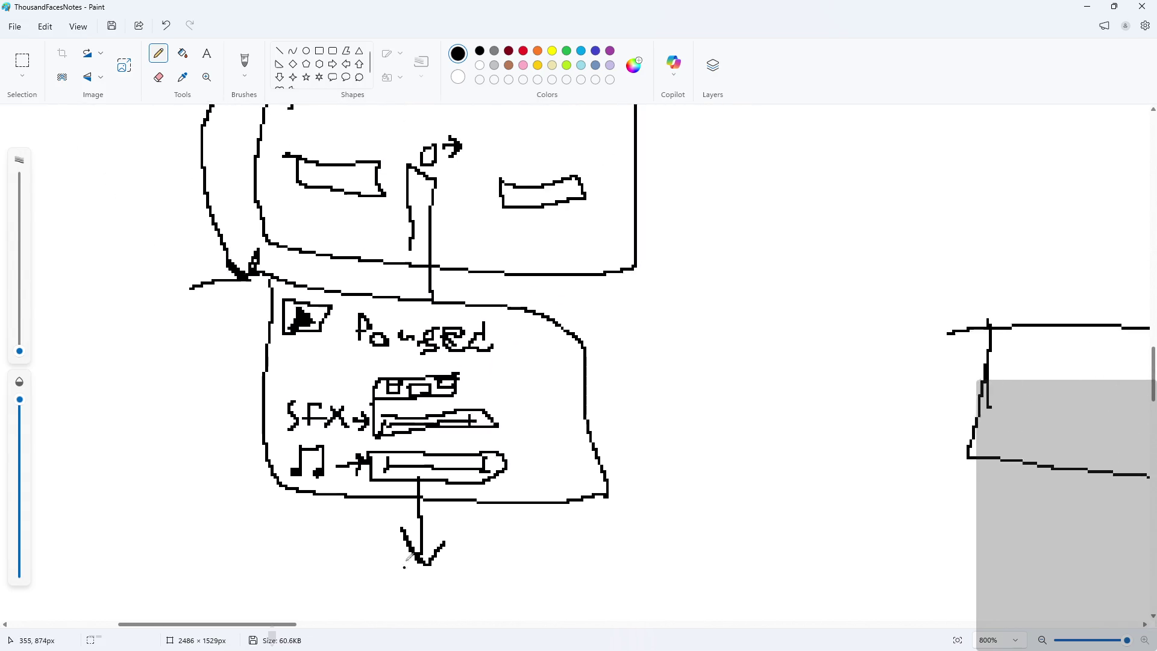
scroll(376, 482, down, 5)
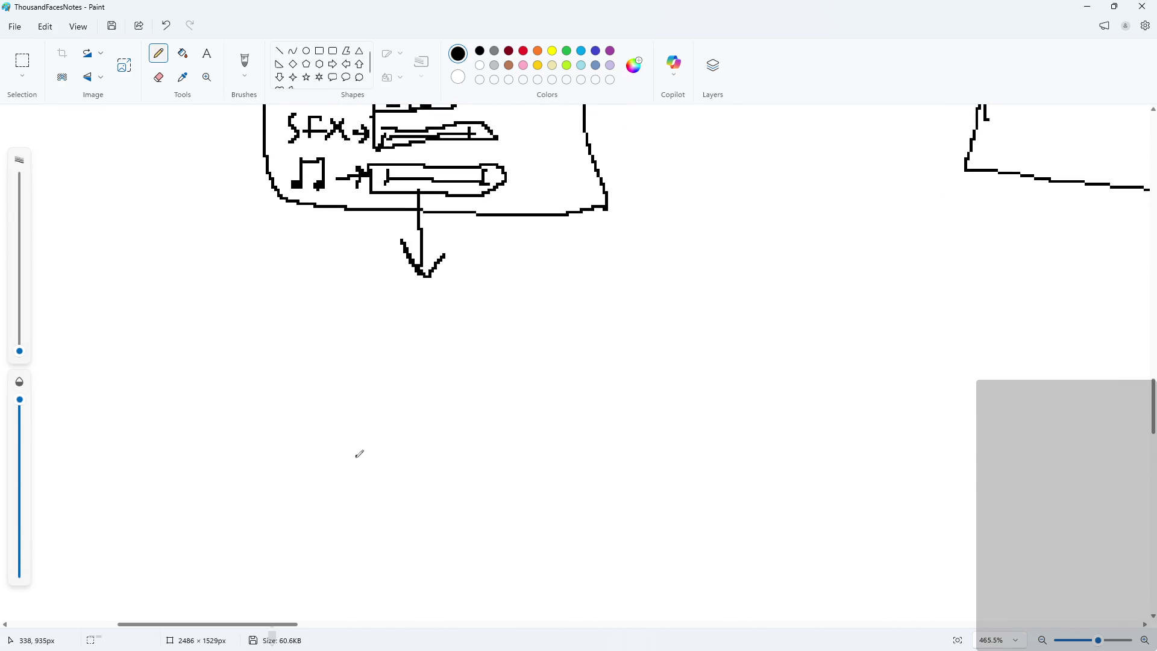
scroll(289, 251, up, 2)
mouse_move(252, 247)
mouse_down()
mouse_move(252, 313)
mouse_move(461, 367)
mouse_move(718, 325)
mouse_move(569, 256)
mouse_move(252, 251)
mouse_up()
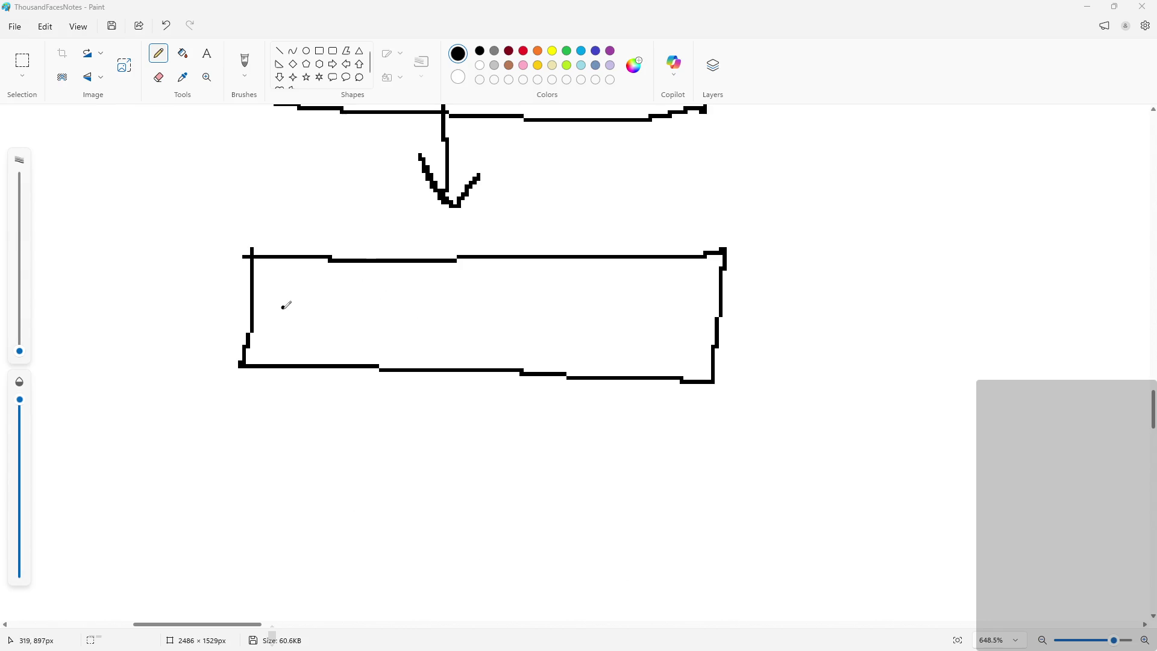
Try several pencil strokes and thicknesses inside the rectangle, undoing each one
mouse_move(282, 311)
mouse_down()
mouse_move(492, 308)
mouse_move(691, 324)
mouse_up()
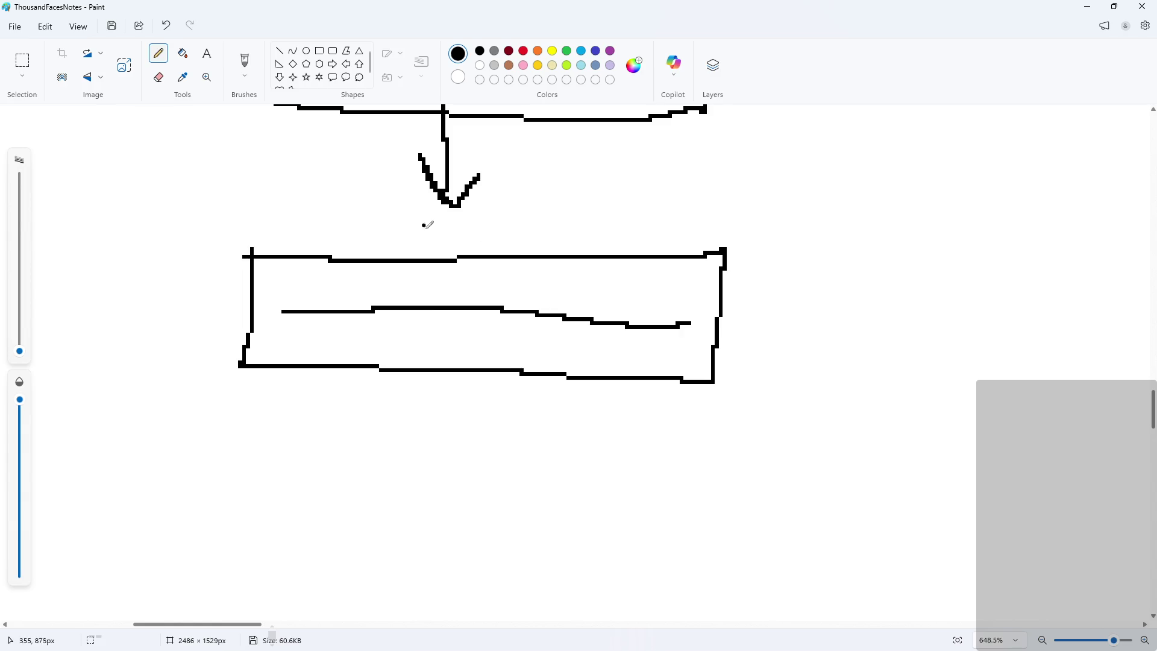
key(ctrl+z)
scroll(362, 331, up, 1)
mouse_move(314, 275)
mouse_down()
mouse_move(314, 361)
mouse_move(322, 259)
mouse_move(322, 314)
mouse_up()
key(ctrl+z)
mouse_move(314, 268)
mouse_down()
mouse_move(326, 416)
mouse_move(320, 305)
mouse_move(314, 346)
mouse_move(325, 271)
mouse_move(326, 294)
mouse_up()
key(ctrl+z)
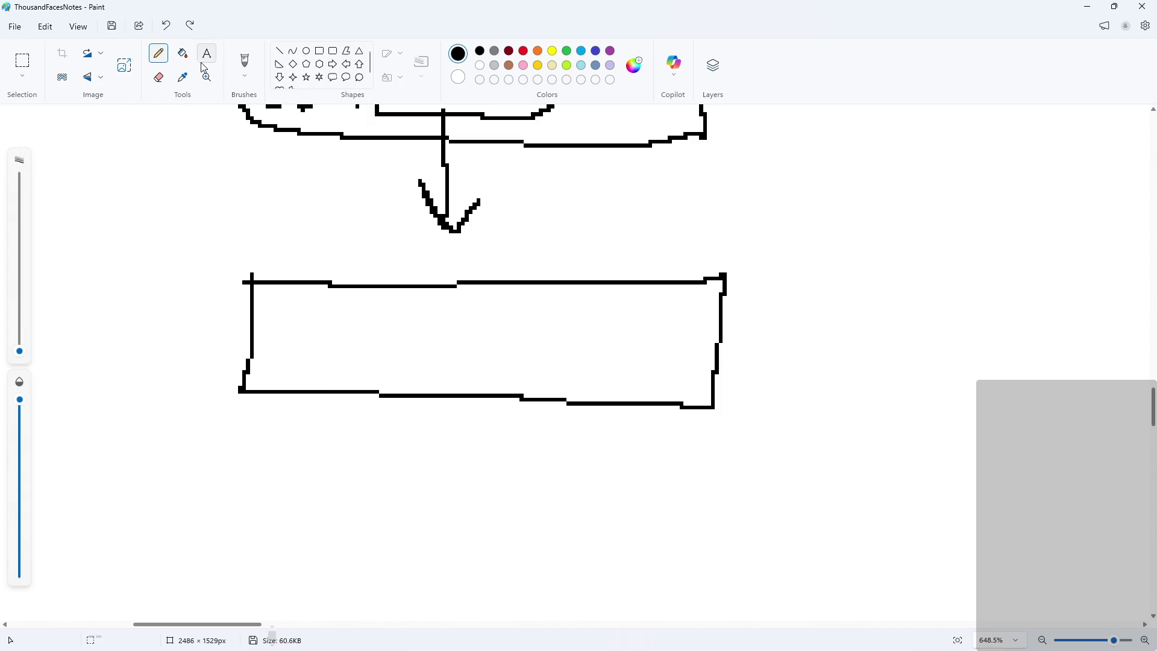
mouse_move(27, 354)
mouse_down()
mouse_move(26, 331)
mouse_move(23, 350)
mouse_up()
drag(339, 357, 339, 382)
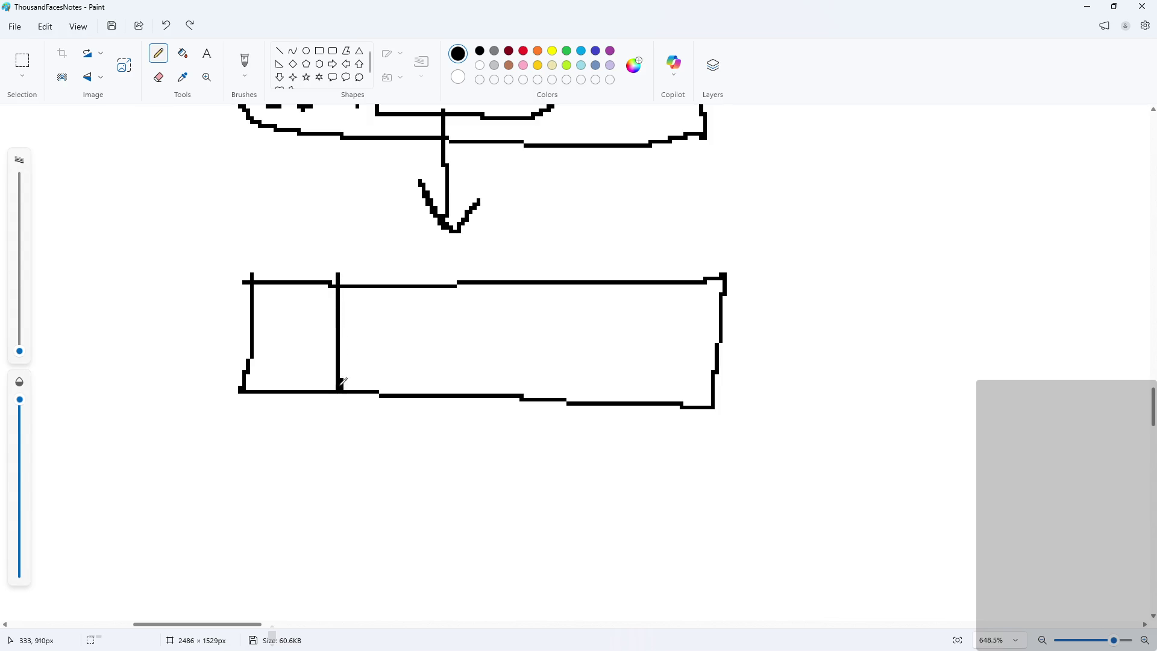
key(ctrl+z)
With a thicker pencil, draw a black vertical knob bar near the rectangle's left end
drag(20, 351, 20, 342)
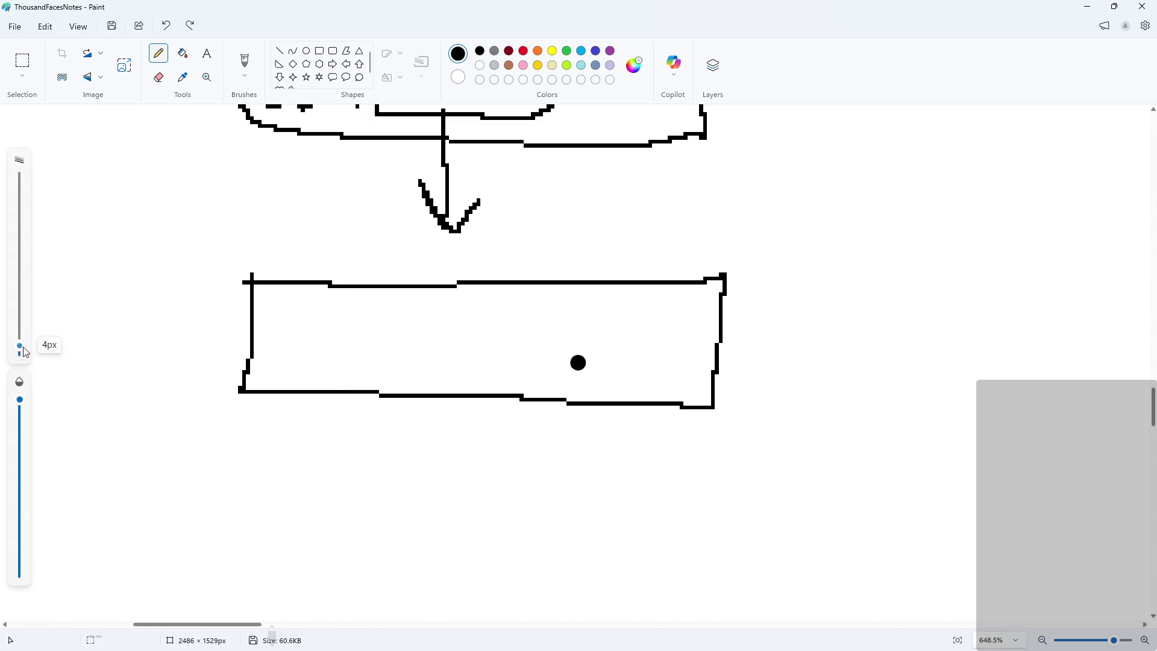
drag(339, 288, 340, 395)
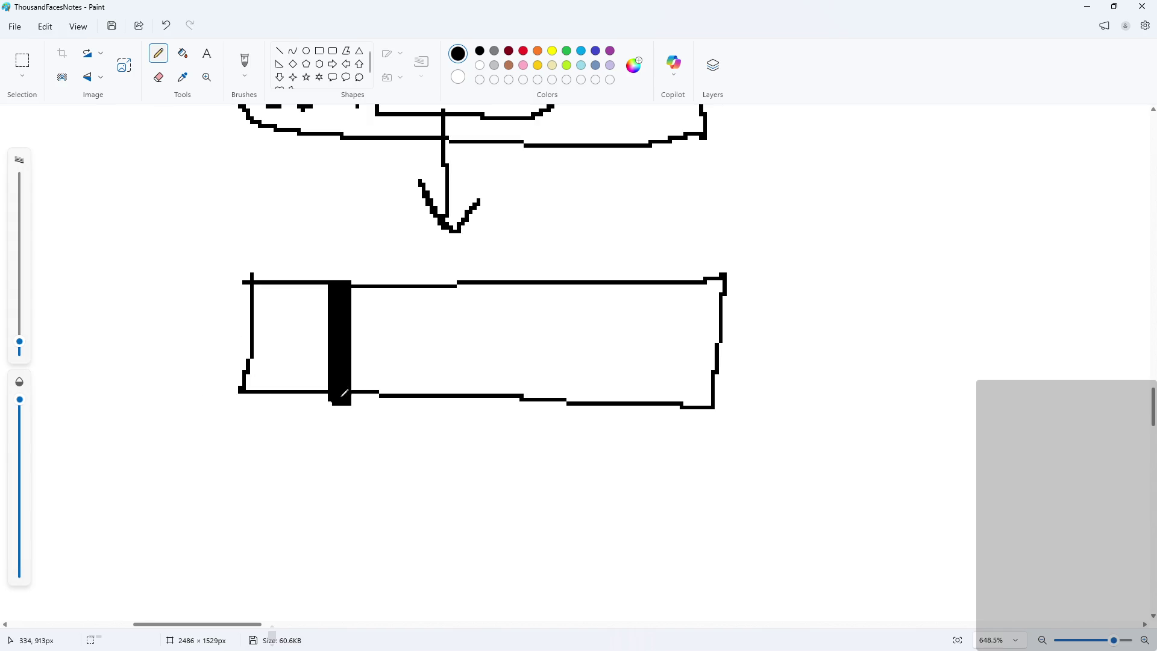
drag(346, 395, 346, 397)
drag(20, 342, 20, 350)
drag(388, 321, 486, 385)
key(ctrl+z)
scroll(405, 277, down, 2)
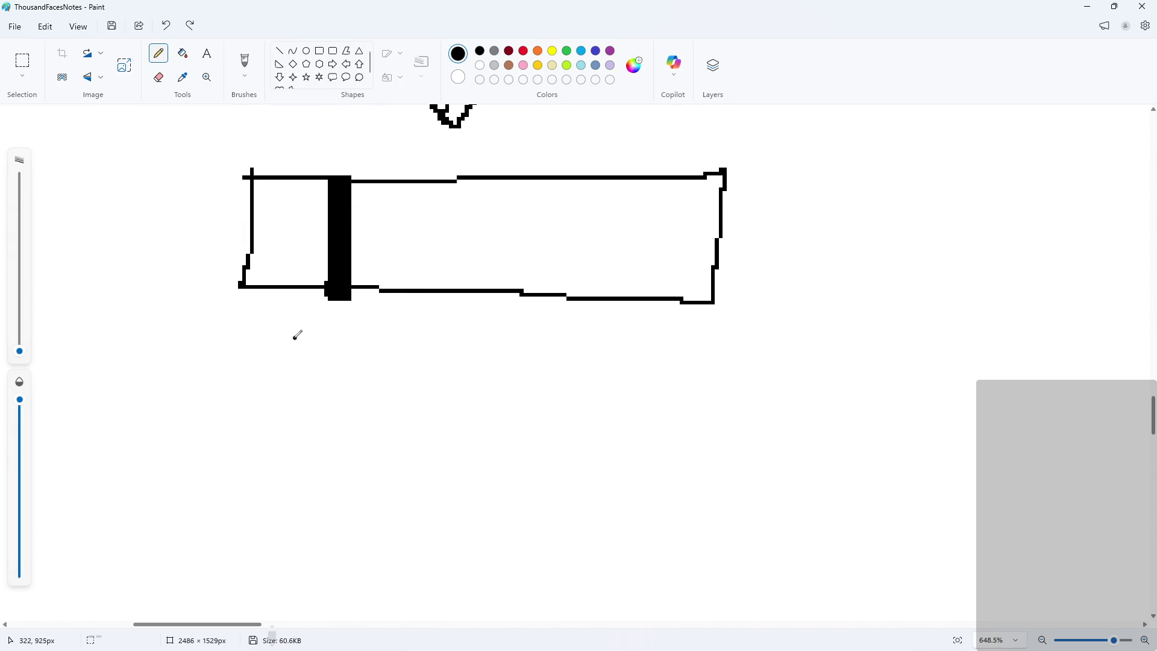
Draw a large outline around the slider sketch and write X= and Y= below the bar
ctrl+scroll(269, 346, down, 3)
mouse_move(130, 186)
mouse_down()
mouse_move(235, 430)
mouse_move(648, 241)
mouse_move(105, 179)
mouse_up()
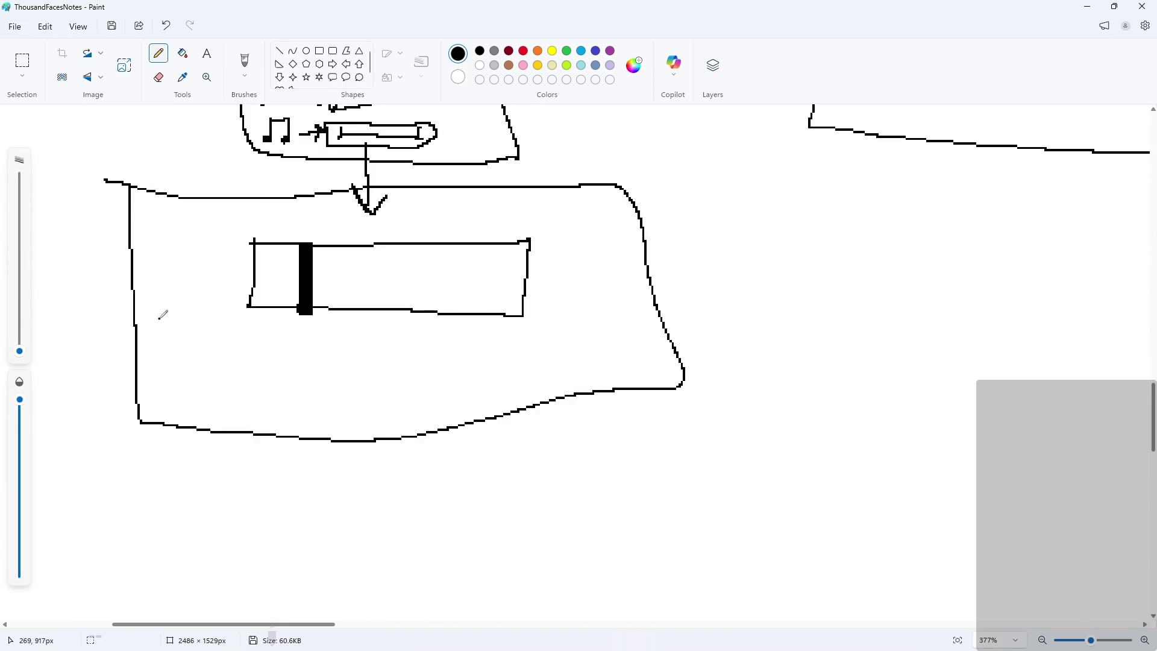
ctrl+scroll(162, 314, up, 4)
drag(421, 336, 443, 378)
key(ctrl+z)
mouse_move(439, 344)
mouse_down()
mouse_move(414, 381)
mouse_move(483, 355)
mouse_up()
drag(459, 371, 549, 360)
mouse_move(410, 399)
mouse_down()
mouse_move(438, 431)
mouse_move(497, 404)
mouse_up()
drag(467, 426, 586, 406)
drag(444, 420, 421, 450)
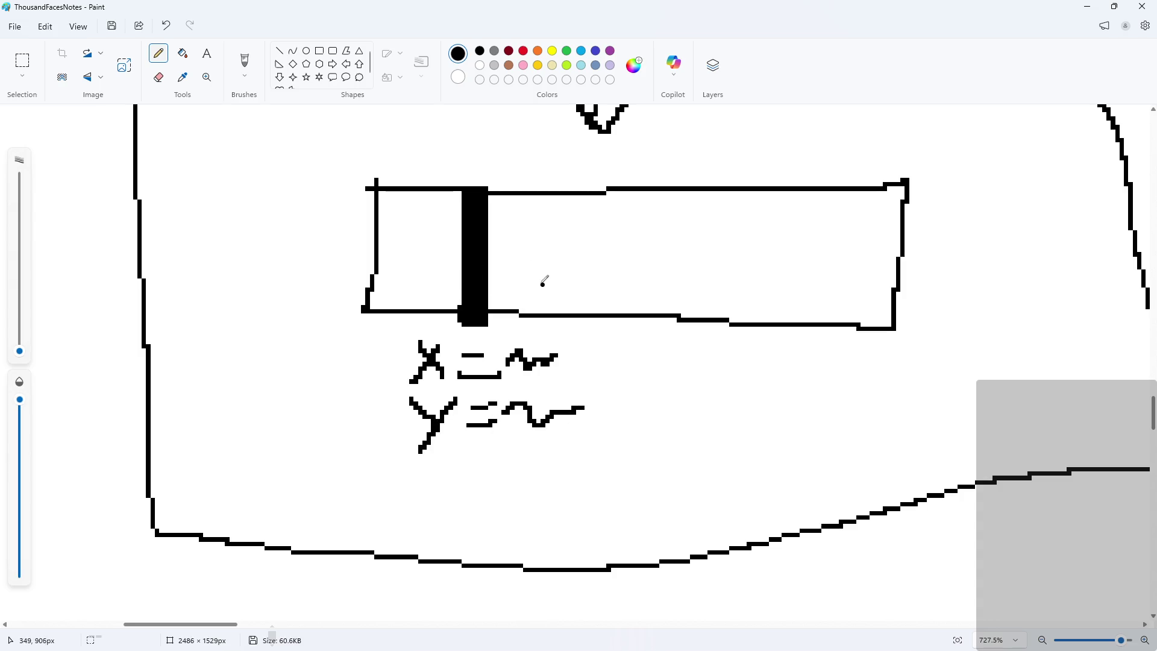
Label the top of the knob with (x,y), undoing the misdrawn marks
mouse_move(425, 170)
mouse_down()
mouse_move(437, 170)
mouse_move(439, 197)
mouse_move(486, 162)
mouse_up()
key(ctrl+z)
key(ctrl+z)
key(ctrl+z)
key(ctrl+z)
mouse_move(428, 170)
mouse_down()
mouse_move(453, 185)
mouse_move(416, 205)
mouse_move(467, 185)
mouse_up()
drag(474, 174, 449, 208)
key(ctrl+z)
key(ctrl+z)
key(ctrl+z)
key(ctrl+z)
key(ctrl+z)
key(ctrl+z)
key(ctrl+z)
key(ctrl+y)
key(ctrl+y)
mouse_move(446, 161)
mouse_down()
mouse_move(427, 182)
mouse_move(450, 197)
mouse_move(481, 176)
mouse_up()
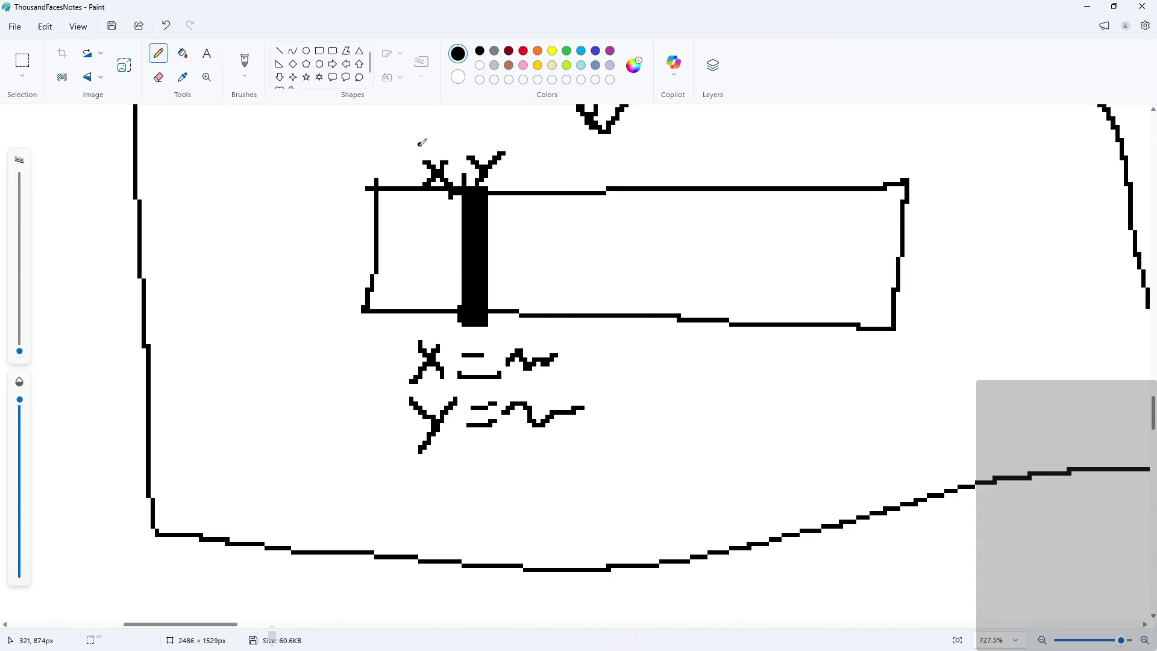
drag(419, 144, 420, 198)
mouse_move(511, 144)
mouse_down()
mouse_move(499, 184)
mouse_move(486, 184)
mouse_up()
scroll(474, 190, up, 1)
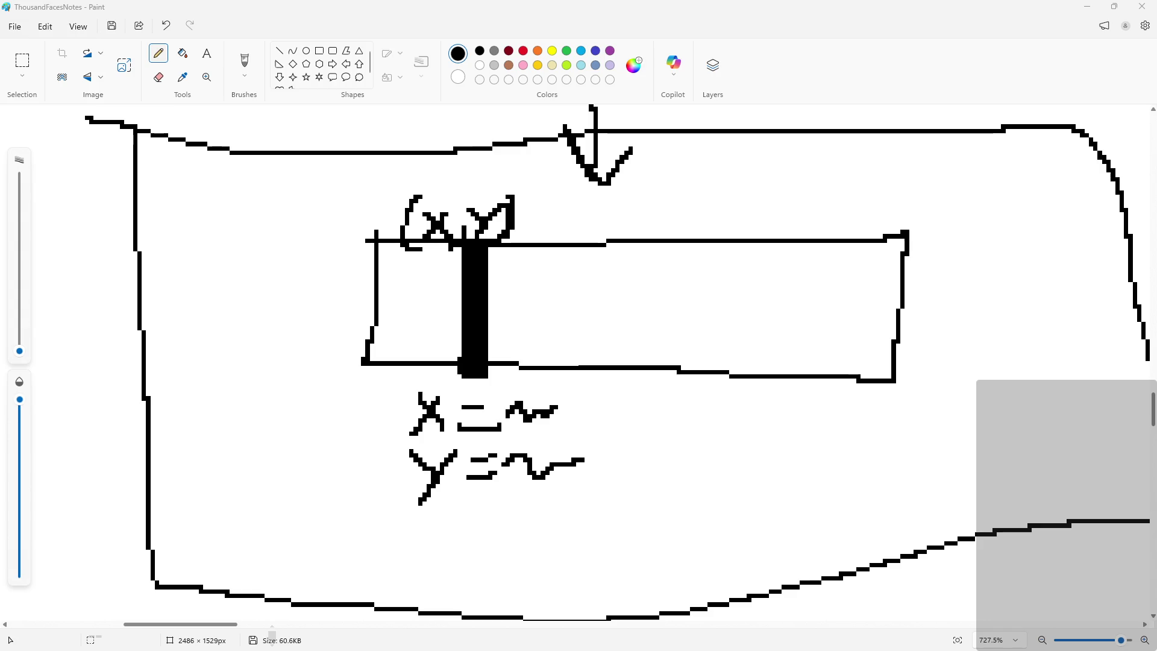
key(ctrl+z)
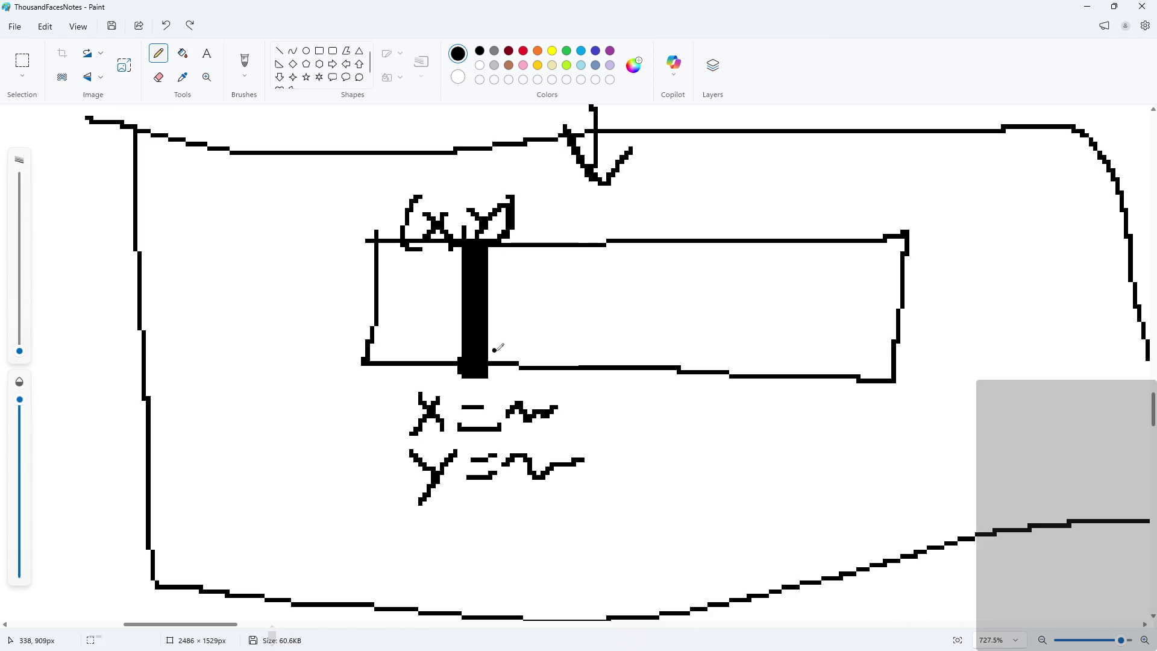
Write the x+spr_wth and y+spr_hgt offset notes beside the bar
mouse_move(496, 371)
mouse_down()
mouse_move(527, 381)
mouse_move(514, 391)
mouse_up()
key(ctrl+z)
key(ctrl+z)
key(ctrl+z)
mouse_move(498, 380)
mouse_down()
mouse_move(490, 391)
mouse_move(639, 400)
mouse_move(698, 422)
mouse_move(674, 425)
mouse_move(751, 408)
mouse_move(727, 422)
mouse_move(769, 398)
mouse_move(765, 422)
mouse_up()
key(ctrl+z)
mouse_move(784, 403)
mouse_down()
mouse_move(797, 405)
mouse_move(789, 419)
mouse_move(861, 423)
mouse_move(879, 402)
mouse_move(907, 411)
mouse_move(934, 443)
mouse_move(896, 432)
mouse_up()
mouse_move(669, 438)
mouse_down()
mouse_move(689, 448)
mouse_move(688, 464)
mouse_move(738, 451)
mouse_move(723, 467)
mouse_move(762, 451)
mouse_move(764, 469)
mouse_up()
mouse_move(795, 449)
mouse_down()
mouse_move(811, 459)
mouse_move(799, 473)
mouse_up()
mouse_move(810, 458)
mouse_down()
mouse_move(821, 478)
mouse_move(857, 460)
mouse_up()
mouse_move(866, 482)
mouse_down()
mouse_move(841, 490)
mouse_move(891, 478)
mouse_move(893, 452)
mouse_move(934, 476)
mouse_move(918, 496)
mouse_up()
key(ctrl+z)
mouse_move(951, 451)
mouse_down()
mouse_move(952, 487)
mouse_move(977, 465)
mouse_up()
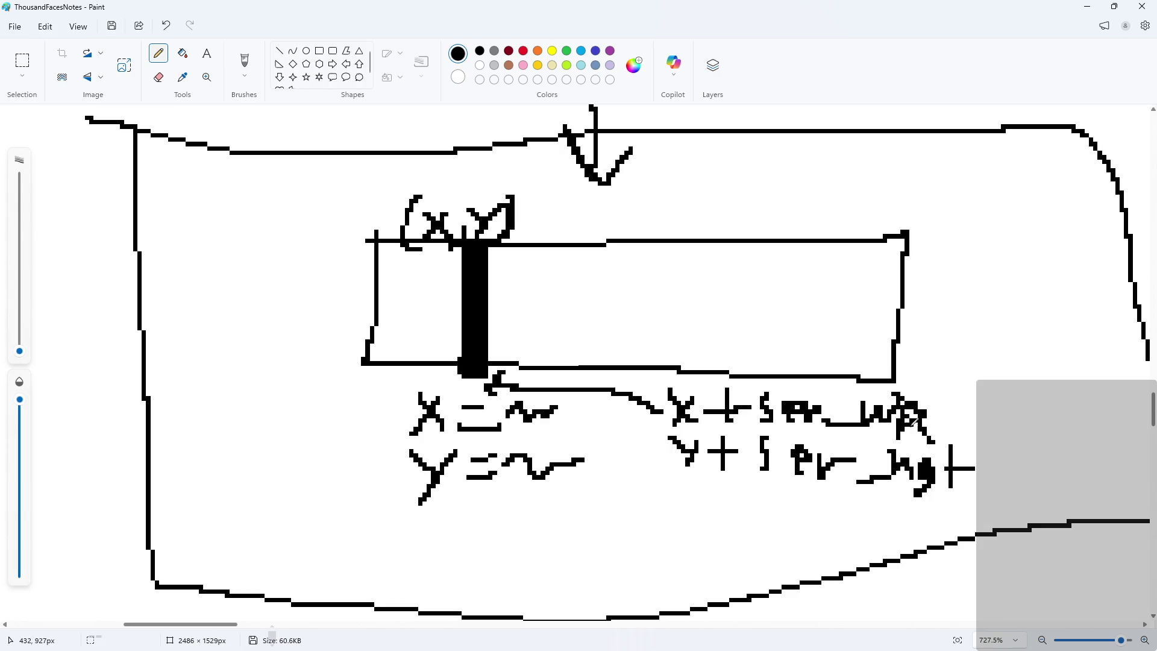
click(158, 76)
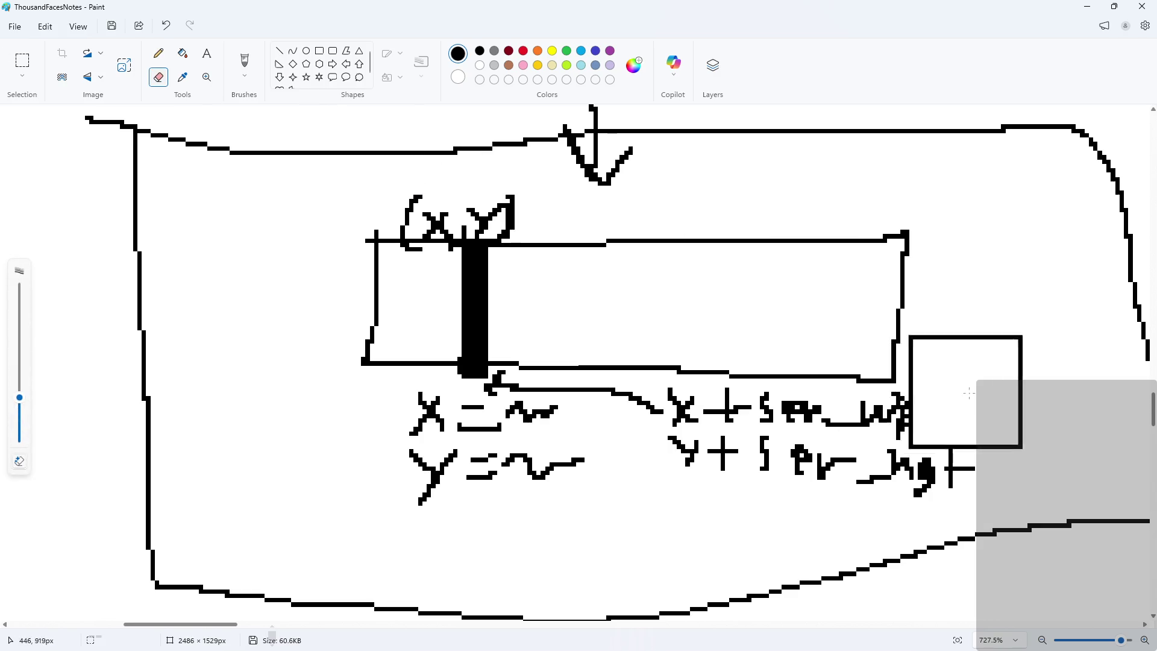
Erase the messy width-note letters with a small eraser and rewrite them as wth
drag(20, 398, 20, 428)
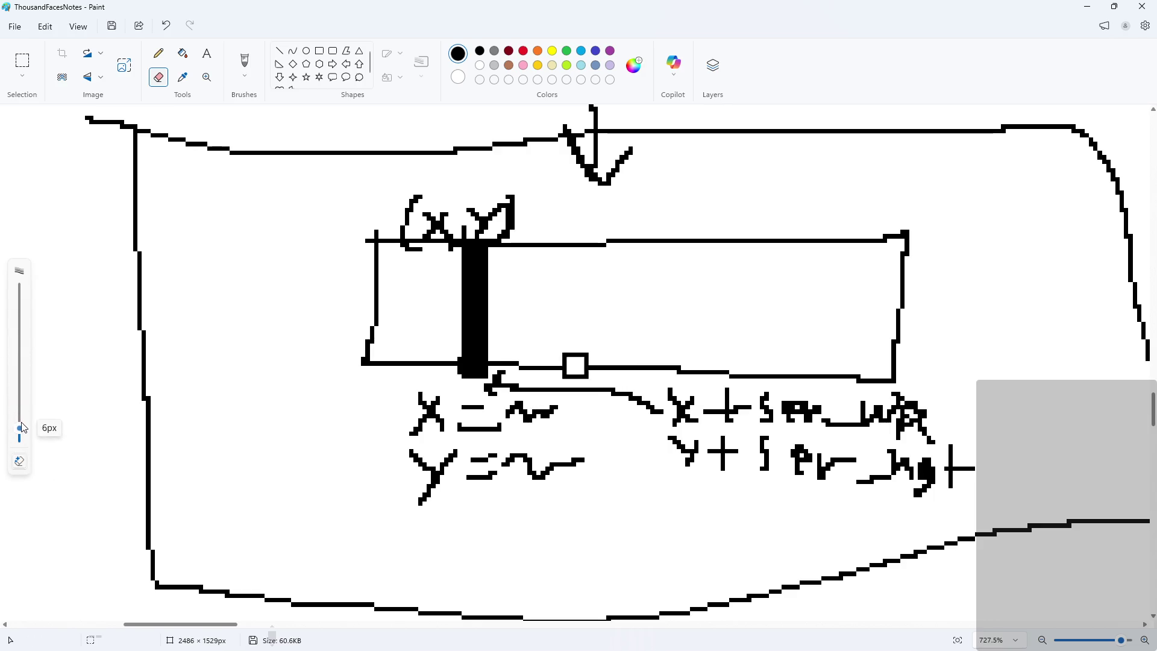
mouse_move(963, 390)
mouse_down()
mouse_move(873, 410)
mouse_move(904, 414)
mouse_move(904, 400)
mouse_move(923, 407)
mouse_move(904, 429)
mouse_move(942, 429)
mouse_up()
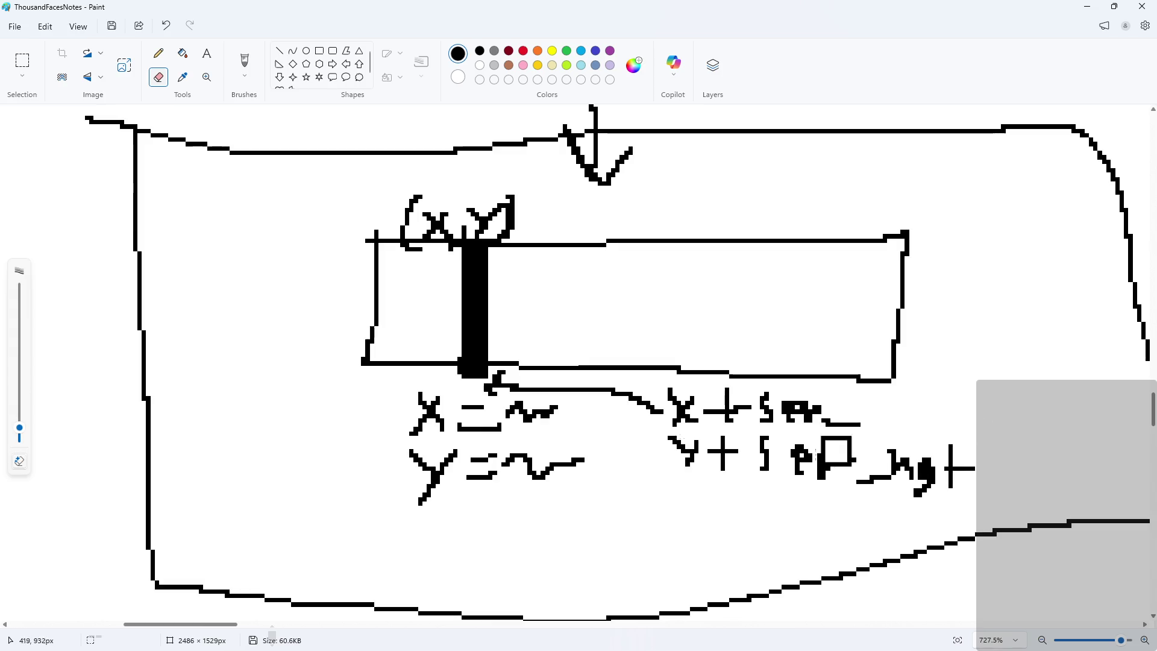
click(159, 53)
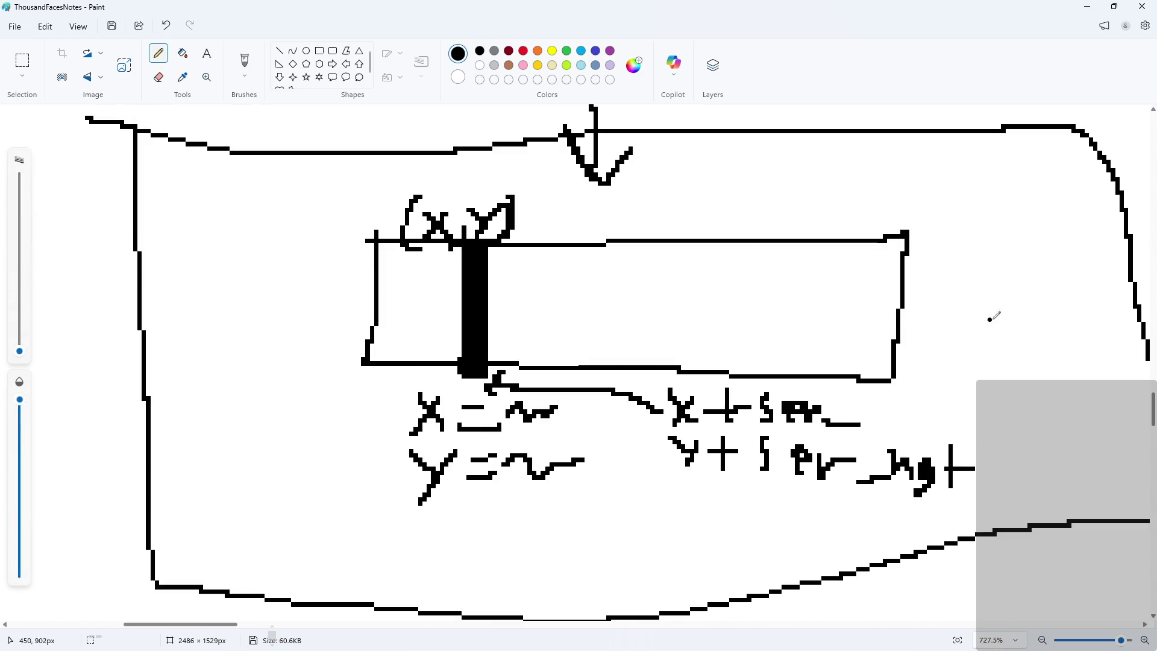
mouse_move(866, 404)
mouse_down()
mouse_move(878, 416)
mouse_move(883, 401)
mouse_move(925, 401)
mouse_move(919, 422)
mouse_move(940, 403)
mouse_up()
key(ctrl+z)
key(ctrl+z)
mouse_move(936, 391)
mouse_down()
mouse_move(938, 419)
mouse_move(956, 416)
mouse_up()
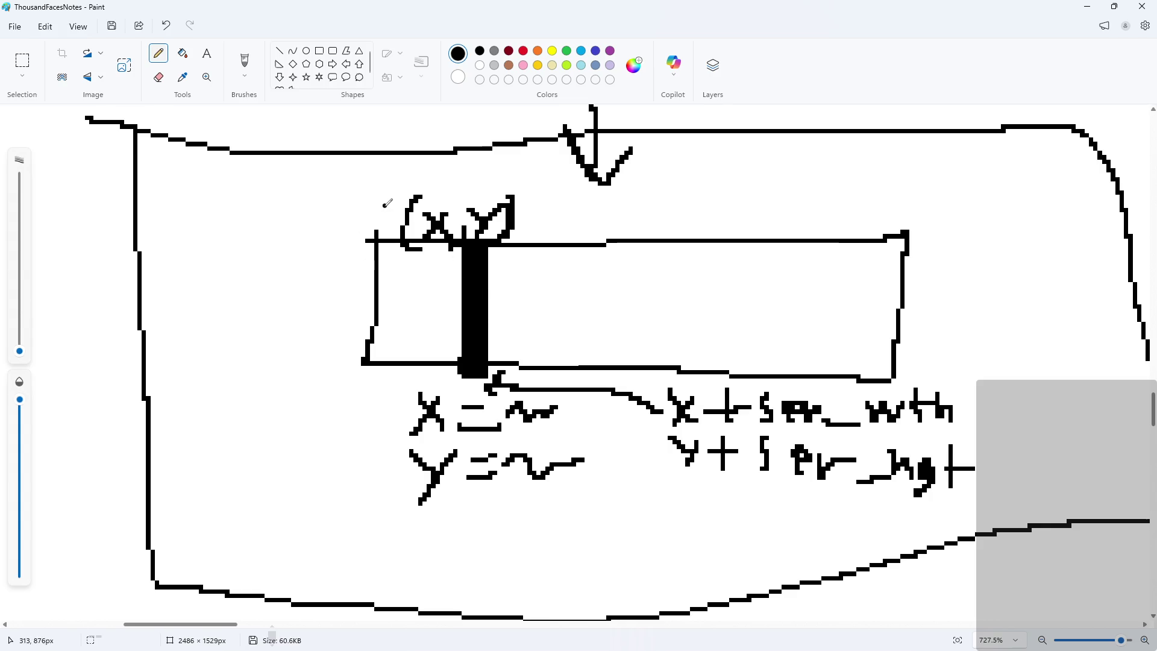
Draw a track line through the slider, mark its ends 100 and 0, and write +x
mouse_move(410, 300)
mouse_down()
mouse_move(862, 299)
mouse_move(868, 280)
mouse_up()
mouse_move(886, 267)
mouse_down()
mouse_move(867, 290)
mouse_move(867, 196)
mouse_up()
drag(837, 152, 836, 180)
drag(868, 154, 896, 170)
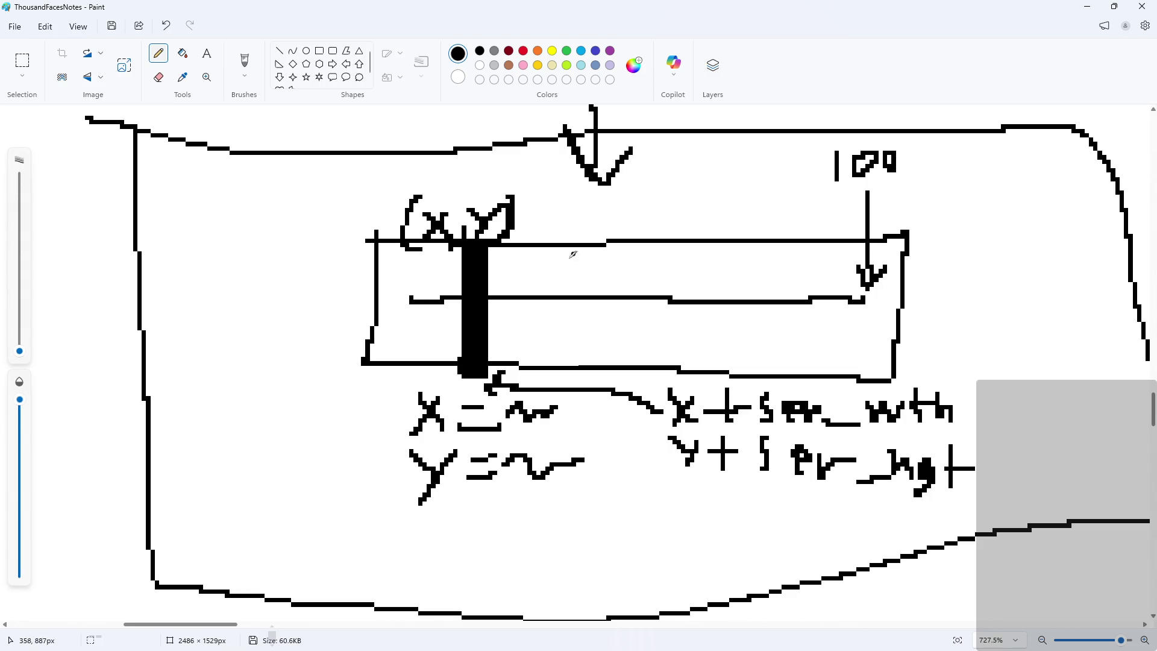
mouse_move(403, 283)
mouse_down()
mouse_move(416, 299)
mouse_move(314, 245)
mouse_move(295, 254)
mouse_up()
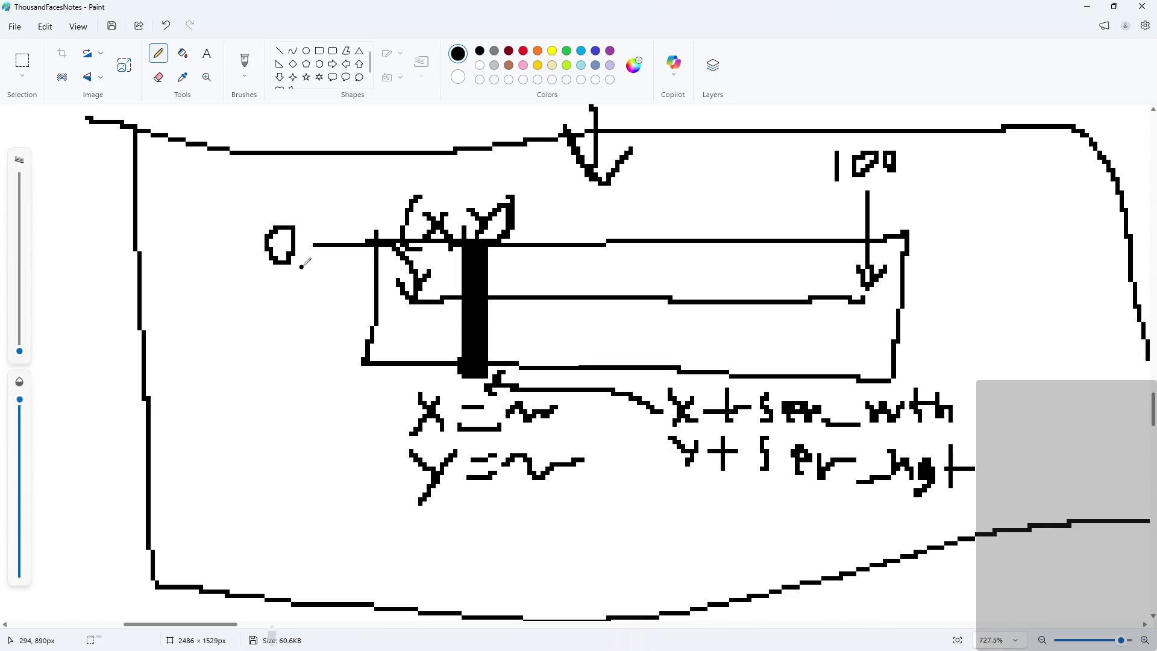
mouse_move(231, 282)
mouse_down()
mouse_move(264, 282)
mouse_move(244, 305)
mouse_up()
mouse_move(279, 274)
mouse_down()
mouse_move(307, 311)
mouse_move(279, 312)
mouse_up()
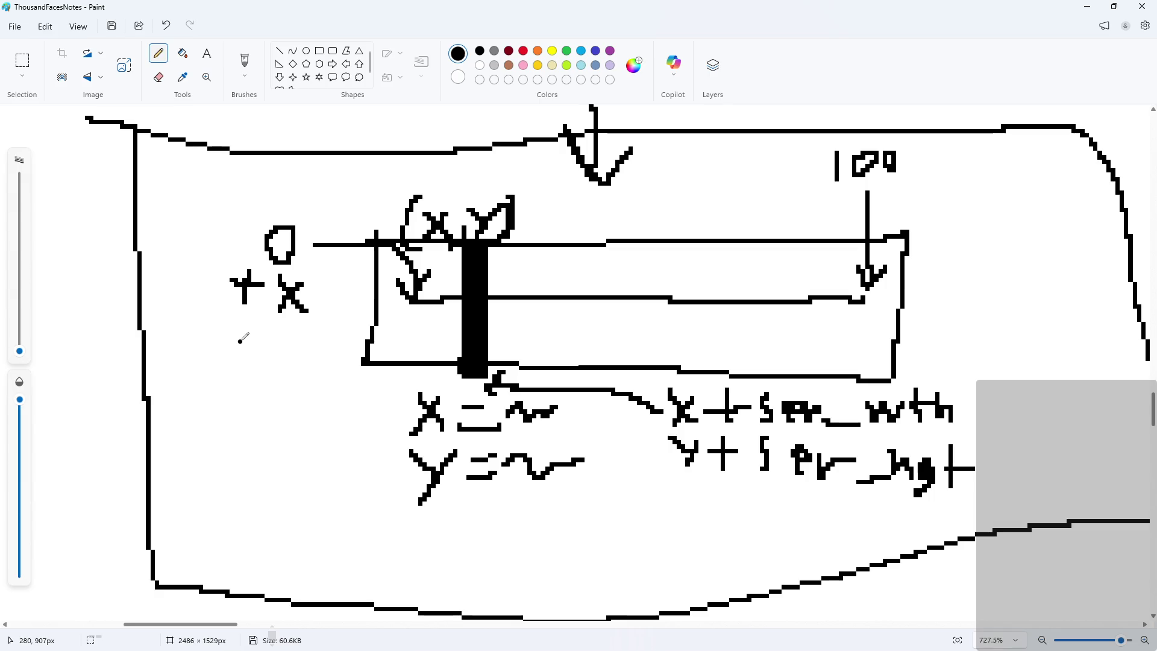
Select the slider sketch and move it to the right
click(25, 67)
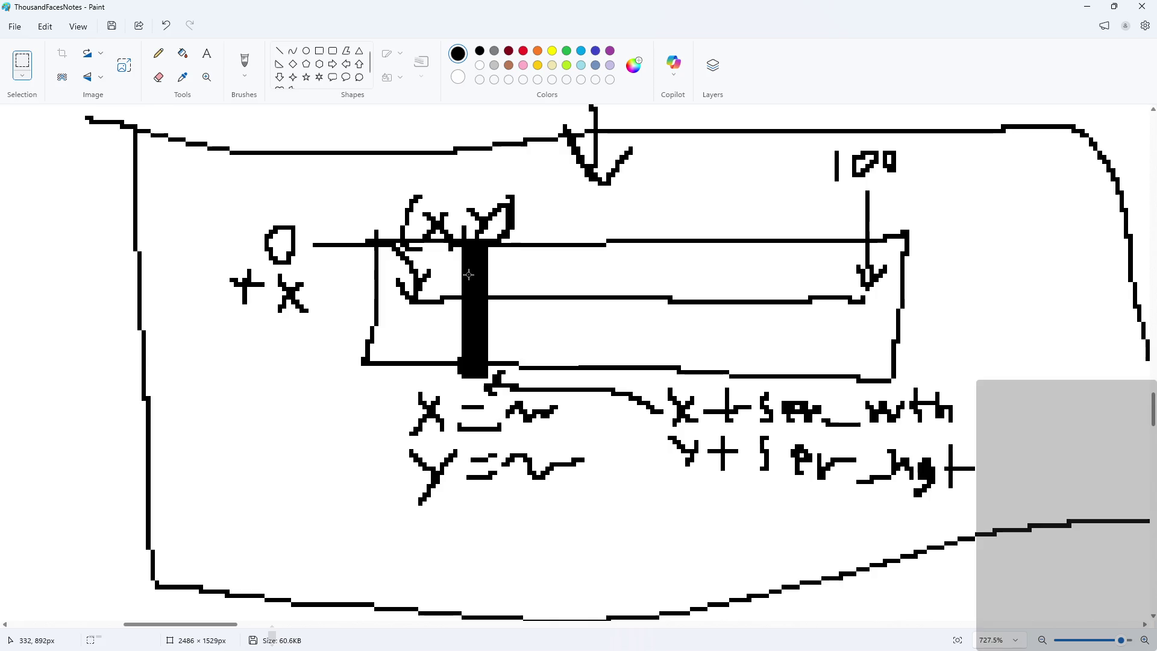
ctrl+scroll(566, 213, down, 3)
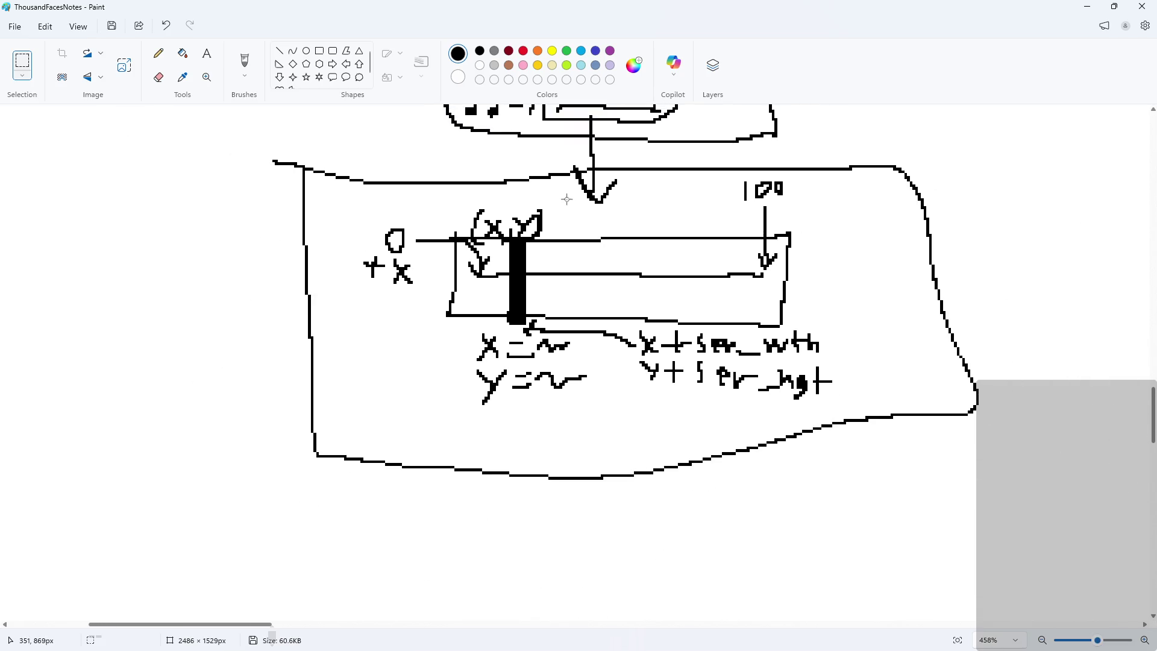
mouse_move(237, 154)
mouse_down()
mouse_move(275, 198)
mouse_move(512, 354)
mouse_move(1005, 516)
mouse_up()
drag(709, 421, 793, 417)
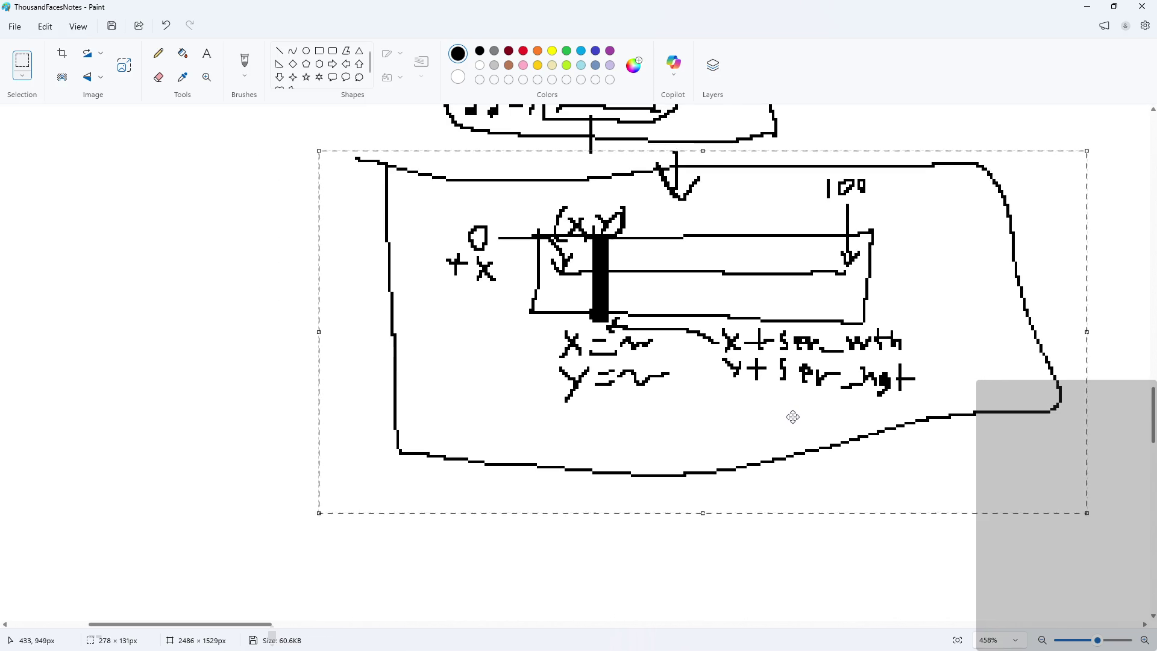
click(899, 557)
Delete the box's right part and the large outline, then draw an arrow down to (x,y)
mouse_move(645, 148)
mouse_down()
mouse_move(757, 240)
mouse_move(992, 326)
mouse_up()
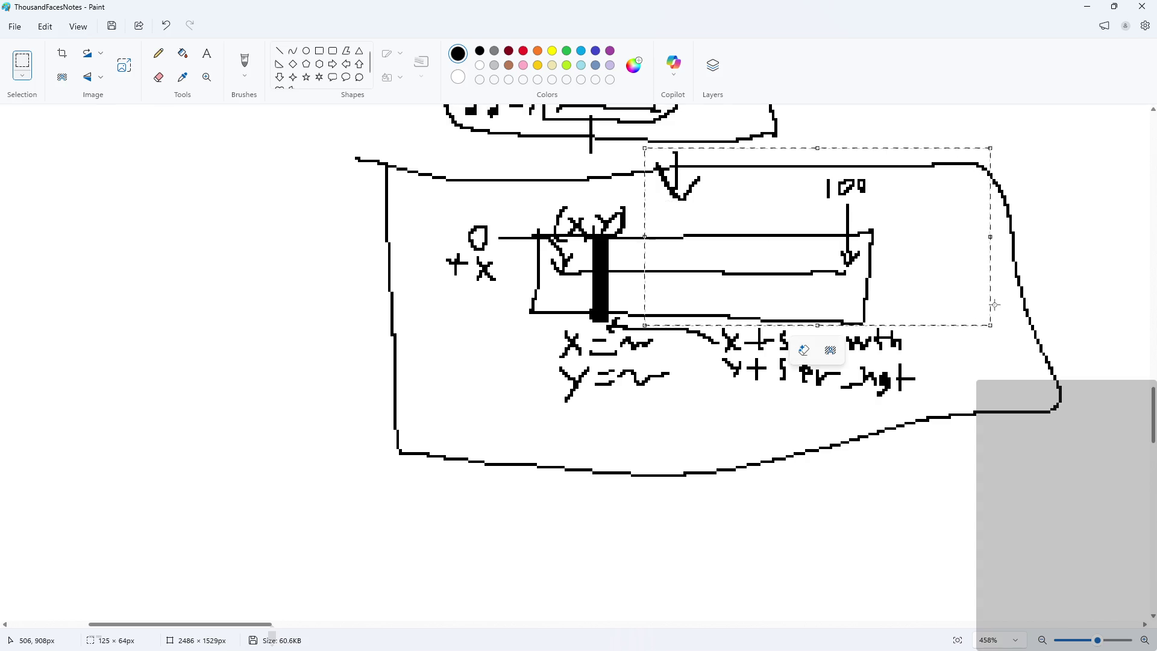
key(Delete)
mouse_move(919, 140)
mouse_down()
mouse_move(1075, 361)
mouse_move(1133, 482)
mouse_up()
key(Delete)
drag(976, 407, 323, 532)
key(Delete)
mouse_move(353, 472)
mouse_down()
mouse_move(400, 357)
mouse_move(408, 137)
mouse_move(703, 198)
mouse_up()
key(Delete)
key(Delete)
click(158, 53)
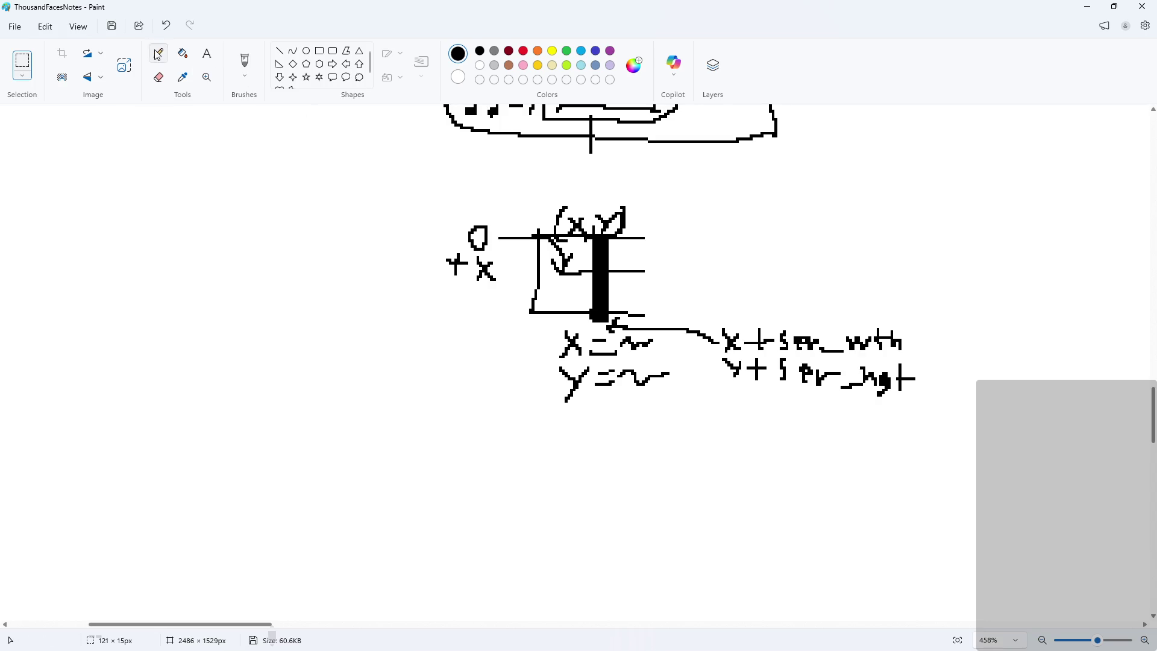
mouse_move(593, 155)
mouse_down()
mouse_move(594, 205)
mouse_move(578, 192)
mouse_move(625, 181)
mouse_up()
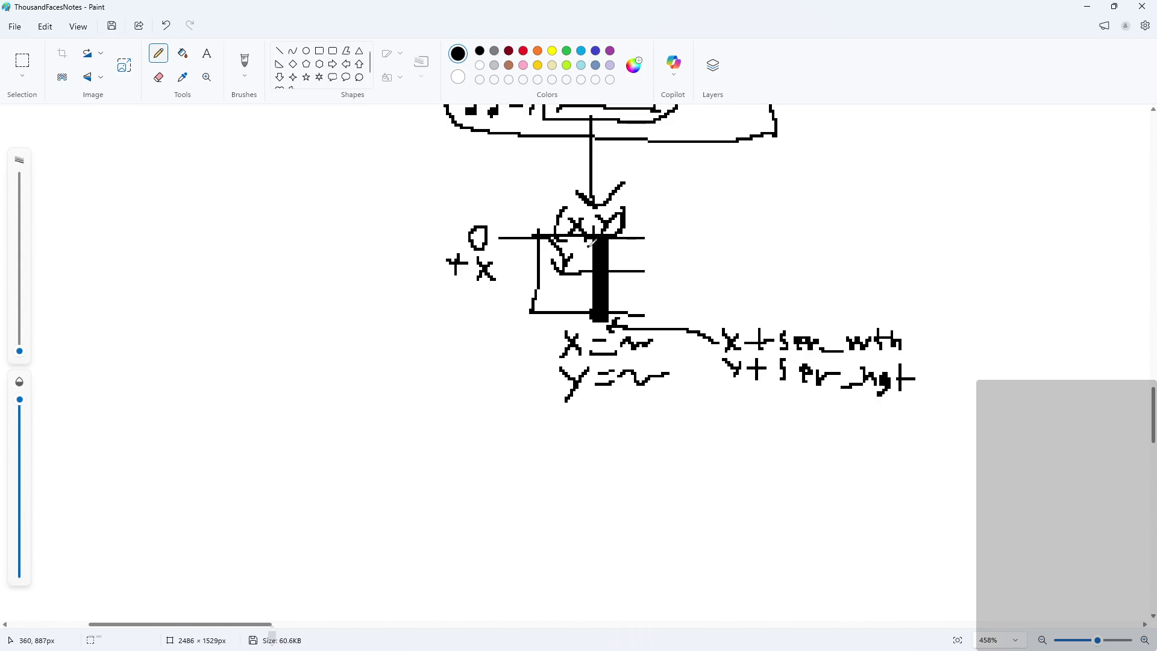
Erase the box's left edge and the 0 and +x labels, then redraw a box around the track
click(158, 77)
mouse_move(549, 324)
mouse_down()
mouse_move(532, 318)
mouse_move(534, 247)
mouse_up()
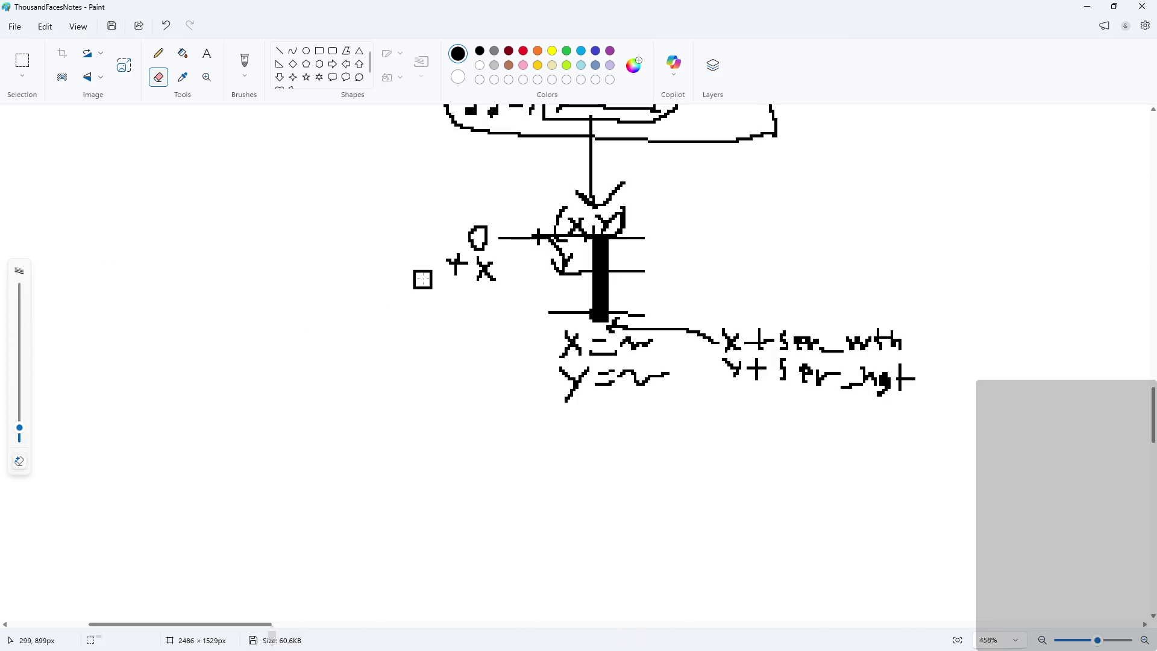
mouse_move(463, 274)
mouse_down()
mouse_move(471, 222)
mouse_move(465, 246)
mouse_move(517, 272)
mouse_move(746, 267)
mouse_up()
click(158, 53)
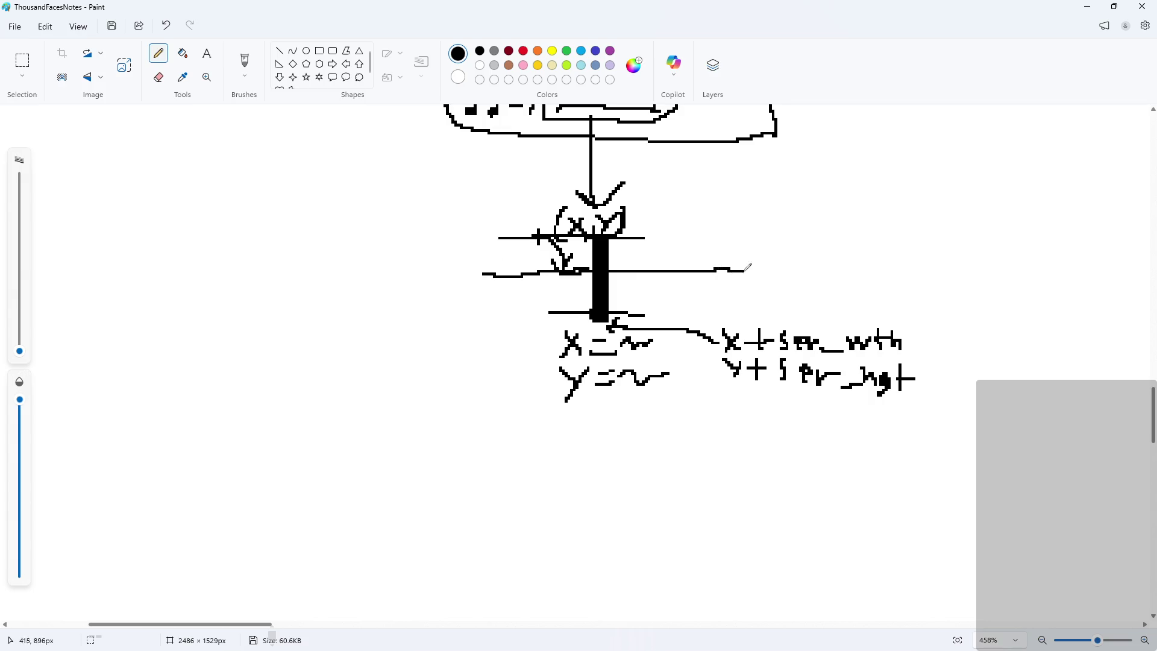
mouse_move(495, 238)
mouse_down()
mouse_move(429, 326)
mouse_move(590, 305)
mouse_up()
mouse_move(643, 237)
mouse_down()
mouse_move(791, 234)
mouse_move(786, 314)
mouse_move(609, 307)
mouse_up()
Write a y beside the knob and draw a long vertical line in the sketch
scroll(588, 338, up, 5)
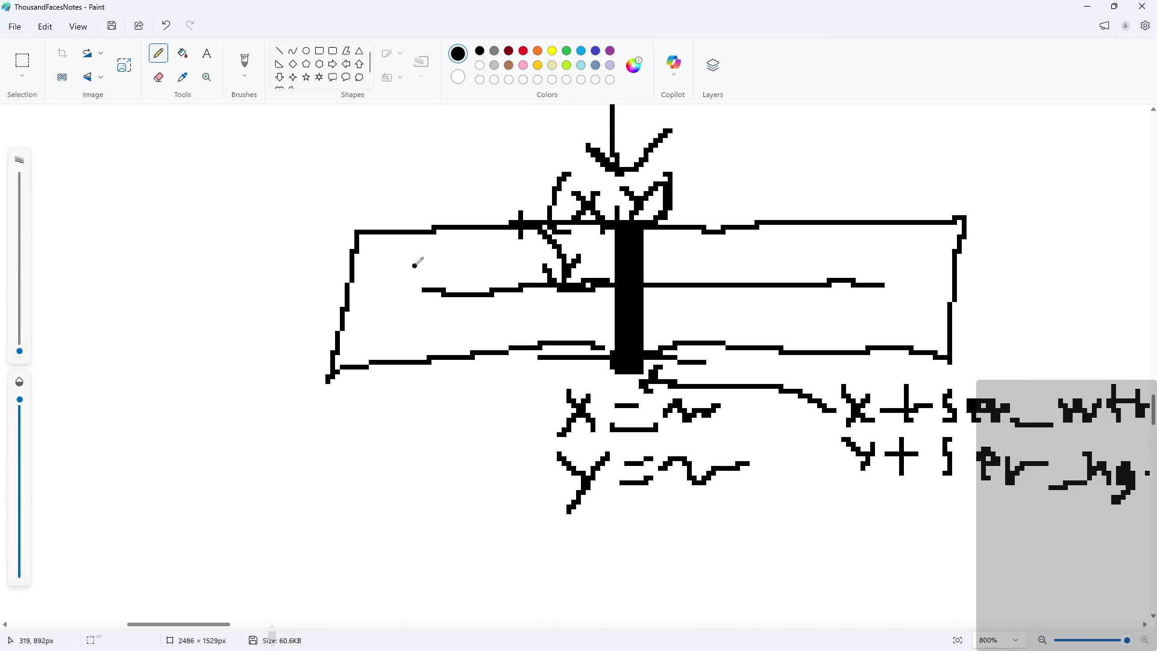
drag(414, 255, 427, 289)
drag(439, 290, 412, 202)
key(ctrl+z)
key(ctrl+z)
ctrl+scroll(401, 266, down, 3)
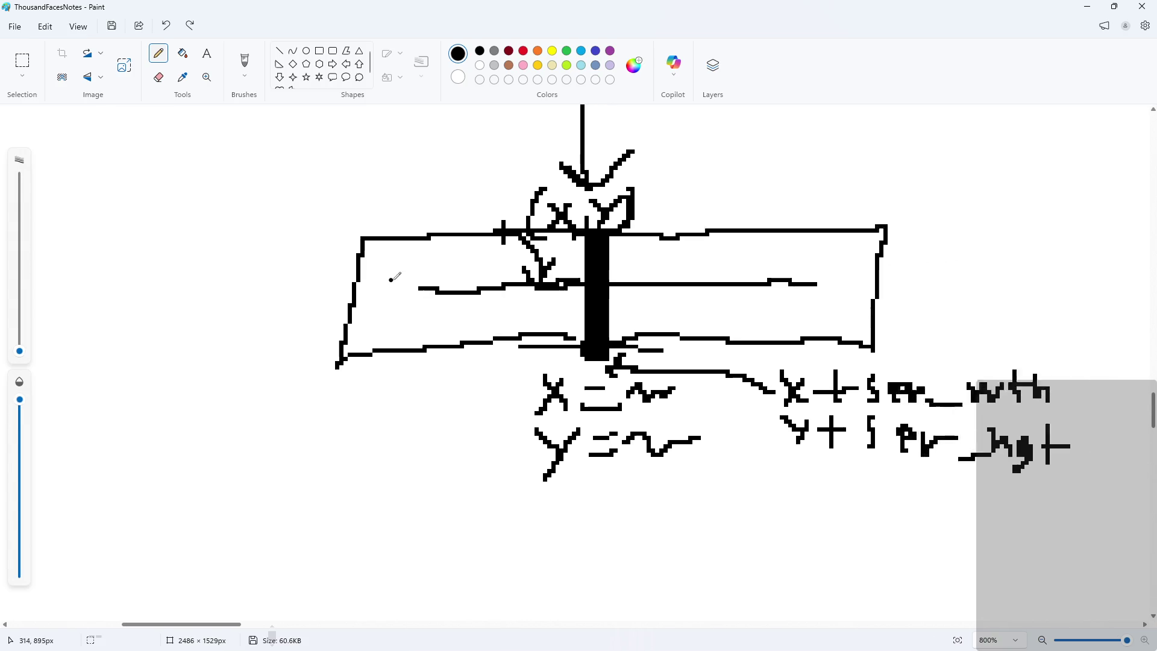
mouse_move(260, 179)
mouse_down()
mouse_move(282, 417)
mouse_move(498, 546)
mouse_move(997, 416)
mouse_move(947, 178)
mouse_move(480, 165)
mouse_move(274, 181)
mouse_up()
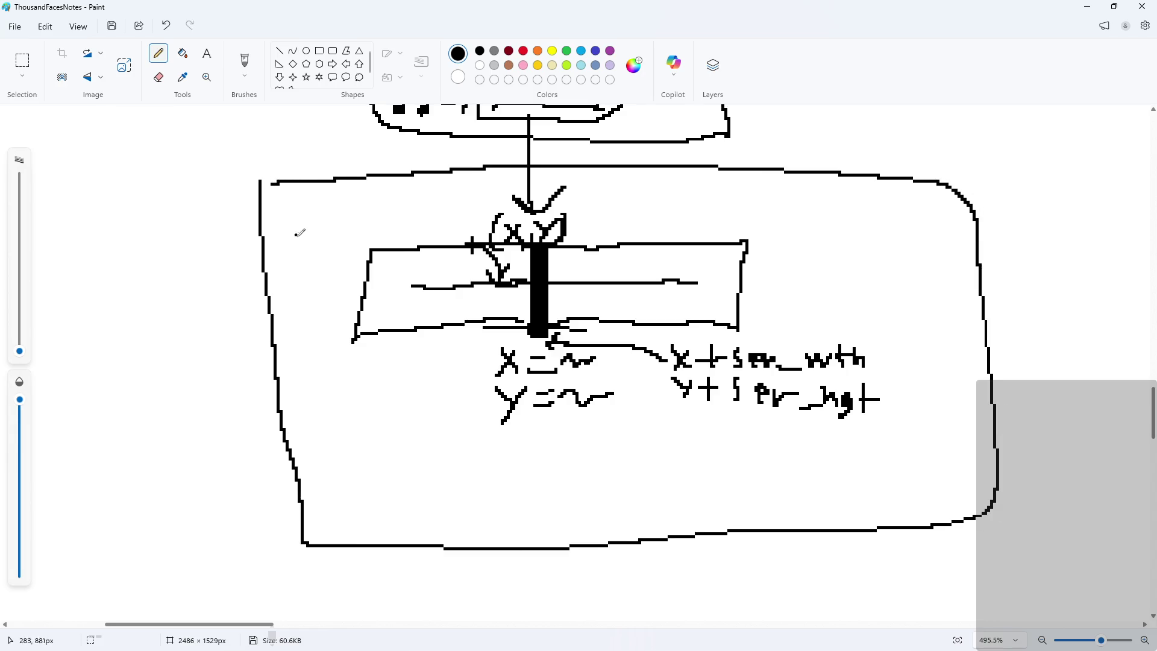
ctrl+scroll(299, 233, up, 3)
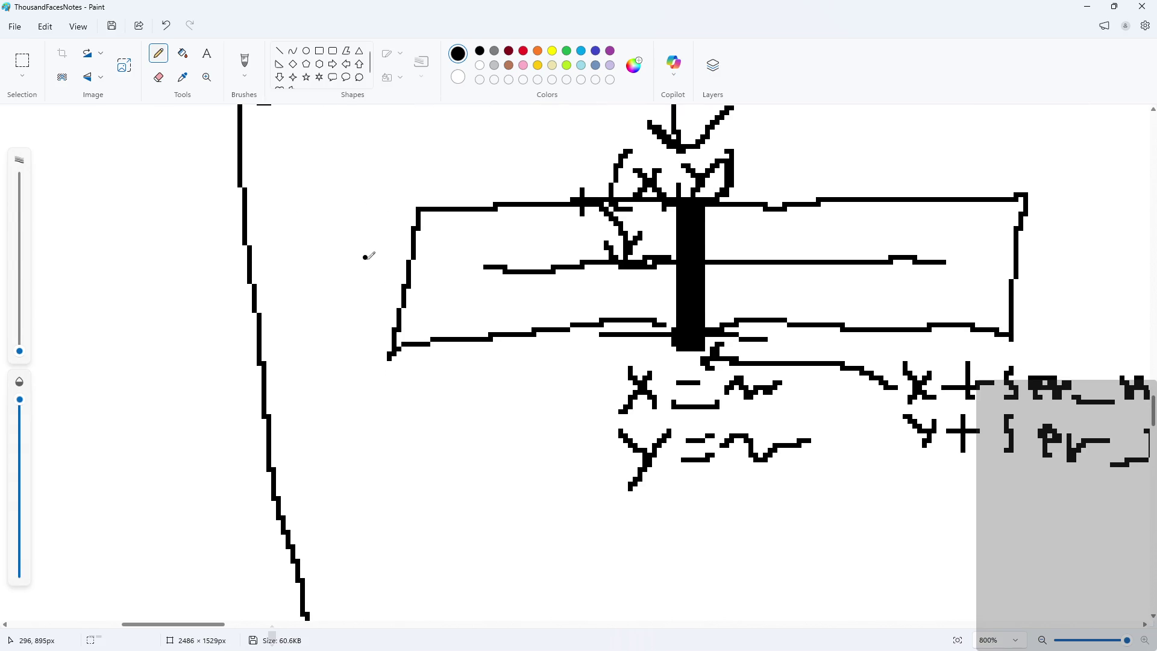
Draw an arrow at the bar's left end and write D, +x and a minus sign below it
mouse_move(481, 379)
mouse_down()
mouse_move(480, 295)
mouse_move(452, 291)
mouse_move(500, 296)
mouse_up()
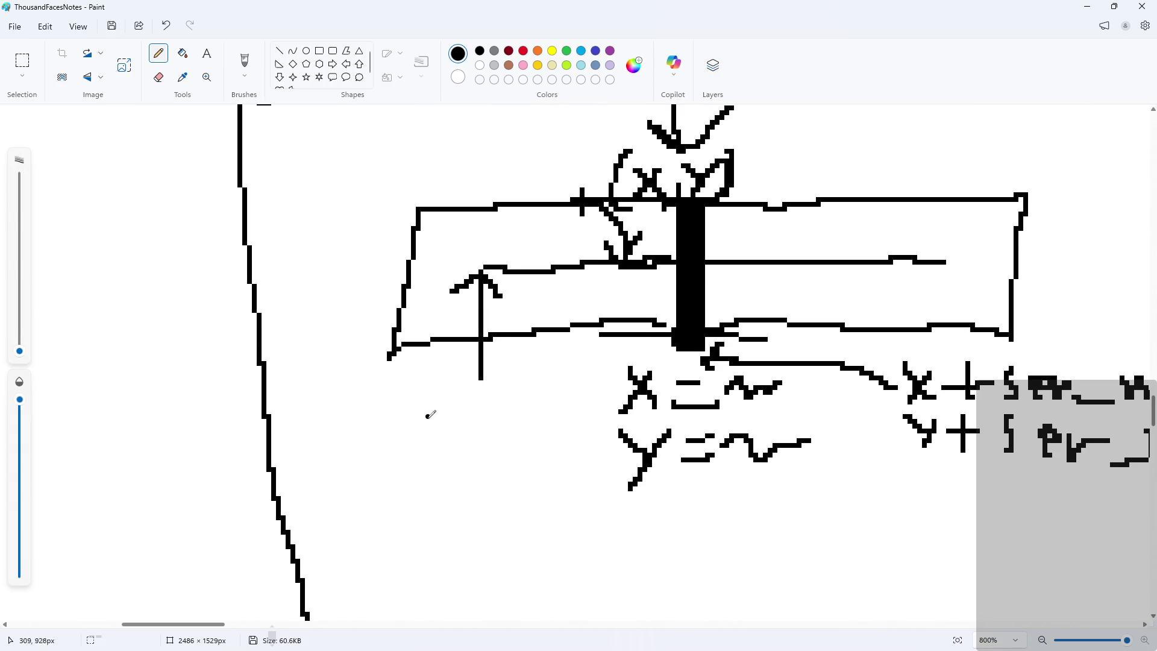
mouse_move(444, 425)
mouse_down()
mouse_move(471, 410)
mouse_move(446, 422)
mouse_up()
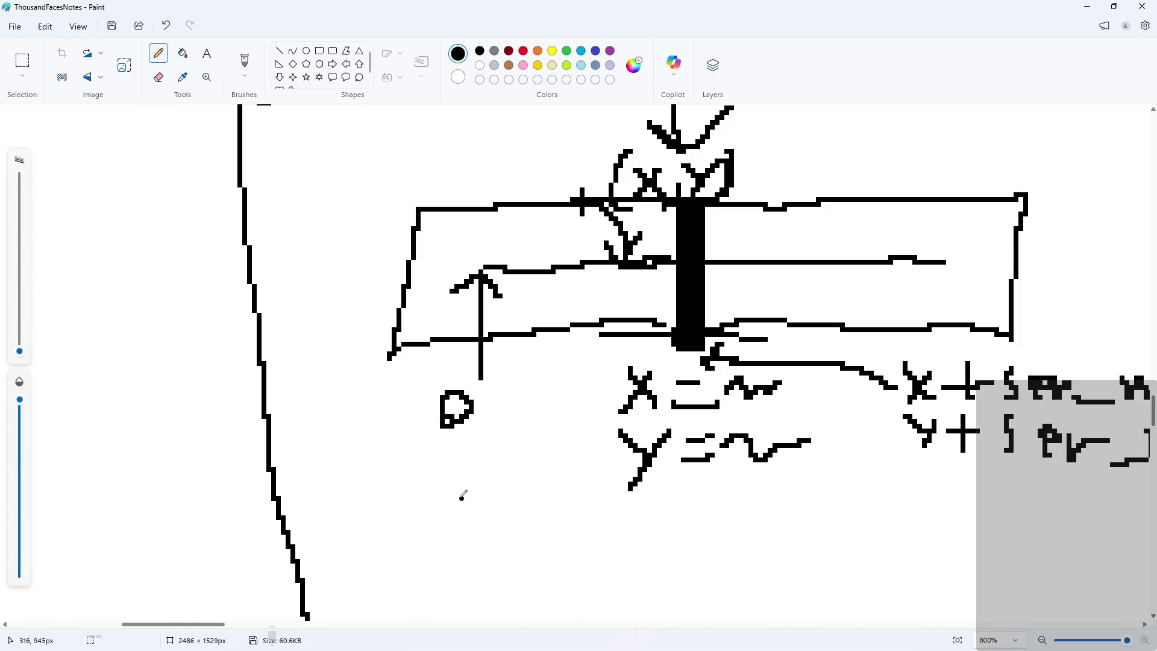
scroll(444, 510, down, 1)
drag(389, 414, 436, 409)
drag(413, 386, 408, 432)
drag(436, 391, 464, 428)
drag(463, 400, 443, 430)
drag(399, 465, 432, 458)
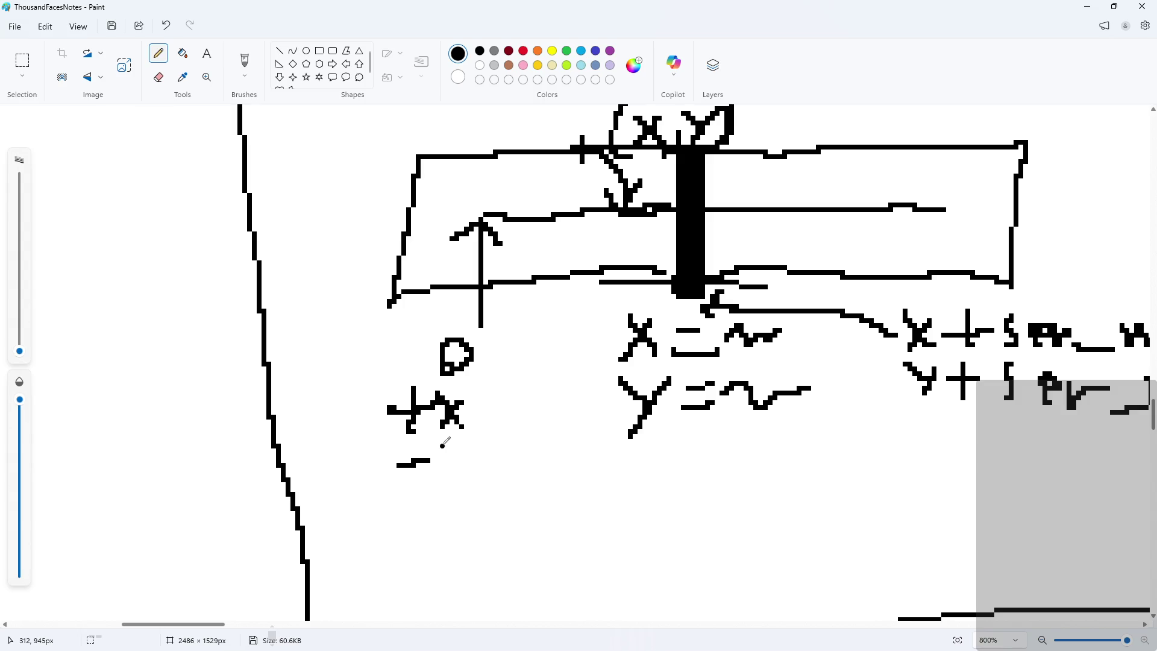
Write Curr followed by a multiplication dot after the minus sign
mouse_move(457, 447)
mouse_down()
mouse_move(445, 460)
mouse_move(463, 480)
mouse_move(502, 463)
mouse_up()
mouse_move(511, 456)
mouse_down()
mouse_move(513, 480)
mouse_move(591, 456)
mouse_move(646, 500)
mouse_up()
drag(642, 453, 610, 504)
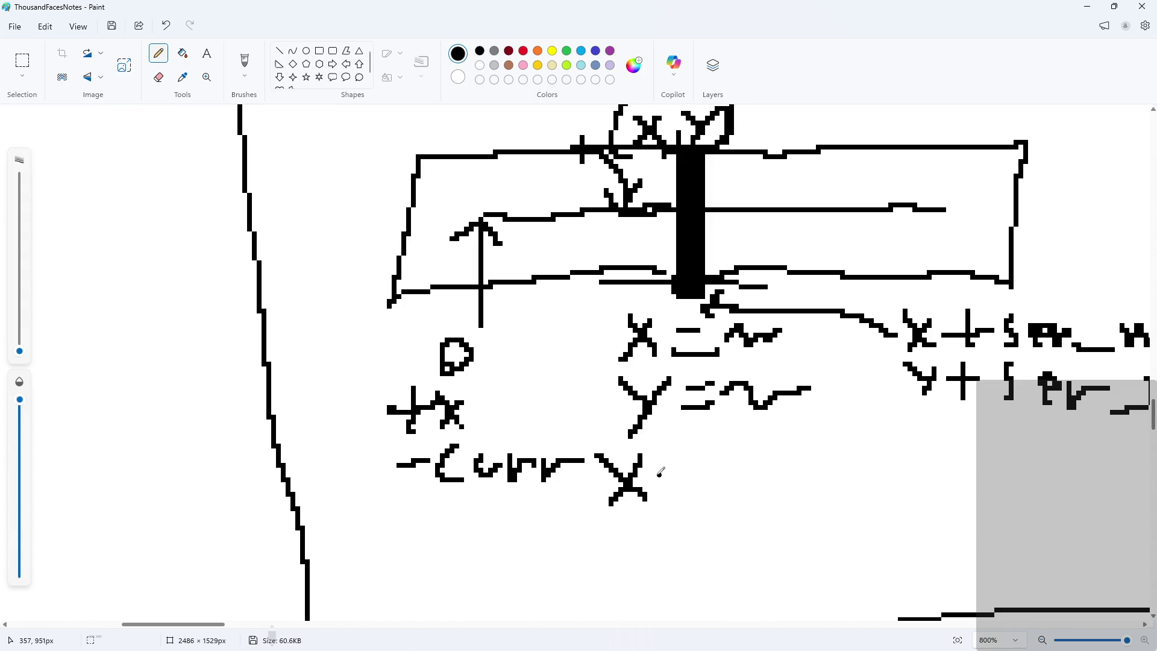
key(ctrl+z)
key(ctrl+z)
mouse_move(444, 449)
mouse_down()
mouse_move(483, 499)
mouse_move(432, 519)
mouse_up()
key(ctrl+z)
key(ctrl+z)
key(ctrl+z)
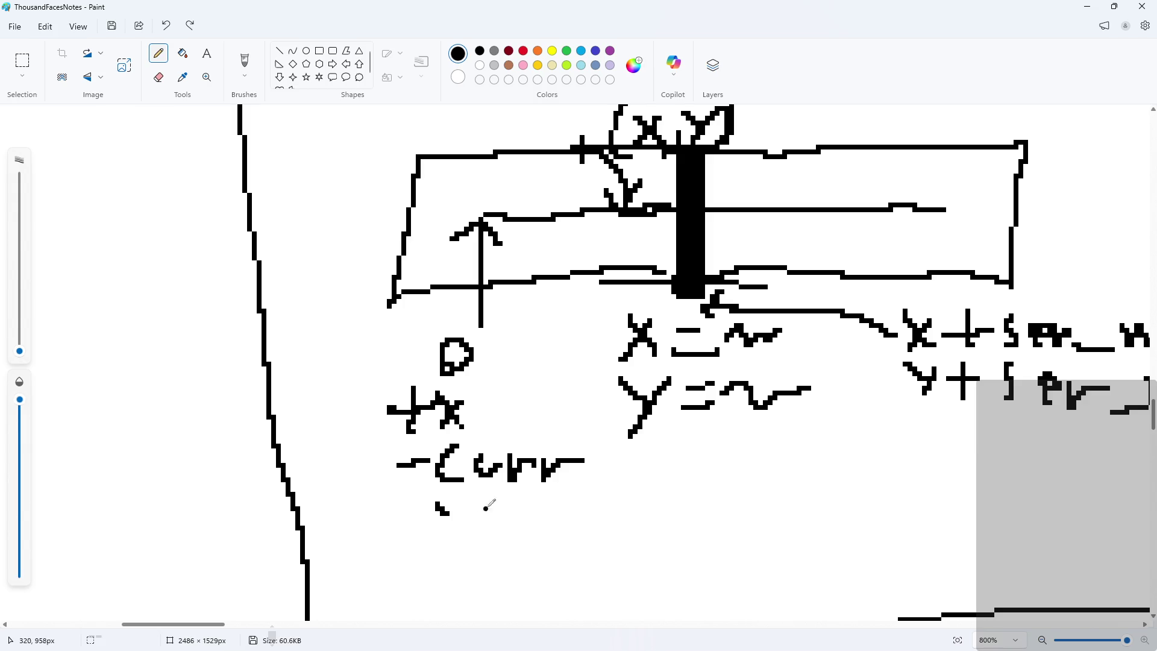
drag(611, 468, 610, 468)
Write Scale after the dot, completing -Curr·Scale
scroll(862, 485, down, 2)
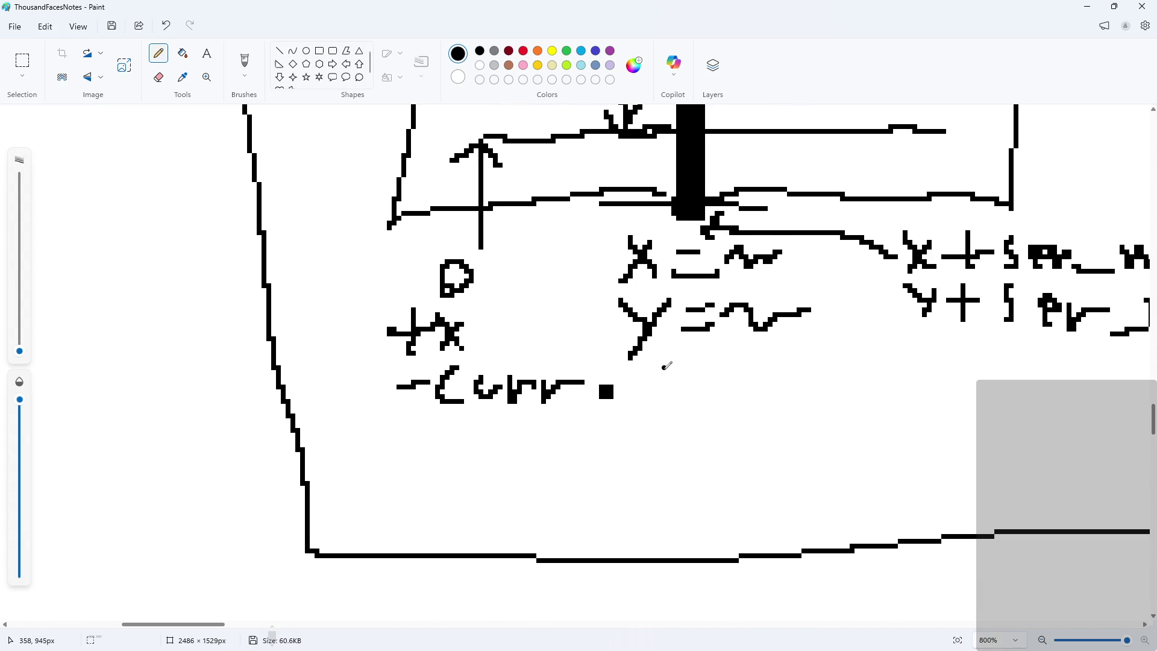
mouse_move(663, 366)
mouse_down()
mouse_move(648, 395)
mouse_move(661, 421)
mouse_move(673, 412)
mouse_up()
key(ctrl+z)
mouse_move(643, 374)
mouse_down()
mouse_move(627, 416)
mouse_move(660, 404)
mouse_move(666, 413)
mouse_move(640, 399)
mouse_move(629, 430)
mouse_up()
key(ctrl+z)
key(ctrl+z)
drag(663, 404, 693, 422)
mouse_move(718, 389)
mouse_down()
mouse_move(711, 422)
mouse_move(738, 436)
mouse_move(690, 433)
mouse_up()
scroll(526, 277, up, 3)
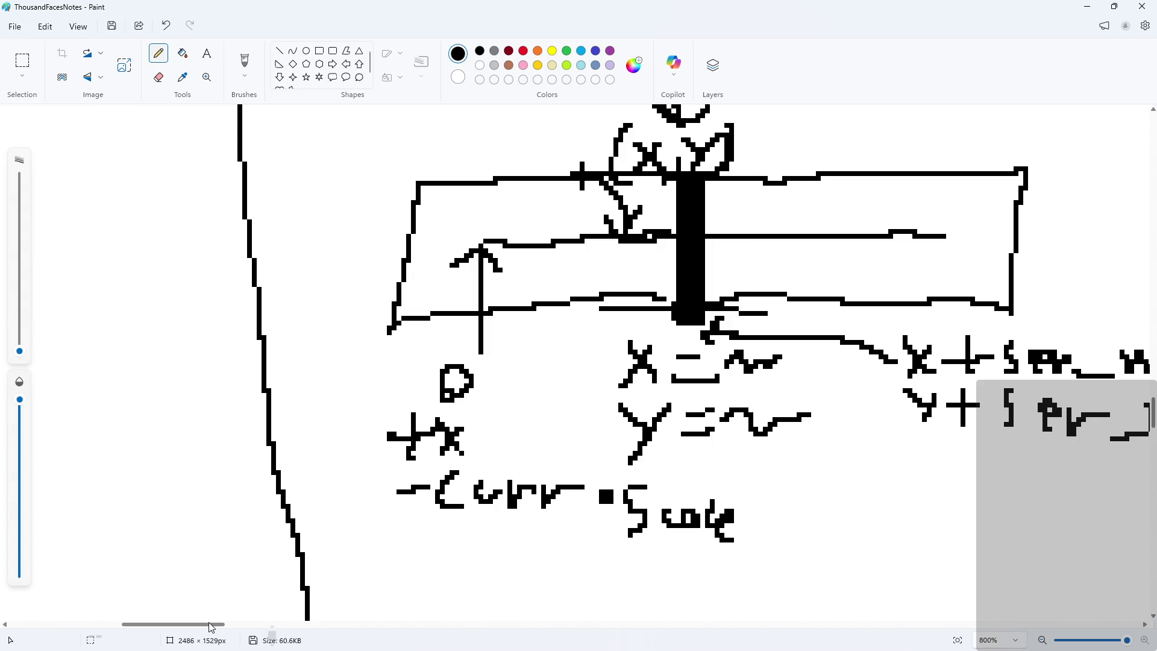
drag(211, 624, 278, 622)
ctrl+scroll(787, 246, down, 2)
scroll(787, 246, up, 1)
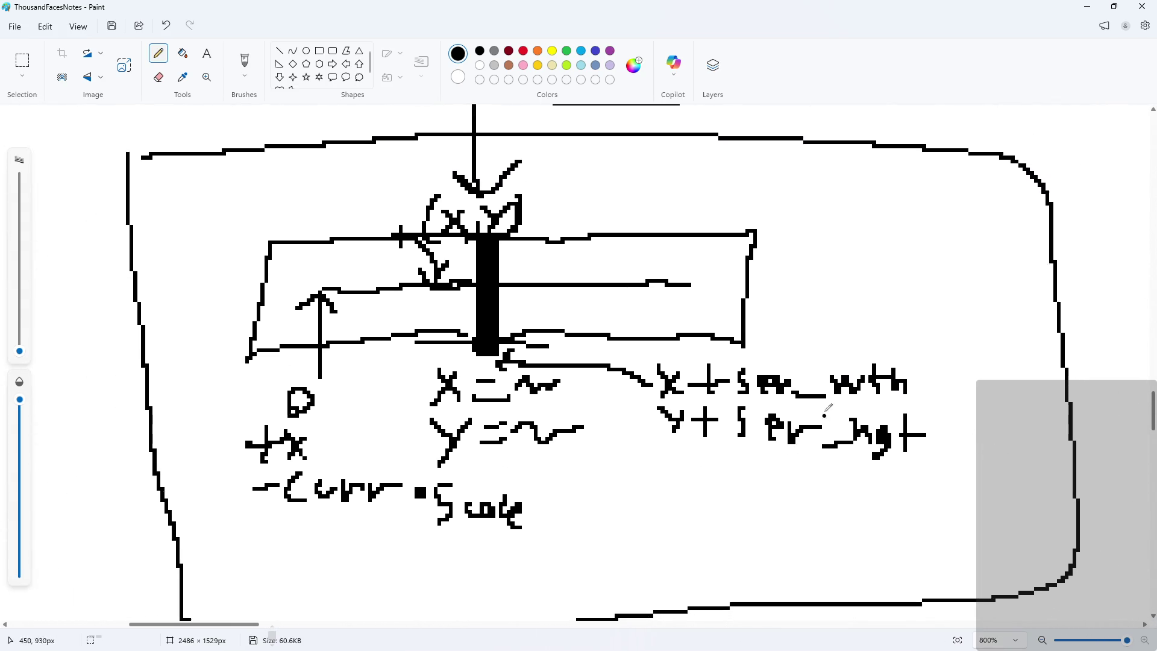
Add an arrow at the bar's right end labelled +x and +Curr·Scale, then return to GameMaker
mouse_move(698, 271)
mouse_down()
mouse_move(724, 202)
mouse_move(747, 224)
mouse_up()
drag(770, 160, 769, 181)
mouse_move(802, 172)
mouse_down()
mouse_move(793, 180)
mouse_move(804, 184)
mouse_move(803, 171)
mouse_up()
drag(835, 170, 827, 188)
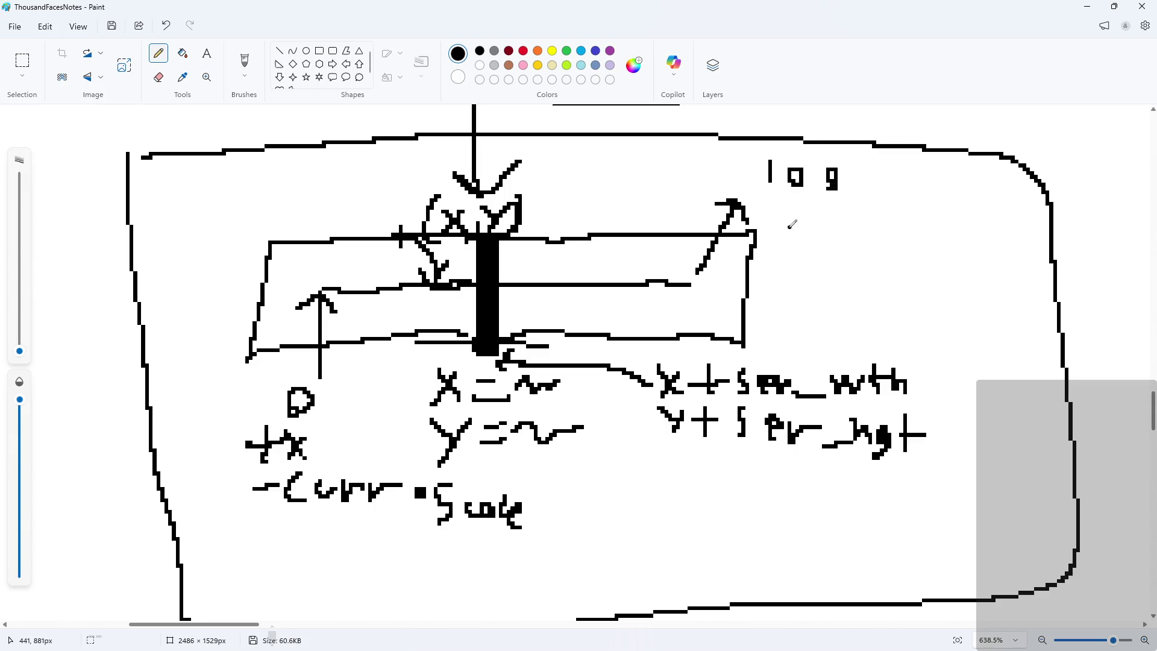
mouse_move(769, 215)
mouse_down()
mouse_move(806, 215)
mouse_move(786, 232)
mouse_move(838, 230)
mouse_move(819, 227)
mouse_up()
mouse_move(770, 258)
mouse_down()
mouse_move(799, 258)
mouse_move(785, 278)
mouse_move(856, 257)
mouse_move(868, 271)
mouse_move(899, 252)
mouse_move(944, 277)
mouse_move(1017, 278)
mouse_move(1015, 289)
mouse_up()
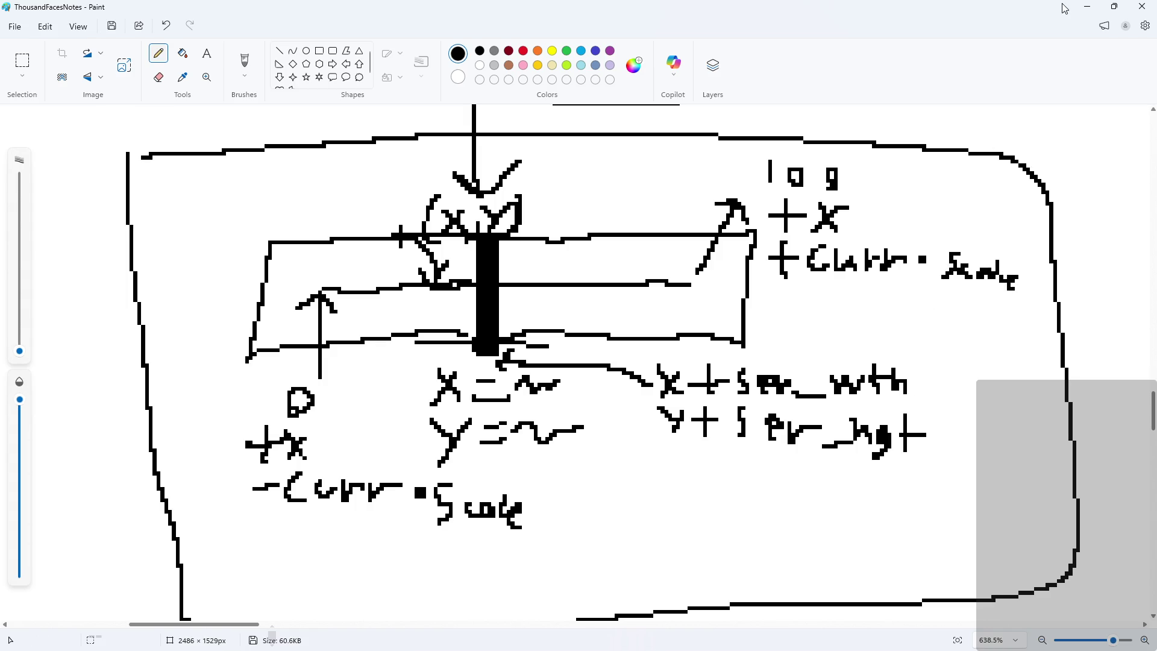
click(1088, 7)
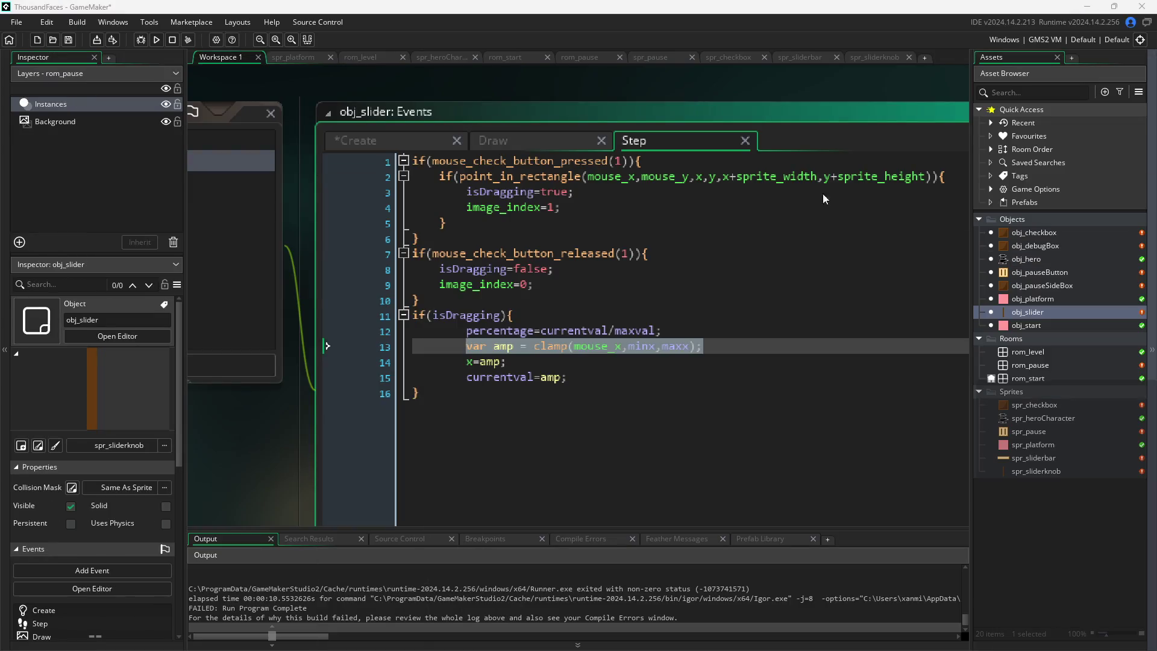
Compare obj_slider's Create and Step code, reviewing the clamp line and the minval, maxval and currentval lines
click(397, 145)
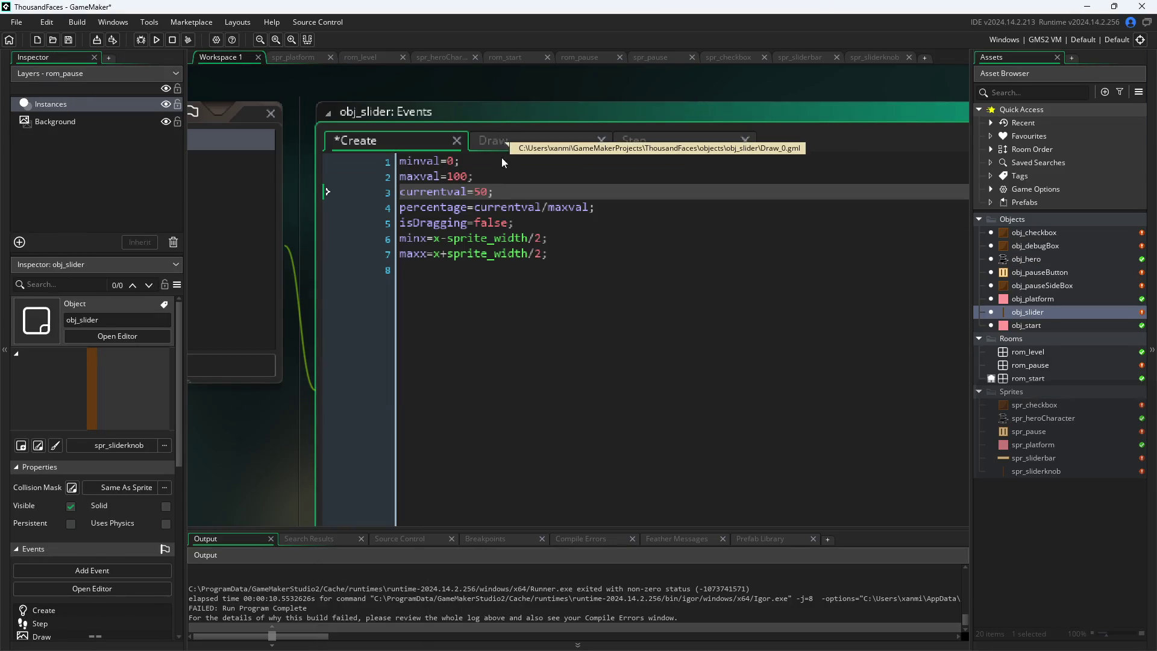
click(635, 140)
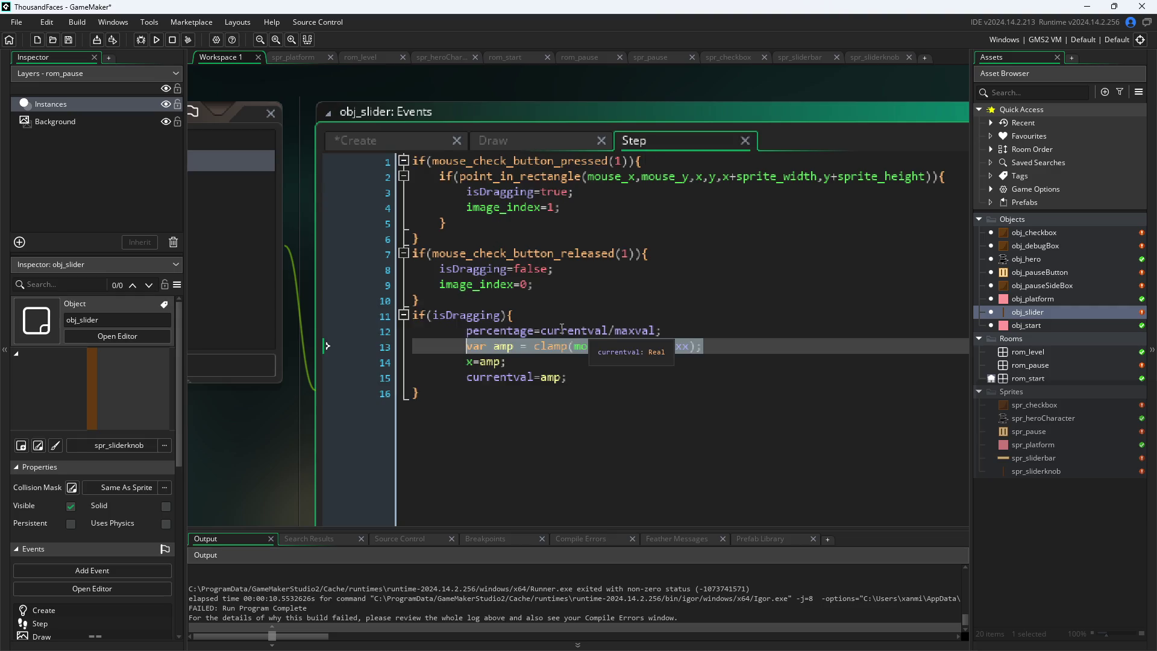
click(575, 346)
key(Right)
key(Right)
key(Right)
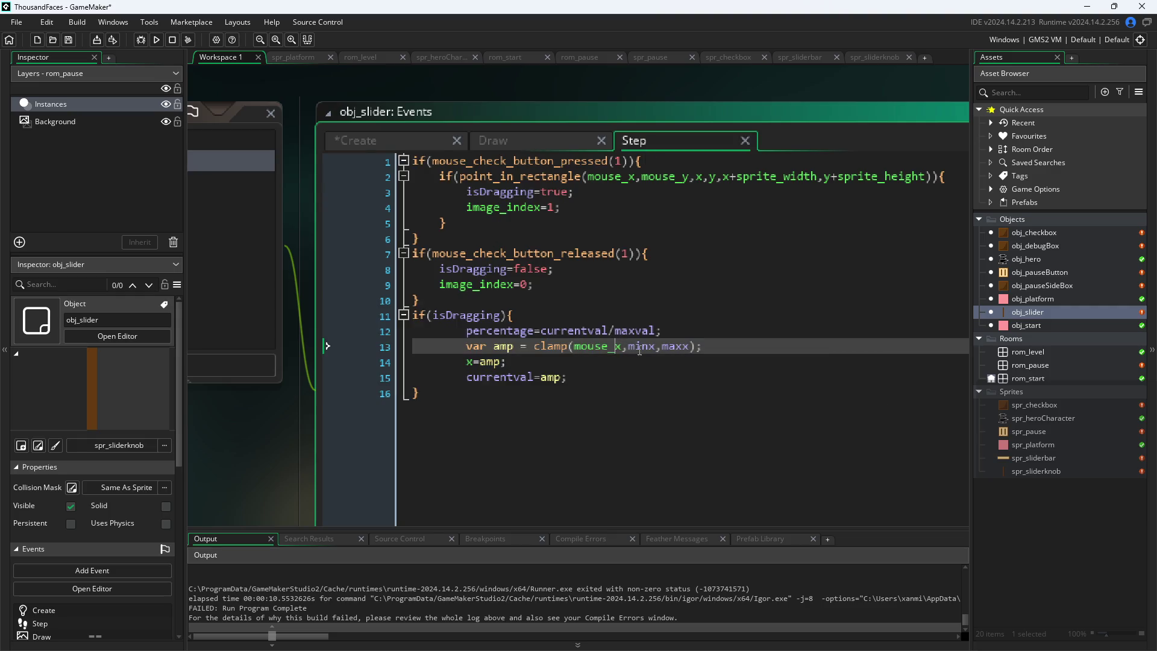
click(657, 352)
click(405, 142)
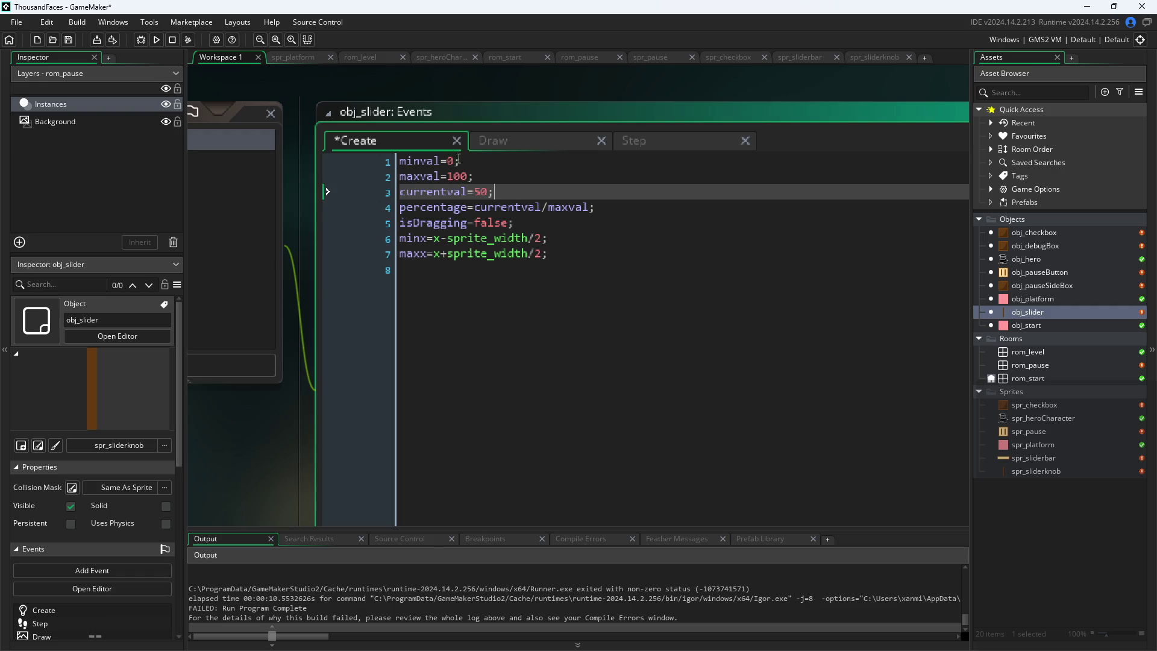
click(635, 146)
click(407, 146)
mouse_move(436, 244)
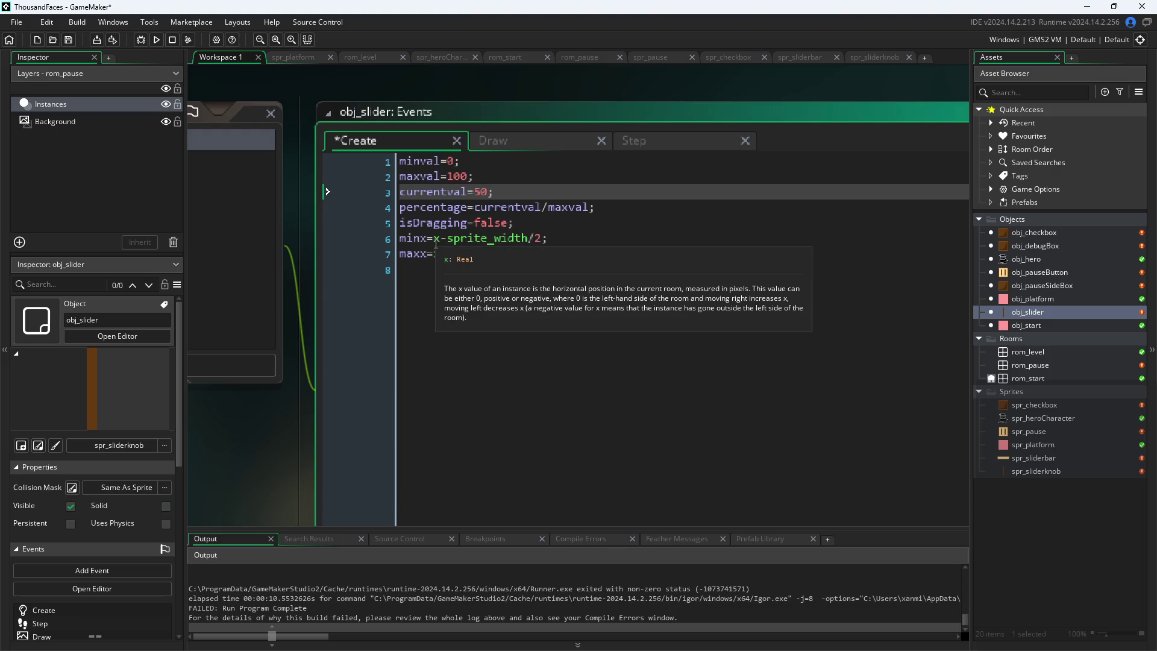
click(457, 160)
click(478, 178)
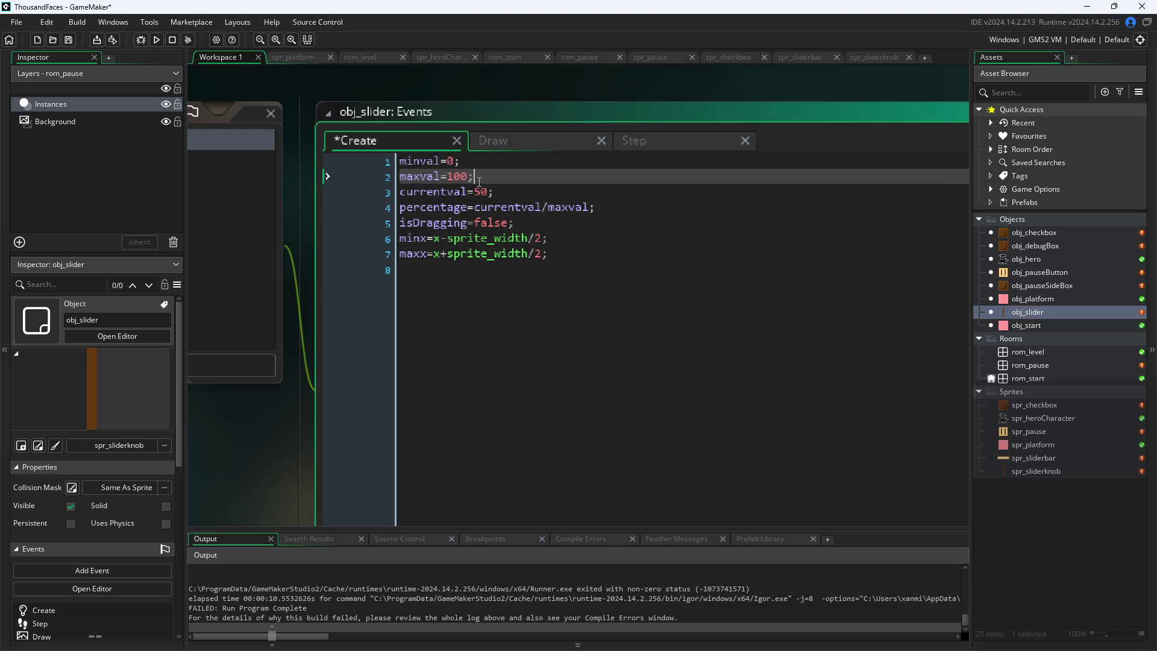
click(503, 193)
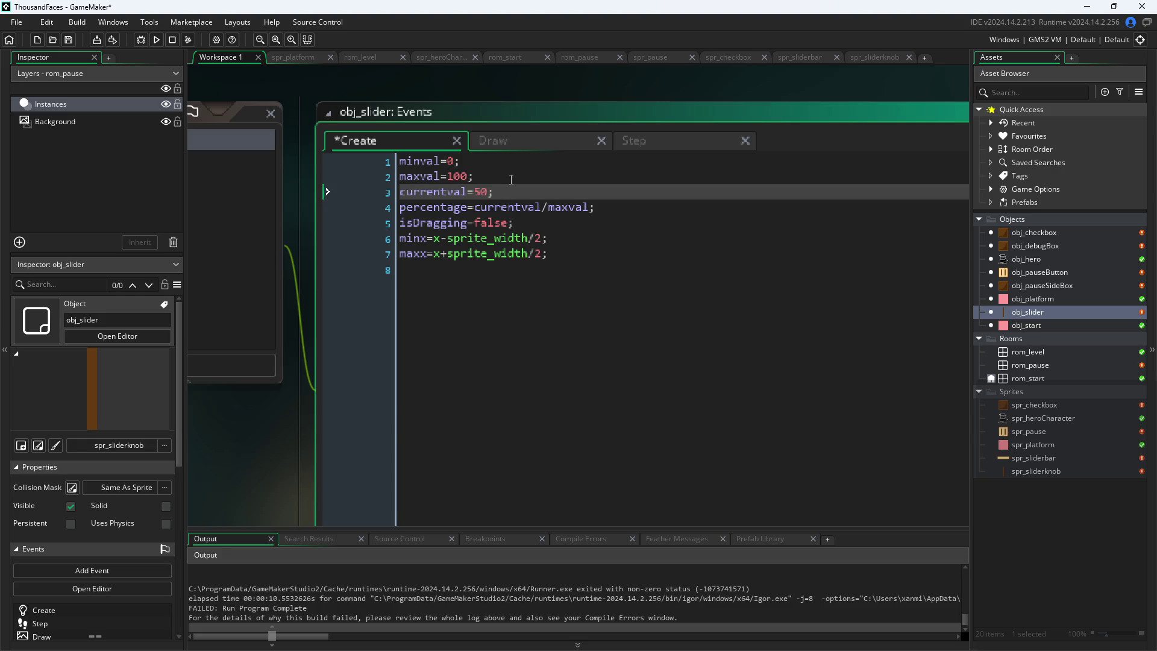
Delete the percentage calculation line from both the Create and Step events
triple_click(629, 211)
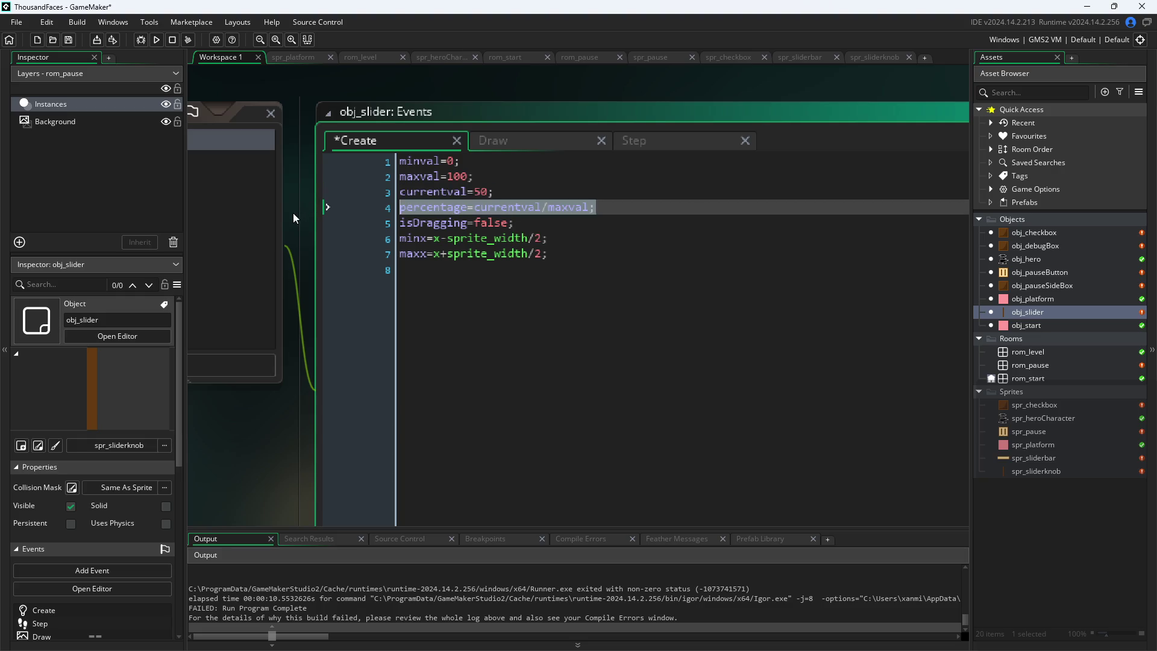
key(BackSpace)
key(BackSpace)
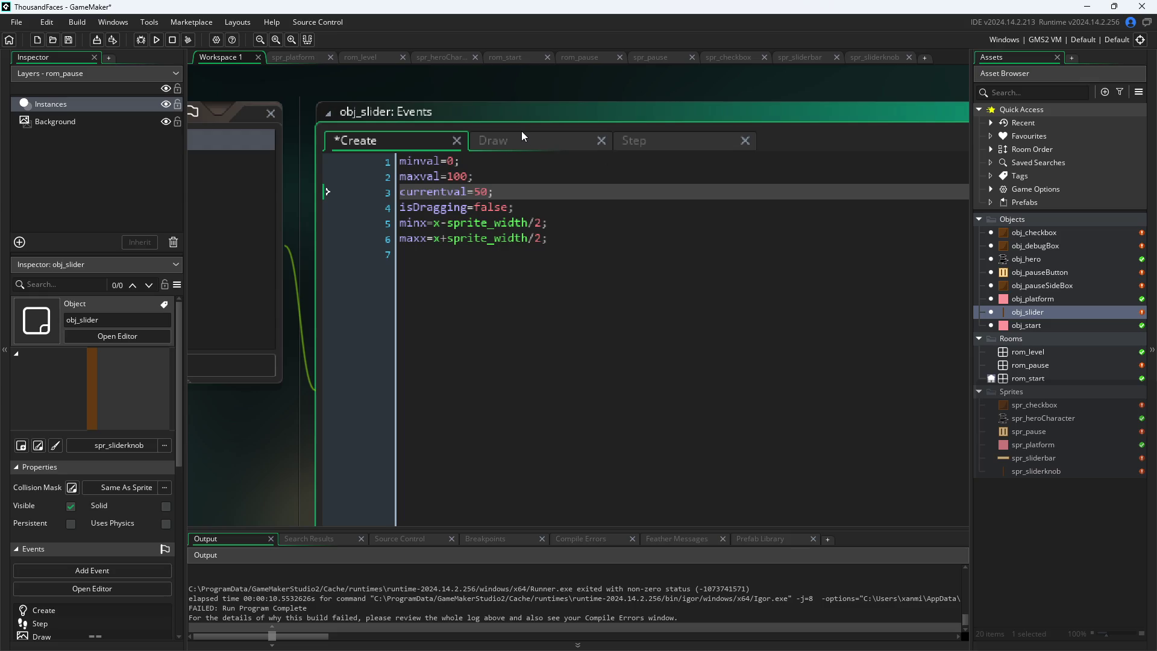
click(522, 134)
click(675, 146)
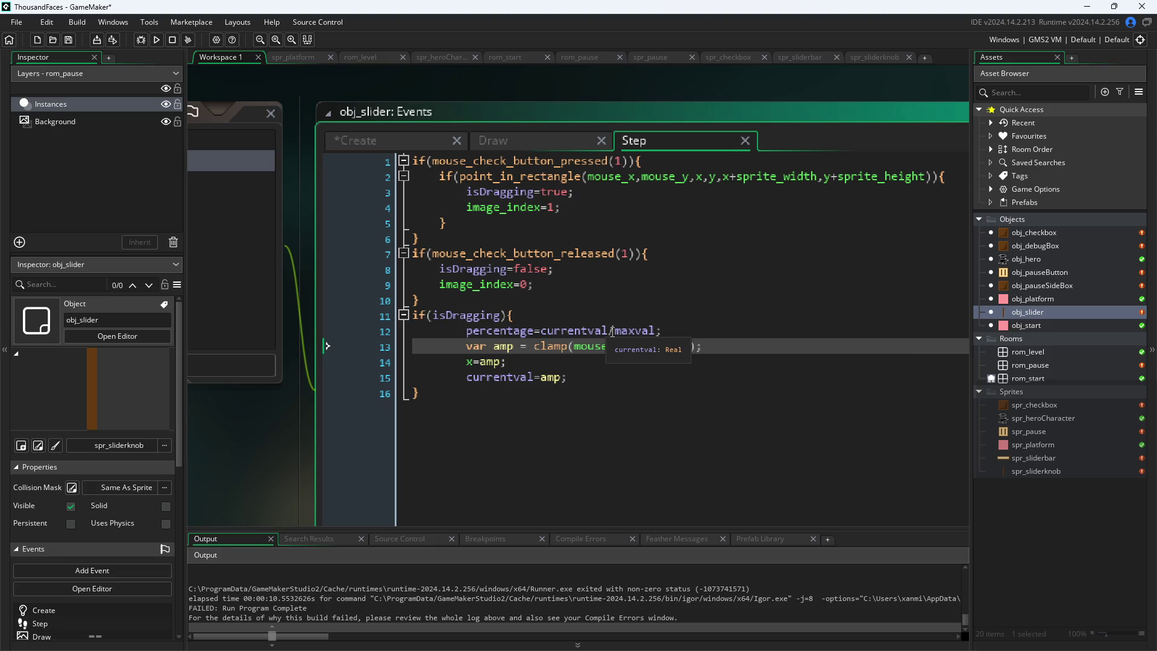
mouse_move(663, 331)
mouse_down()
mouse_move(311, 320)
mouse_move(262, 332)
mouse_up()
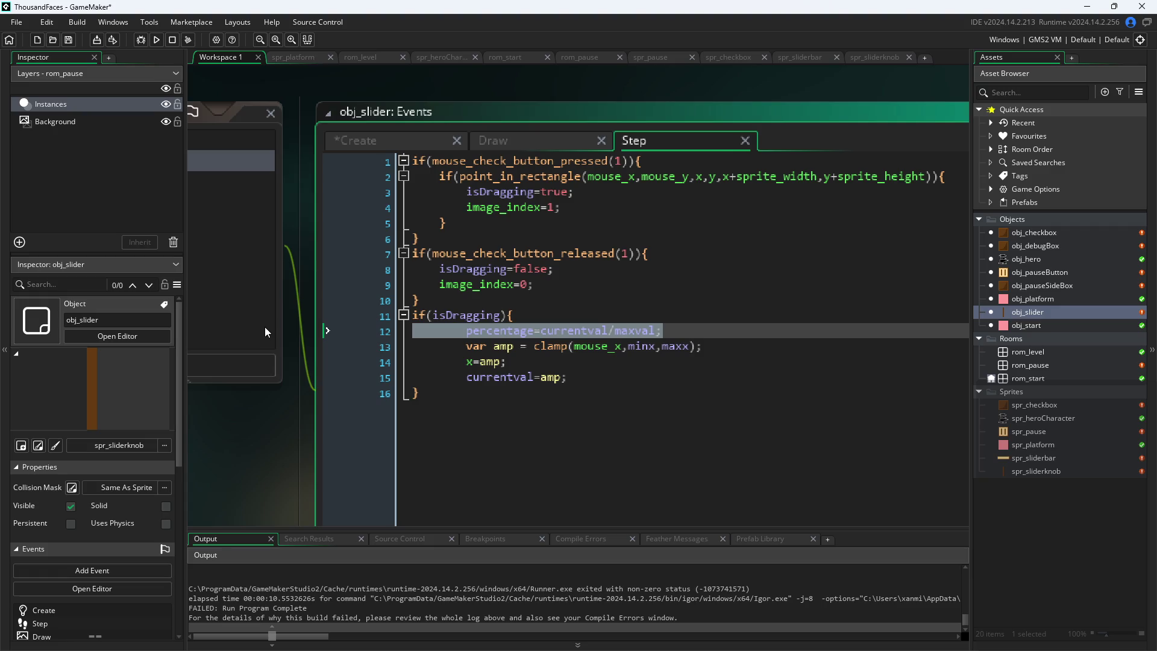
key(BackSpace)
key(BackSpace)
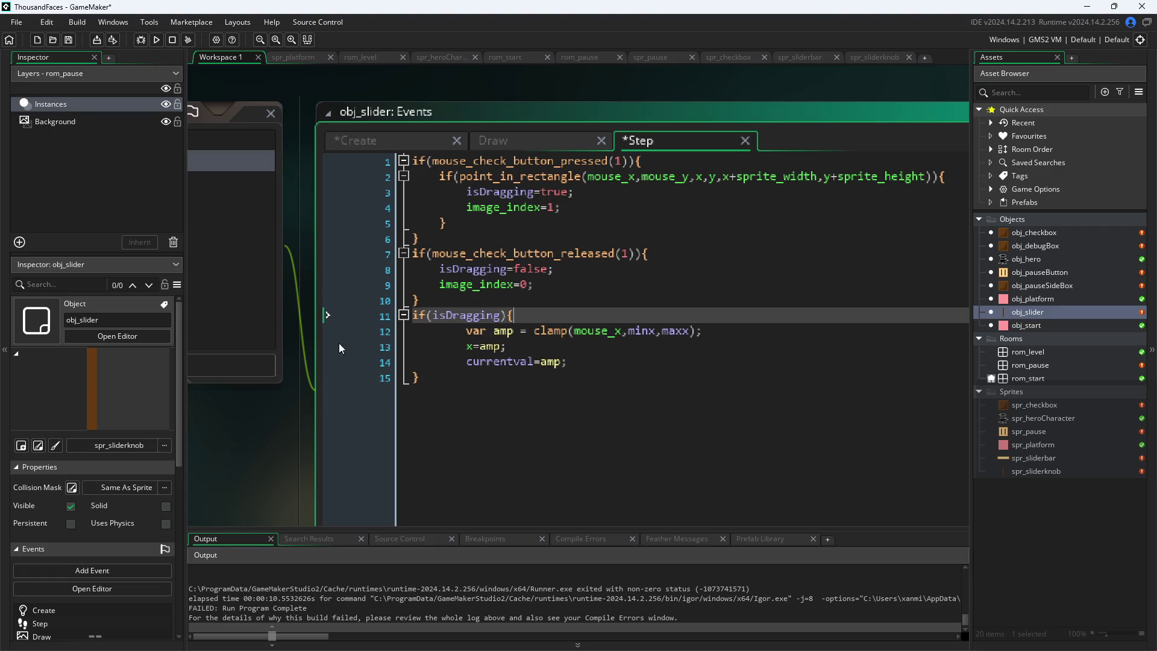
Remove the minval=0 and maxval=100 lines so Create starts with currentval=50
click(374, 143)
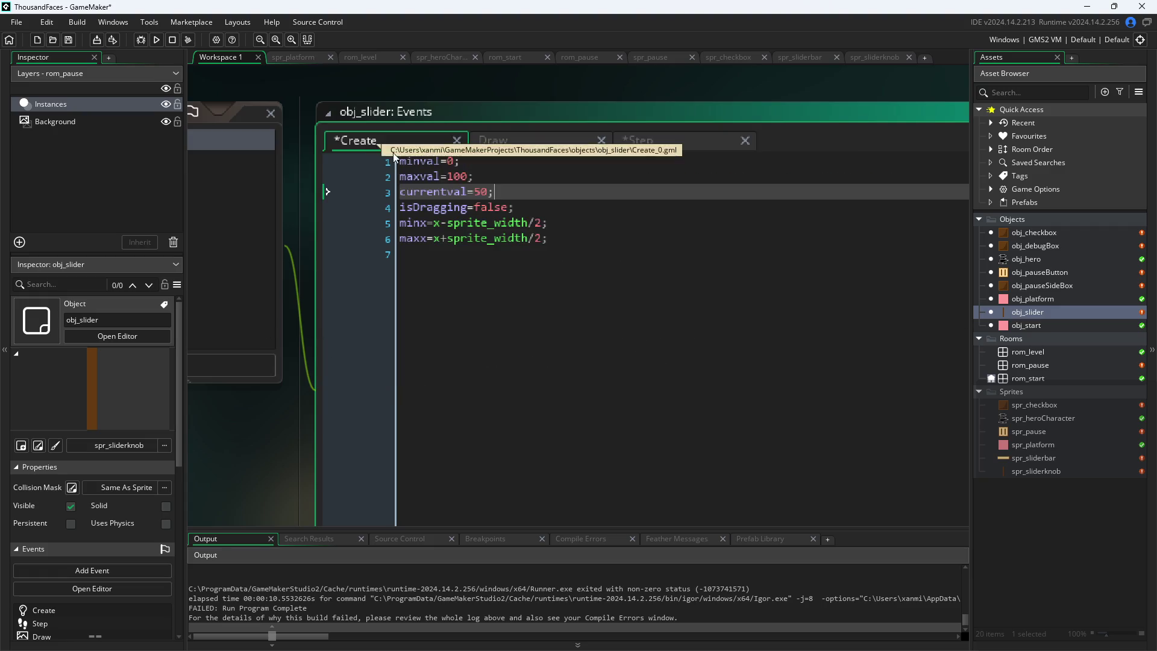
drag(478, 183, 149, 164)
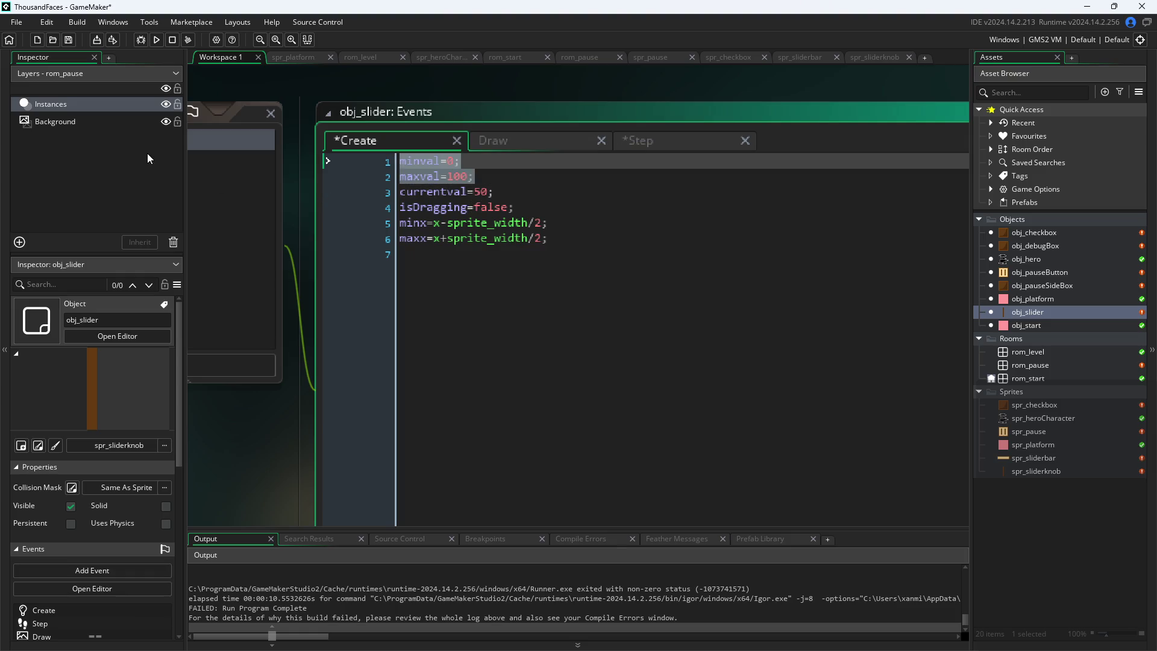
key(BackSpace)
key(Delete)
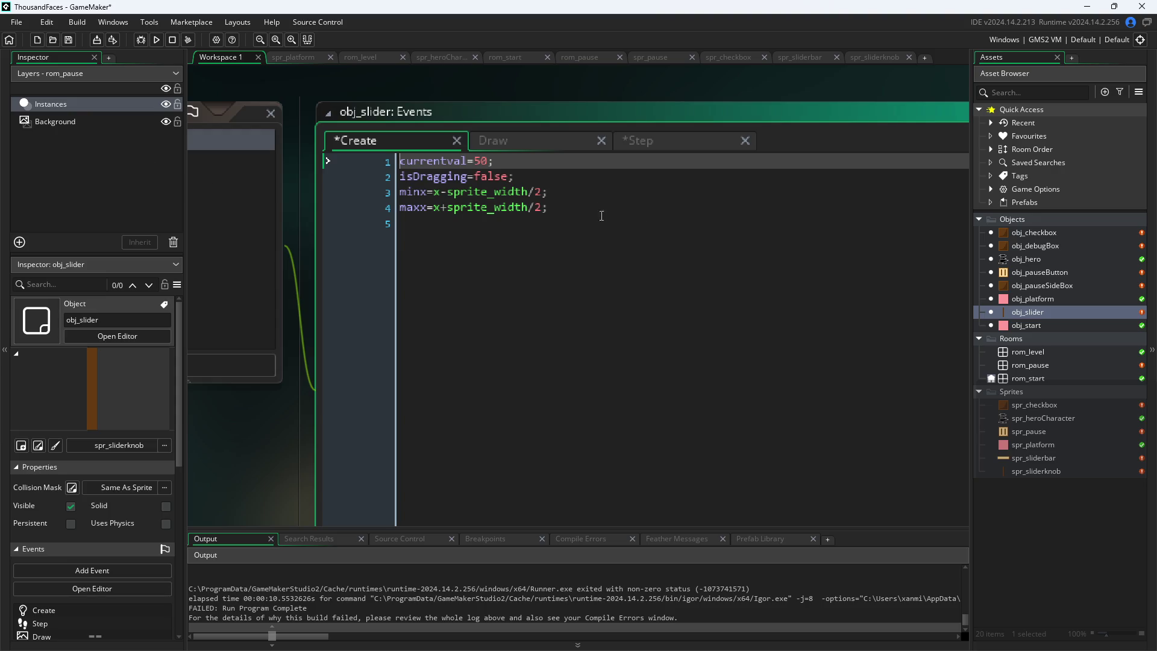
click(584, 193)
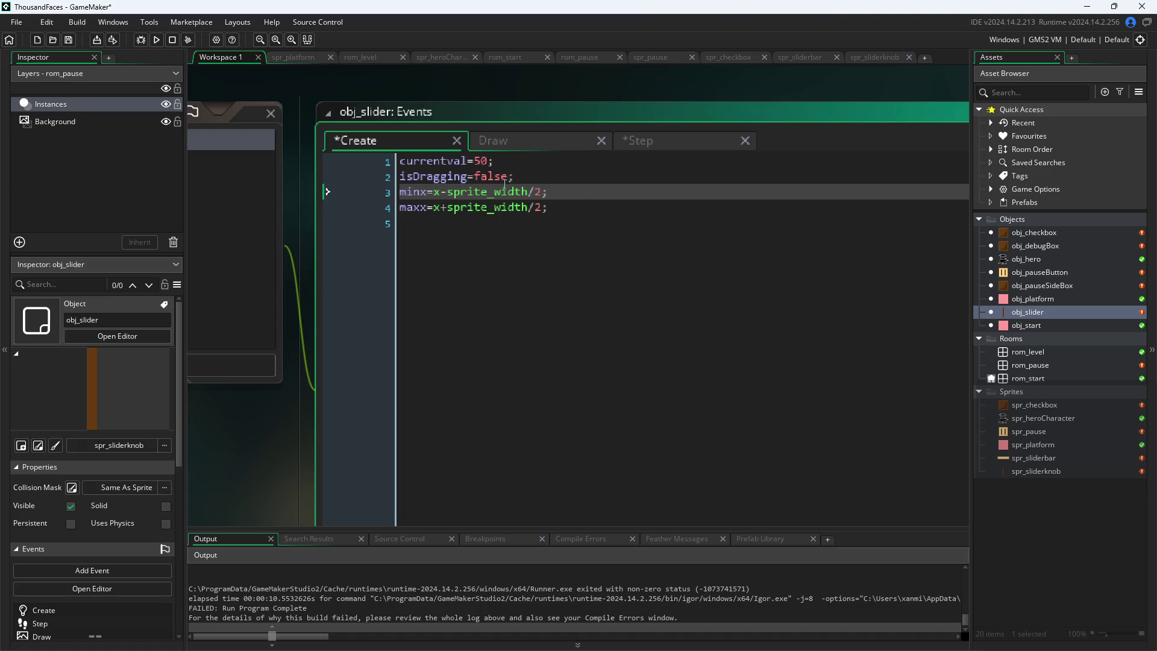
mouse_move(467, 204)
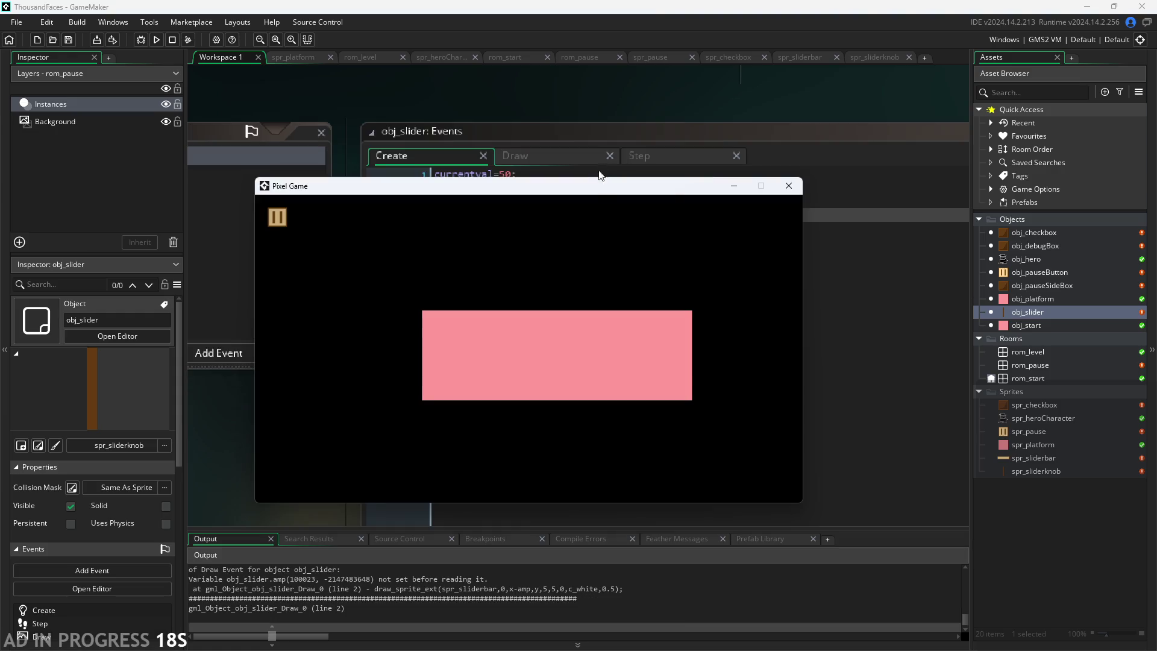
Remove '-amp' from the draw_sprite_ext call in the slider's Draw event
click(537, 158)
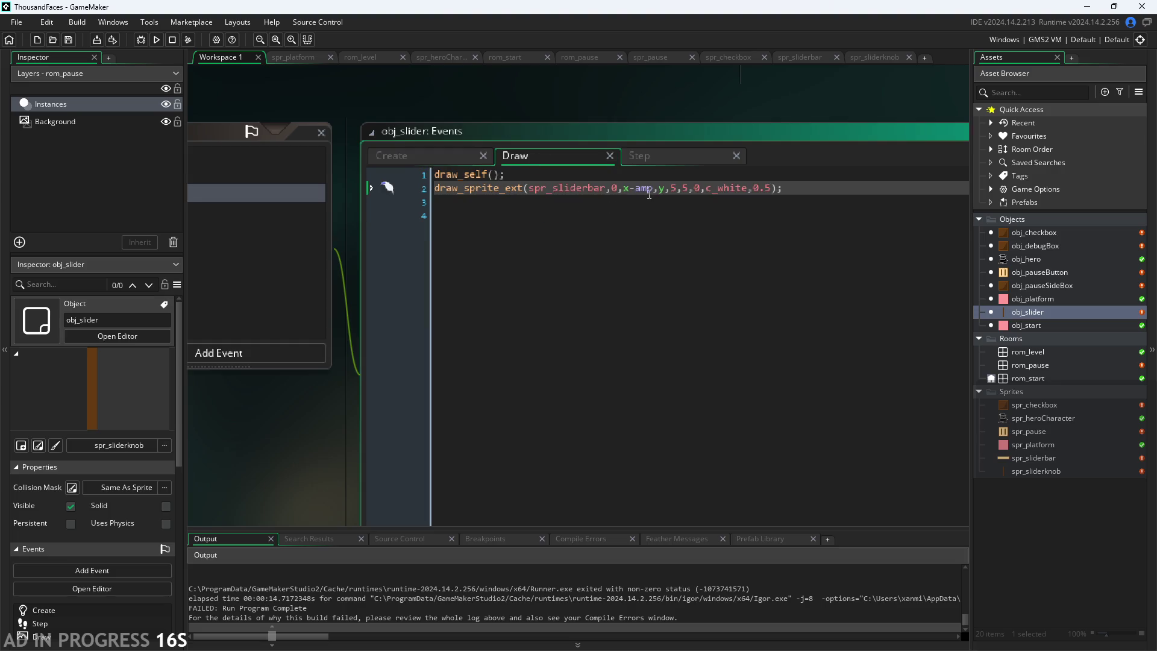
drag(653, 189, 631, 191)
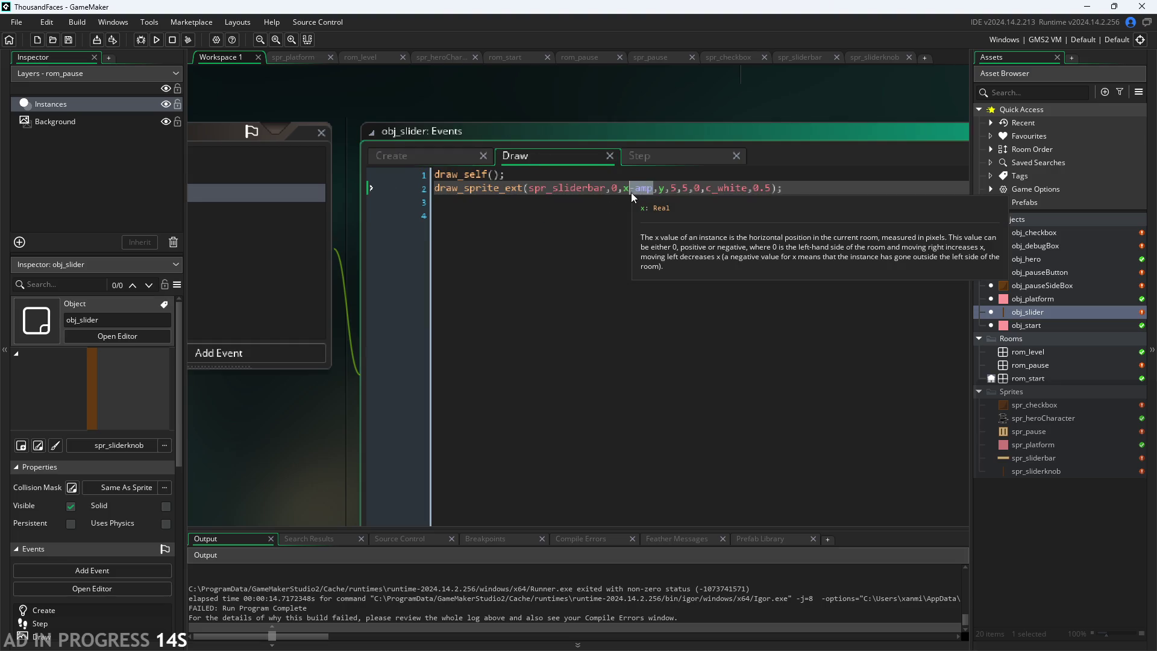
key(BackSpace)
click(584, 116)
Run the game, drag the pause-screen slider to test it, close the game, and open rom_level
click(157, 39)
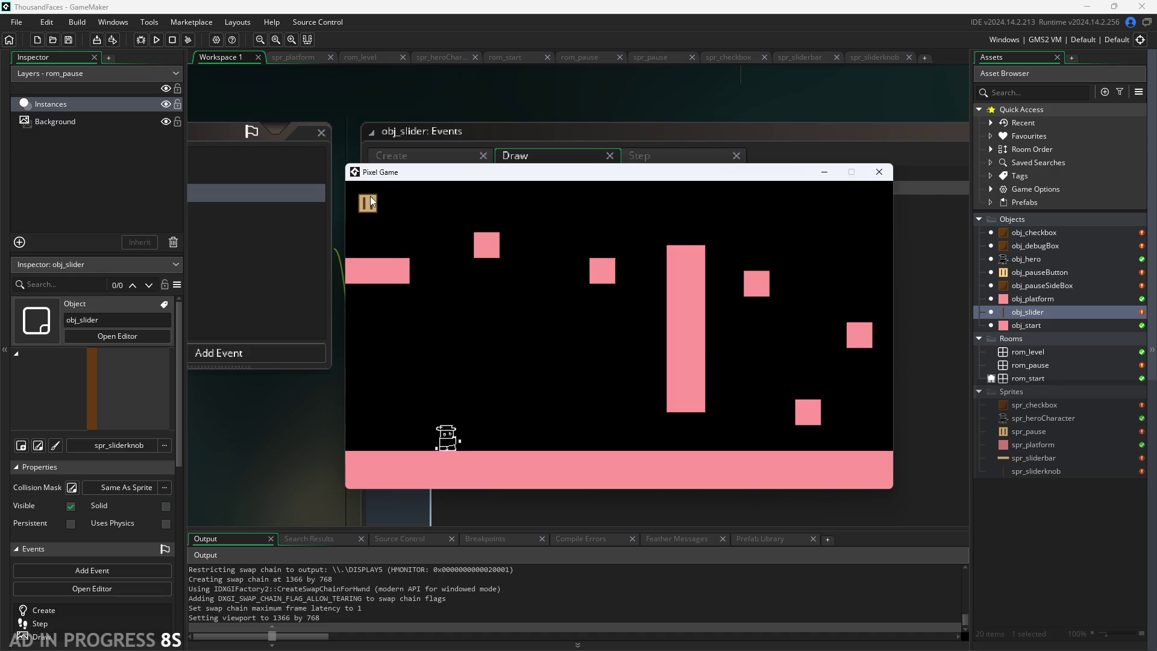
click(369, 202)
mouse_move(544, 371)
mouse_down()
mouse_move(660, 381)
mouse_move(414, 387)
mouse_move(736, 386)
mouse_move(452, 393)
mouse_move(832, 369)
mouse_move(353, 403)
mouse_move(817, 406)
mouse_move(560, 400)
mouse_move(858, 338)
mouse_up()
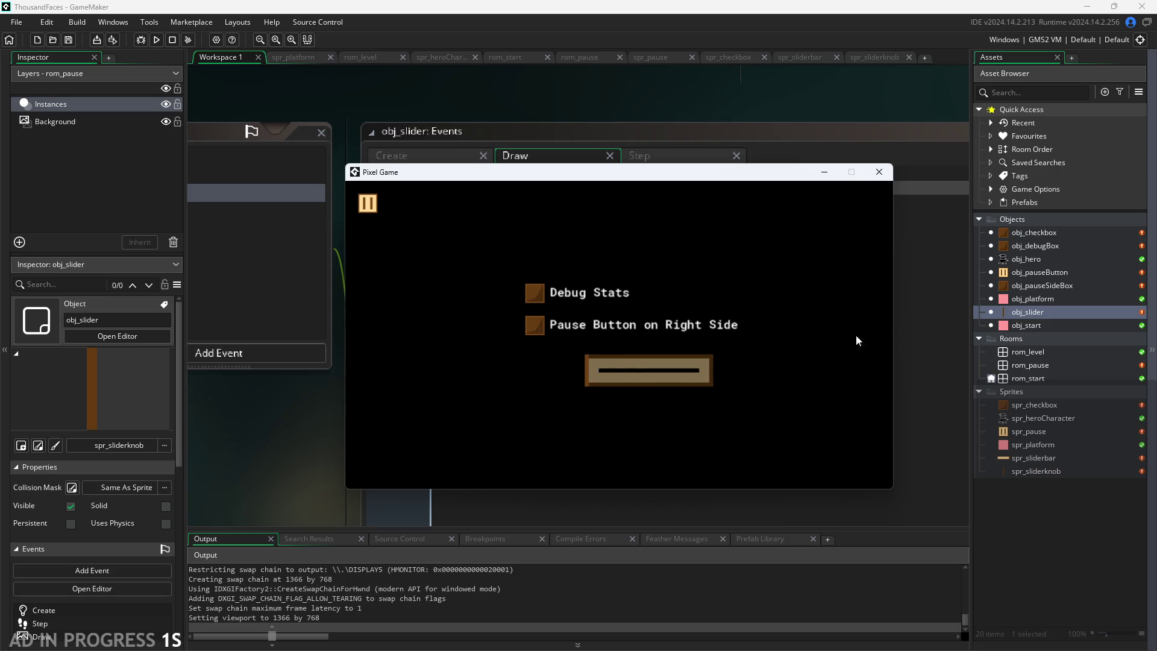
click(882, 175)
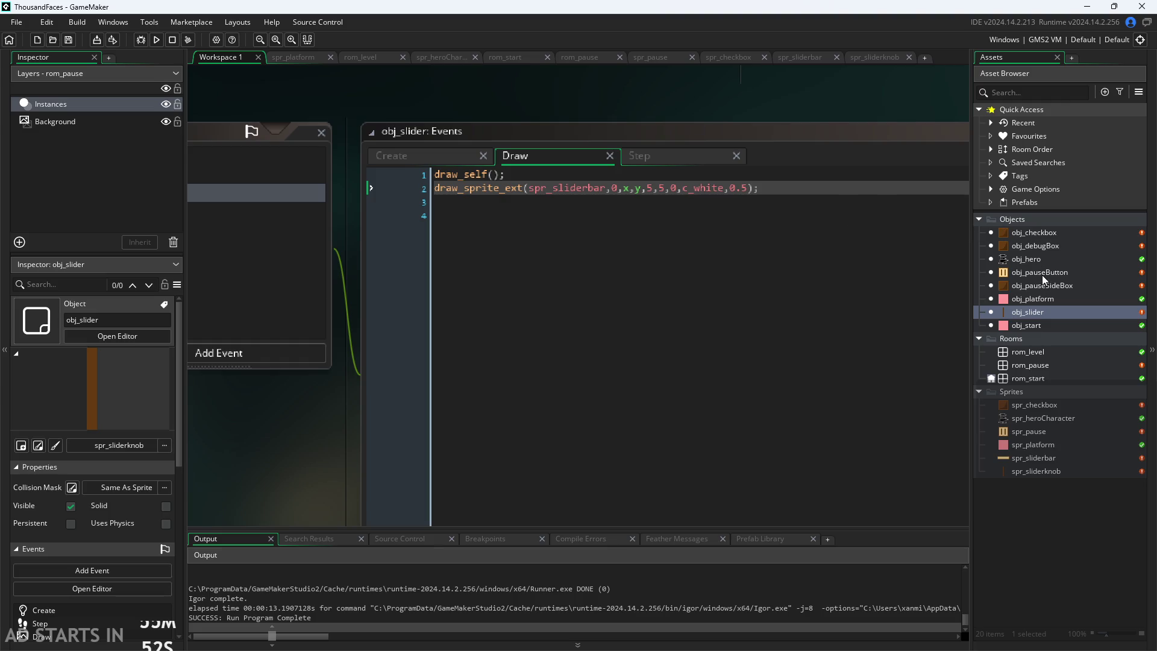
double_click(1048, 348)
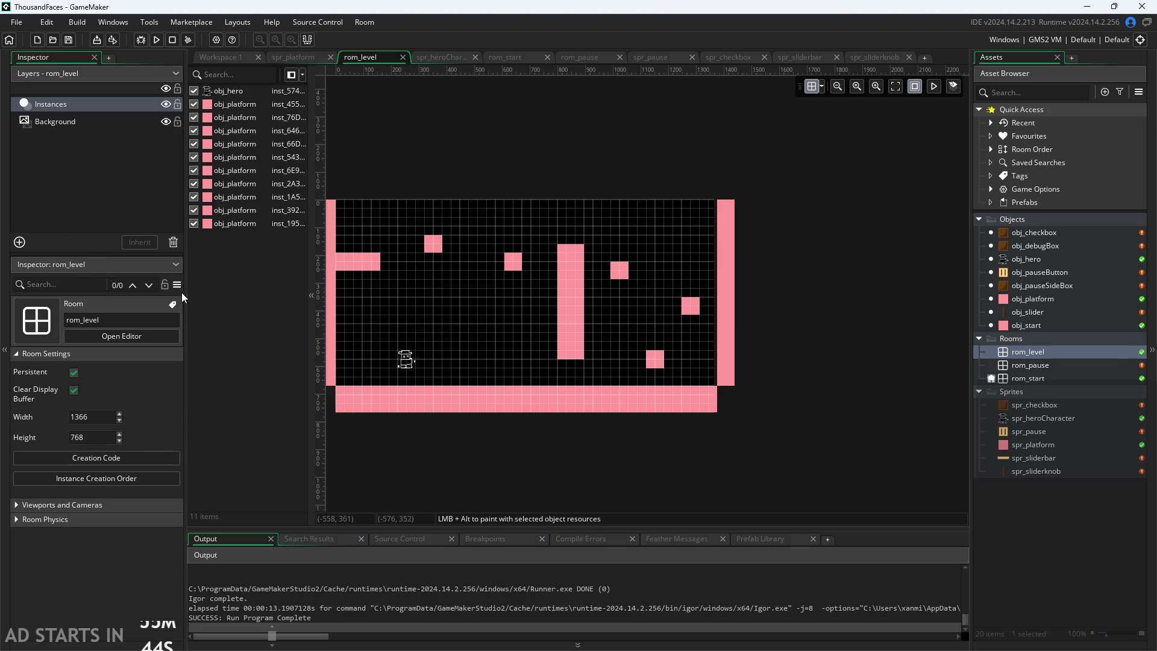
Move the obj_slider instance in rom_pause right to X 624
double_click(1069, 368)
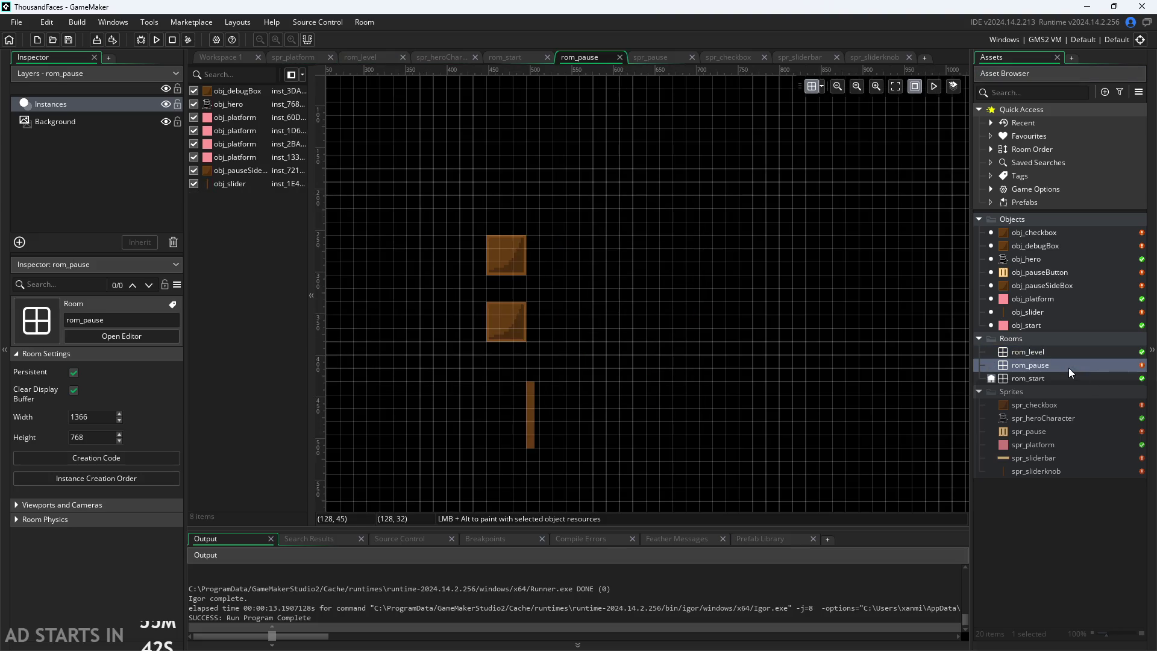
scroll(615, 433, down, 5)
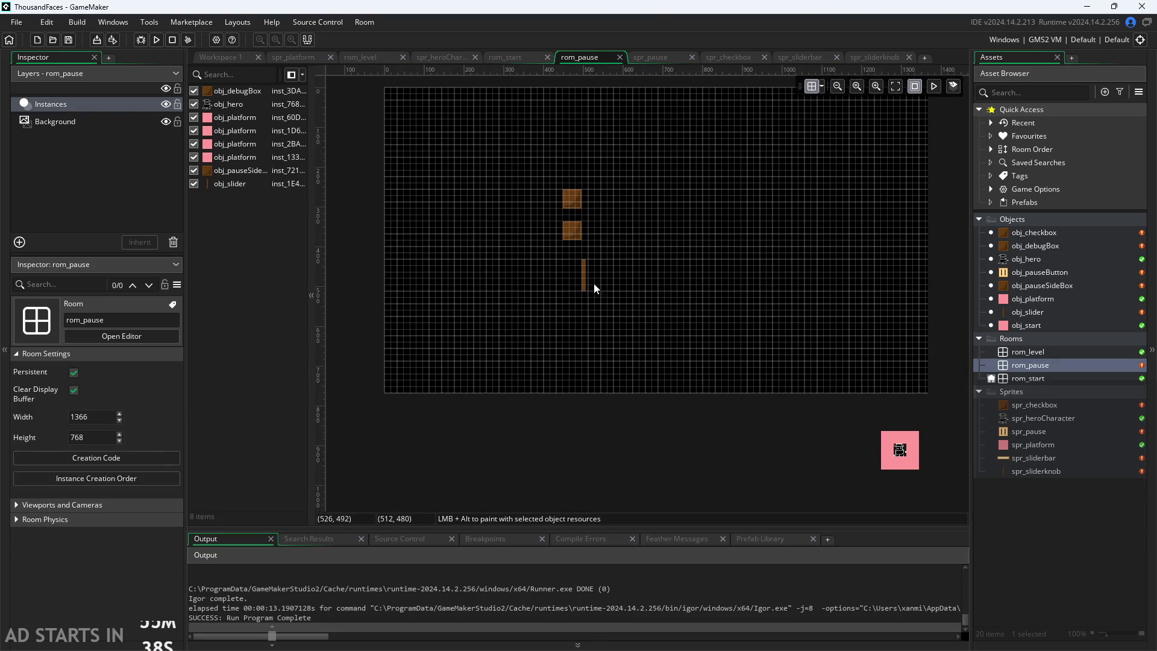
mouse_move(584, 281)
mouse_down()
mouse_move(903, 289)
mouse_move(626, 282)
mouse_move(636, 282)
mouse_up()
Run the game, pause it and drag the slider back and forth to test it
click(217, 57)
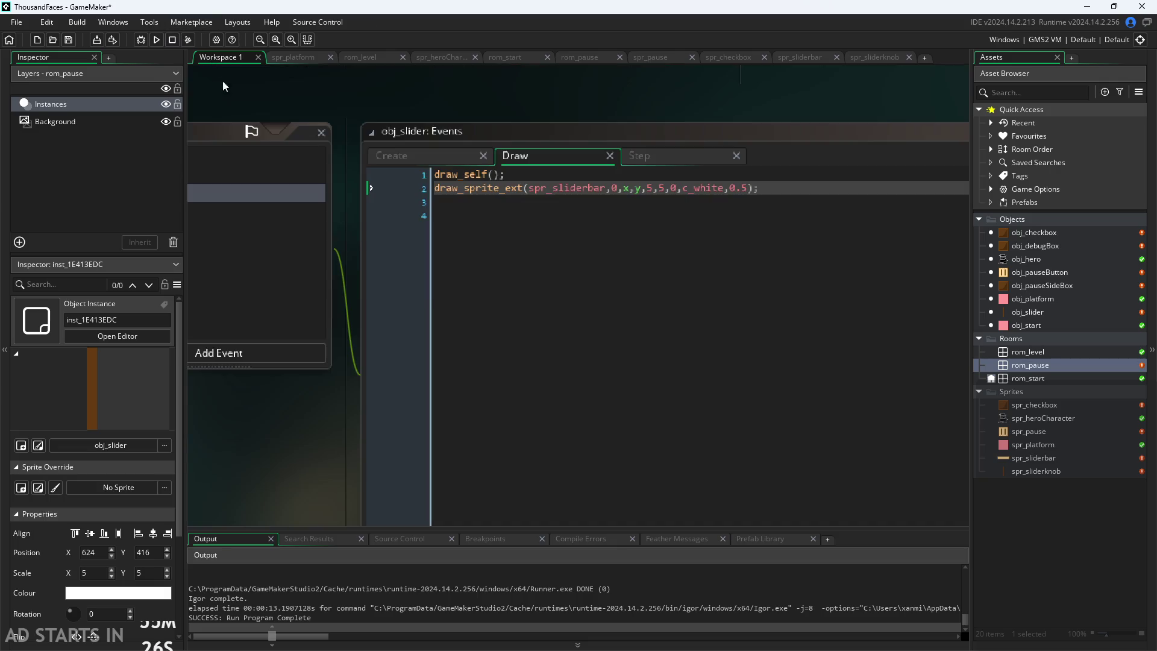
click(157, 39)
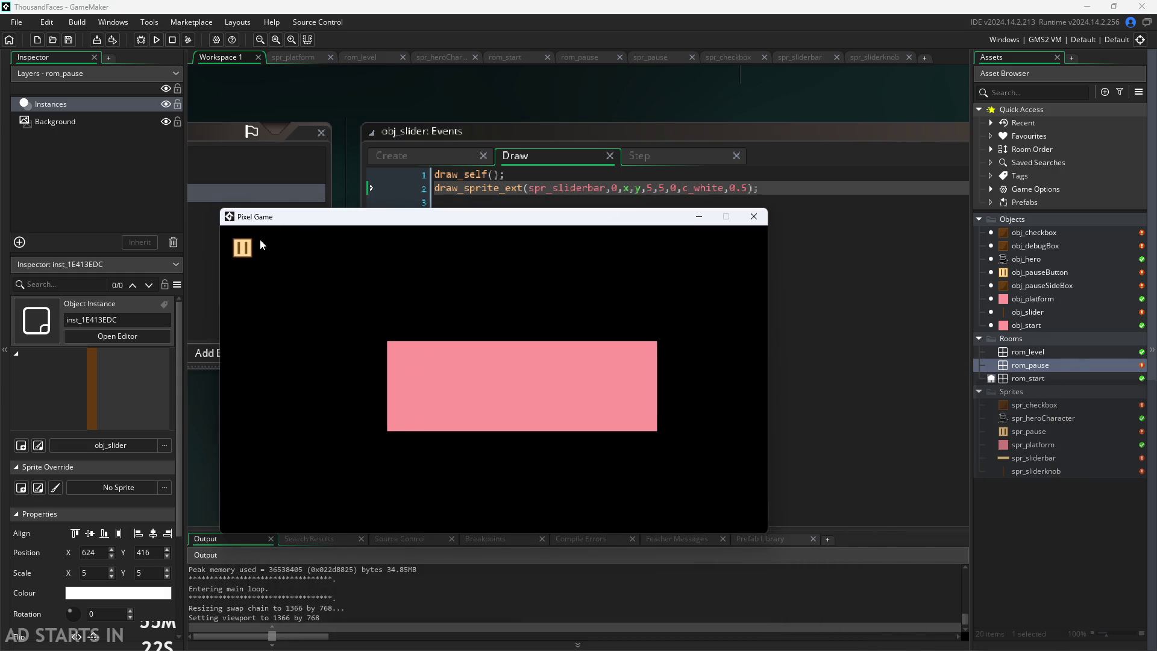
click(241, 248)
mouse_move(475, 416)
mouse_down()
mouse_move(566, 412)
mouse_move(413, 417)
mouse_move(598, 424)
mouse_move(407, 374)
mouse_up()
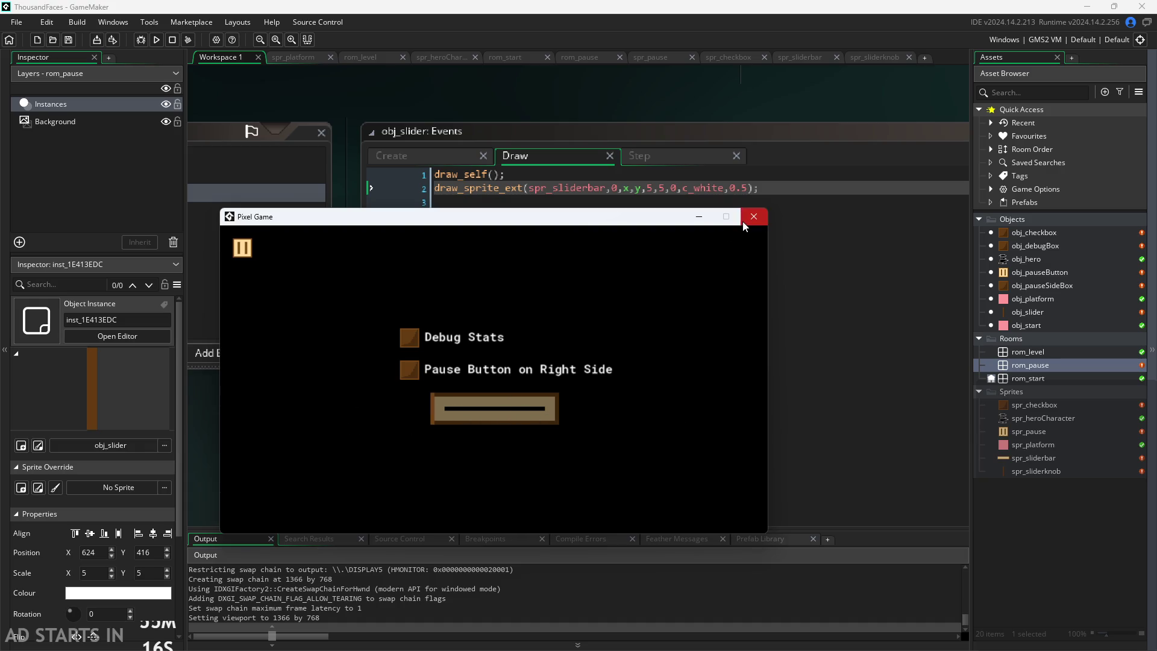
click(745, 223)
click(413, 160)
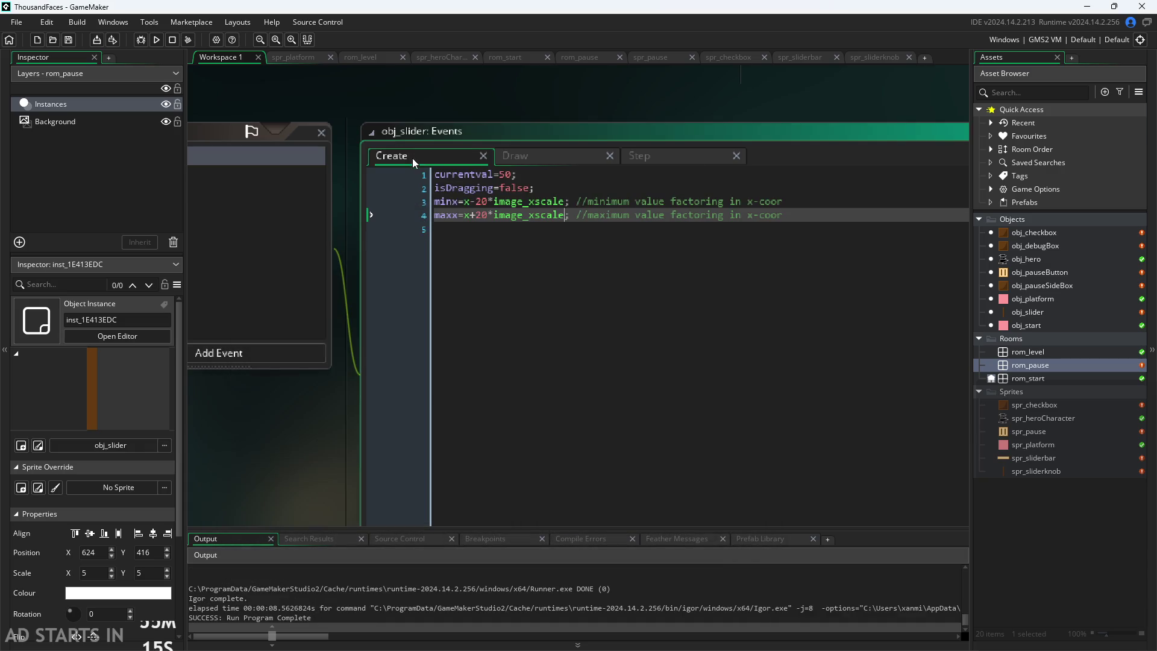
Replace currentval's starting value 50 with 'x-' and review the minx and maxx lines
click(511, 174)
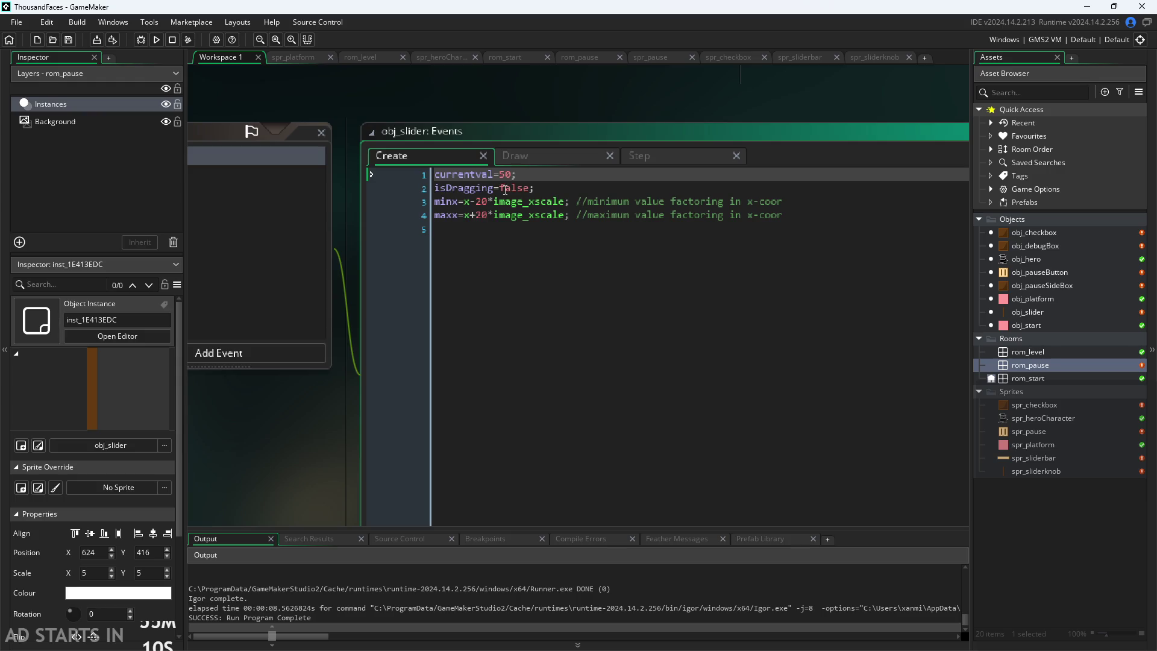
key(BackSpace)
key(BackSpace)
text(x-)
click(471, 202)
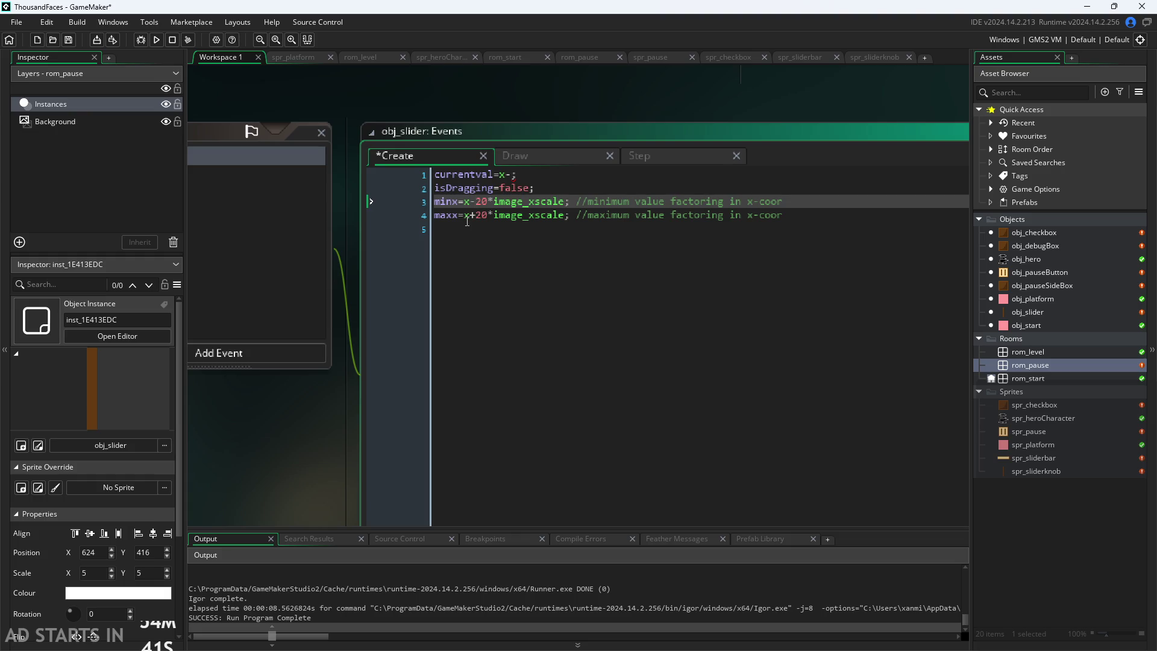
click(671, 215)
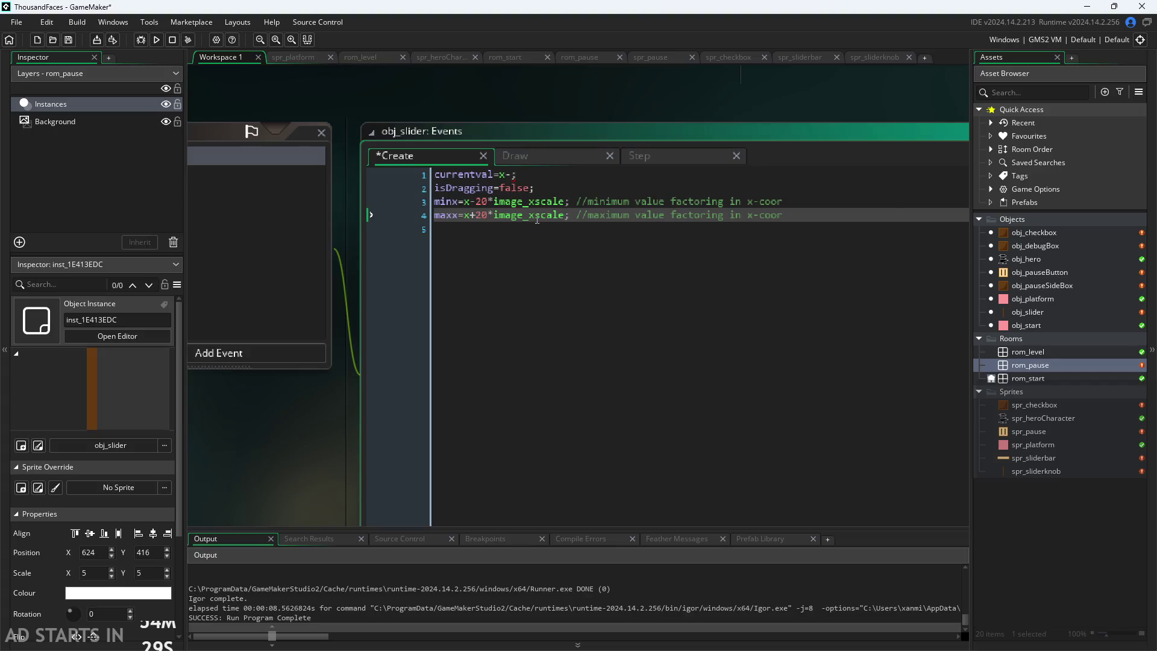
key(Up)
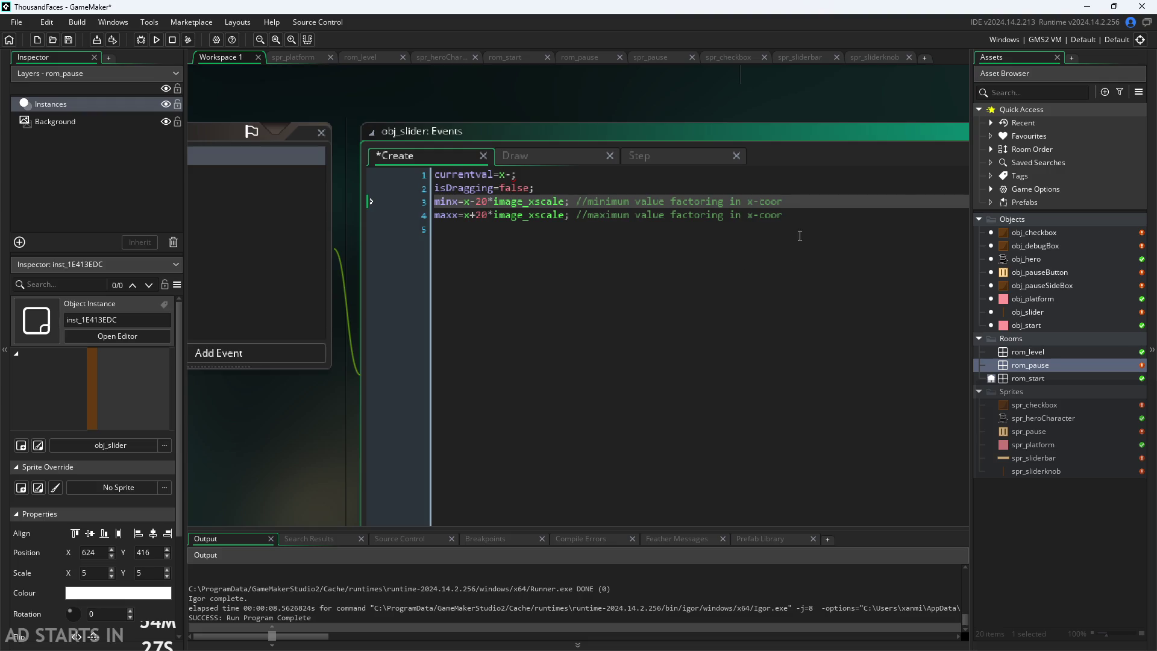
click(812, 215)
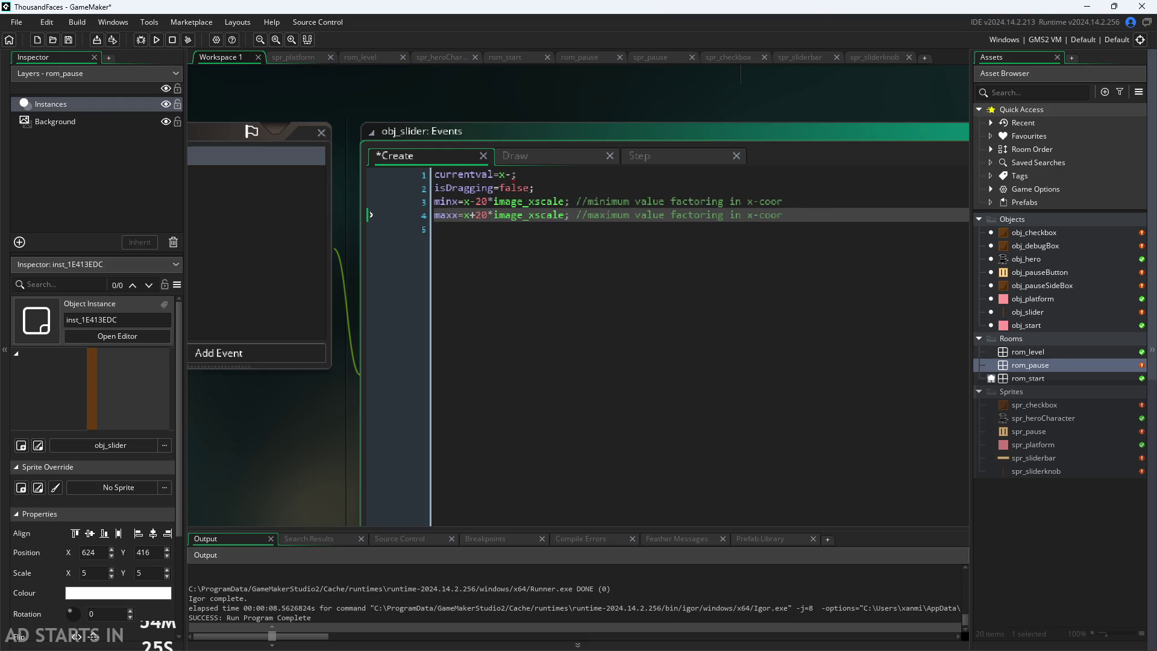
Bring up the ThousandFacesNotes slider sketch in Paint
key(alt+Tab)
scroll(611, 484, down, 2)
scroll(611, 484, down, 2)
scroll(516, 338, up, 1)
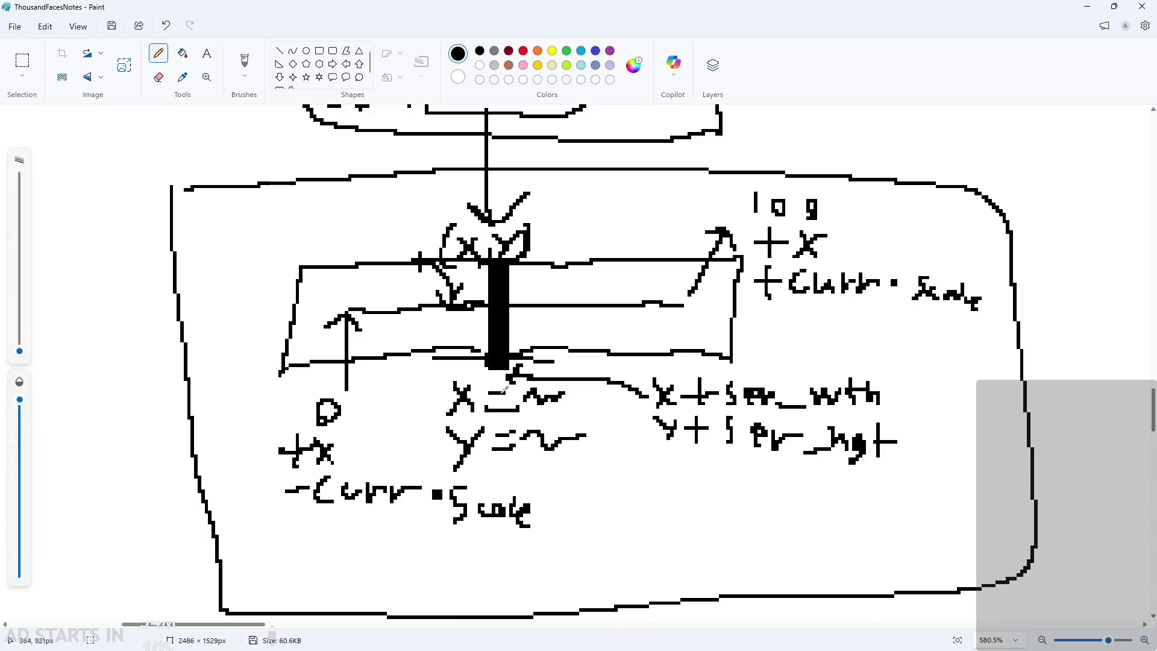
Draw a loop around the 'x =' note under the knob, undoing a stray scribble over the y line
scroll(500, 388, up, 2)
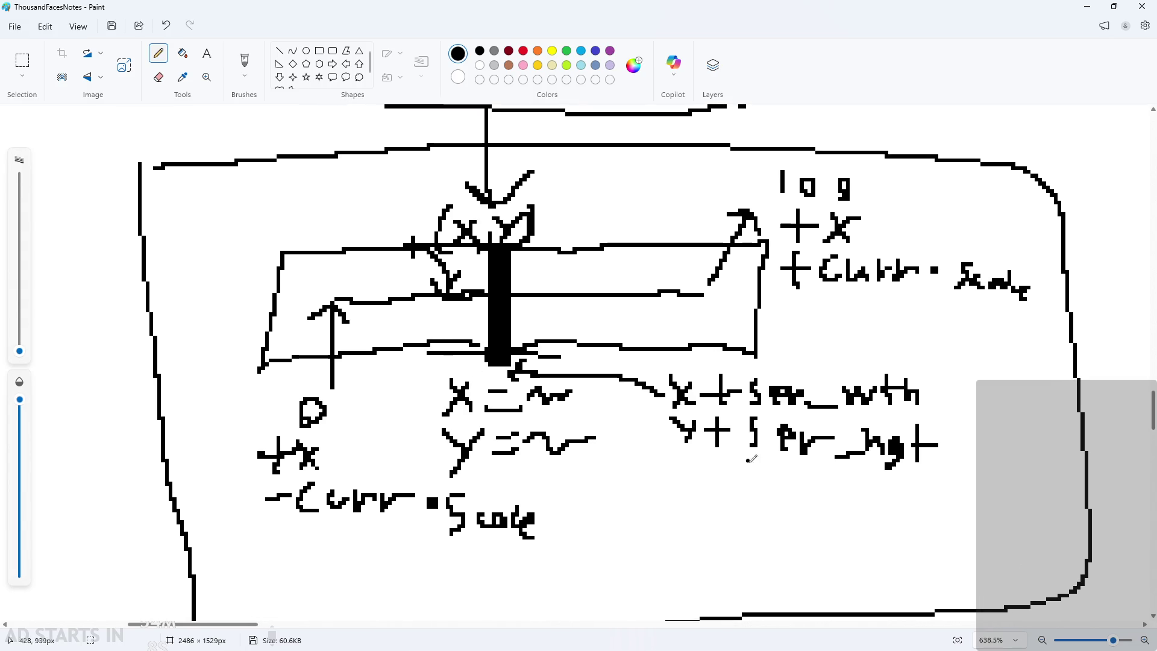
mouse_move(445, 433)
mouse_down()
mouse_move(403, 455)
mouse_move(648, 470)
mouse_move(543, 450)
mouse_up()
key(ctrl+z)
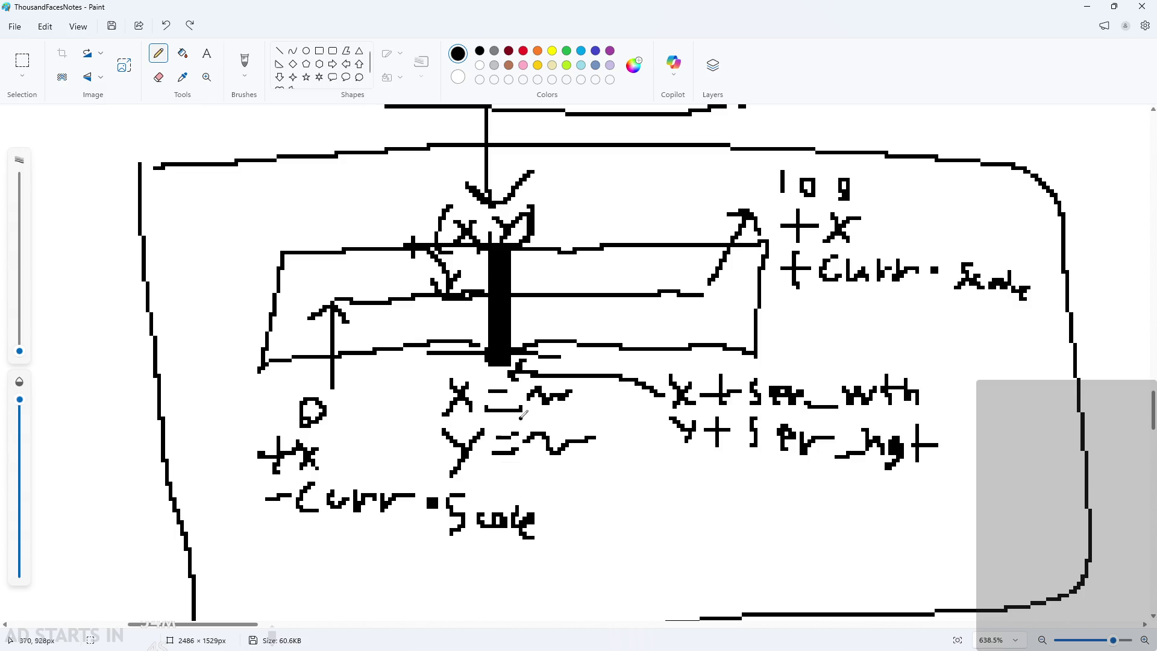
mouse_move(458, 369)
mouse_down()
mouse_move(437, 403)
mouse_move(609, 399)
mouse_move(415, 372)
mouse_move(582, 342)
mouse_up()
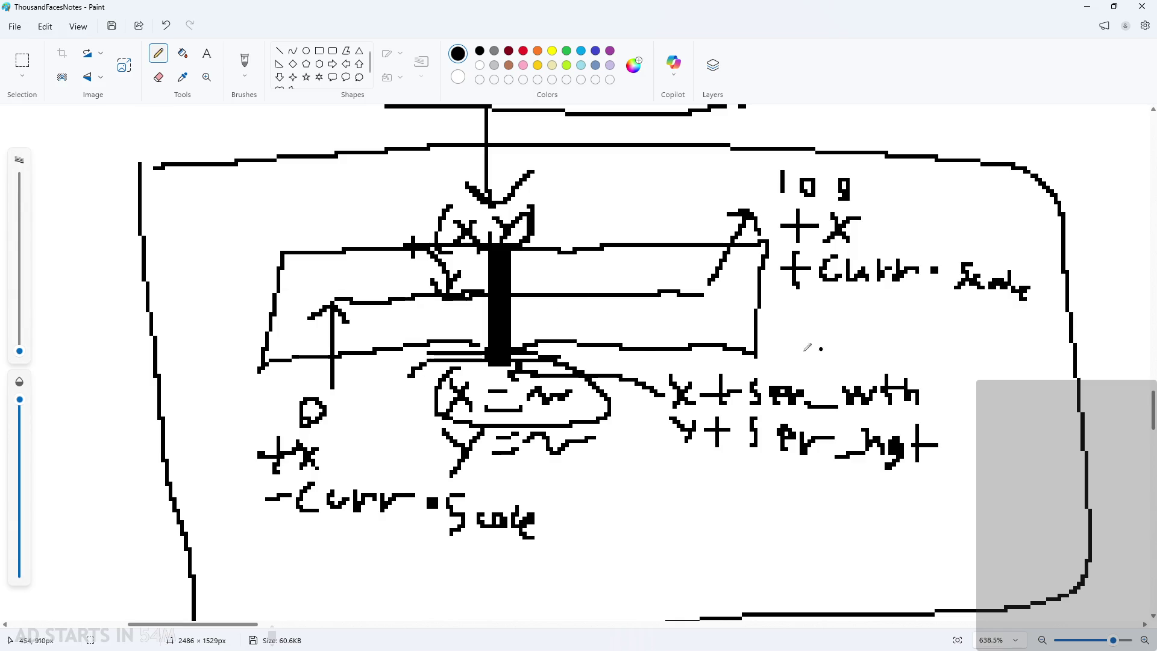
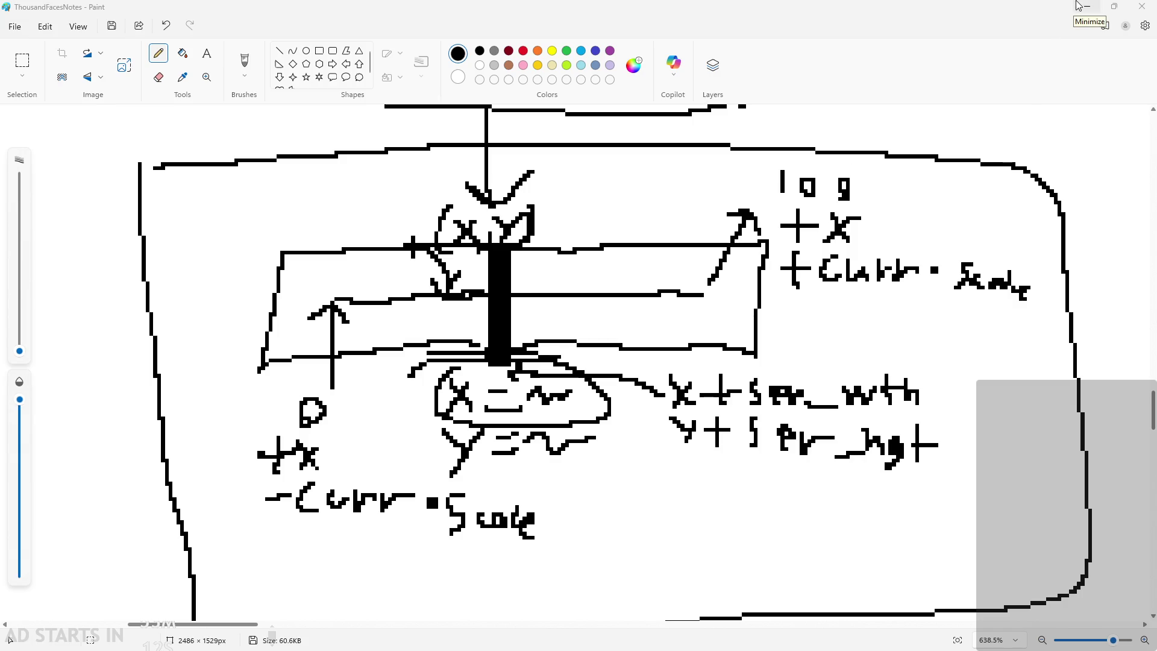
Change the minx and maxx offsets in obj_slider's Create event from 20 to 50
click(1076, 6)
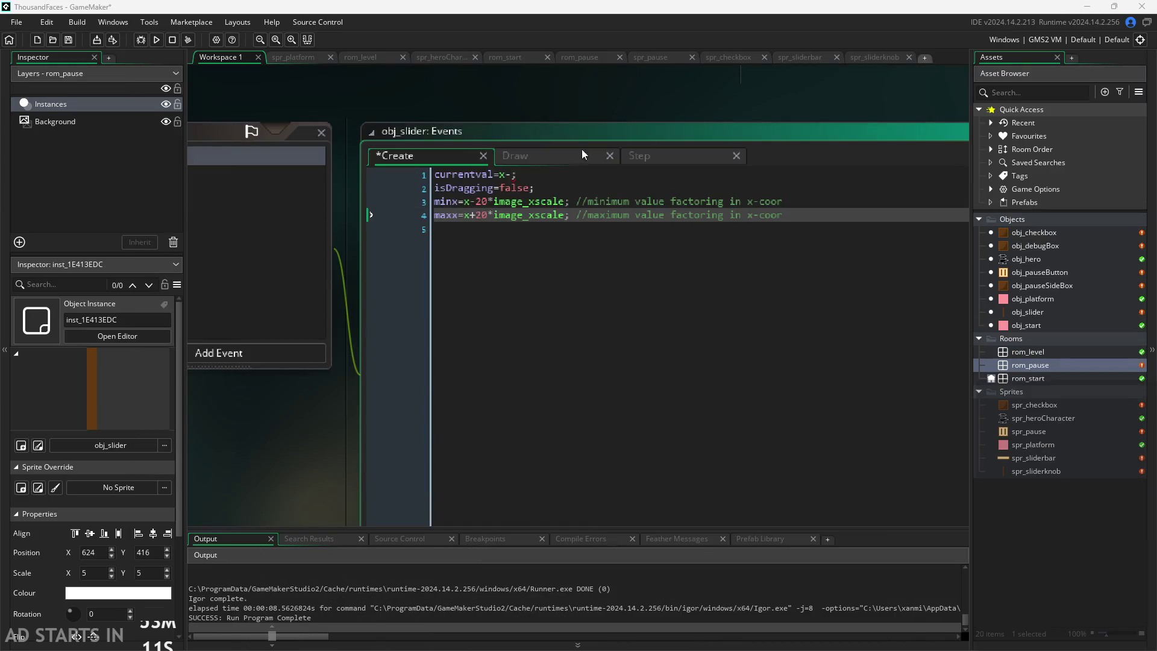
click(489, 202)
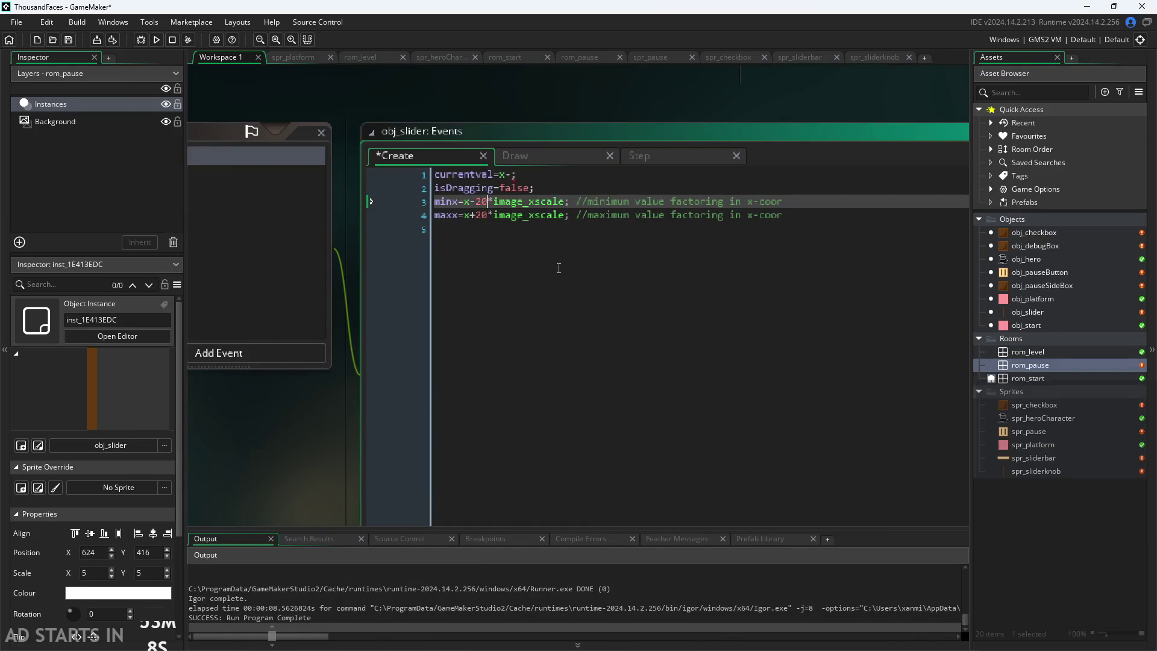
key(BackSpace)
key(BackSpace)
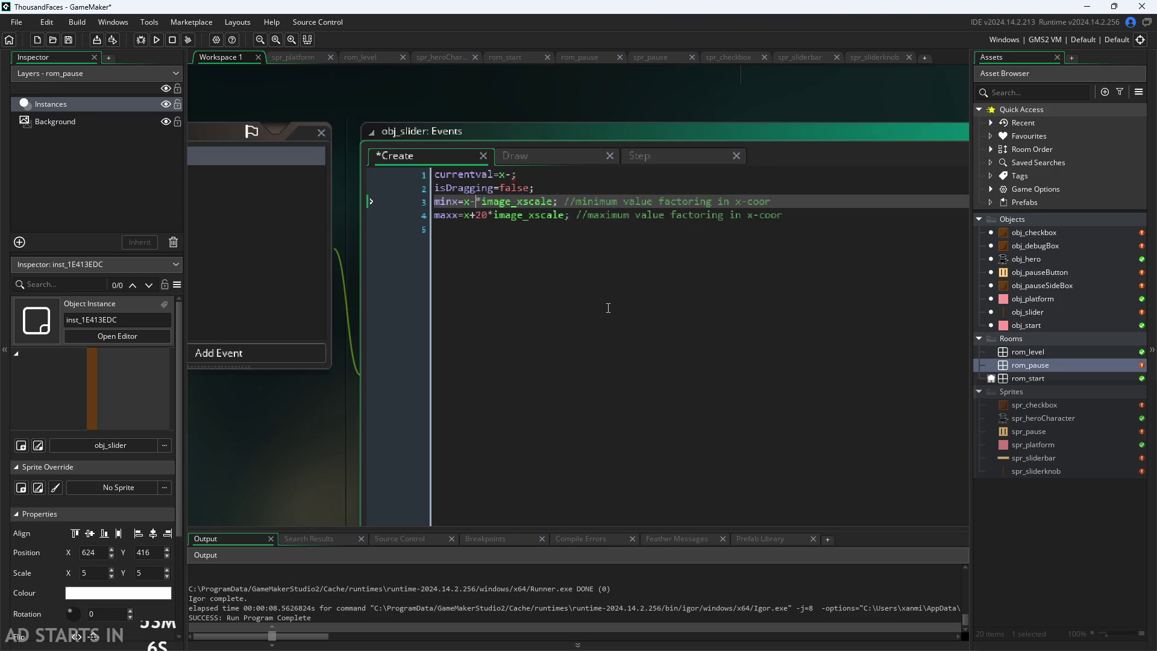
text(50)
key(Down)
key(BackSpace)
key(BackSpace)
text(50*image_xs)
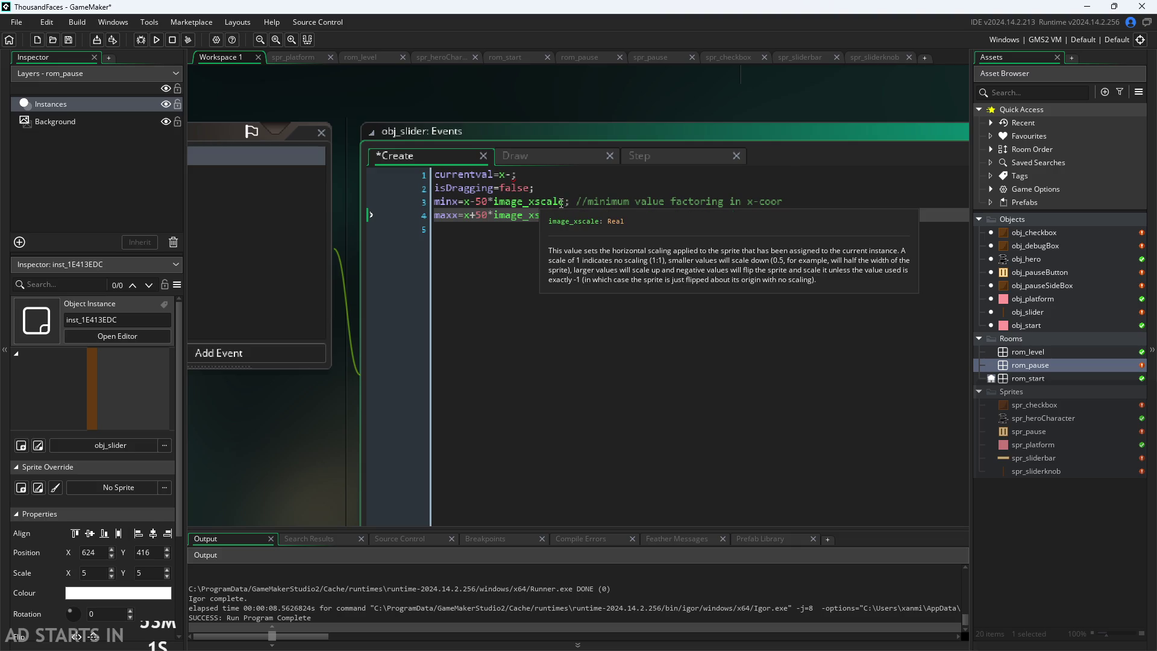
Undo trial edits, save the Create code, and make currentval start at x+50
click(561, 204)
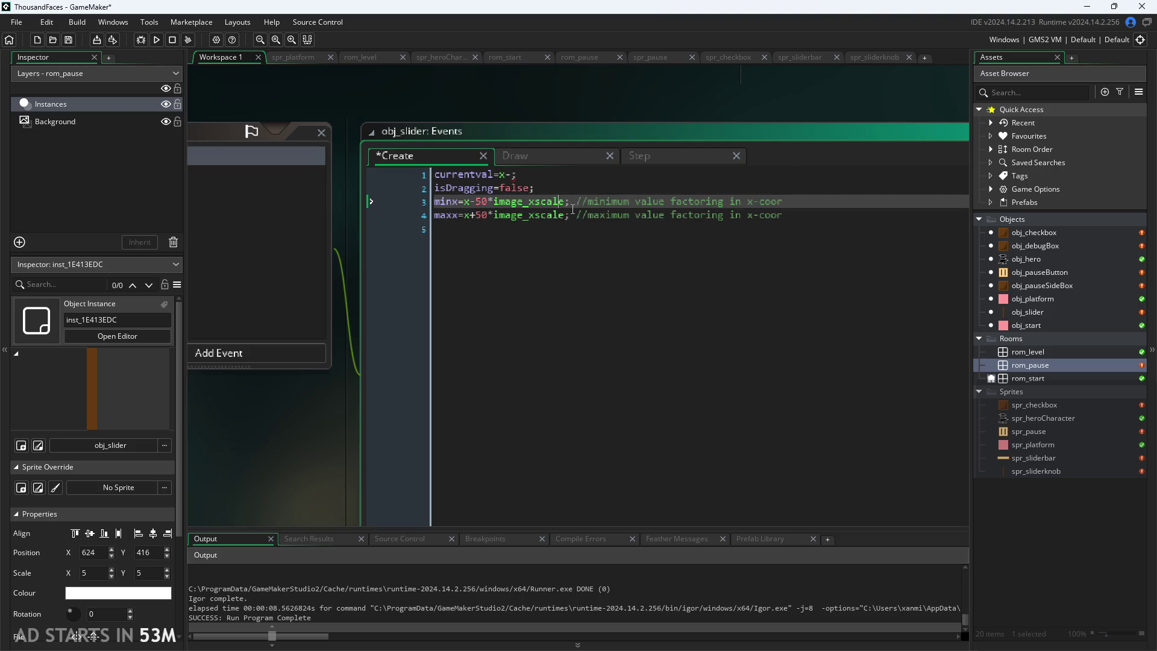
text(/2)
key(Down)
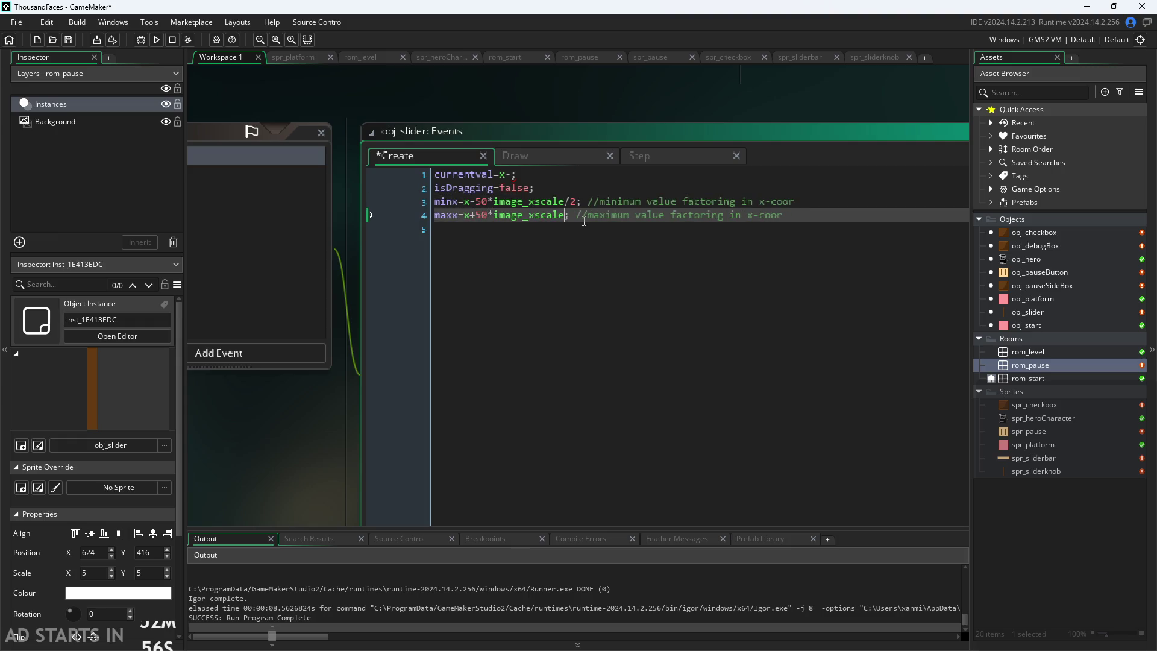
key(Up)
key(Delete)
key(Delete)
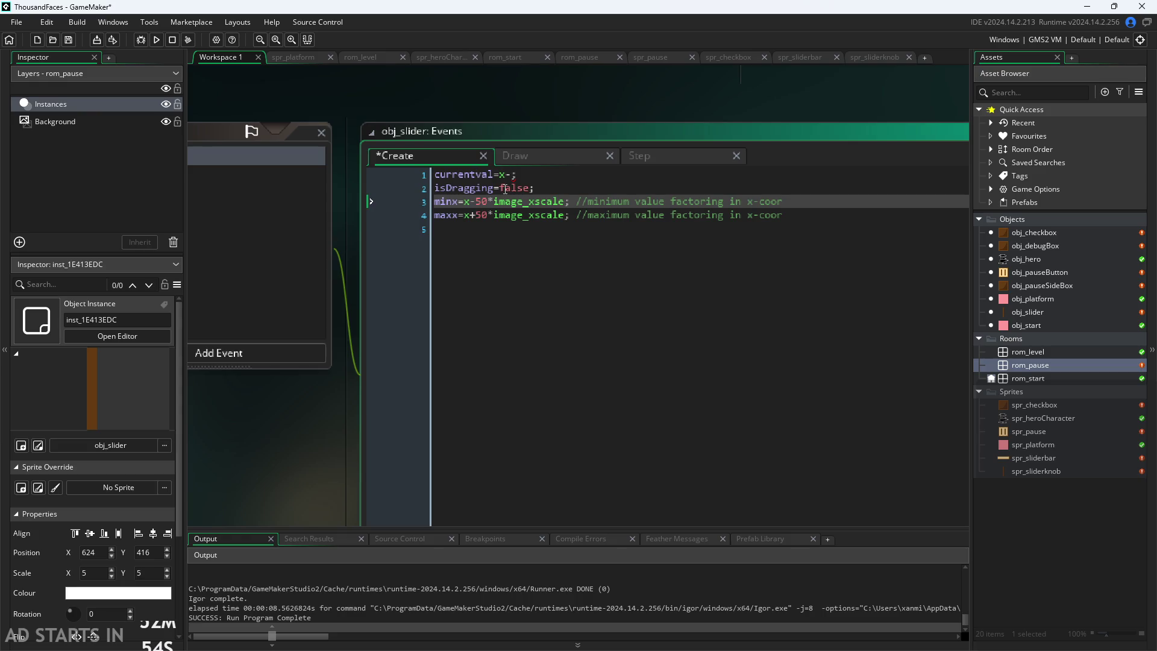
click(508, 174)
text(-)
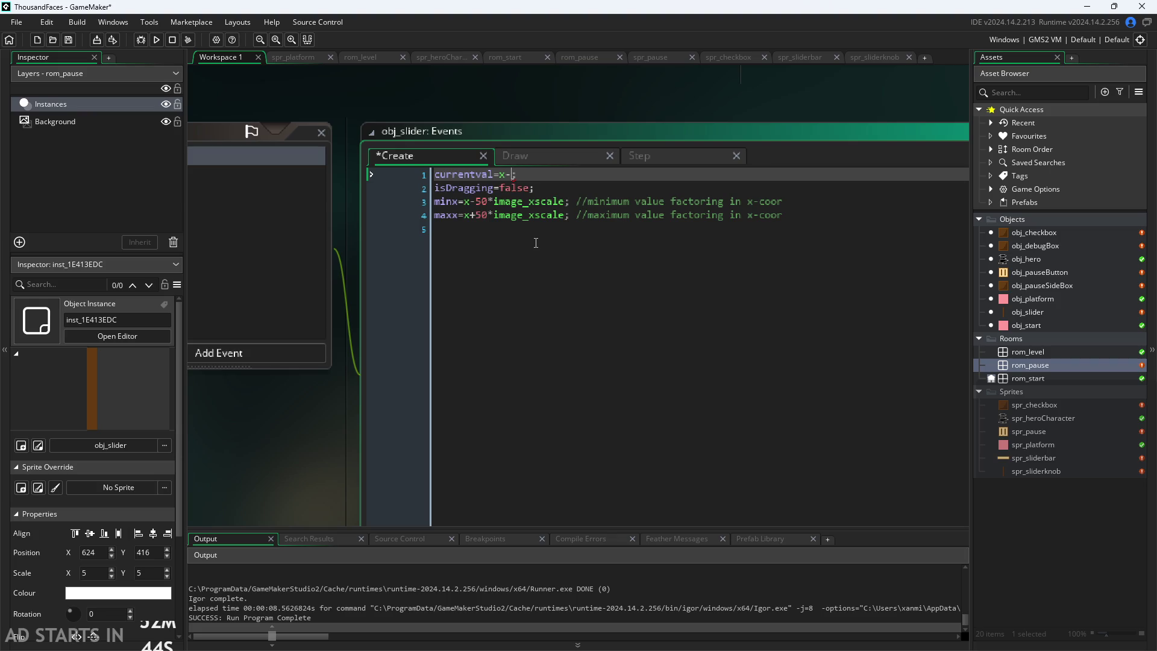
key(BackSpace)
click(526, 117)
key(ctrl+s)
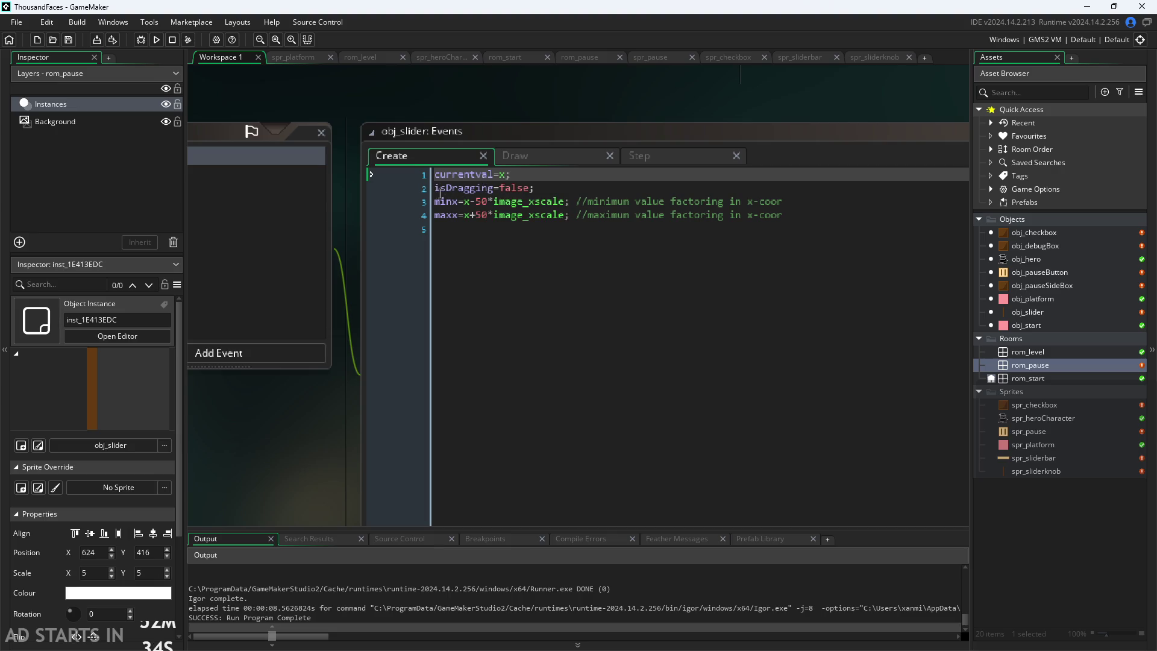
click(507, 175)
text(+50)
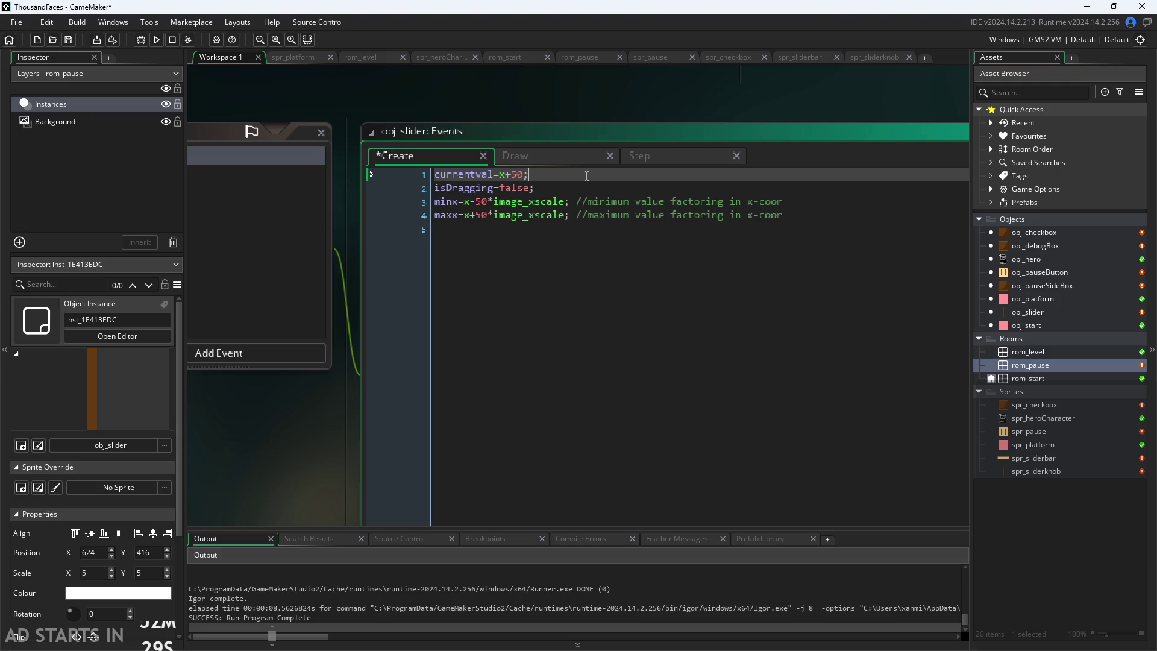
Delete 'x+' so currentval starts at a plain 50
key(Return)
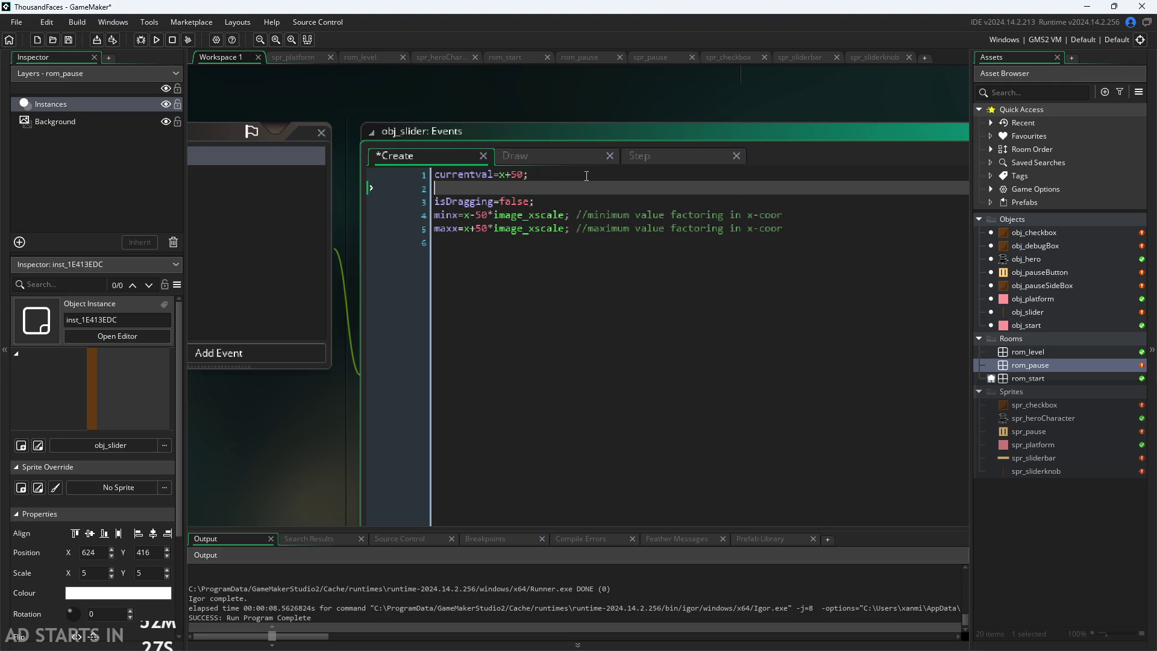
text(m)
key(BackSpace)
key(Left)
key(BackSpace)
key(BackSpace)
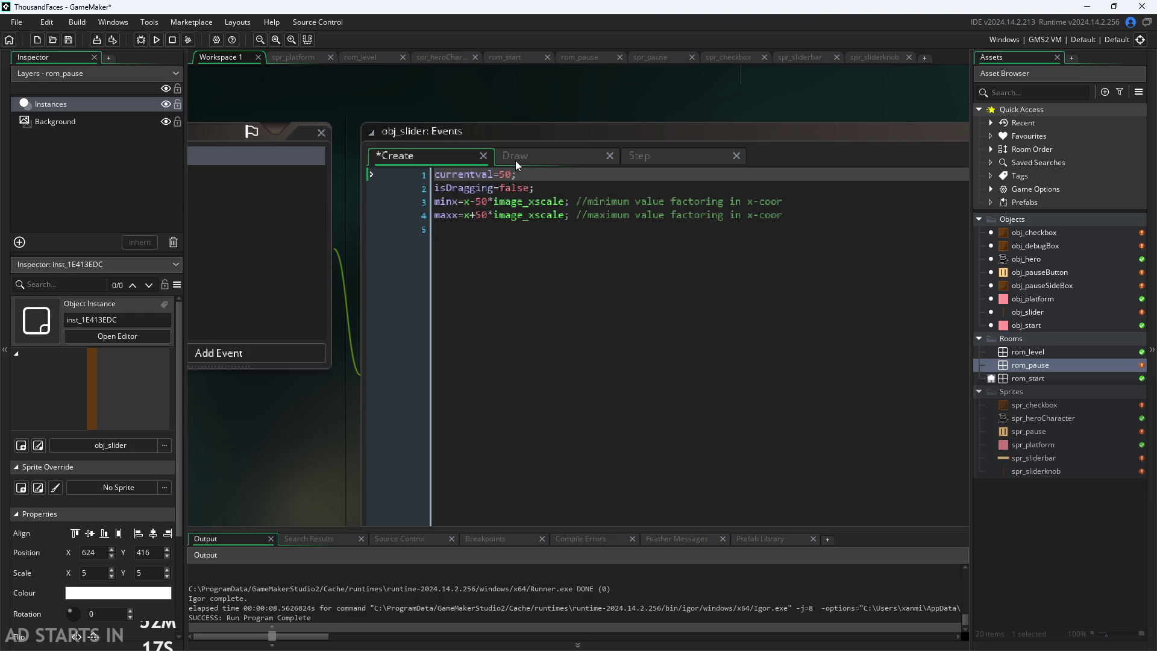
Check the Draw code and the minx and maxx variables, then bring up the Paint sketch
click(515, 158)
click(448, 156)
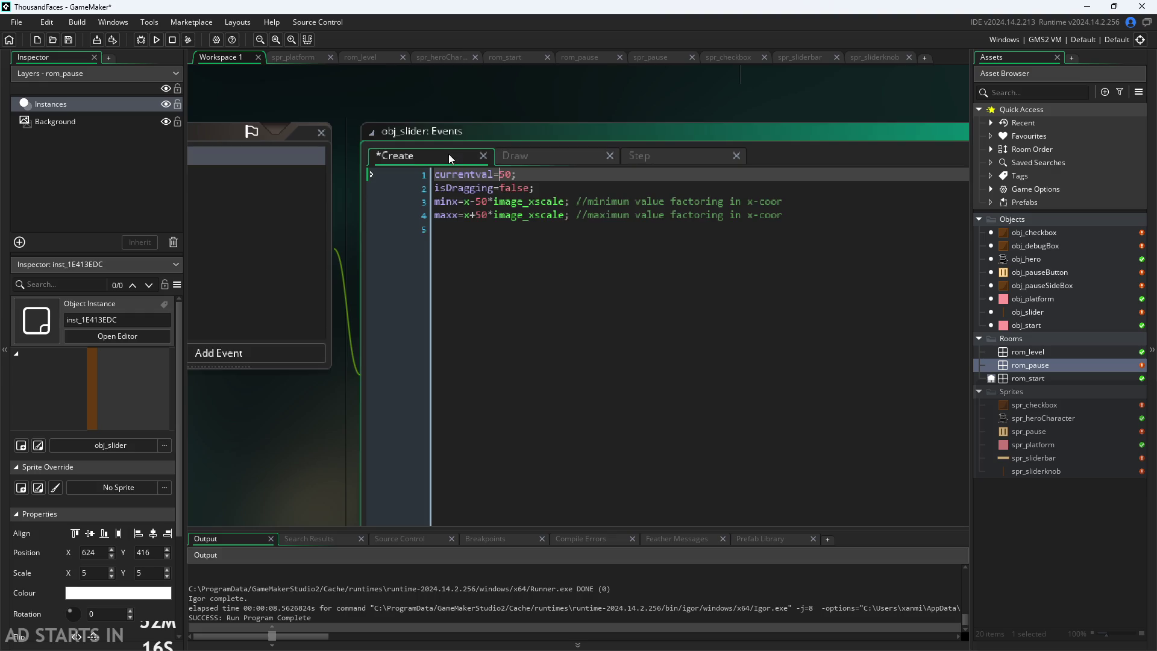
click(471, 202)
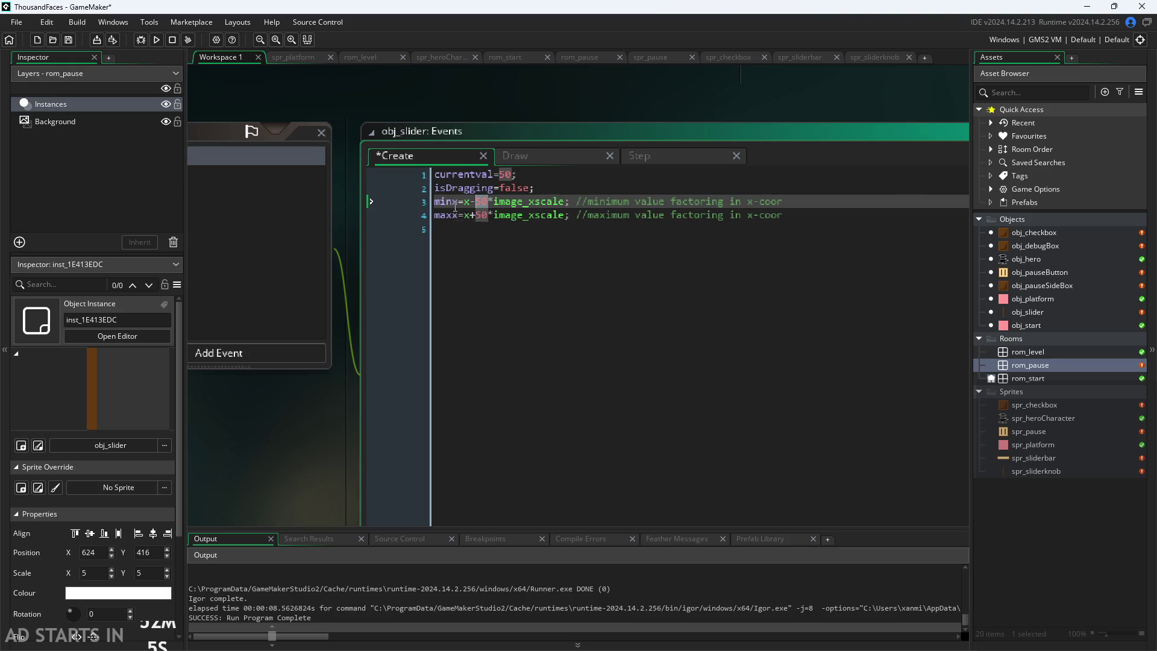
click(455, 203)
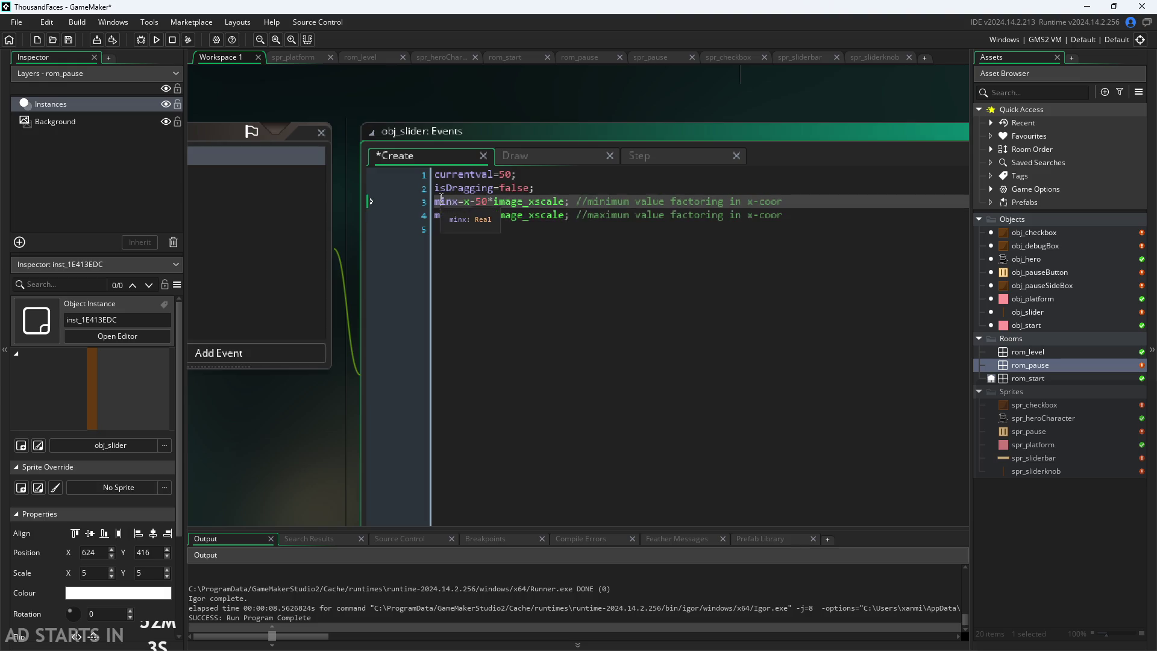
click(447, 202)
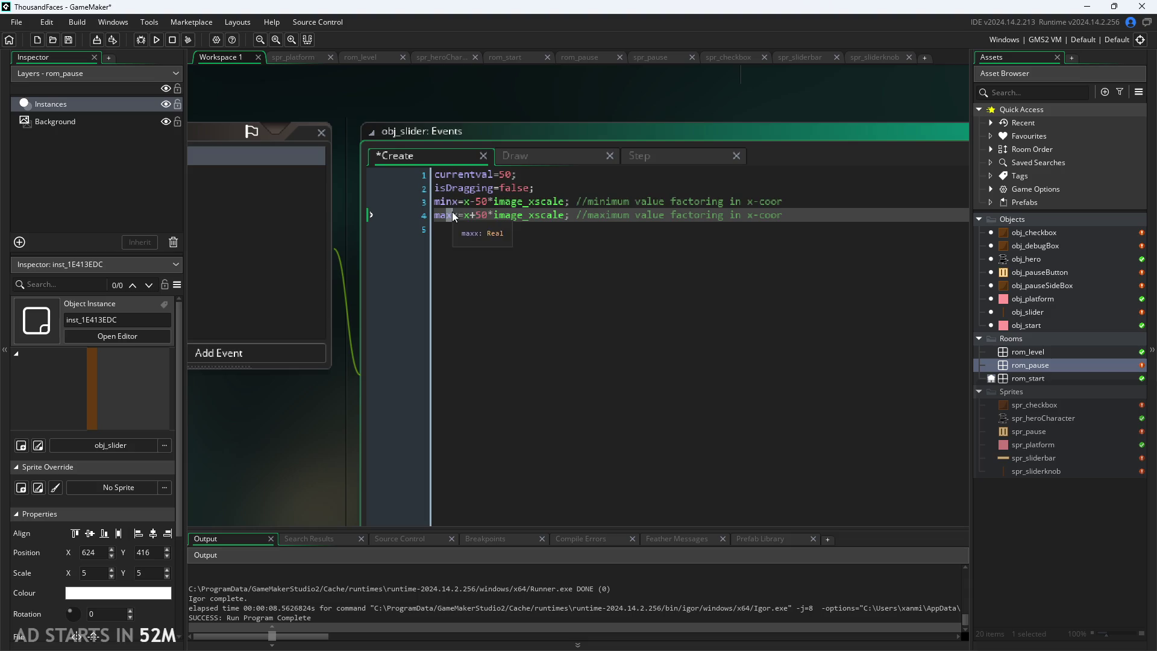
click(456, 200)
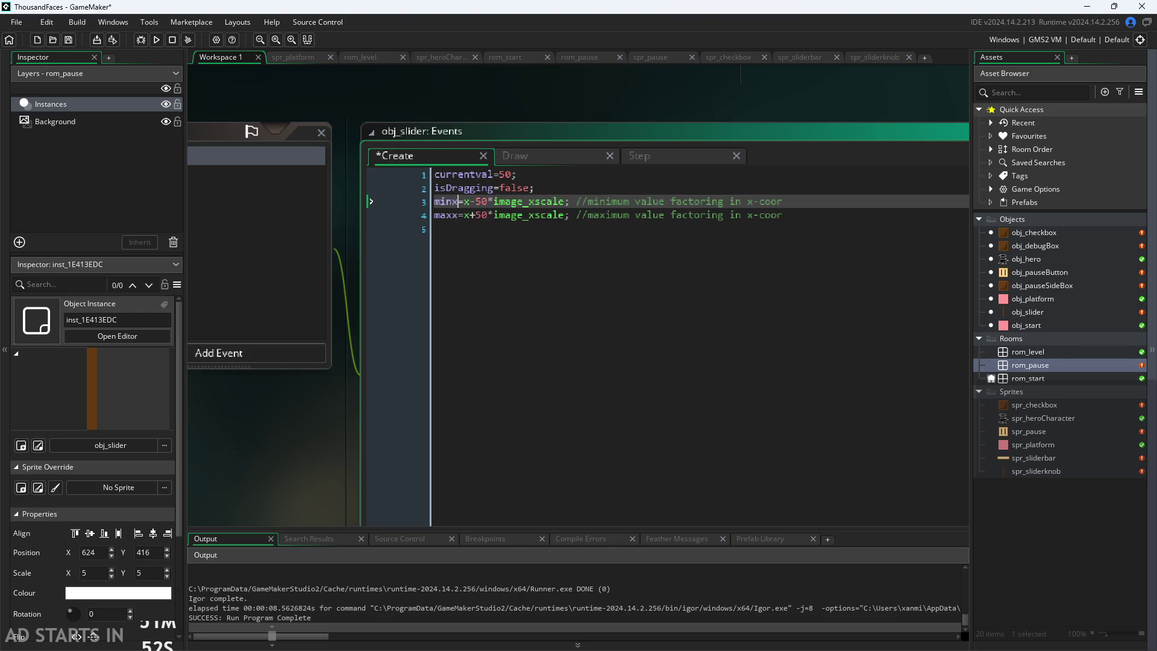
key(alt+Tab)
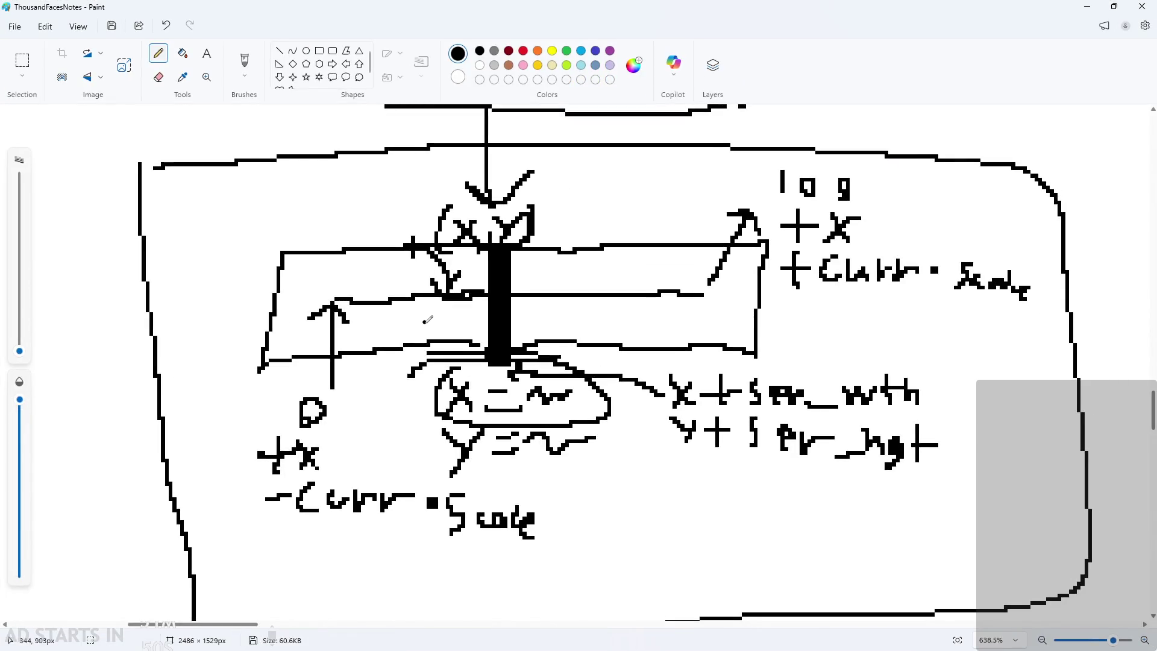
Pencil 'minx' at the sketch's left end and 'maxx' at its right end, then return to GameMaker
mouse_move(195, 381)
mouse_down()
mouse_move(208, 390)
mouse_move(186, 403)
mouse_move(241, 390)
mouse_move(284, 404)
mouse_move(263, 407)
mouse_up()
click(221, 380)
mouse_move(647, 181)
mouse_down()
mouse_move(657, 160)
mouse_move(675, 184)
mouse_move(735, 192)
mouse_up()
mouse_move(732, 170)
mouse_down()
mouse_move(710, 194)
mouse_move(757, 192)
mouse_move(732, 199)
mouse_up()
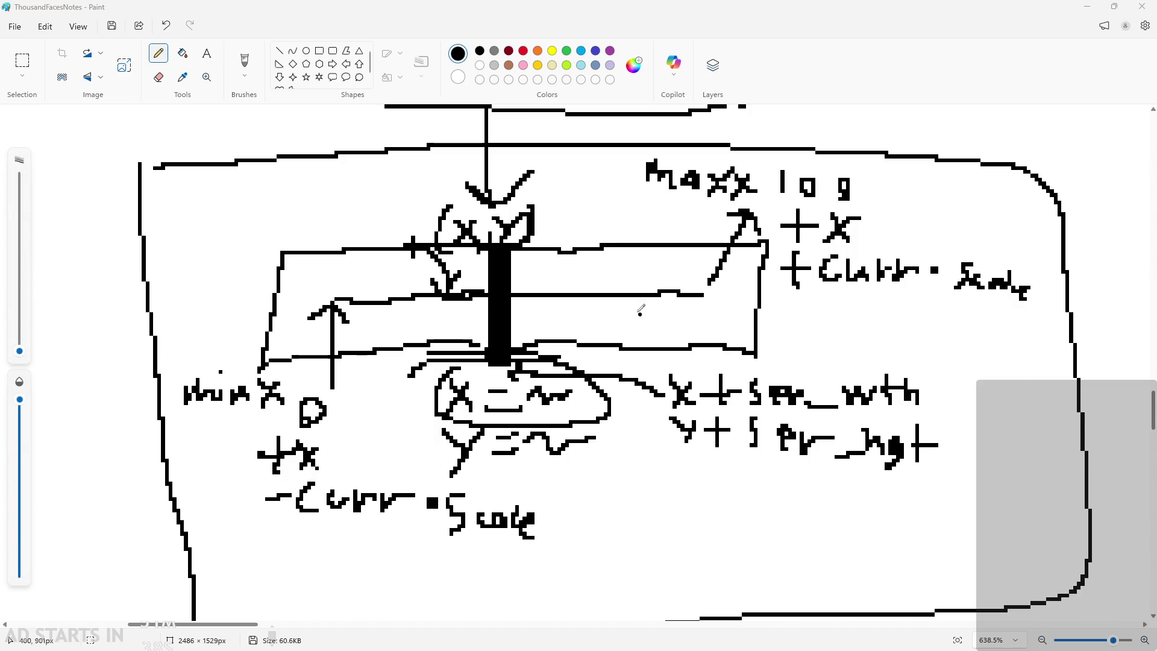
scroll(855, 274, down, 1)
scroll(859, 282, up, 2)
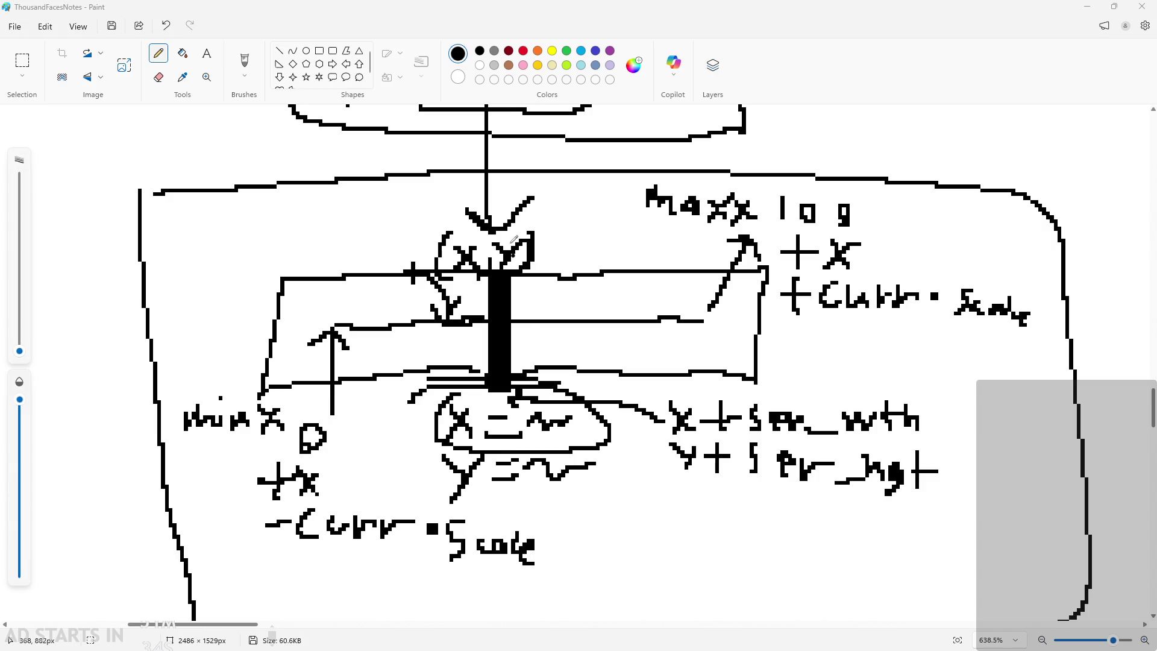
click(536, 294)
click(1090, 8)
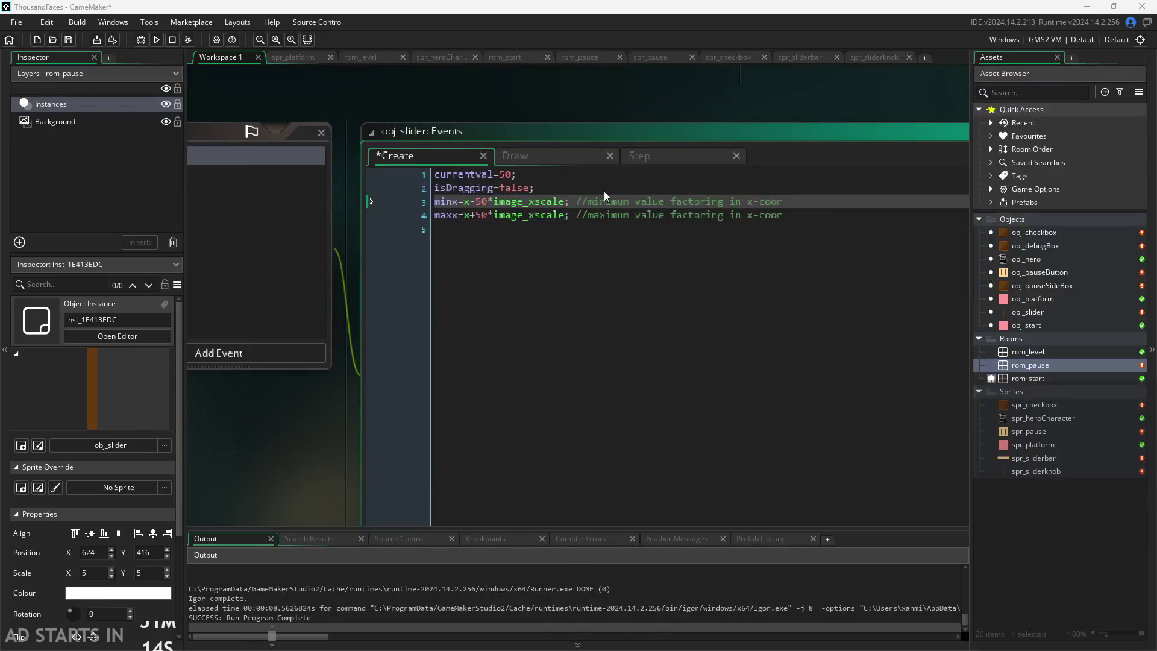
Save the obj_slider code with Ctrl+S
click(562, 201)
click(494, 202)
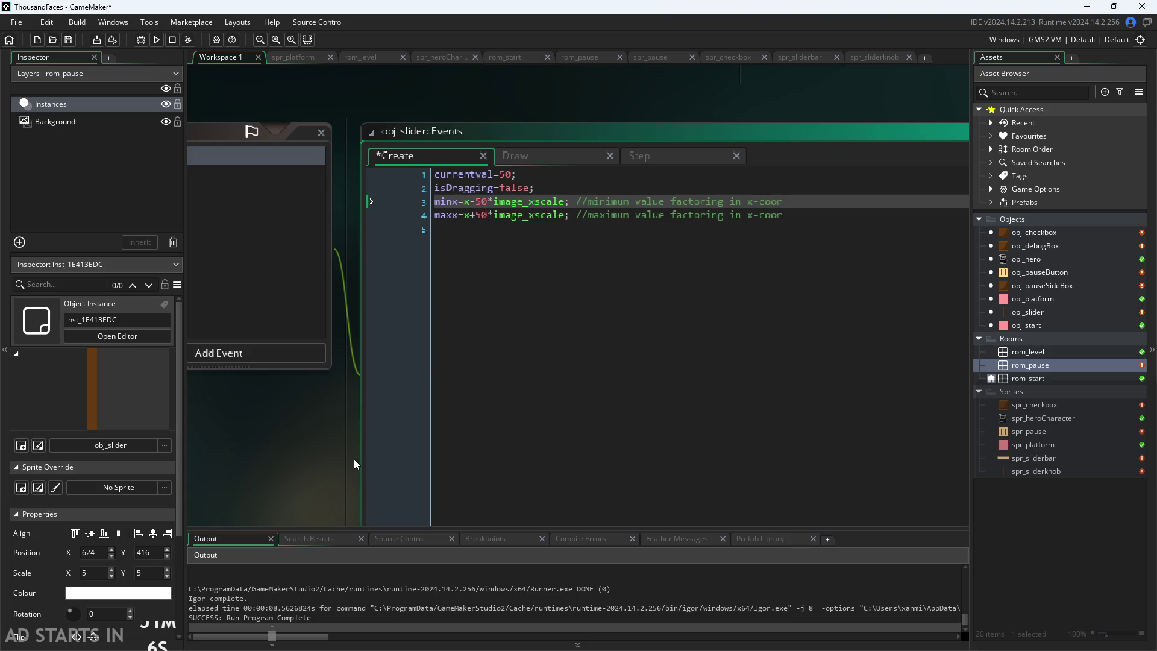
click(338, 480)
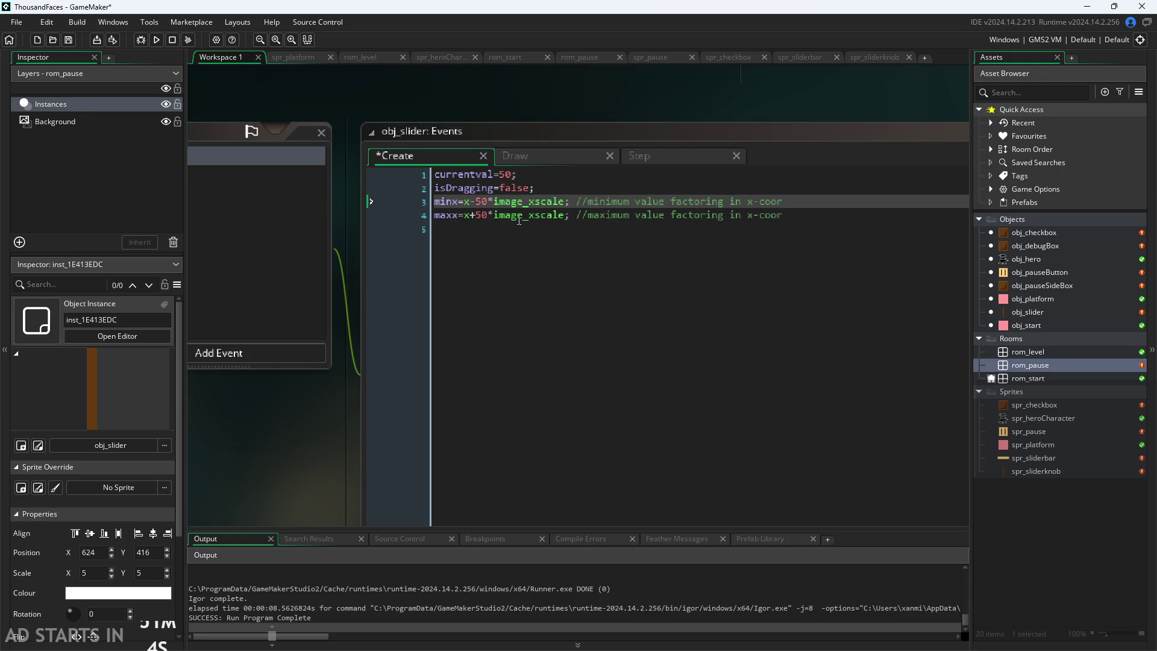
key(ctrl+s)
Run the game, drag the slider knob about 120 px right, close it, and open rom_pause
click(158, 38)
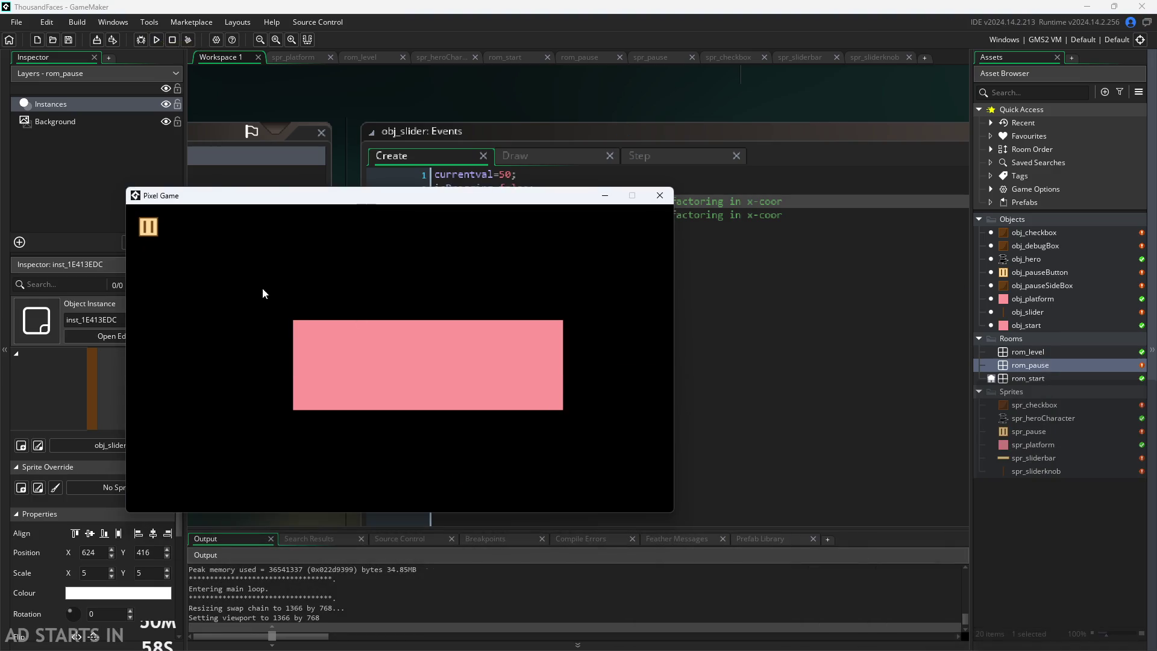
mouse_move(377, 393)
mouse_down()
mouse_move(454, 400)
mouse_move(522, 385)
mouse_move(283, 400)
mouse_move(595, 398)
mouse_move(325, 398)
mouse_move(570, 394)
mouse_up()
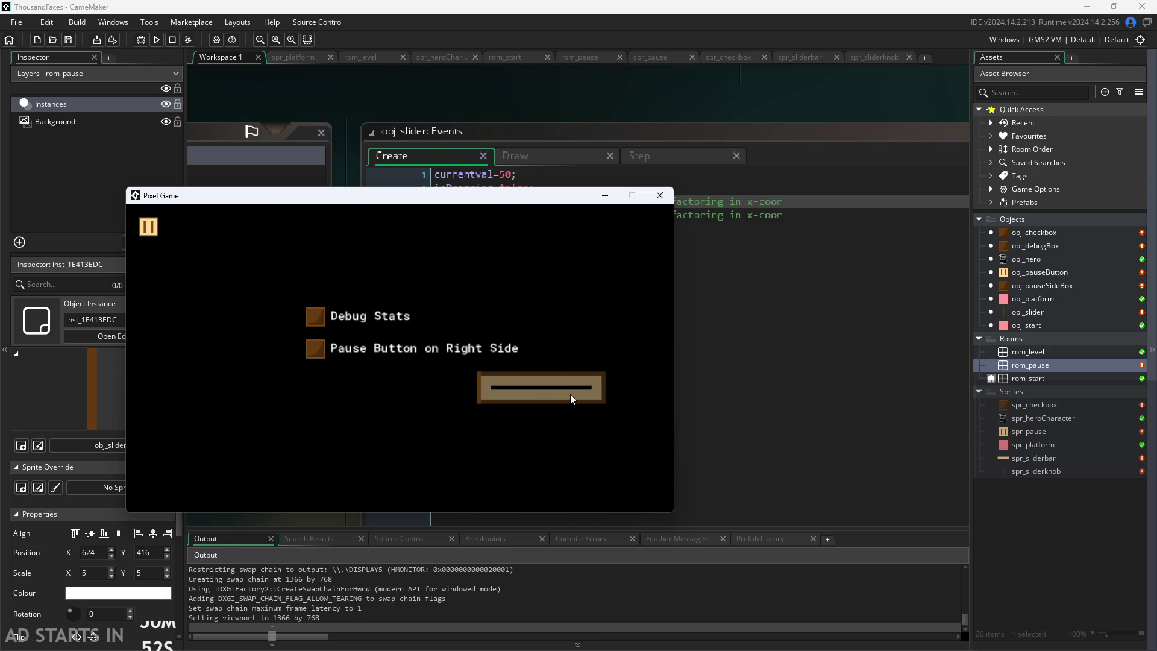
click(659, 204)
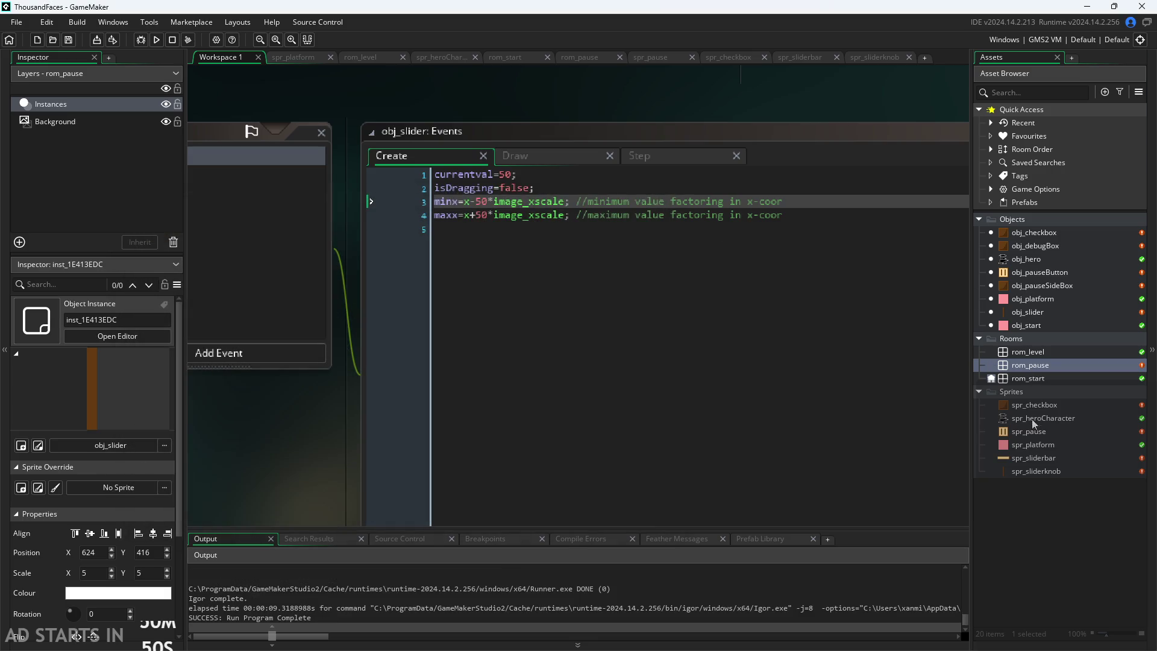
double_click(1025, 365)
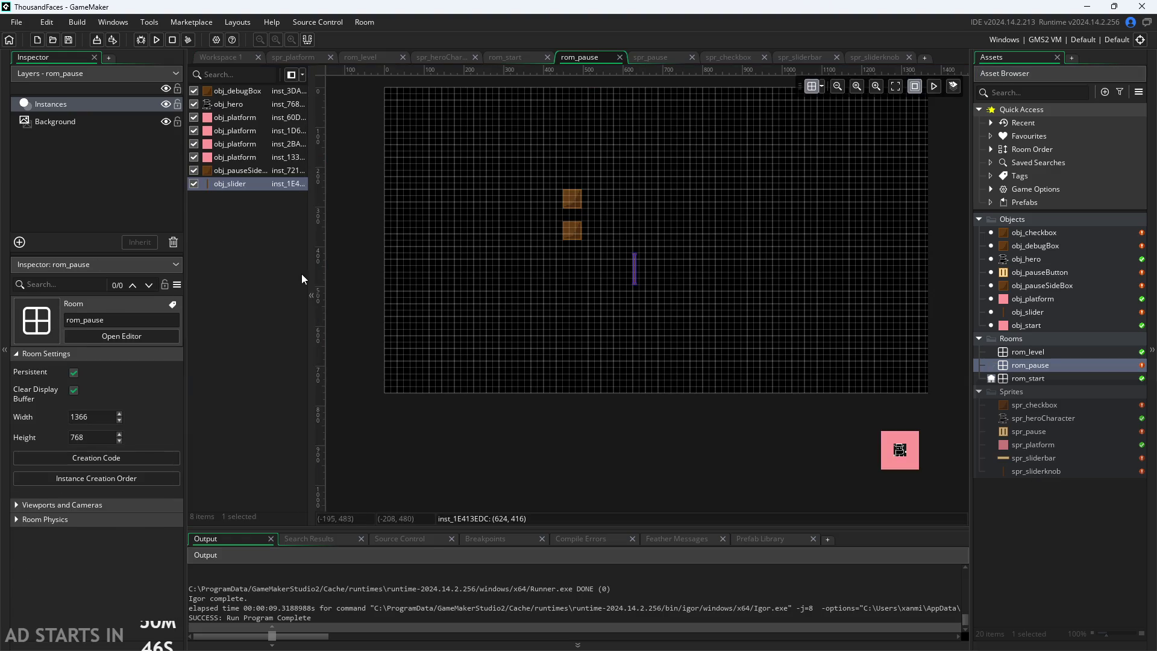
Drop an obj_platform instance into rom_pause and centre it horizontally
scroll(845, 462, down, 1)
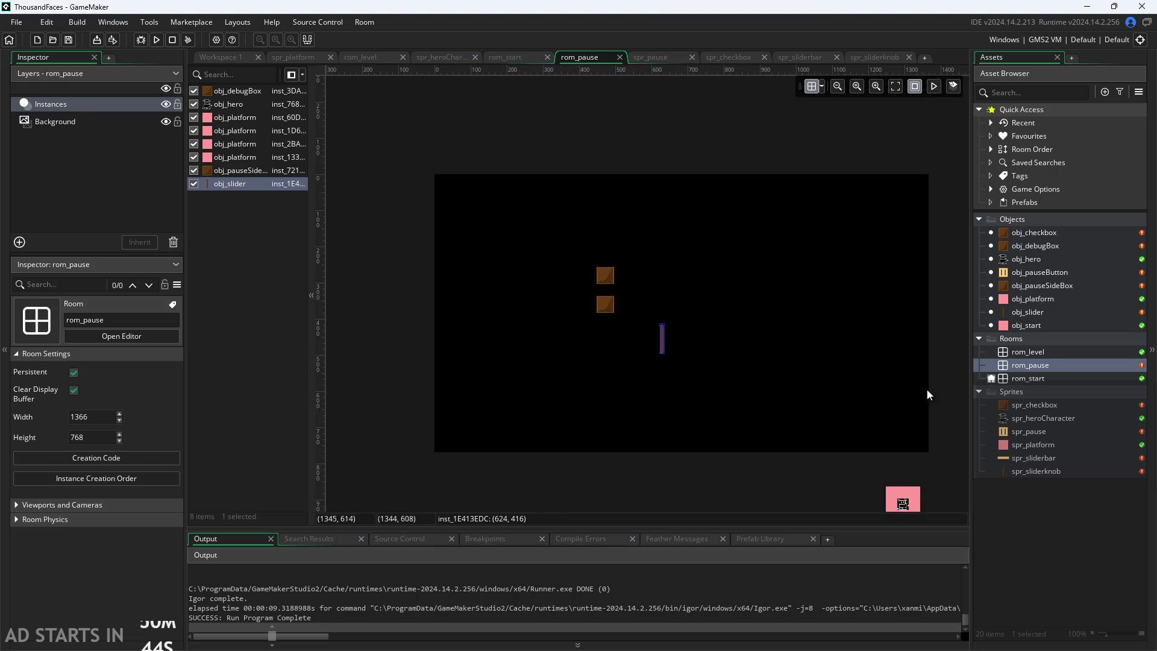
scroll(949, 374, up, 2)
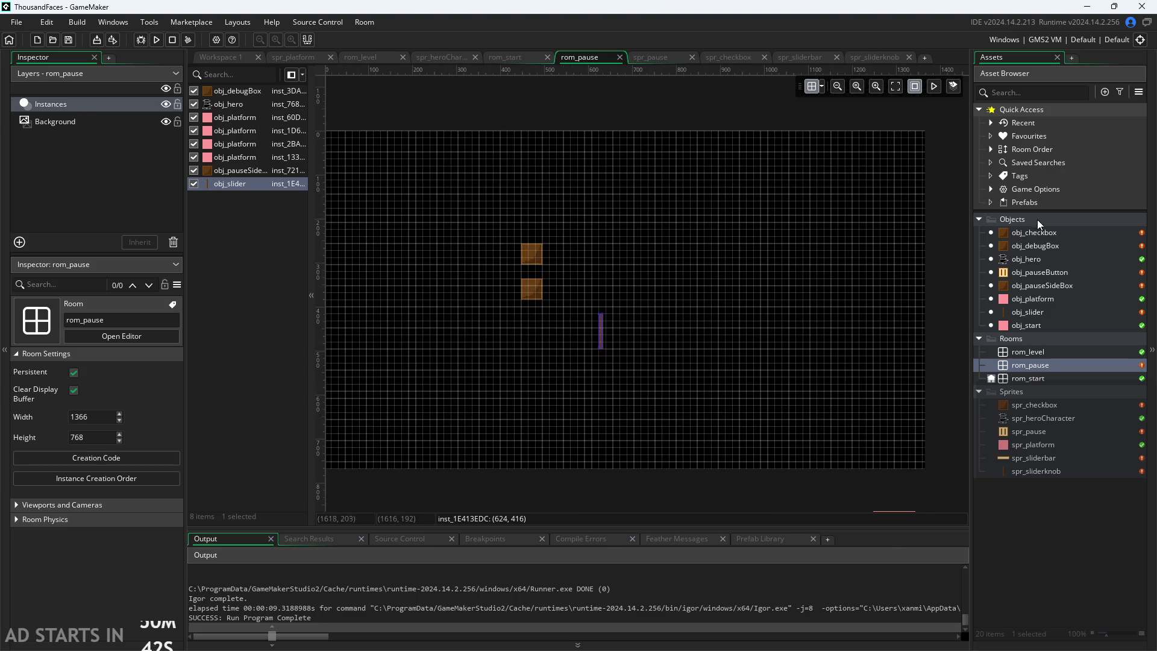
mouse_move(1019, 298)
mouse_down()
mouse_move(601, 364)
mouse_move(621, 383)
mouse_move(606, 462)
mouse_up()
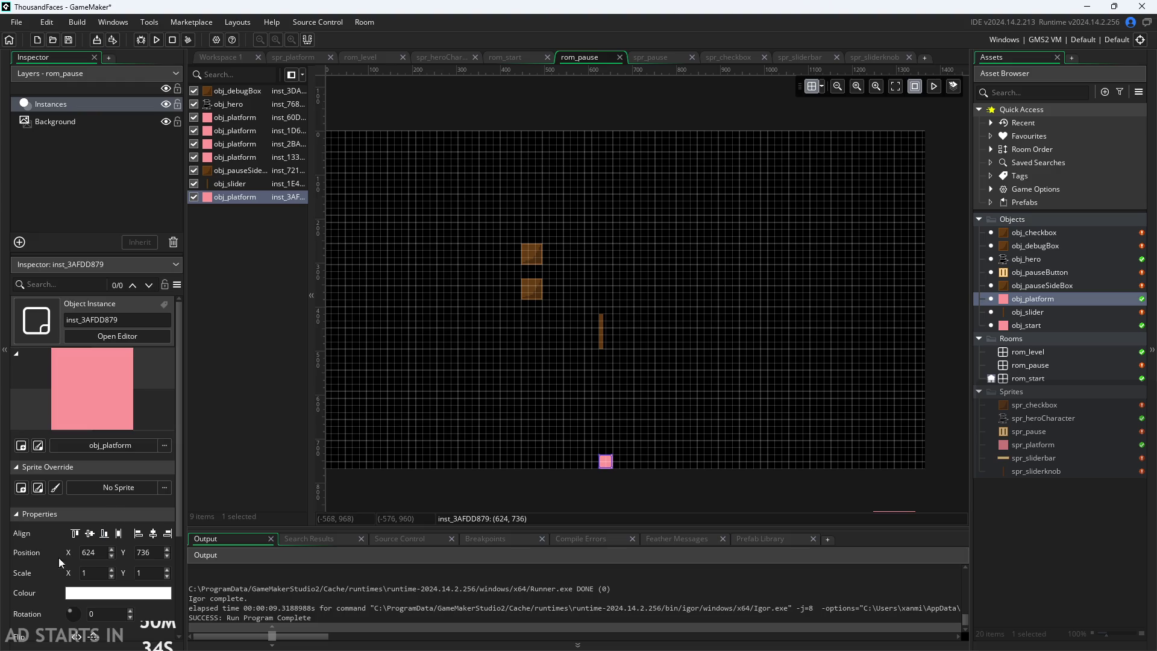
scroll(33, 562, down, 1)
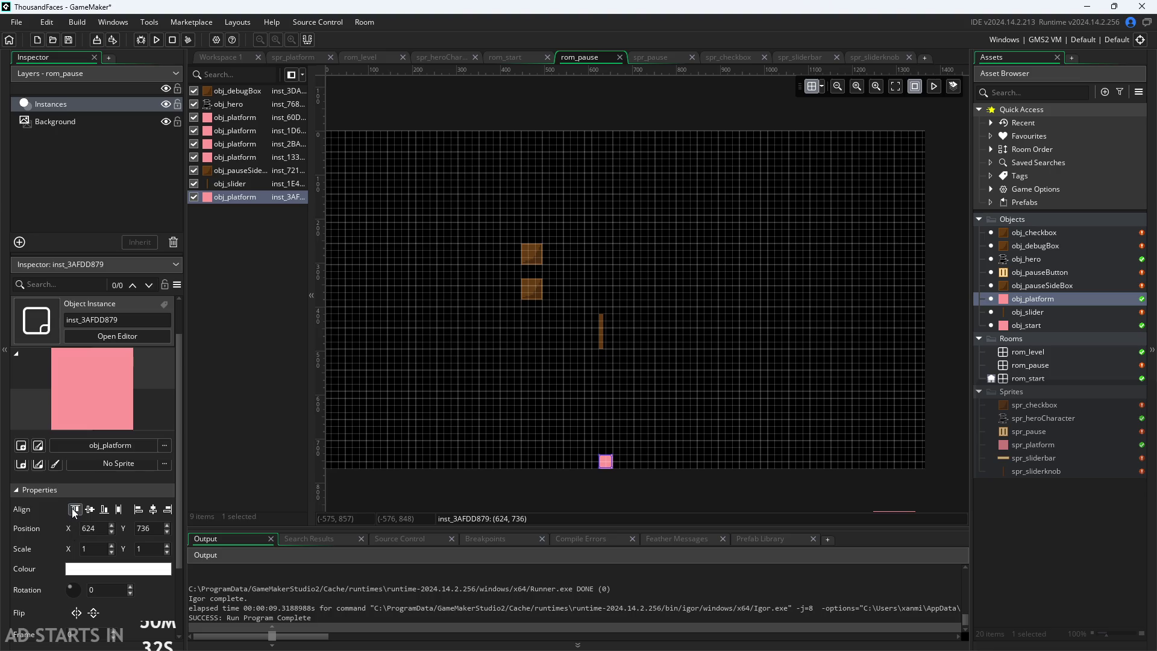
click(119, 511)
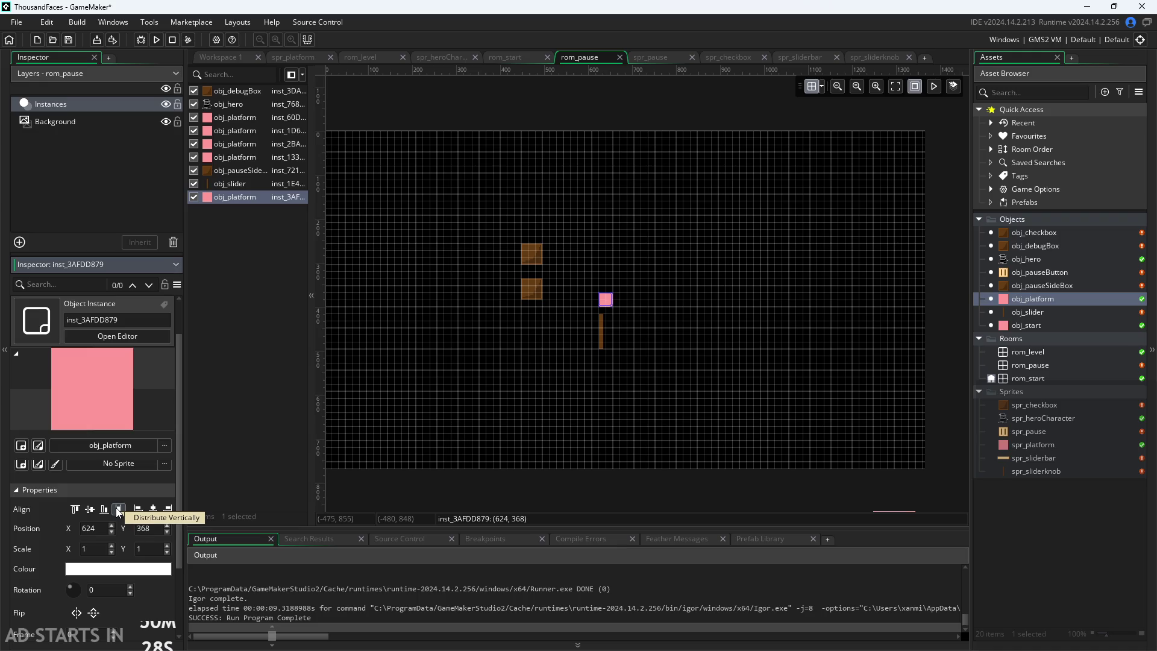
click(107, 511)
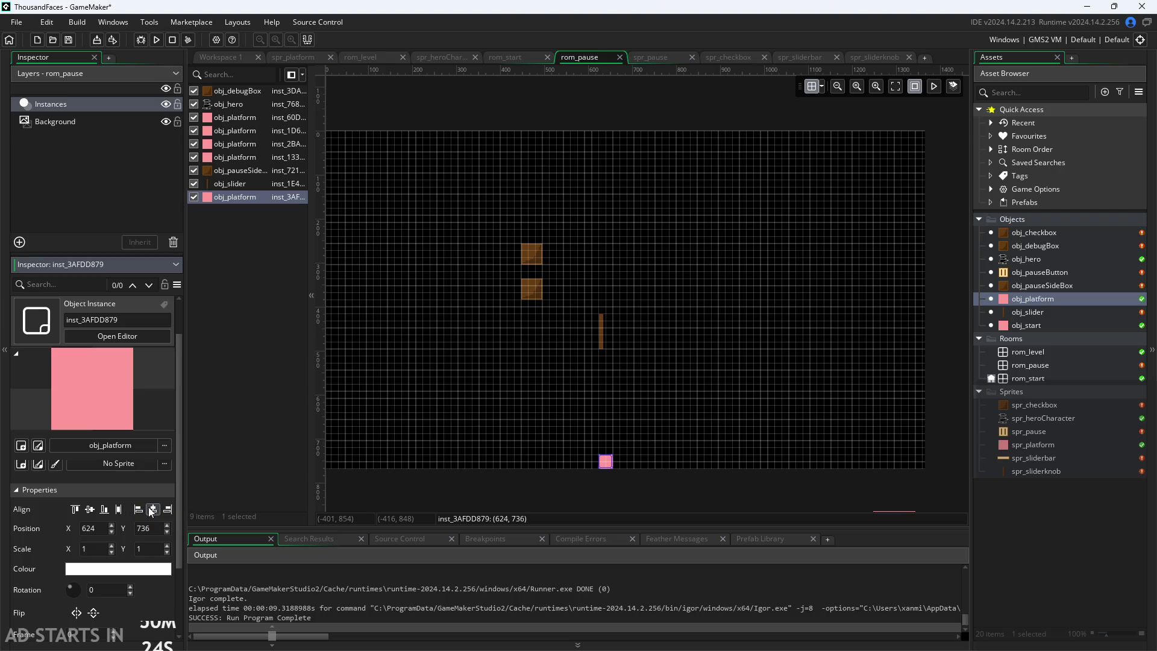
click(151, 510)
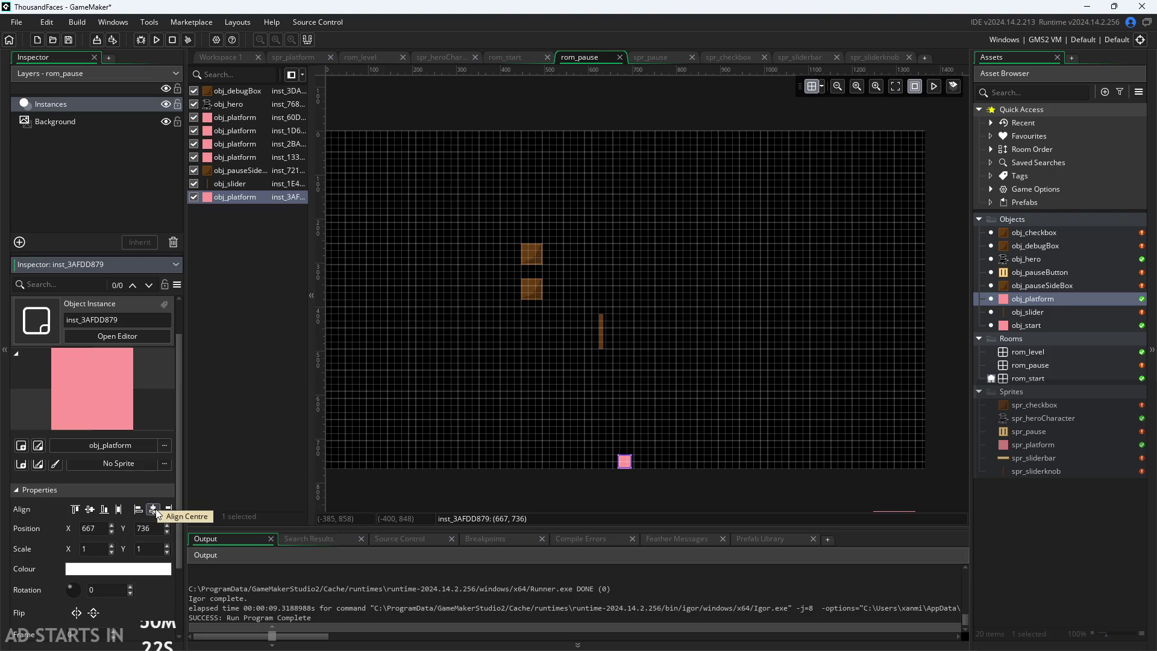
Give the platform horizontal scale 0.1, vertical scale 50, and Y position 0
click(96, 549)
text(0.1)
click(160, 547)
text(50)
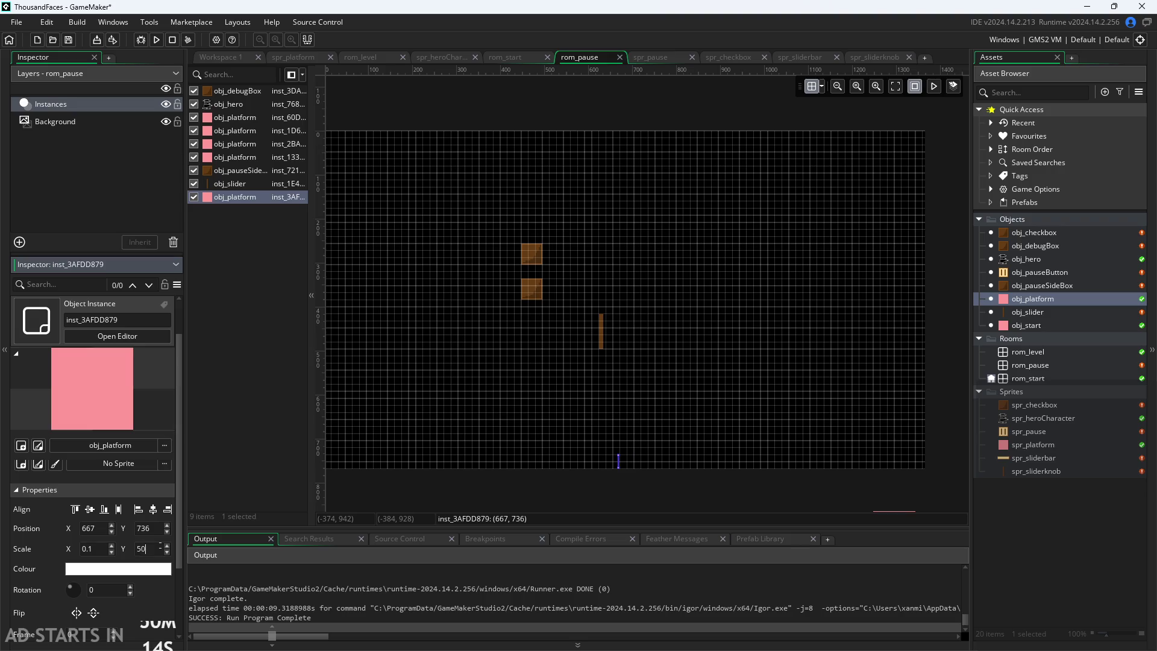
key(Return)
text(100)
key(Return)
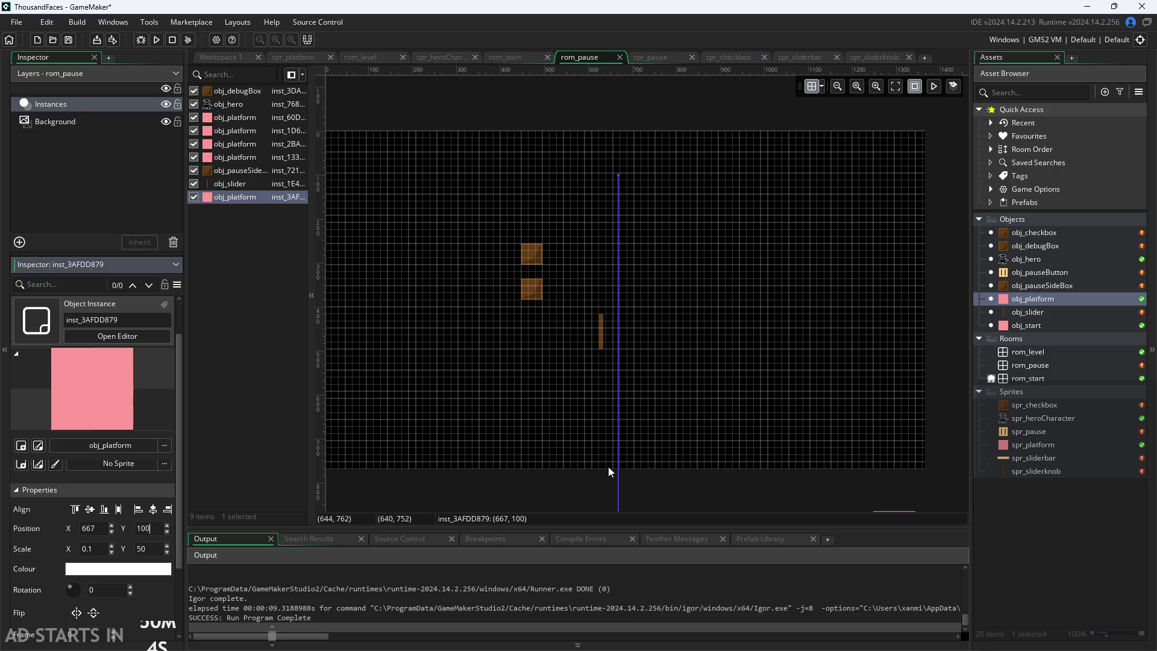
scroll(604, 473, down, 2)
scroll(572, 486, up, 4)
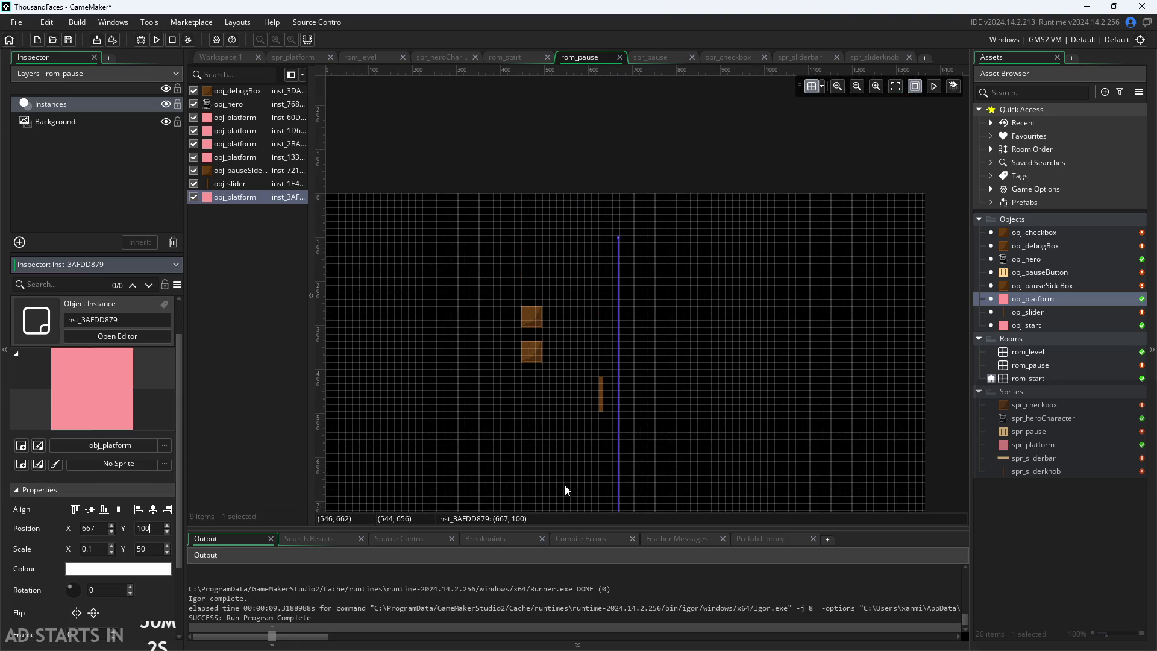
key(BackSpace)
text(3)
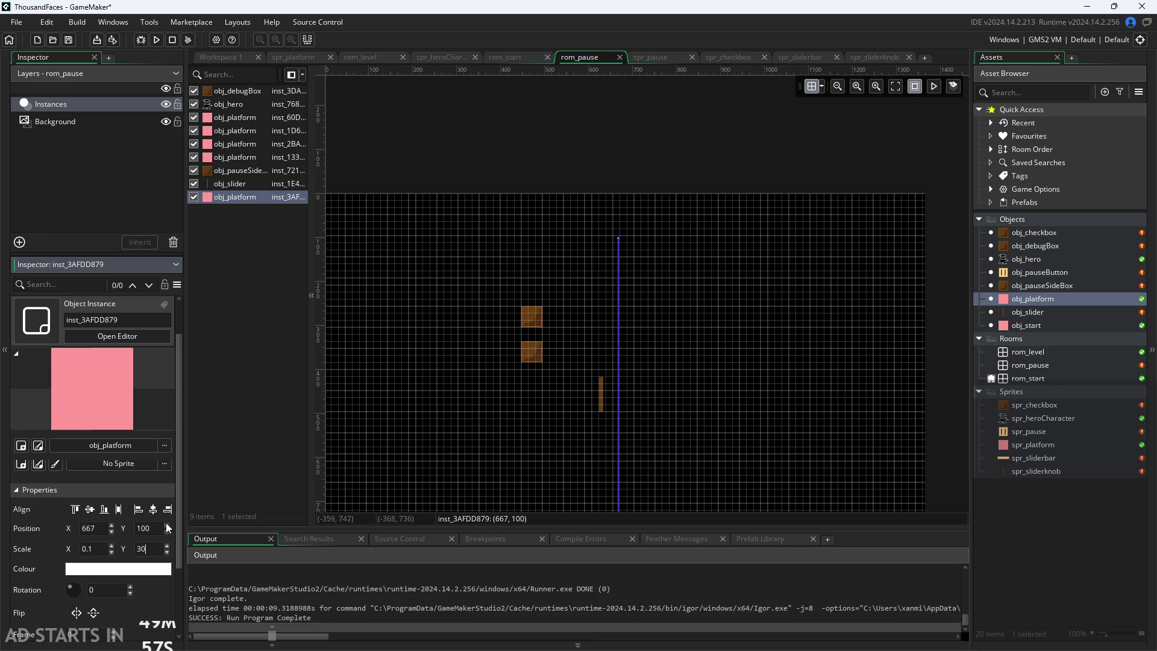
click(167, 526)
click(166, 525)
double_click(147, 528)
text(10)
key(BackSpace)
key(BackSpace)
click(519, 131)
Shorten the thin platform line to span the room's full height
scroll(516, 139, down, 5)
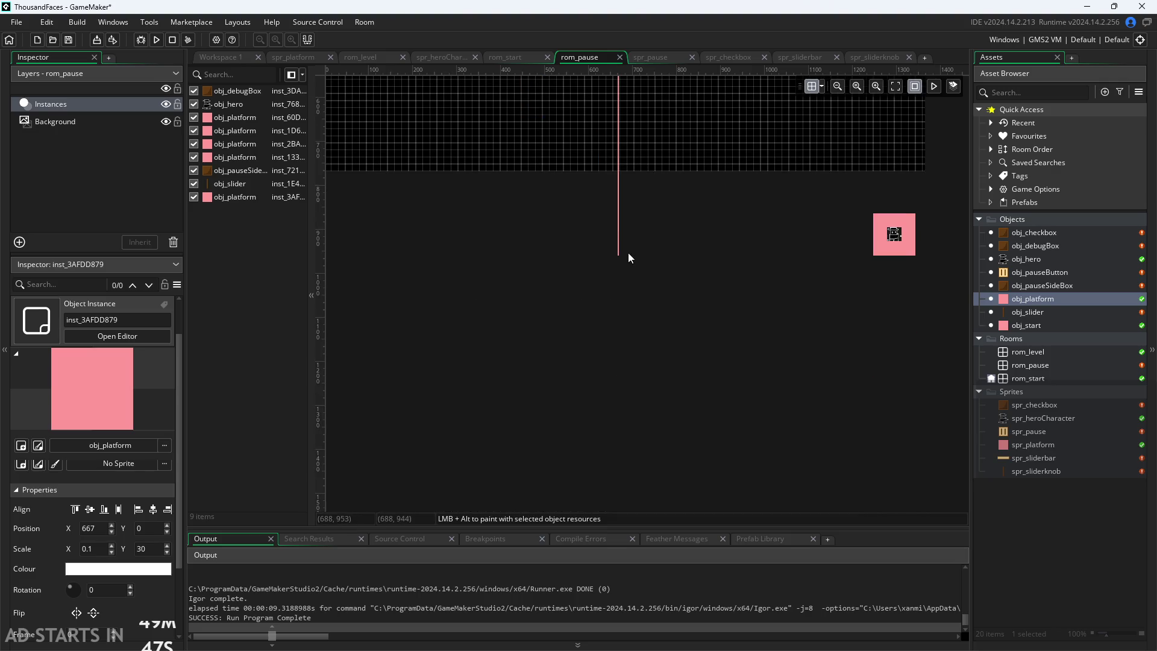
scroll(624, 283, up, 1)
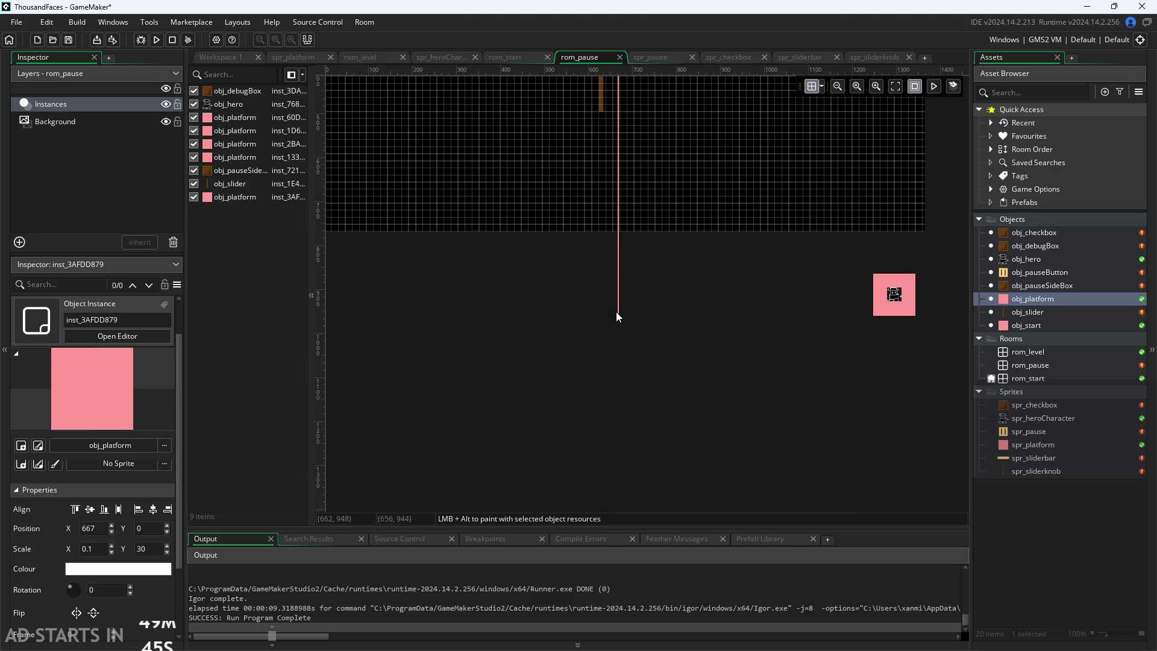
click(617, 314)
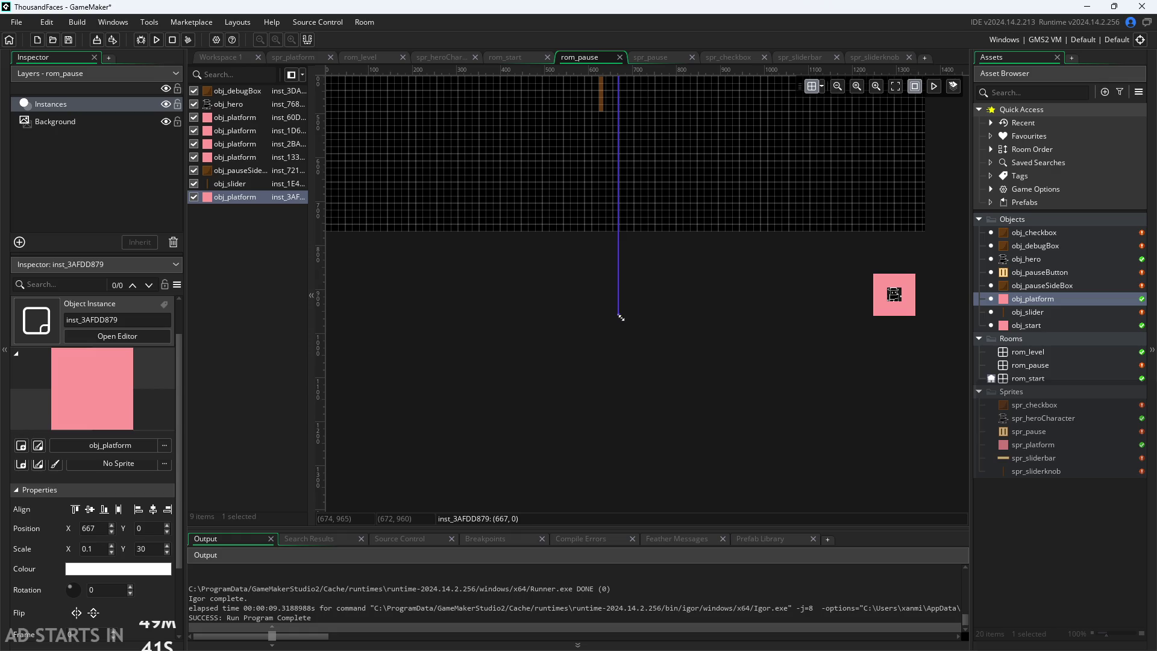
scroll(626, 325, up, 5)
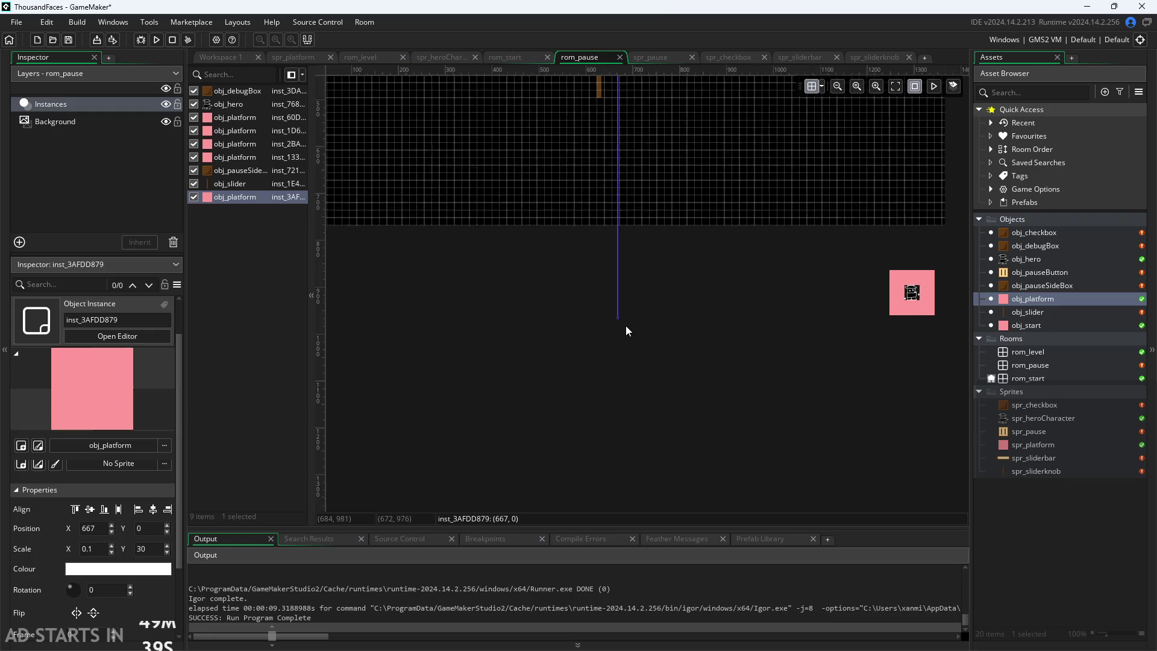
scroll(622, 324, up, 3)
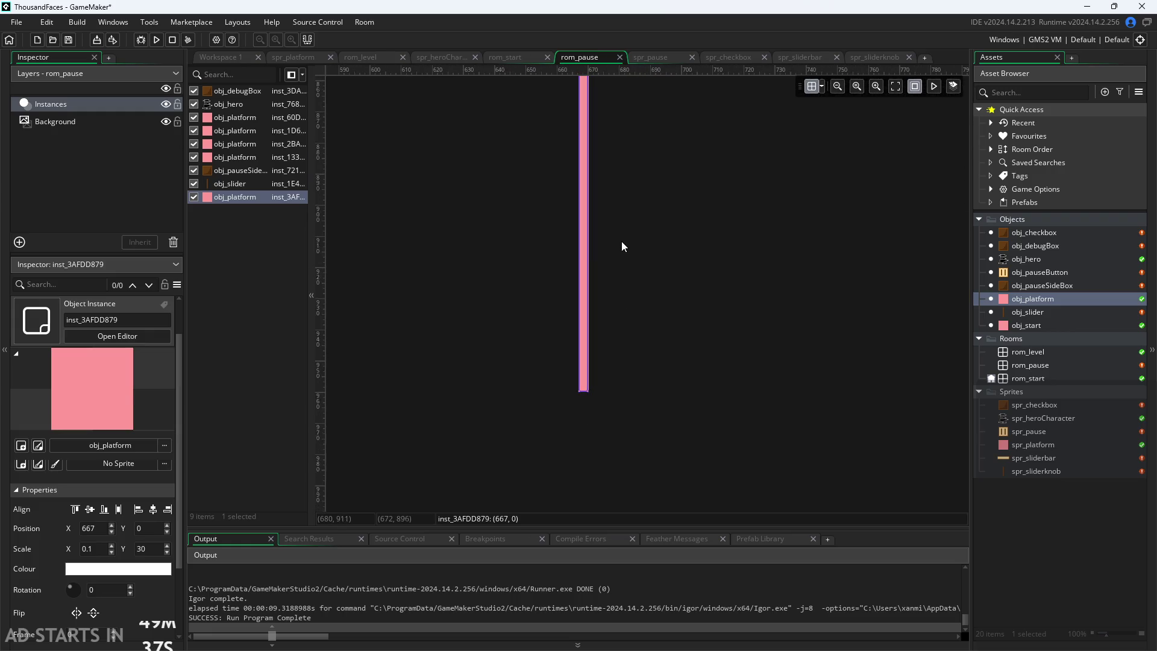
scroll(622, 262, down, 1)
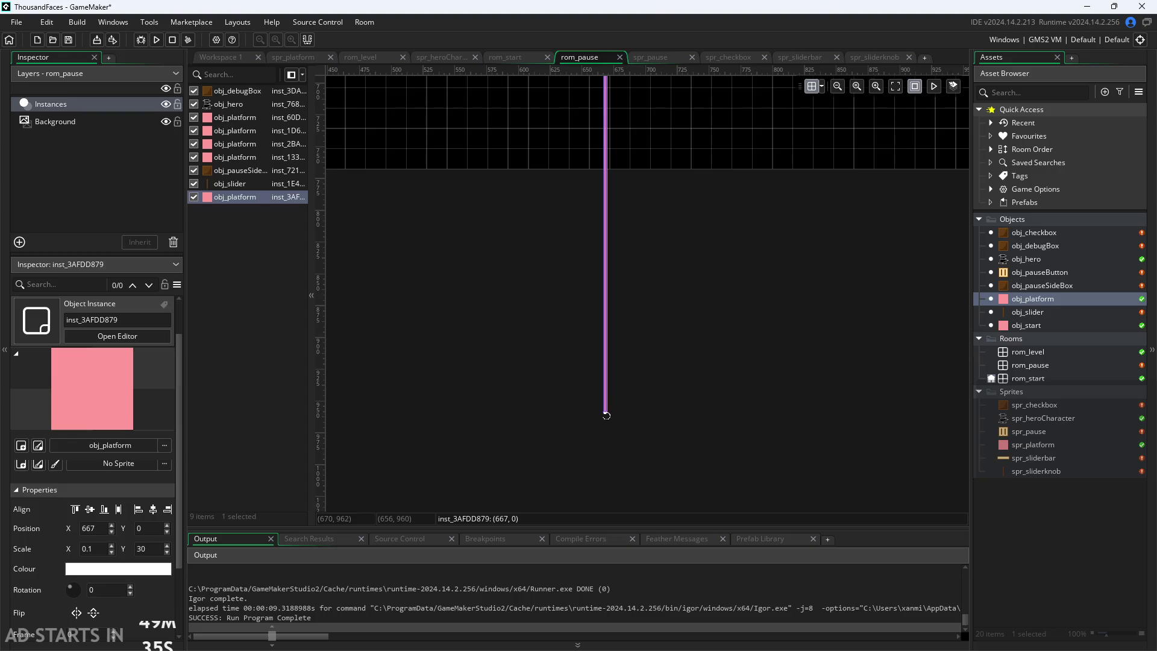
drag(606, 415, 614, 180)
click(626, 248)
scroll(626, 270, down, 3)
scroll(627, 283, down, 3)
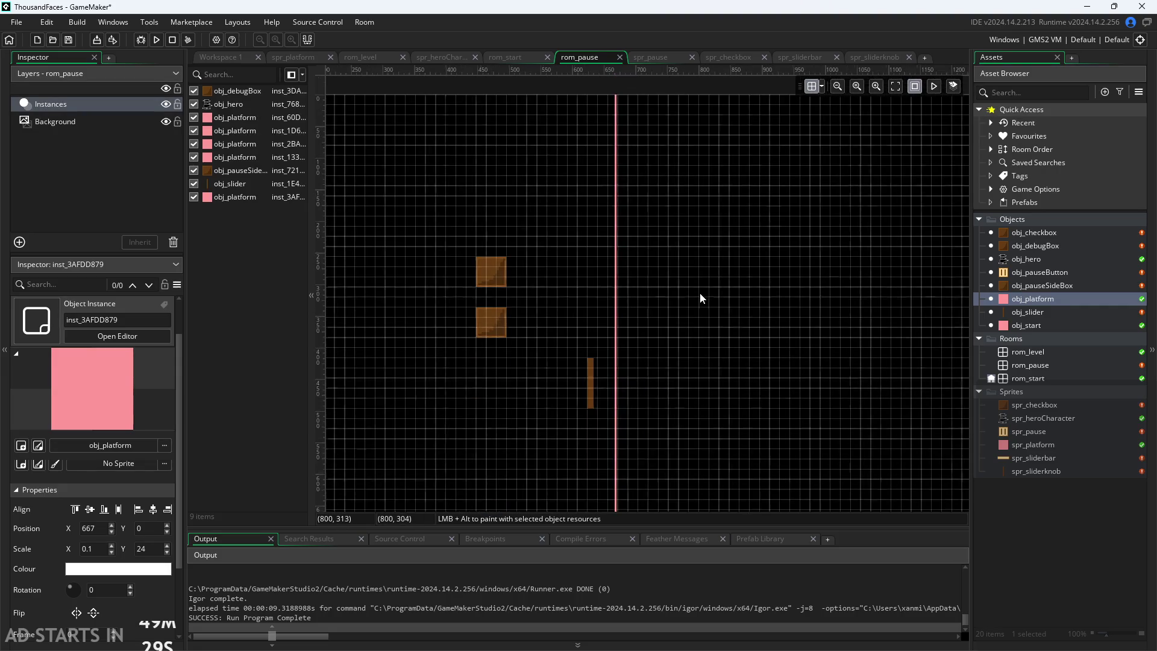
scroll(700, 293, down, 2)
scroll(700, 294, down, 1)
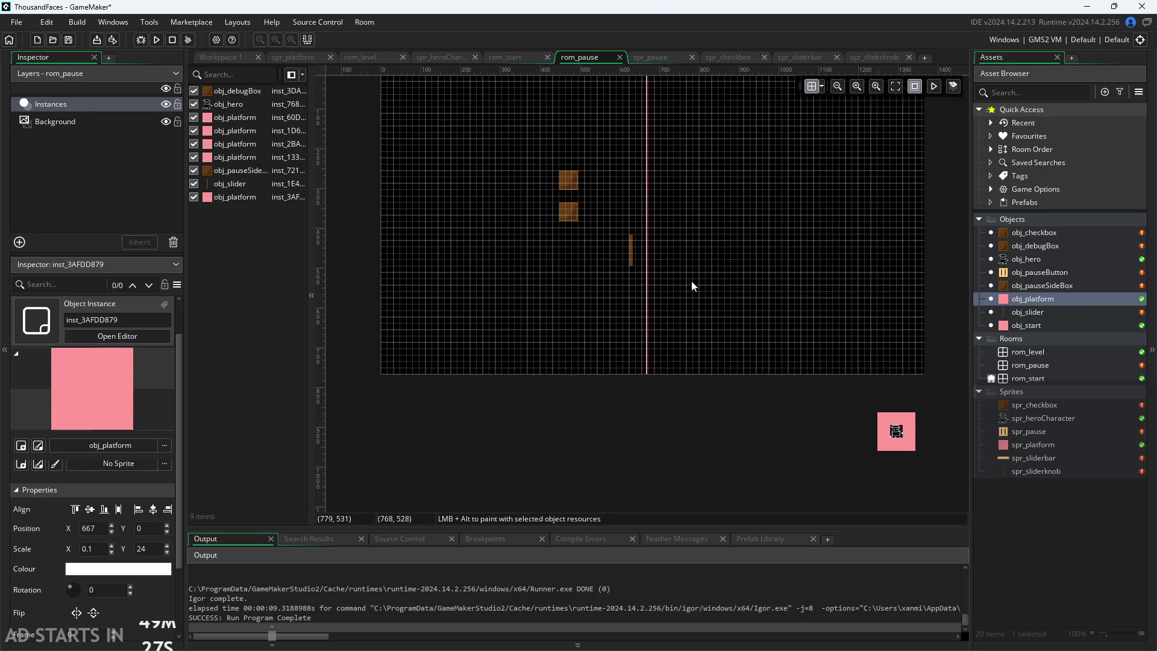
Move obj_slider right onto the centre line at X 678
click(631, 250)
drag(147, 511, 470, 522)
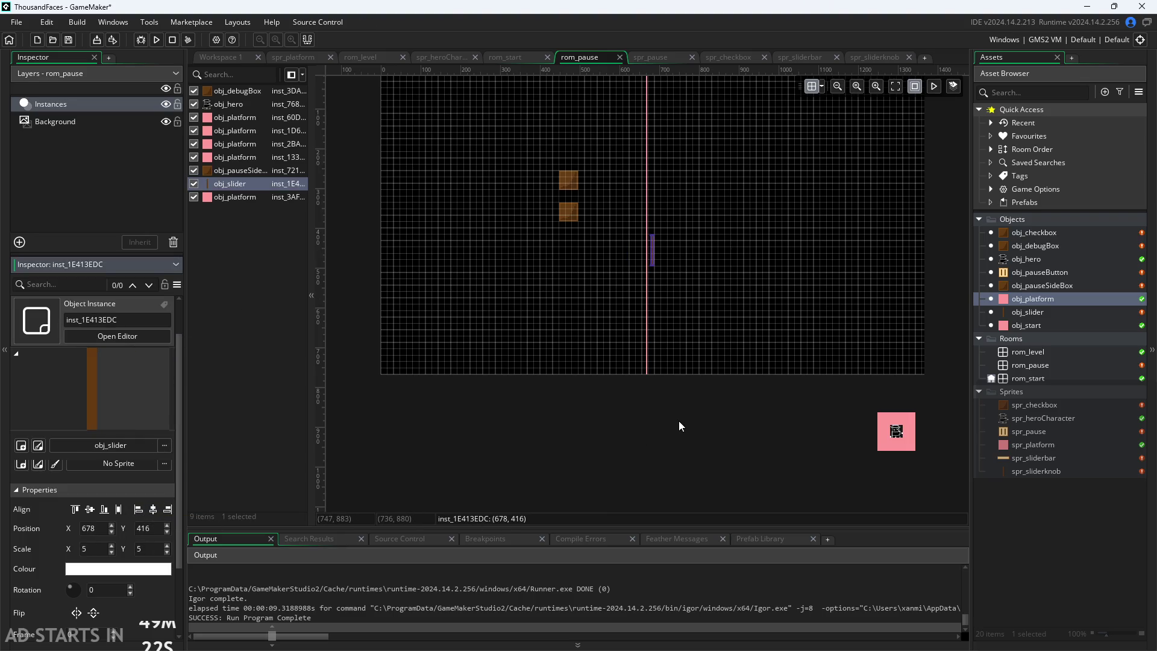
click(703, 372)
scroll(701, 271, up, 2)
scroll(701, 271, up, 1)
scroll(611, 239, up, 2)
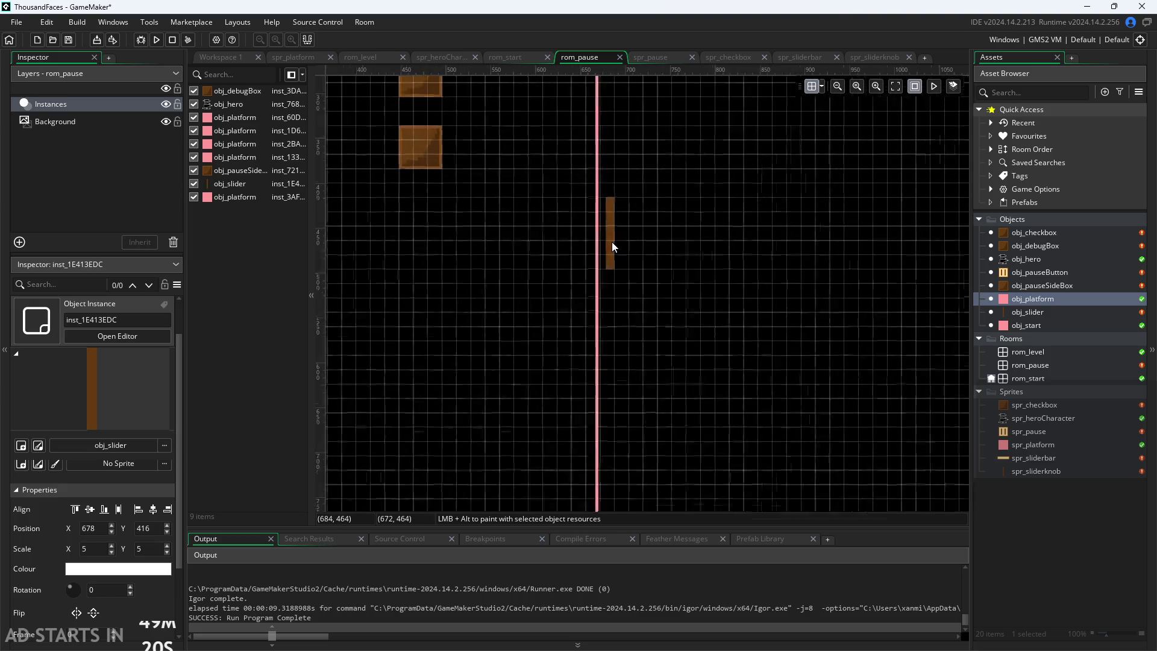
Re-centre the platform line horizontally at X 681.4
click(611, 237)
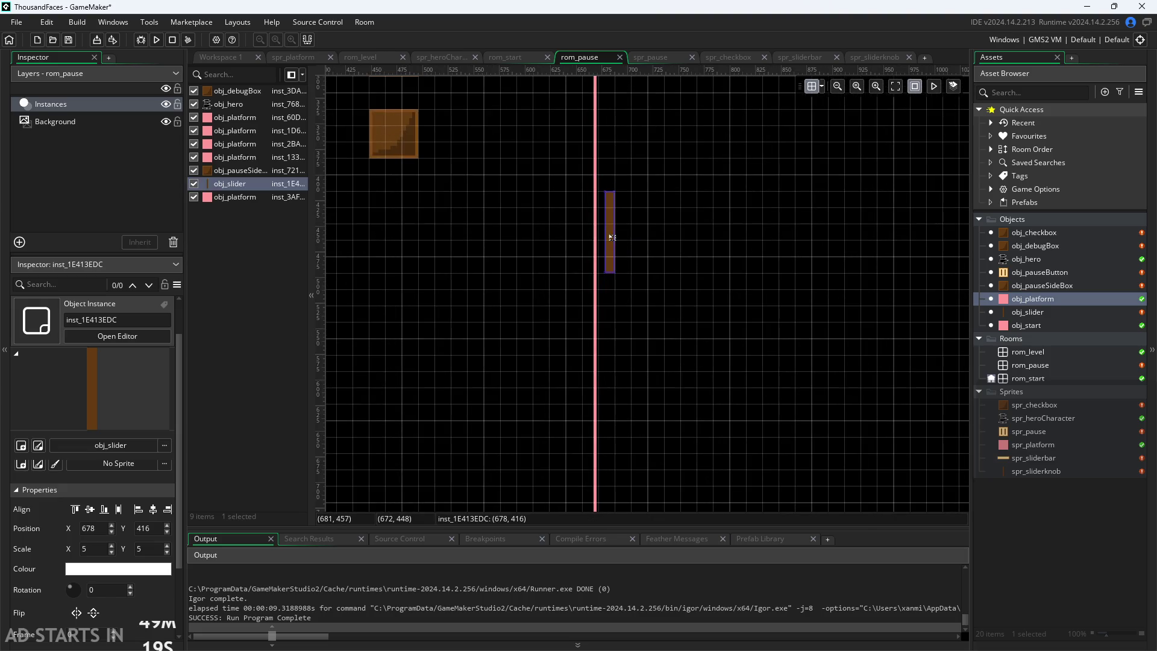
click(596, 390)
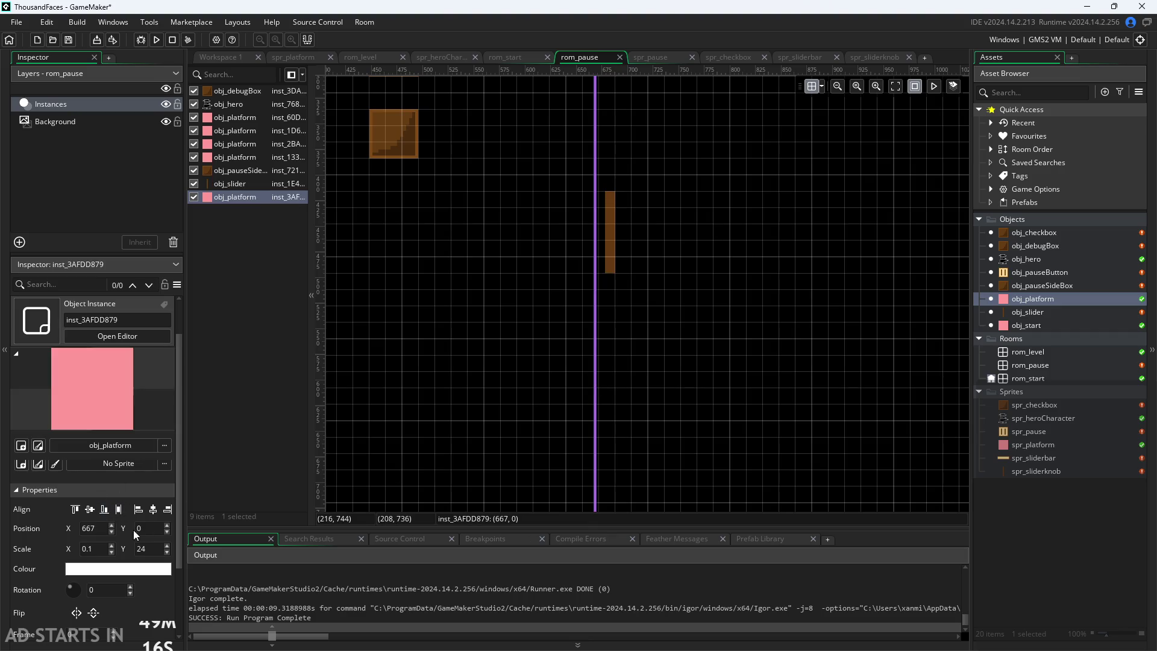
click(150, 512)
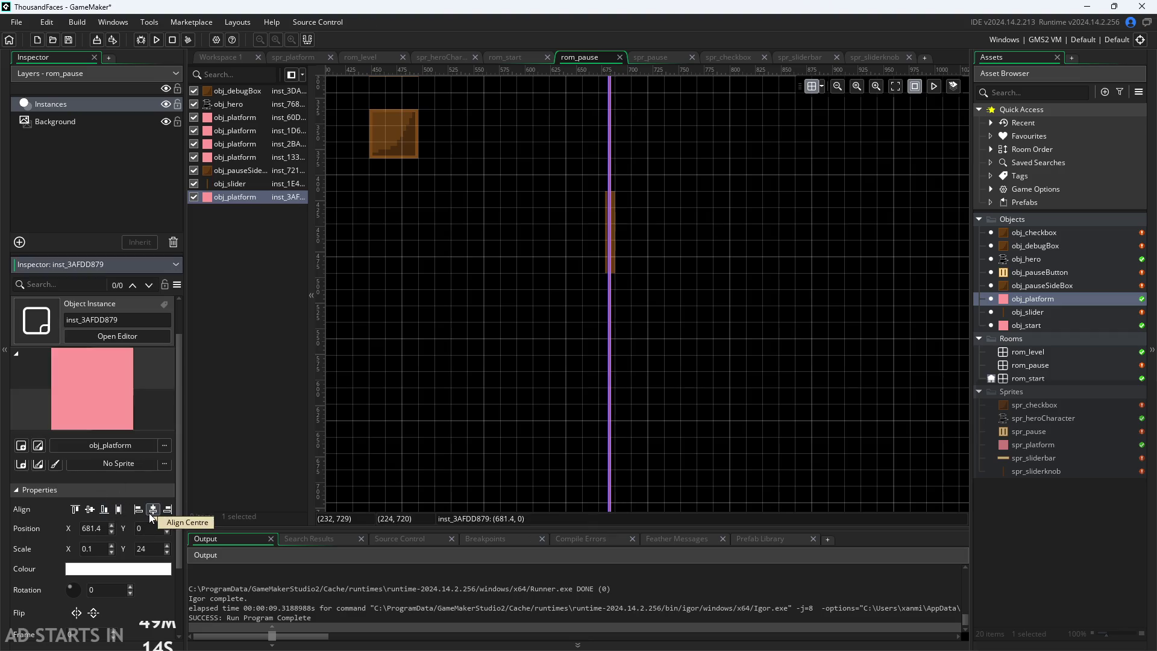
click(660, 381)
scroll(660, 382, down, 1)
click(214, 58)
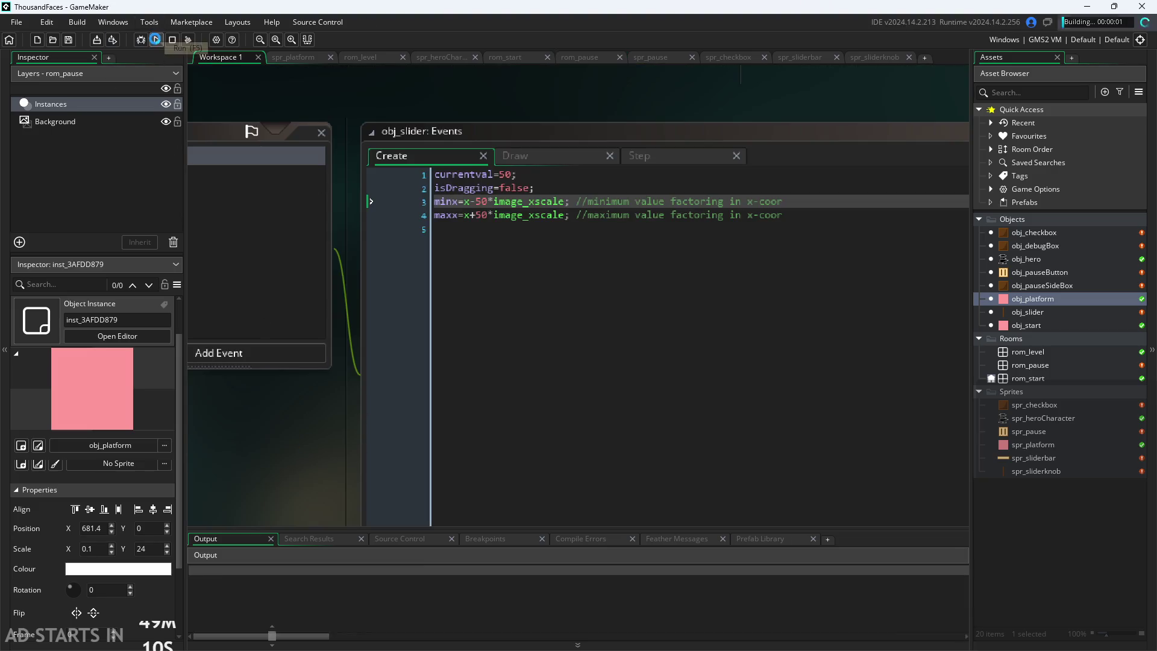
Run the game, open its pause menu, and drag the slider left and right against the centre line
click(156, 40)
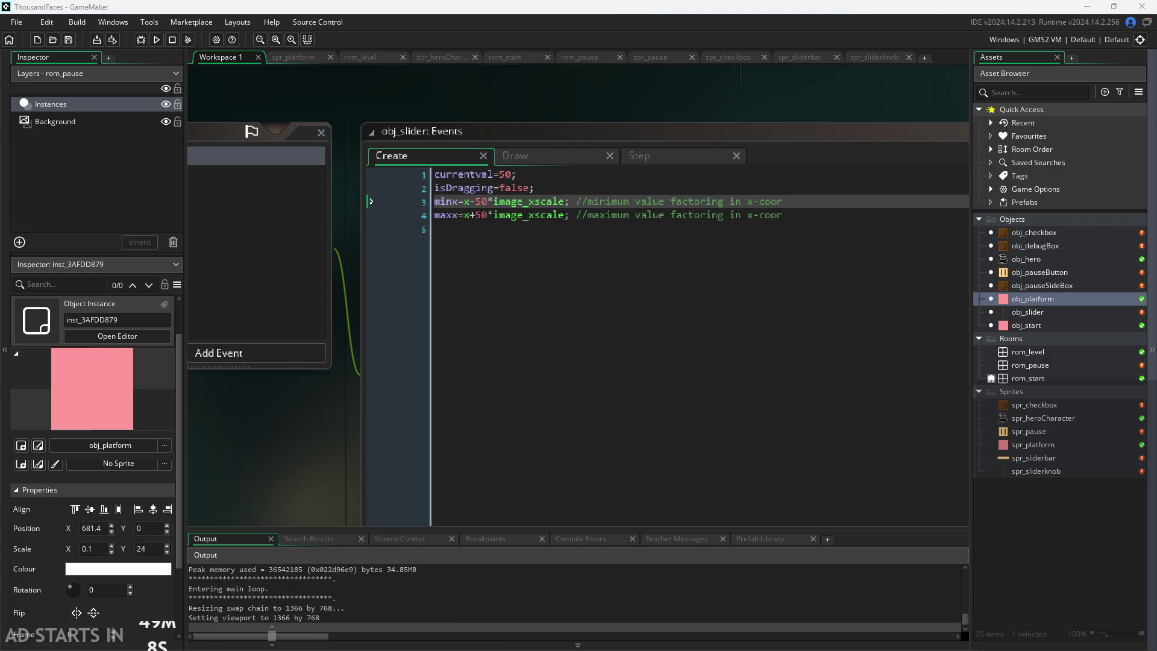
drag(468, 179, 424, 173)
click(230, 198)
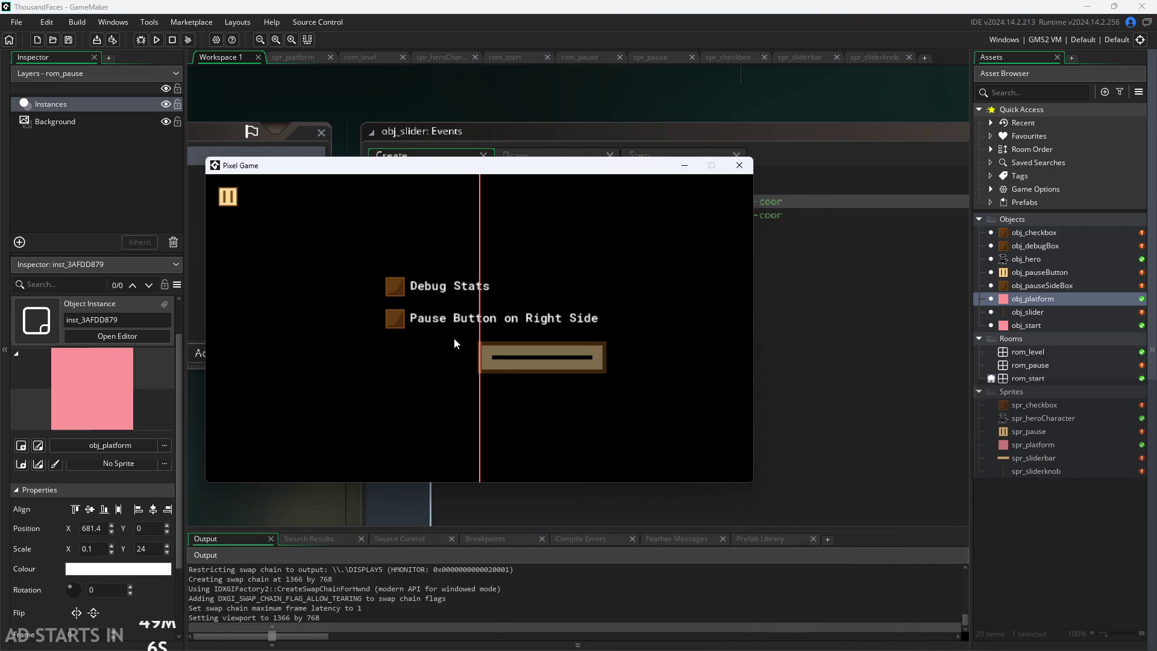
mouse_move(479, 363)
mouse_down()
mouse_move(319, 376)
mouse_move(708, 383)
mouse_move(357, 399)
mouse_move(739, 416)
mouse_move(489, 419)
mouse_move(815, 344)
mouse_move(381, 377)
mouse_move(621, 364)
mouse_move(397, 385)
mouse_move(419, 381)
mouse_up()
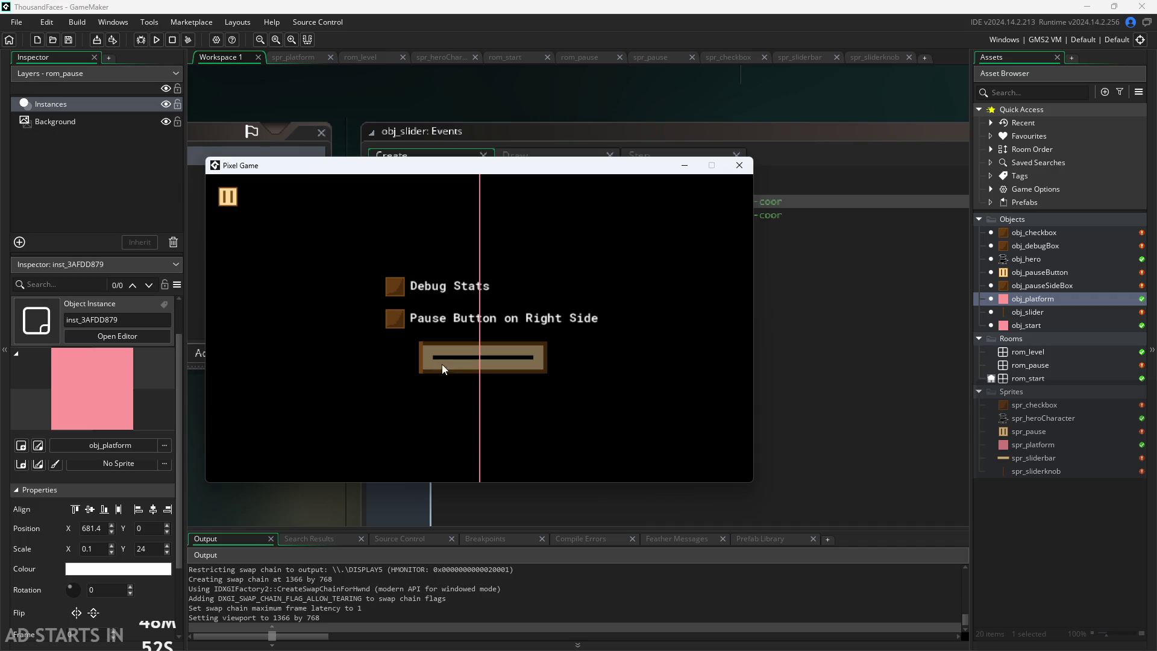
Close the game and convert obj_slider's Draw event into a Draw GUI event
click(739, 165)
click(512, 157)
scroll(312, 457, down, 2)
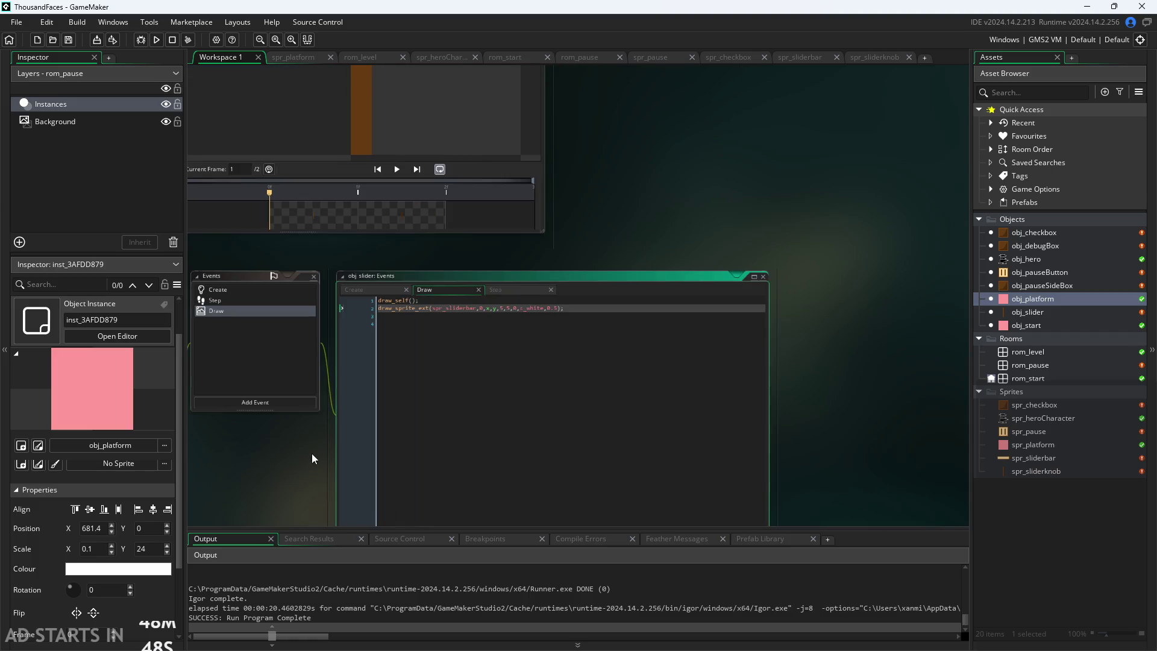
scroll(360, 468, up, 3)
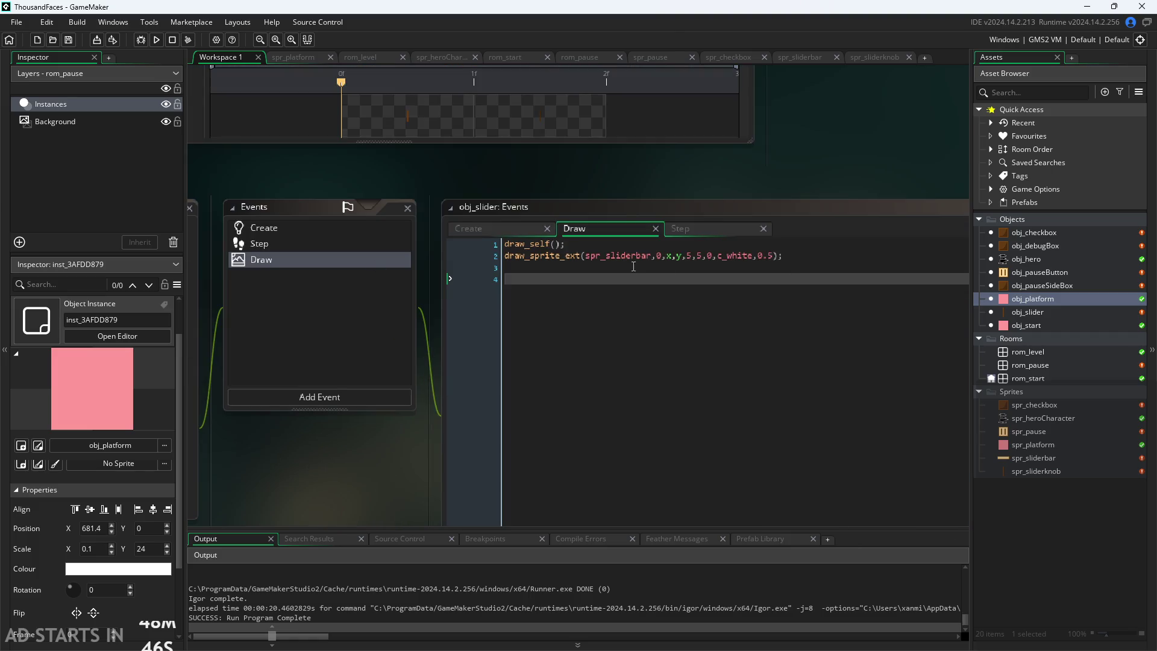
key(ctrl+a)
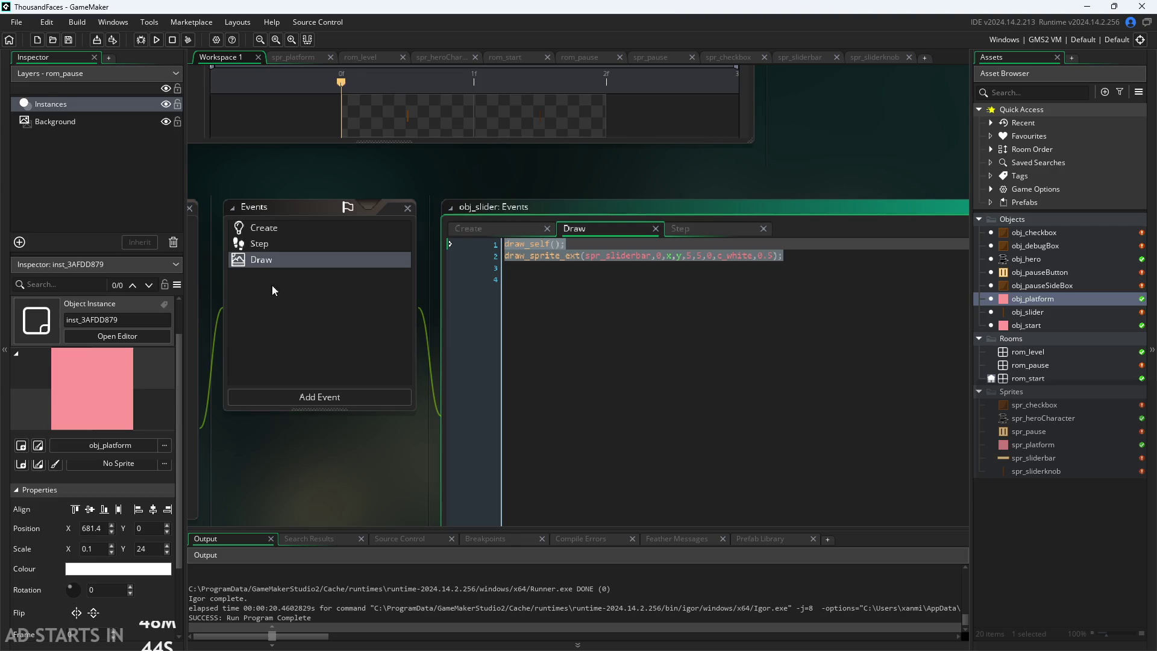
right_click(292, 266)
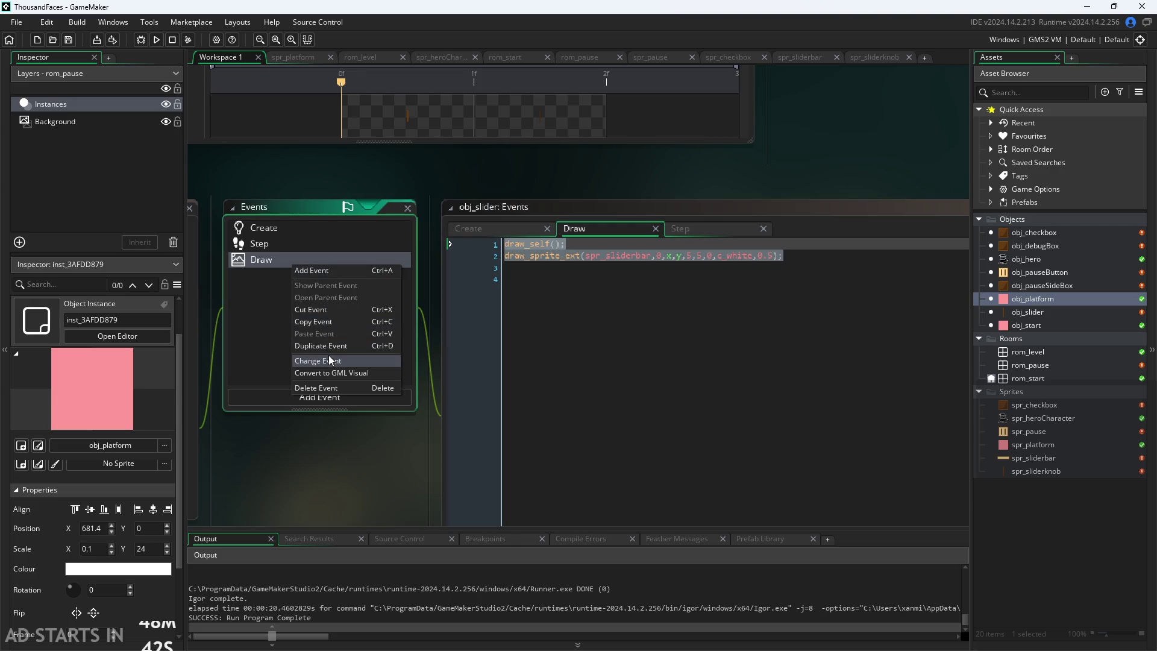
click(328, 355)
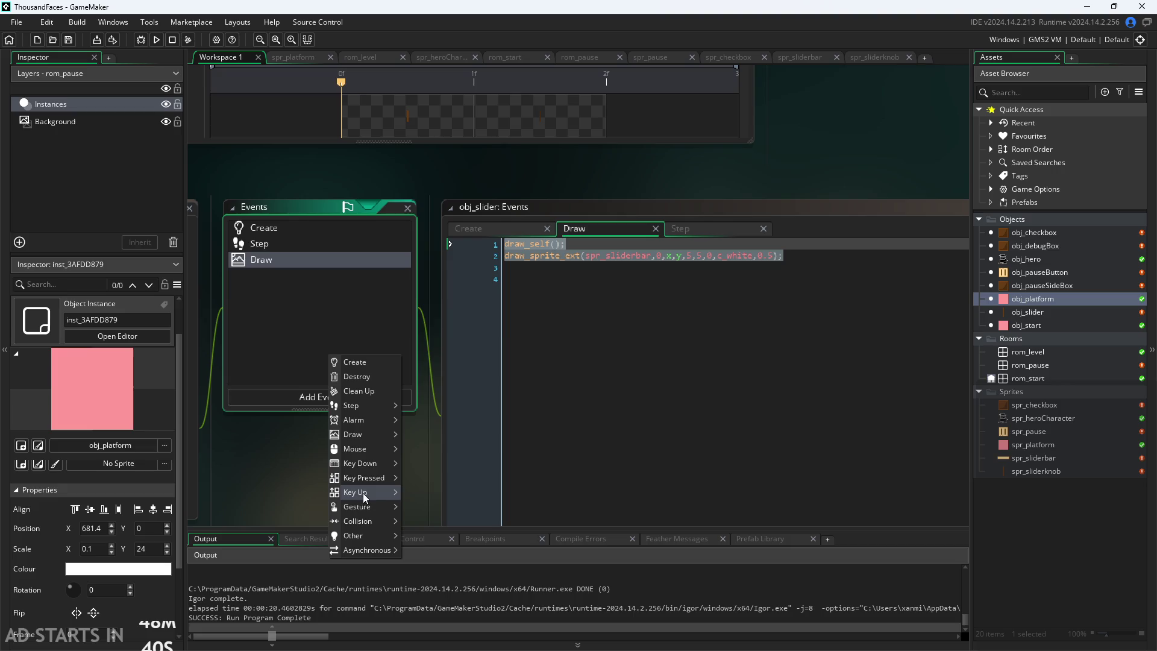
mouse_move(369, 442)
click(450, 446)
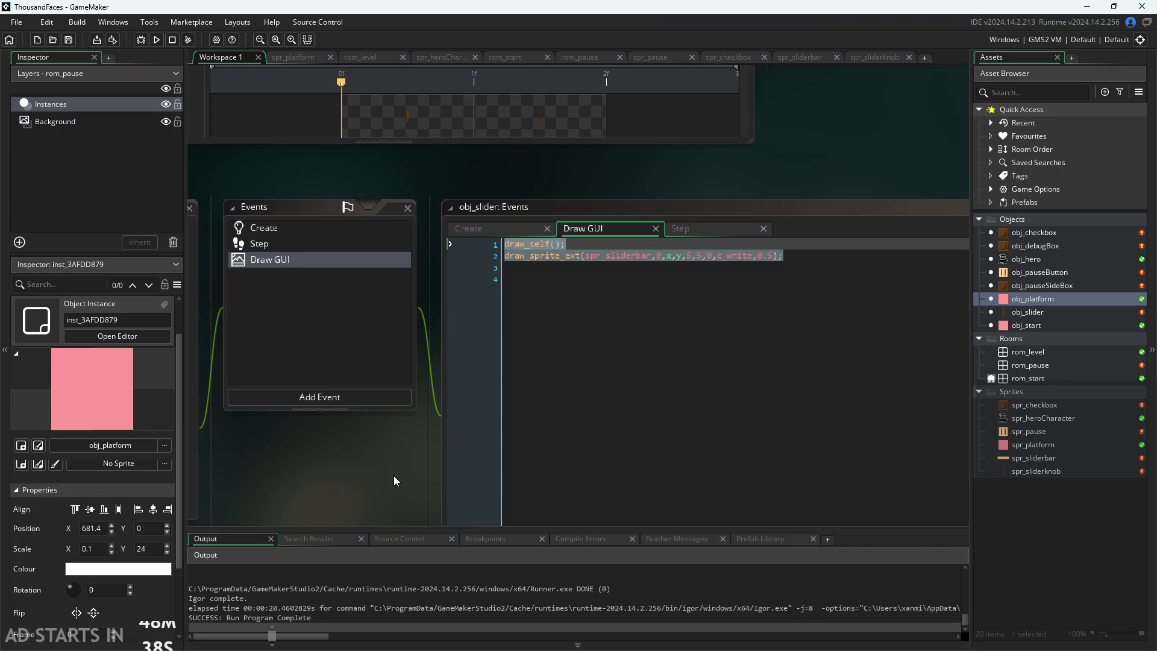
Run the game with F5, drag the slider in the pause menu, then close it
key(F5)
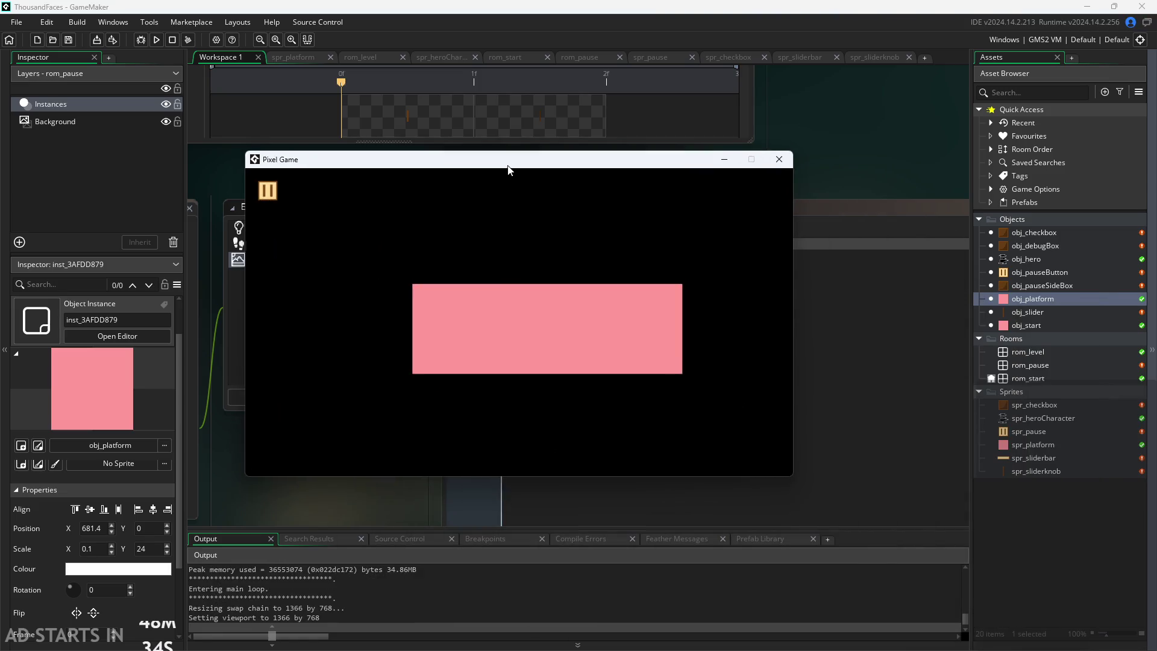
click(267, 193)
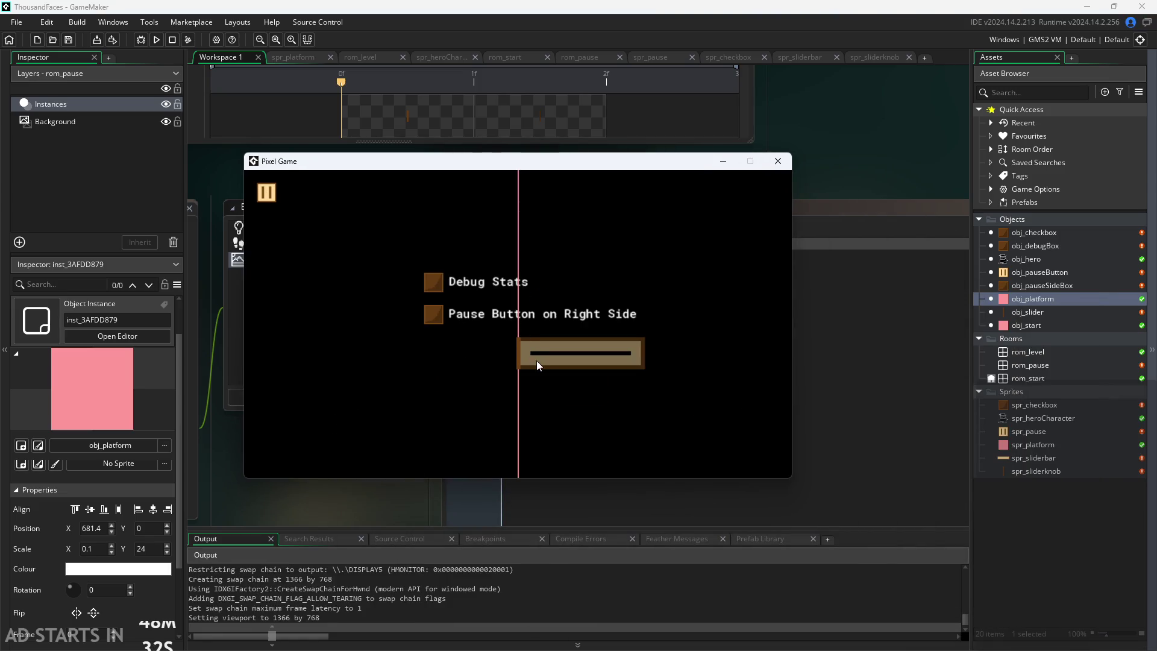
mouse_move(517, 352)
mouse_down()
mouse_move(393, 370)
mouse_move(526, 376)
mouse_move(435, 385)
mouse_move(449, 386)
mouse_up()
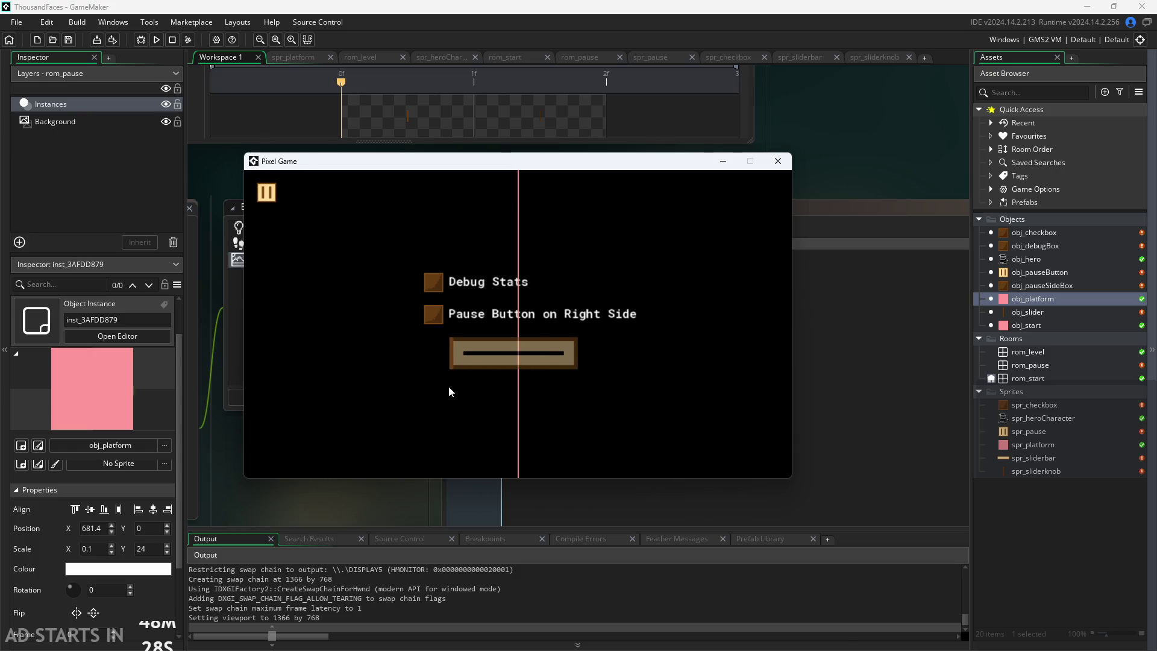
click(776, 167)
Change the Draw GUI event back into a regular Draw event
right_click(342, 258)
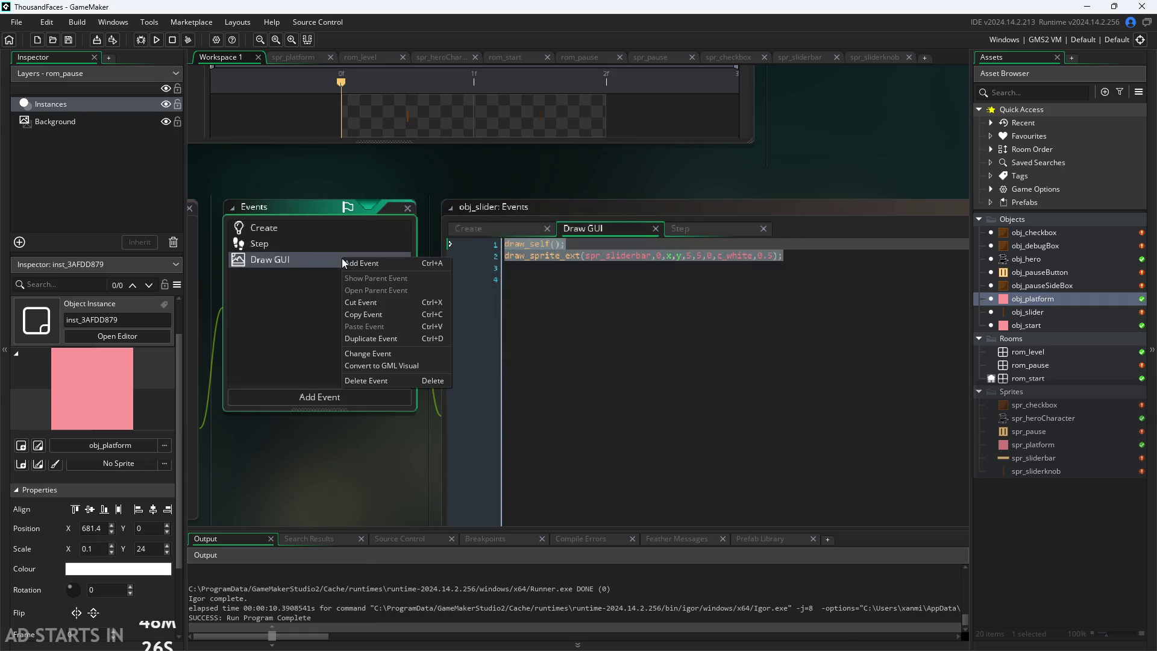
click(392, 355)
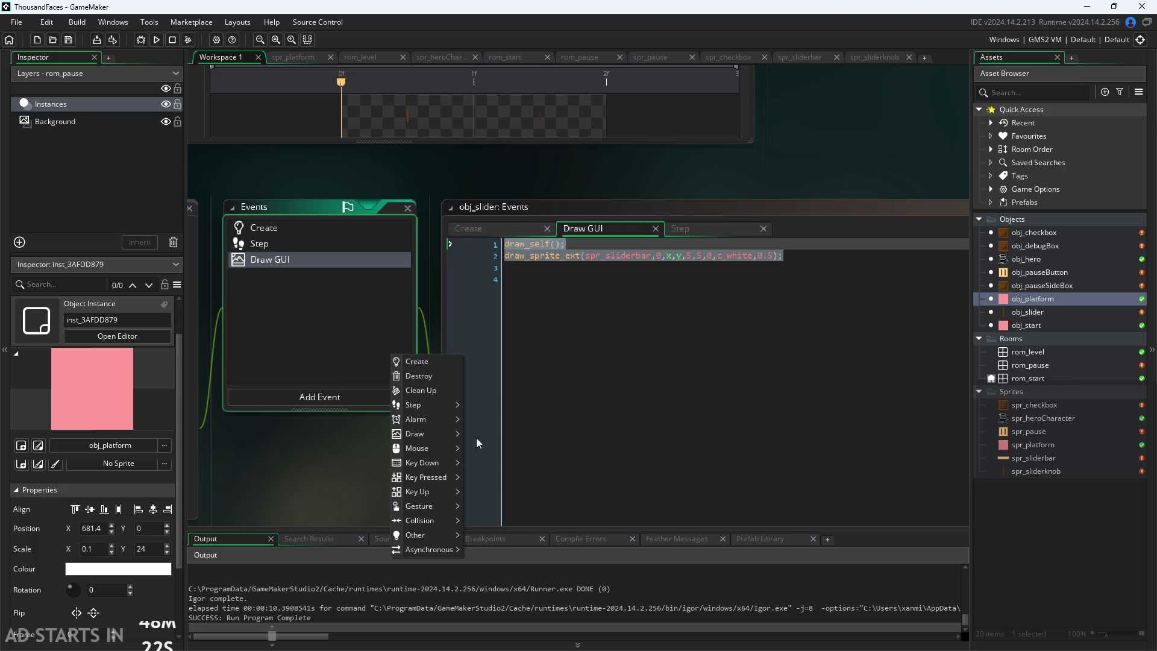
mouse_move(430, 449)
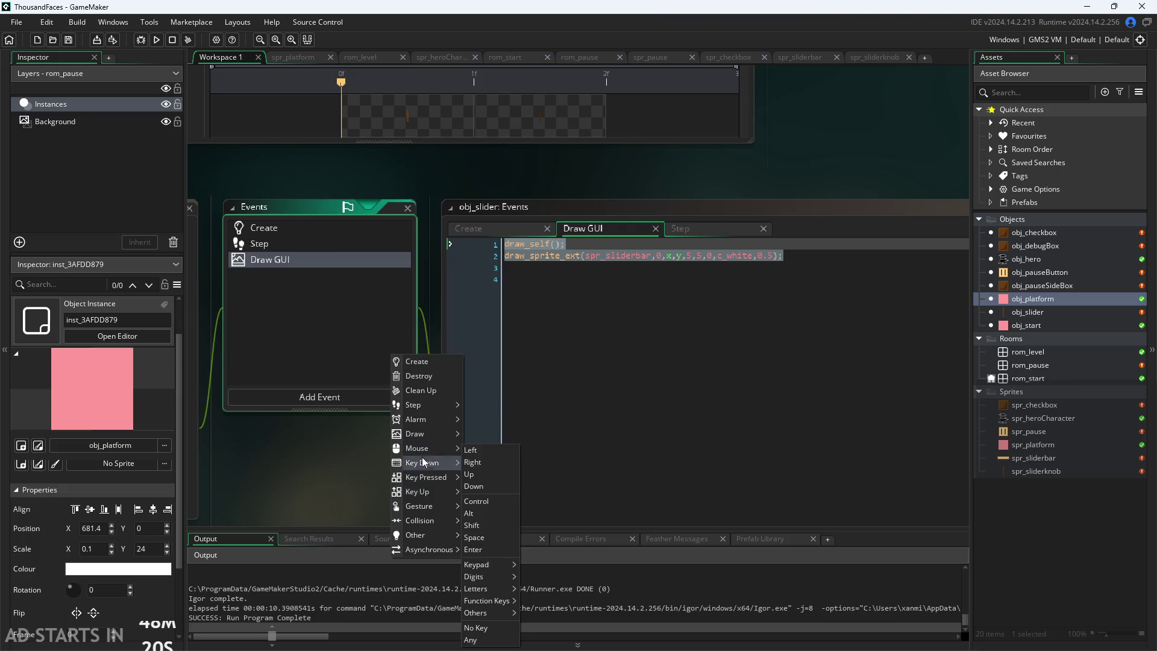
click(483, 430)
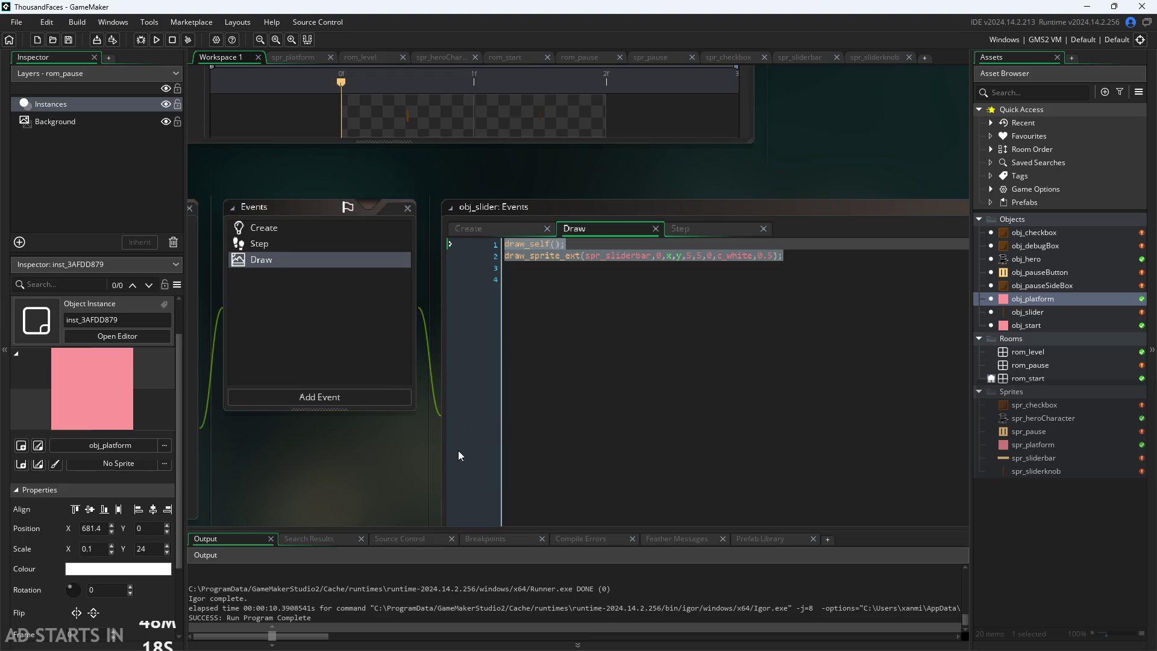
Review the draw_sprite_ext line and the top of the Draw code
click(825, 303)
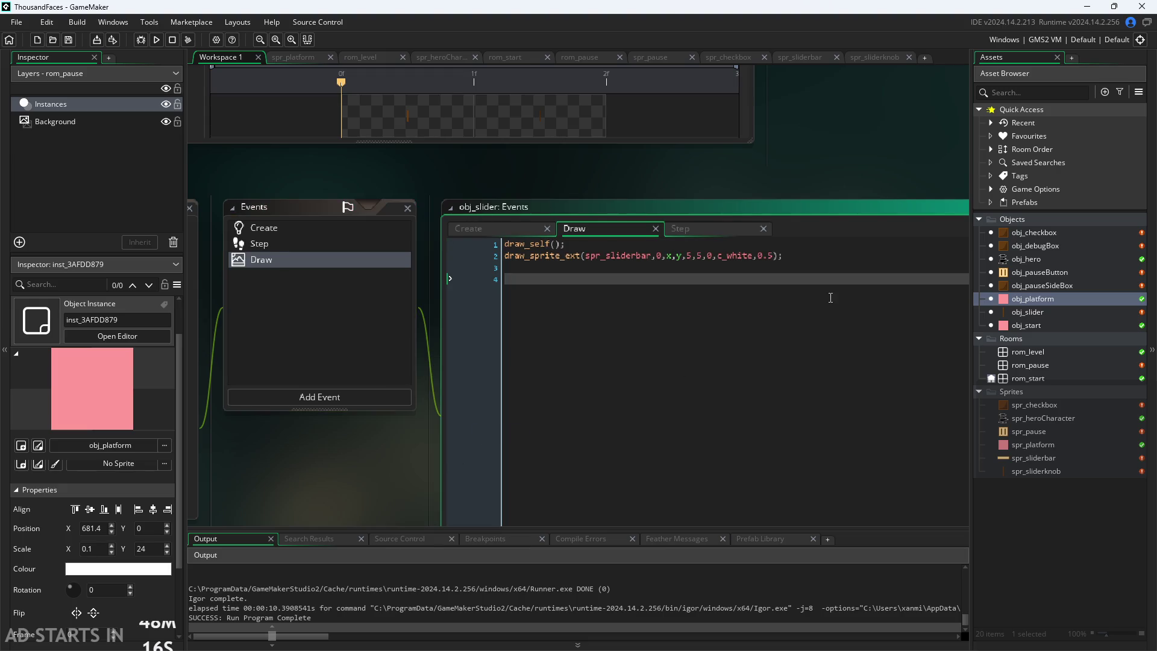
click(799, 261)
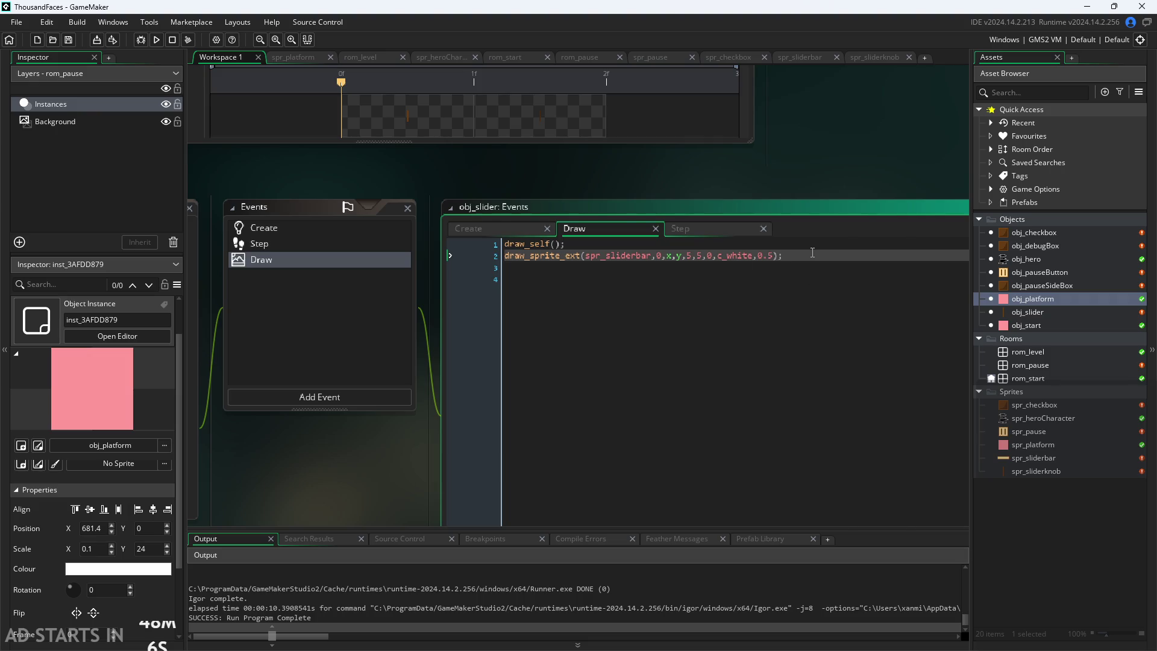
key(shift+Left)
key(shift+Left)
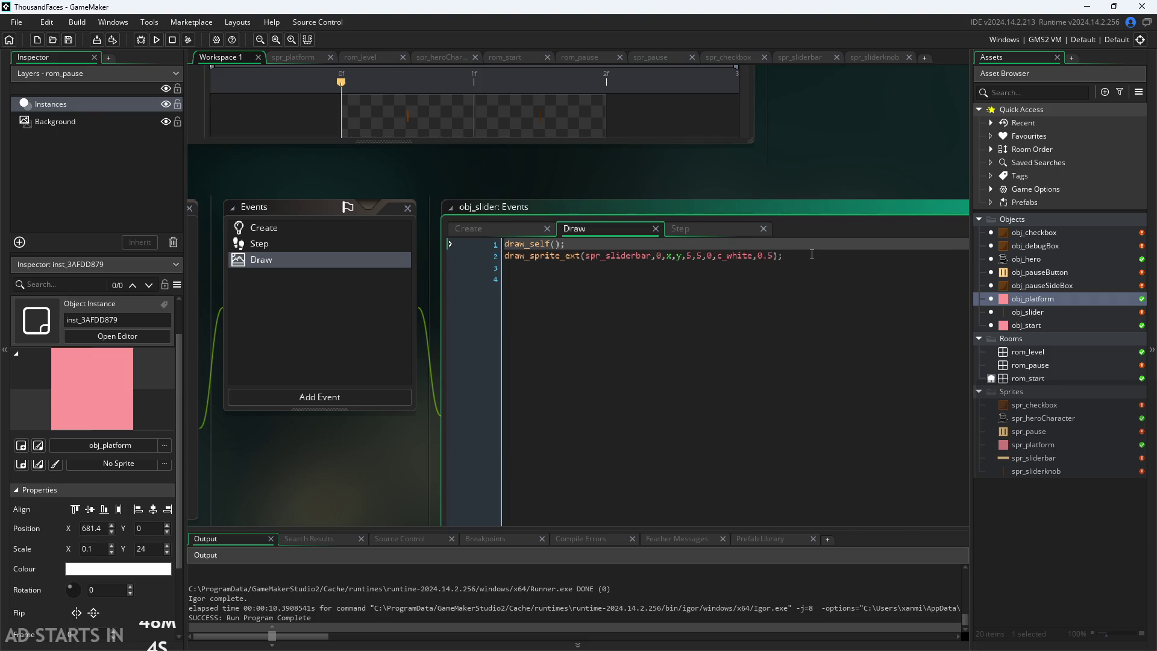
click(812, 255)
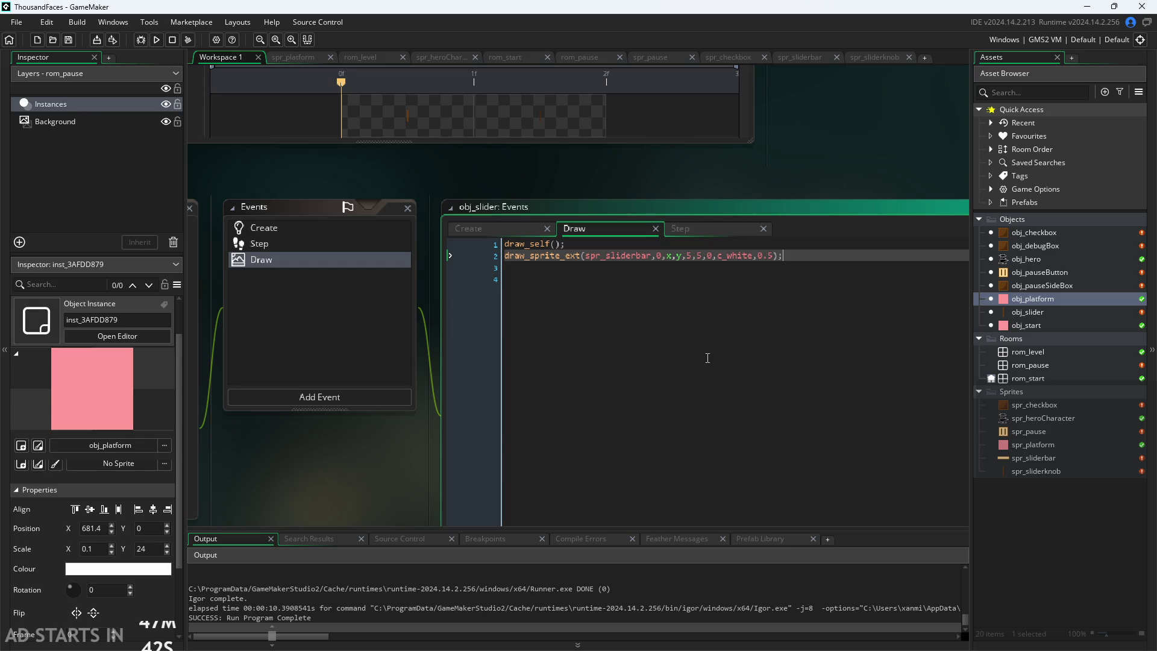
click(831, 245)
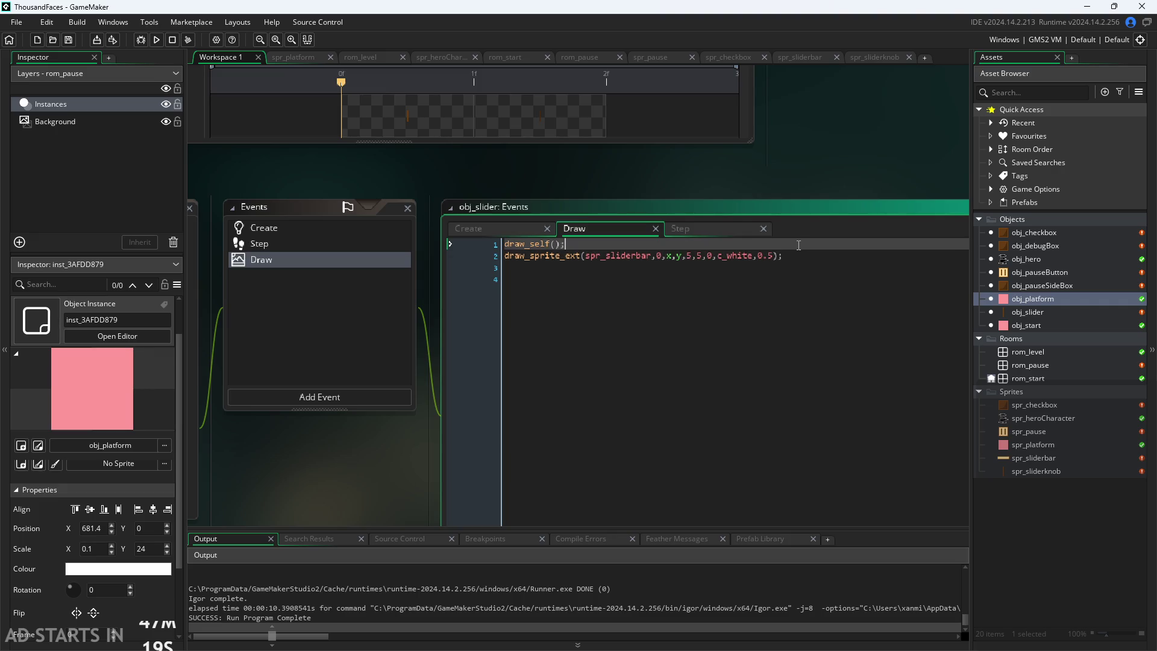
Add 'startx=x;' as line 3 of the Create event, then go to draw_sprite_ext's x argument
click(718, 234)
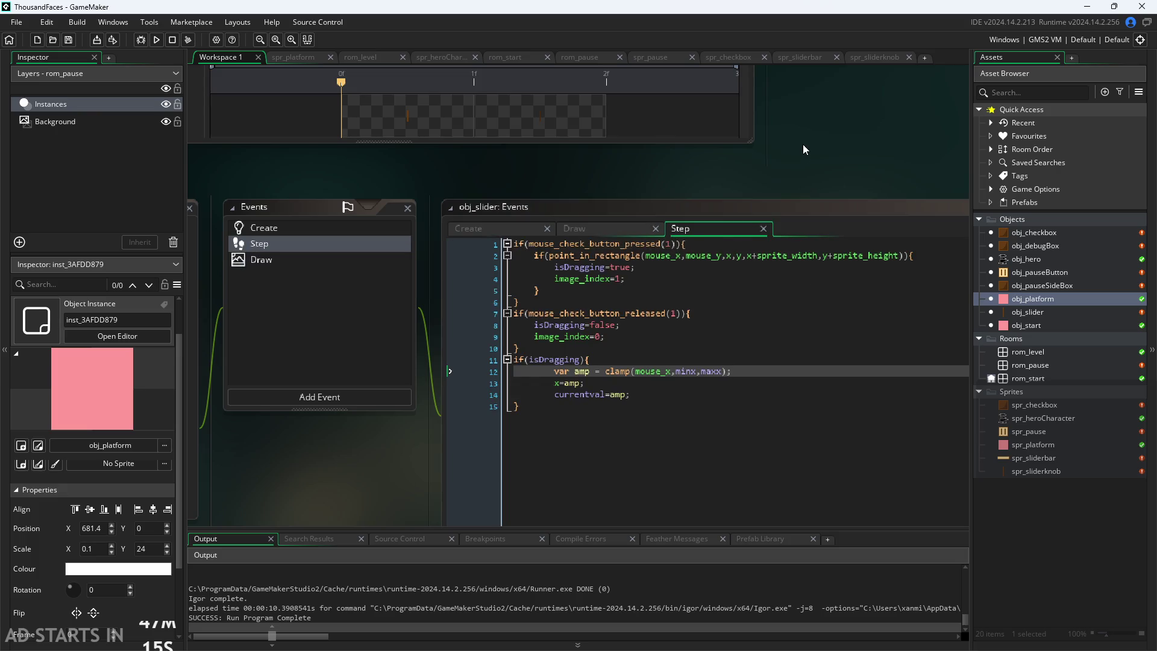
scroll(803, 150, down, 1)
scroll(809, 161, up, 1)
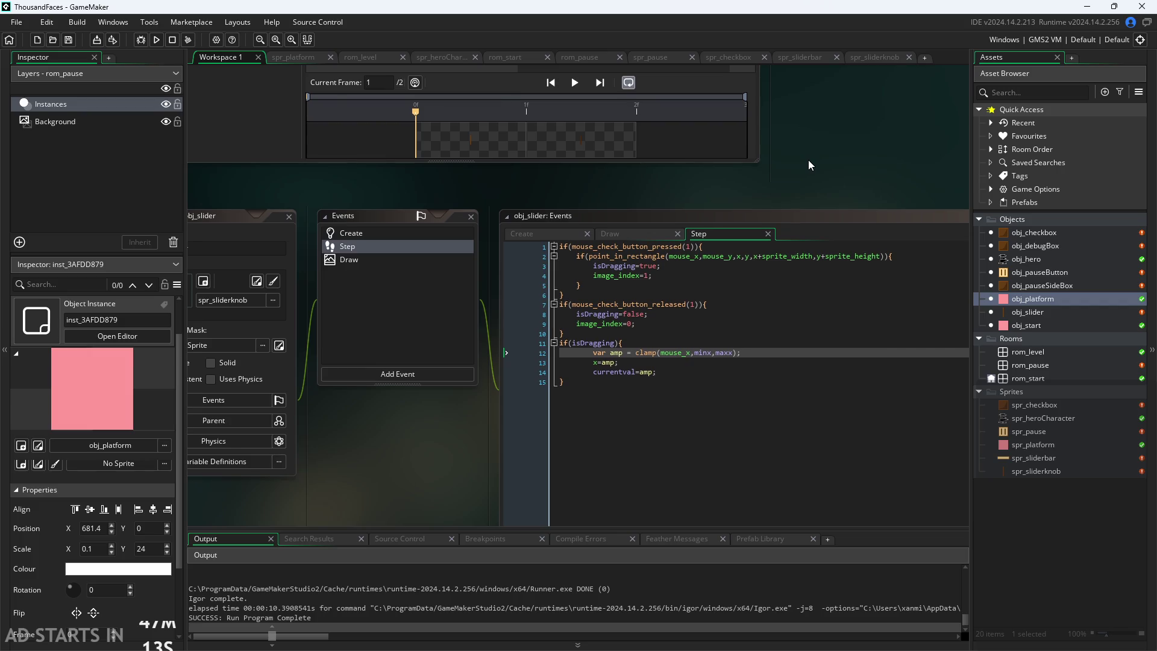
scroll(804, 182, up, 2)
scroll(807, 124, up, 1)
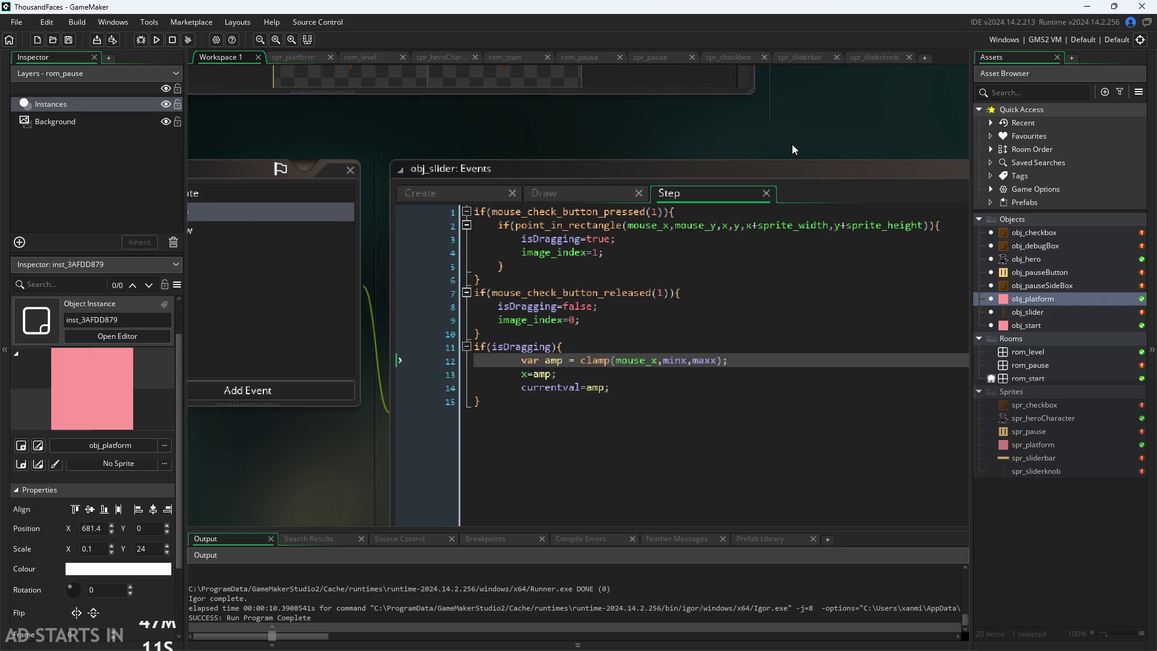
click(592, 196)
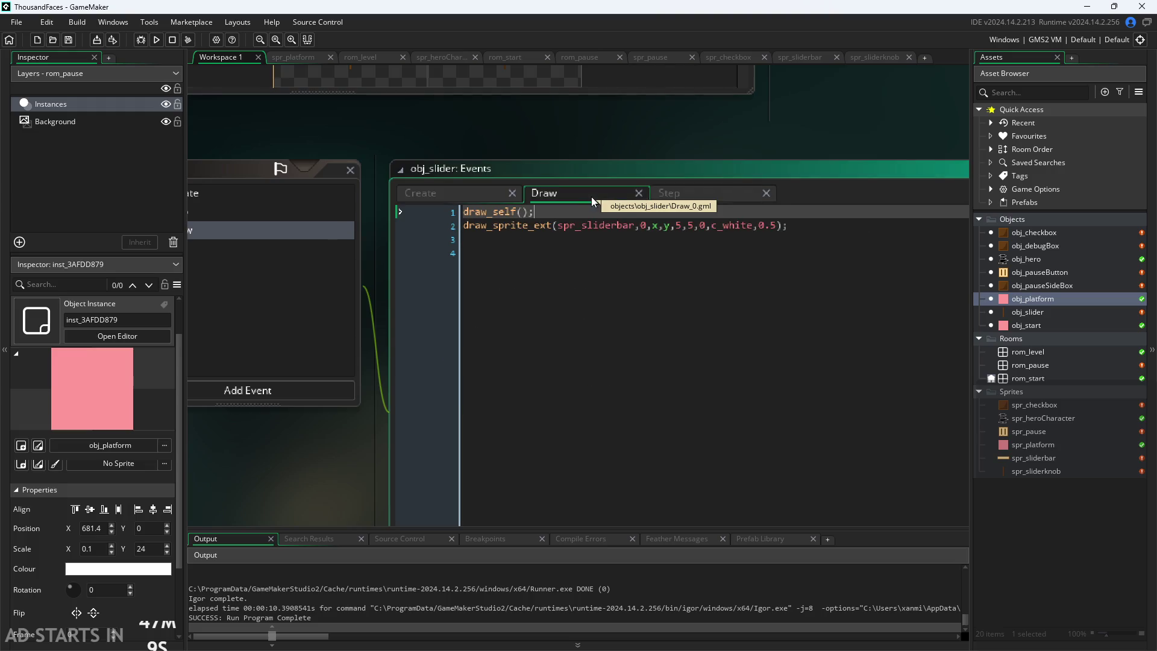
click(468, 193)
click(597, 231)
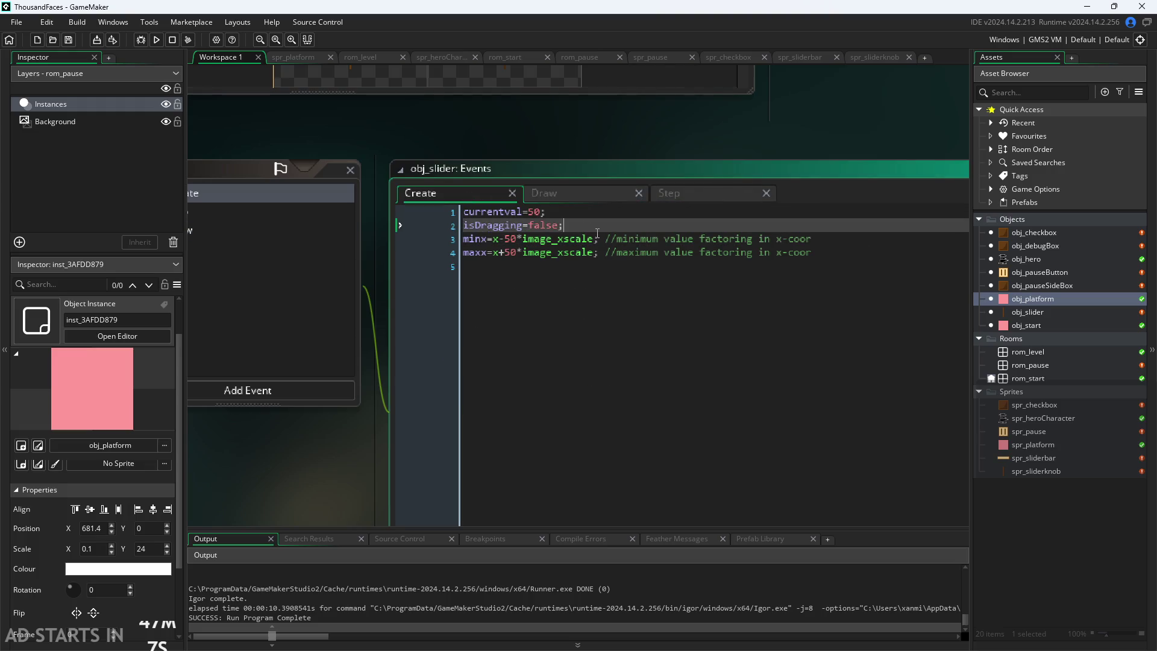
key(Return)
text(star)
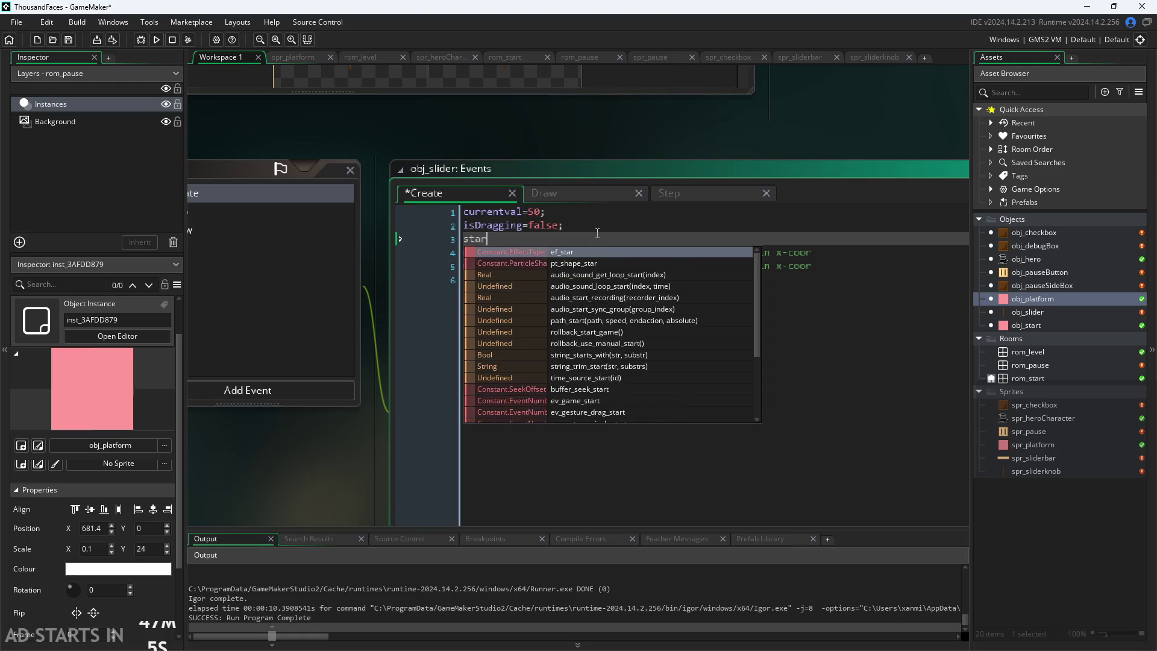
text(tx=x;)
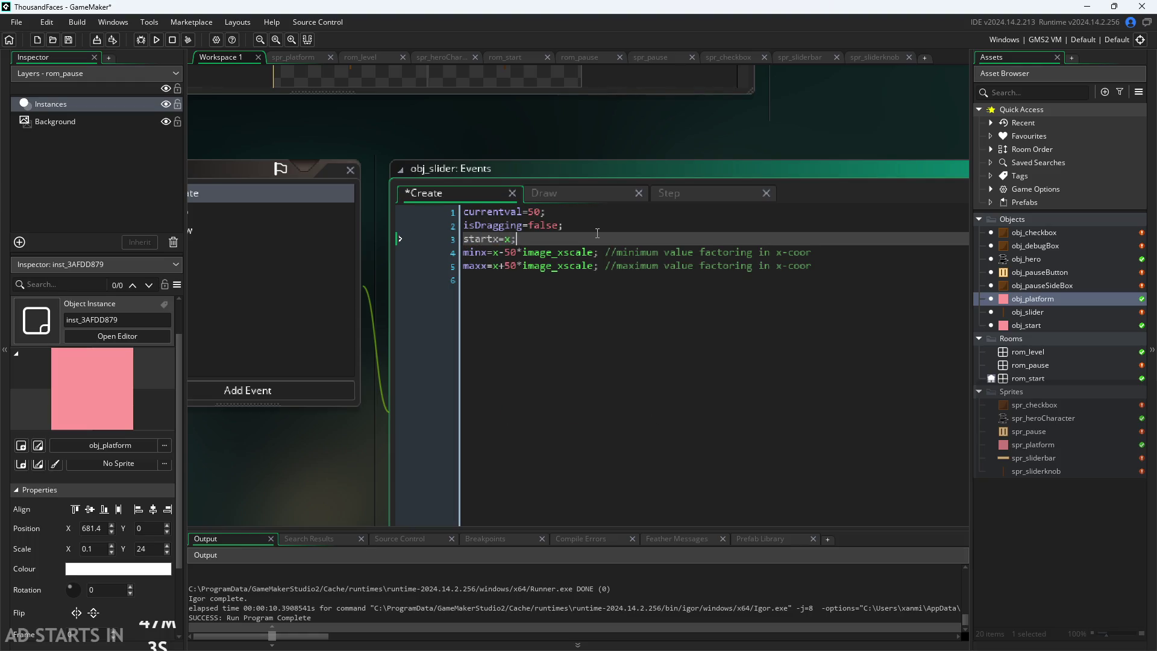
click(585, 198)
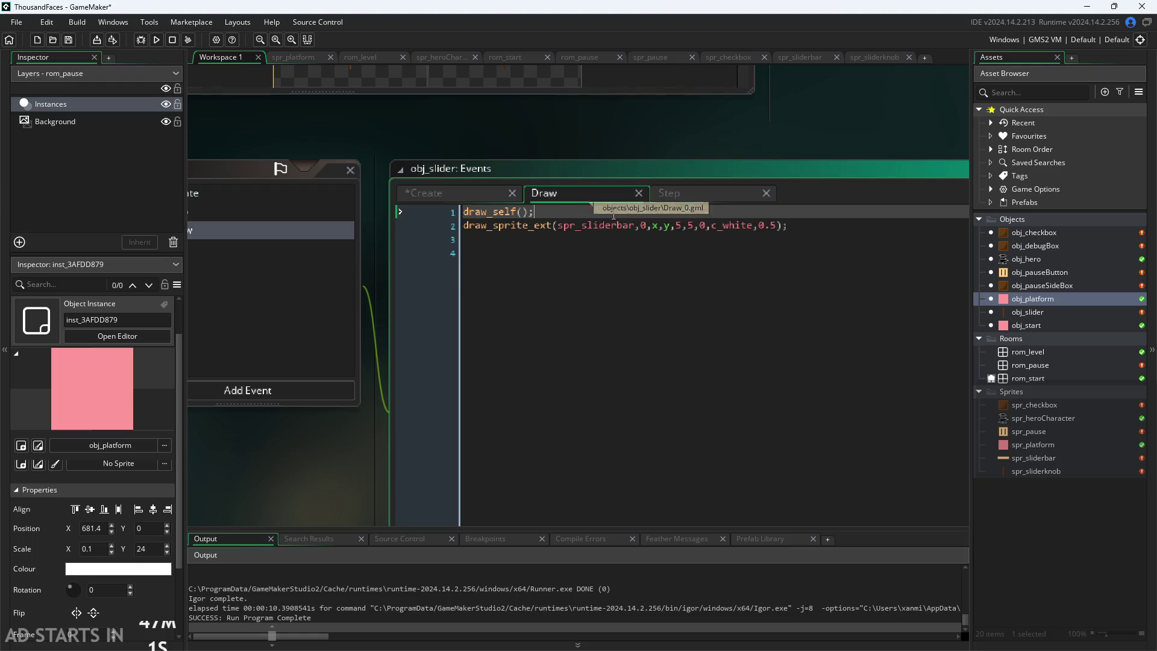
click(654, 226)
Make draw_sprite_ext use startx, then run the game and drag the knob along the bar
text(start)
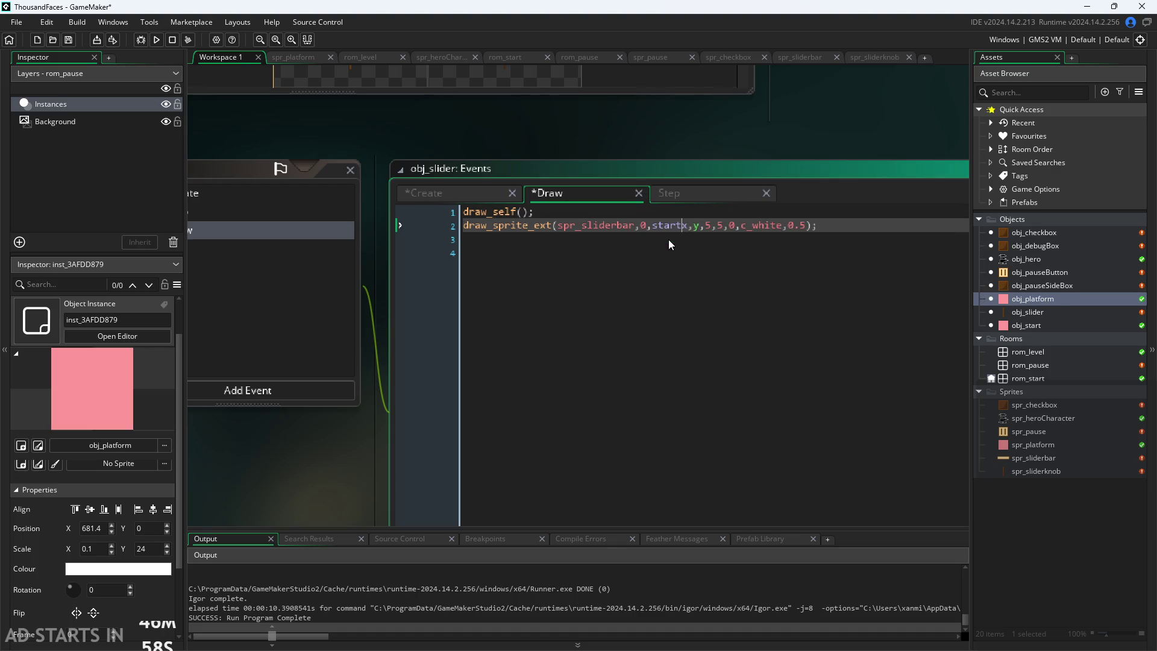
click(832, 147)
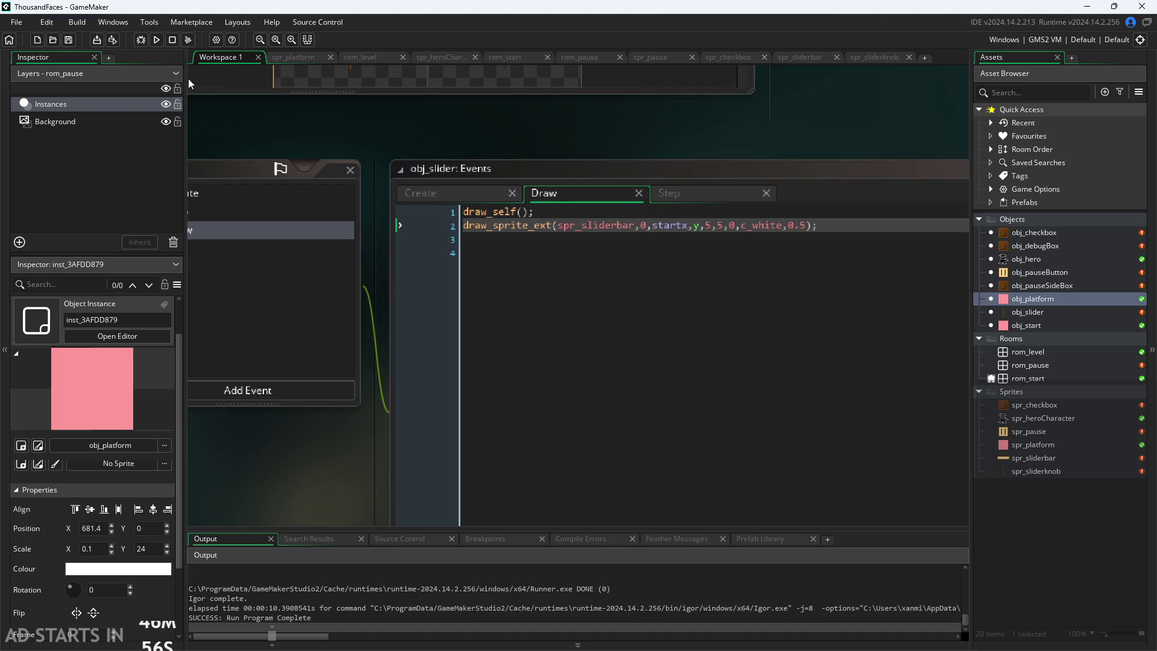
click(157, 40)
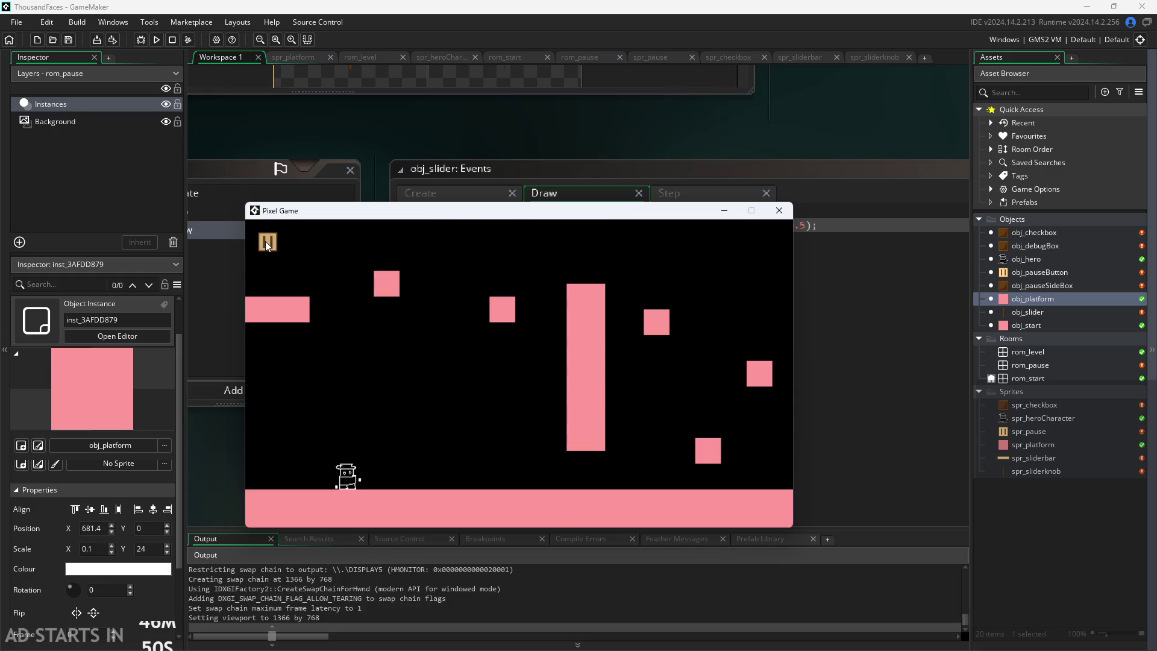
click(267, 242)
drag(522, 408, 665, 404)
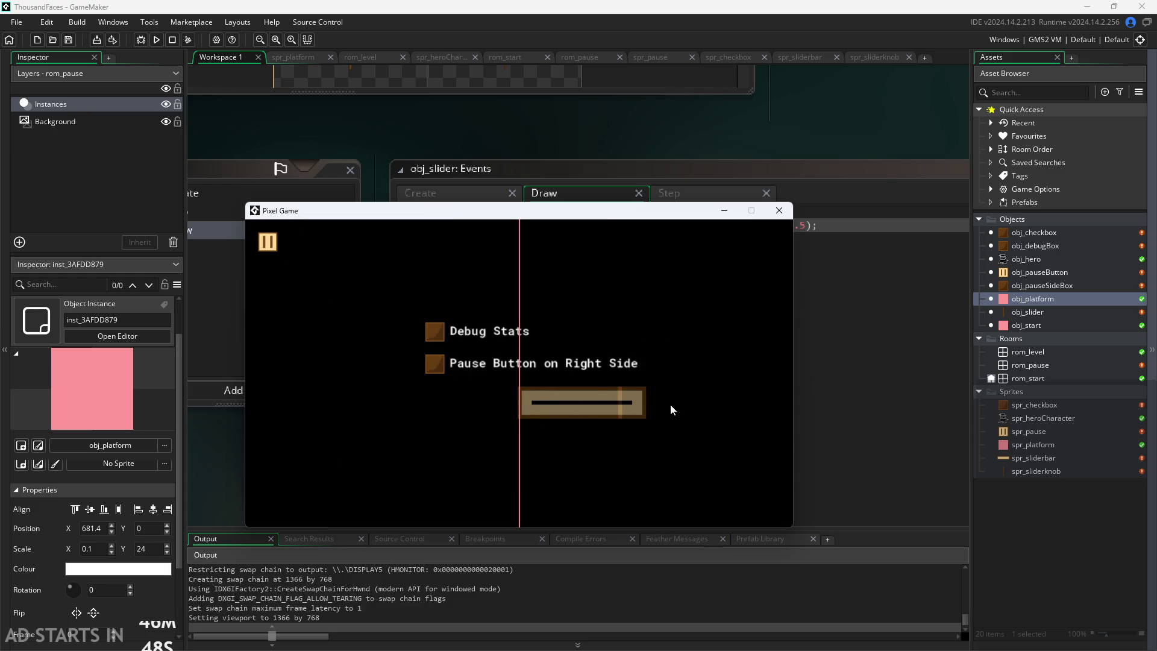
mouse_move(324, 428)
mouse_down()
mouse_move(676, 423)
mouse_move(314, 439)
mouse_up()
click(778, 211)
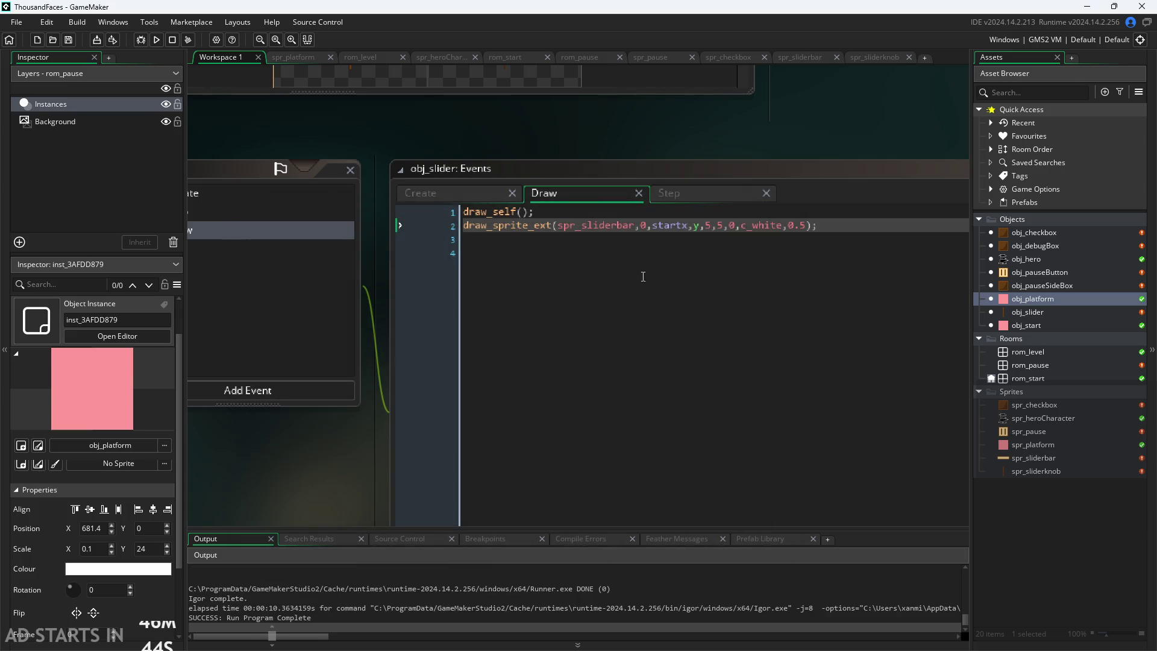
Append -…*image_xscale after startx on Draw line 2, using autocomplete for image_xscale
click(647, 228)
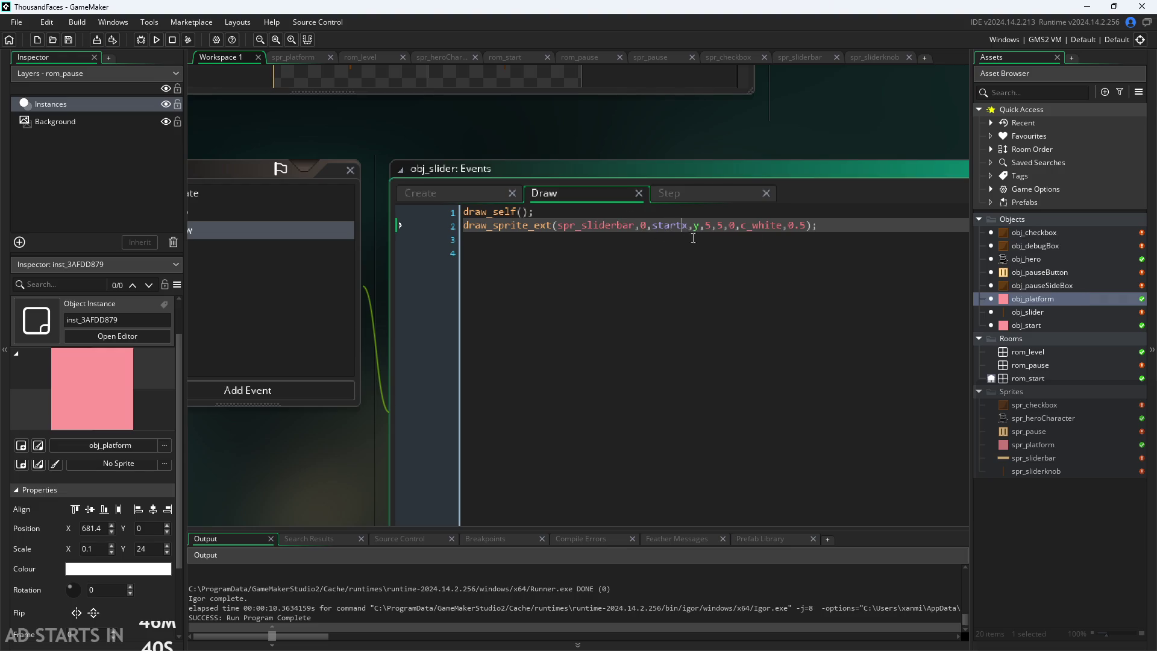
key(Right)
text(-)
text(*xsx)
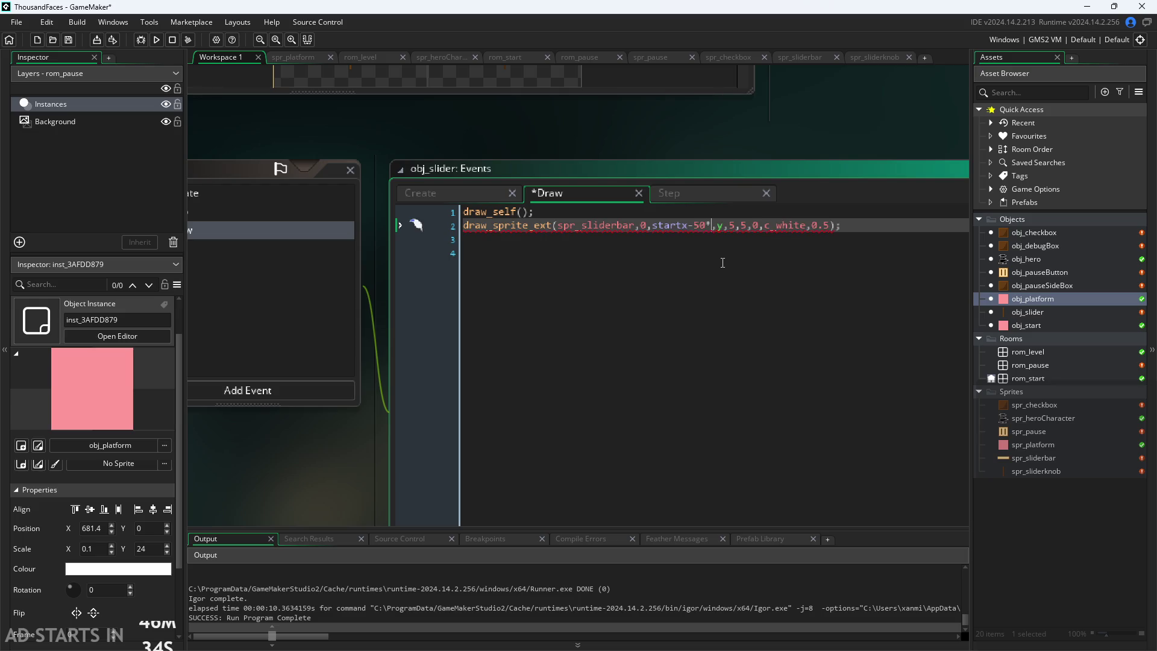
key(BackSpace)
key(BackSpace)
key(BackSpace)
text(im)
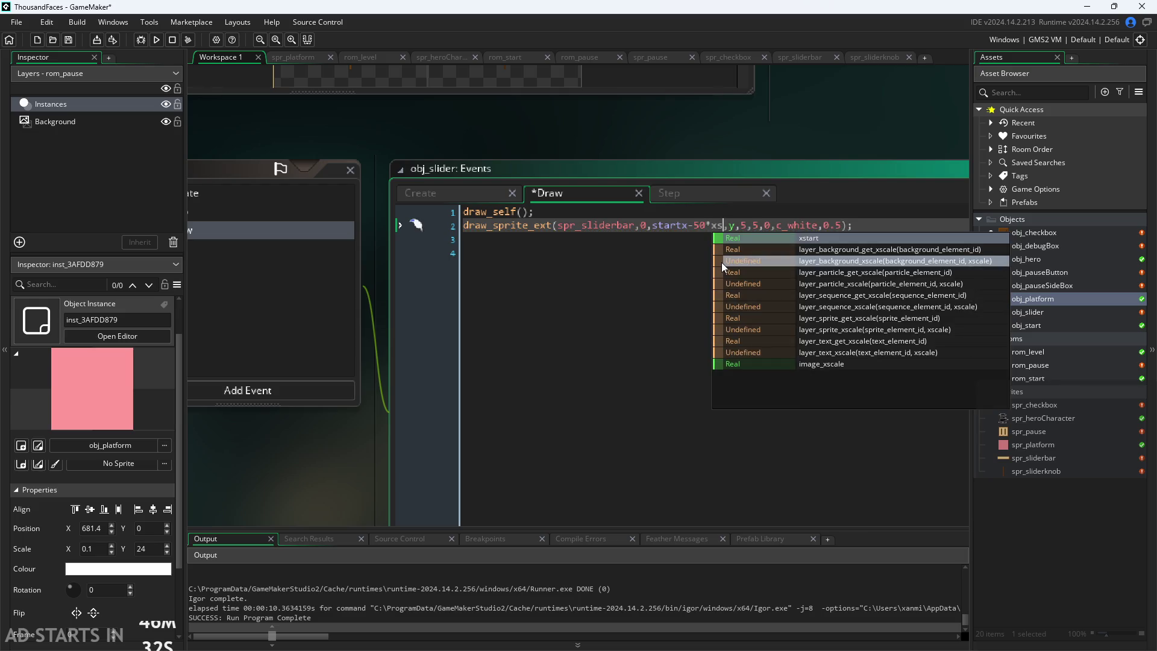
text(ag)
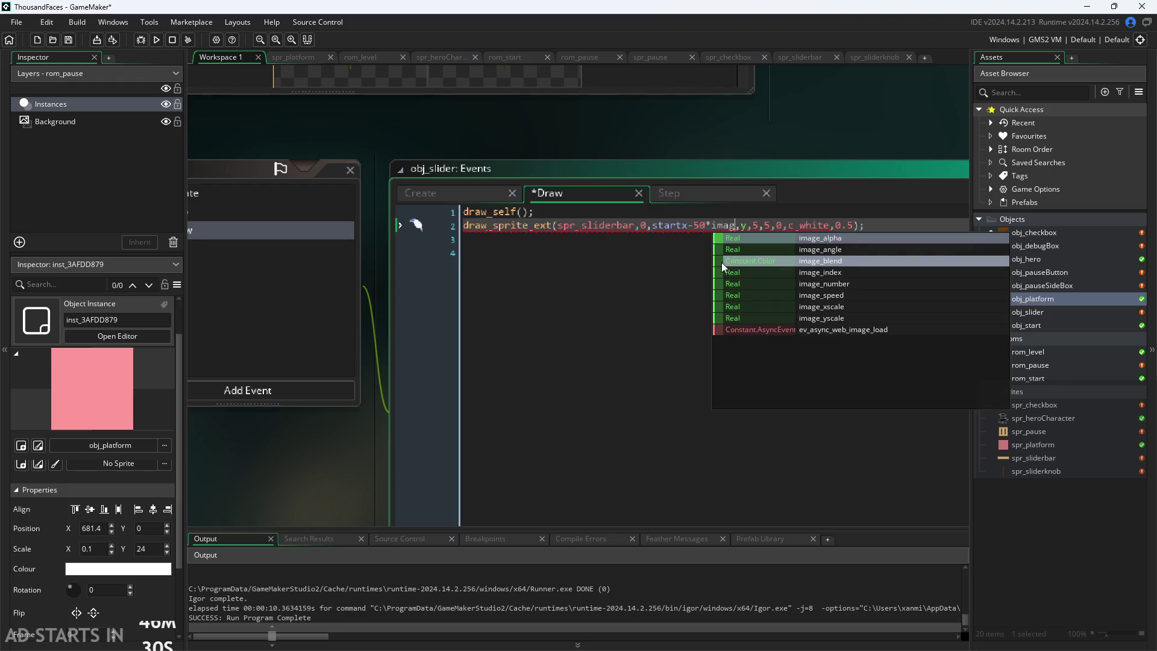
key(Down)
key(Down)
key(Down)
key(Down)
key(Return)
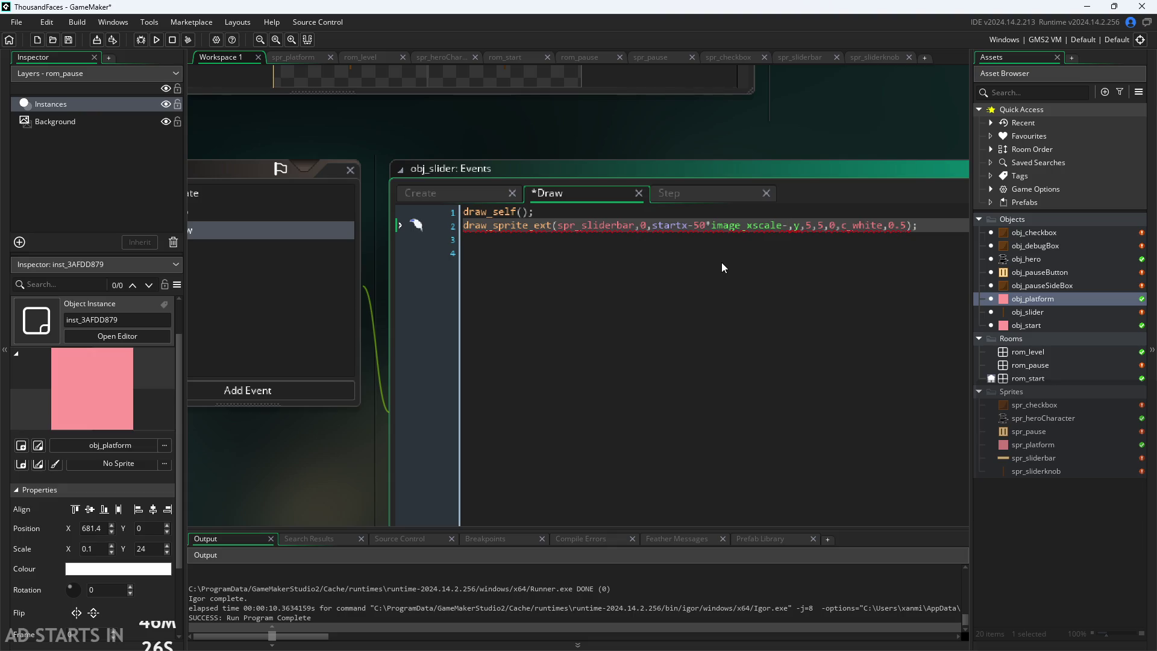
Replace the 50 offset with 25 to get startx-25*image_xscale, save, and run the game
key(Left)
key(Left)
key(Left)
key(BackSpace)
key(Delete)
text(25)
click(818, 114)
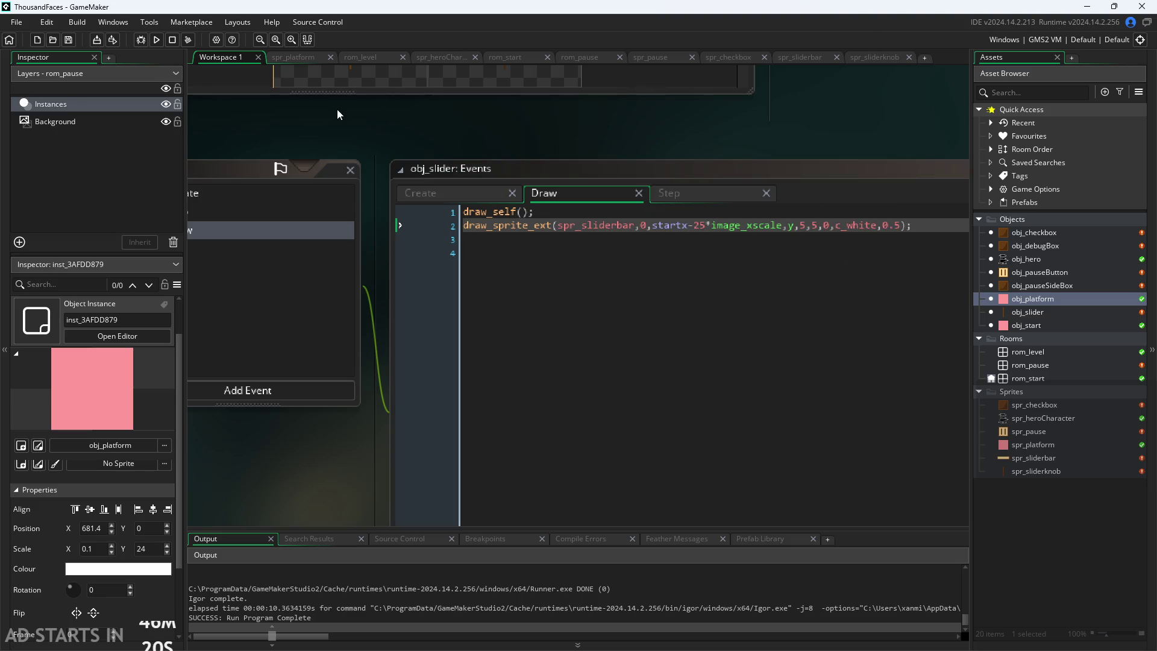
click(158, 39)
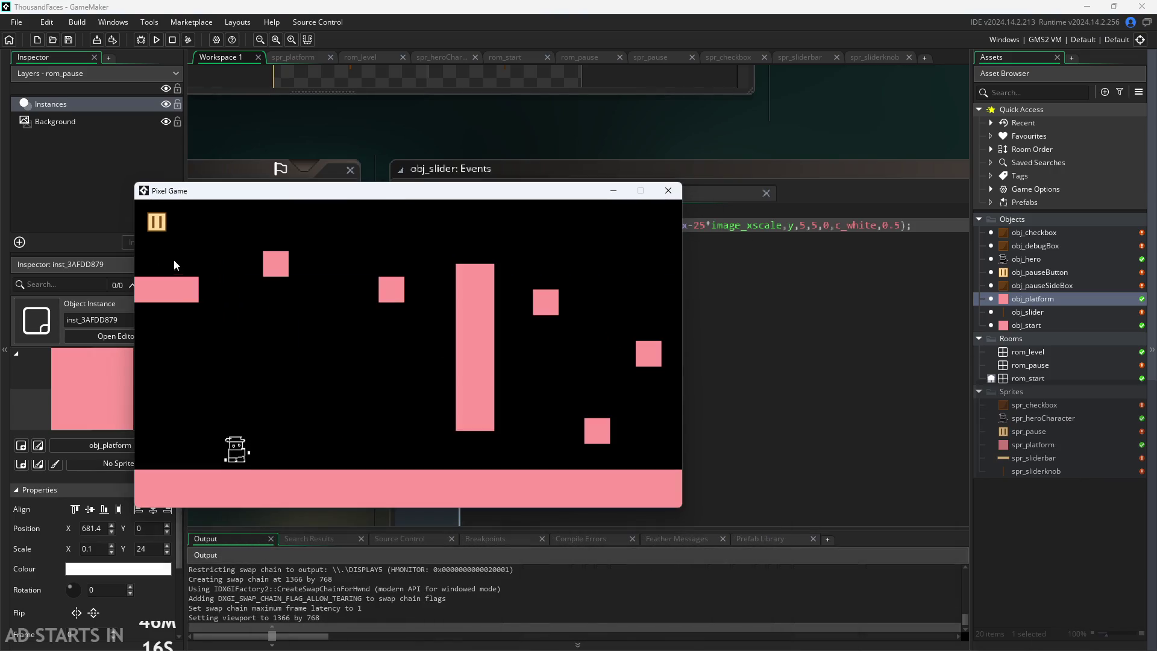
Open the pause screen, drag the slider knob left and right along its bar, then close the game
click(154, 225)
mouse_move(408, 388)
mouse_down()
mouse_move(312, 394)
mouse_move(591, 399)
mouse_move(230, 415)
mouse_move(515, 418)
mouse_move(531, 405)
mouse_up()
mouse_move(577, 457)
mouse_down()
mouse_move(338, 423)
mouse_move(411, 403)
mouse_move(436, 414)
mouse_move(202, 399)
mouse_move(584, 389)
mouse_move(317, 407)
mouse_move(490, 403)
mouse_move(553, 420)
mouse_move(308, 424)
mouse_move(411, 434)
mouse_move(397, 420)
mouse_up()
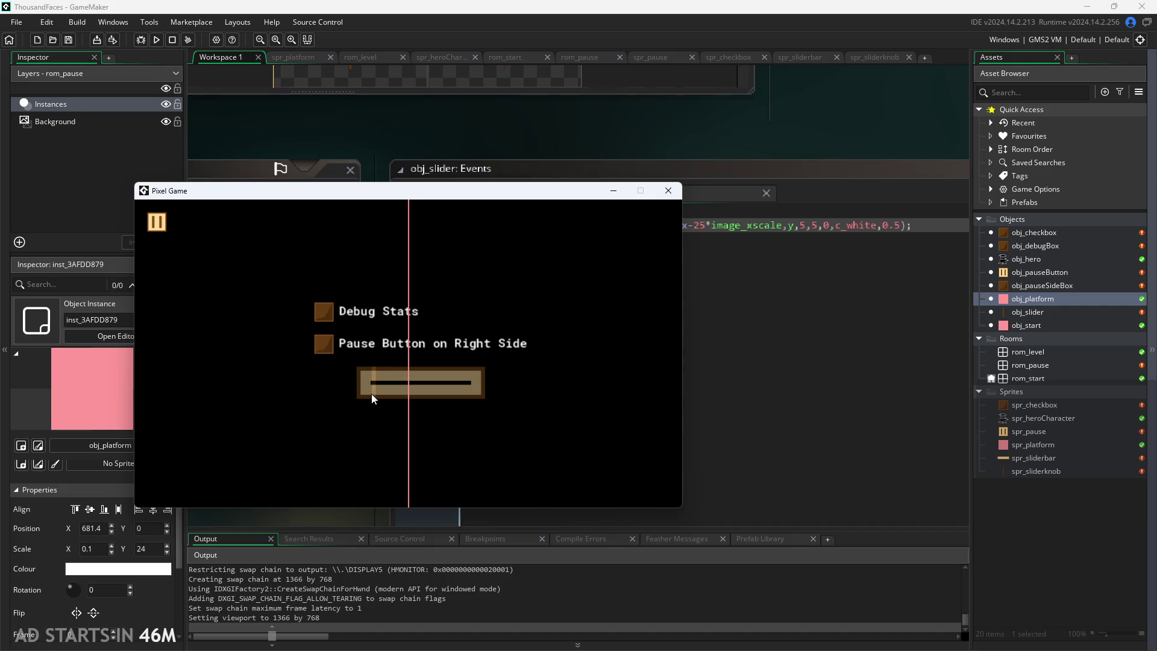
mouse_move(599, 193)
mouse_down()
mouse_move(774, 356)
mouse_move(761, 266)
mouse_move(759, 275)
mouse_up()
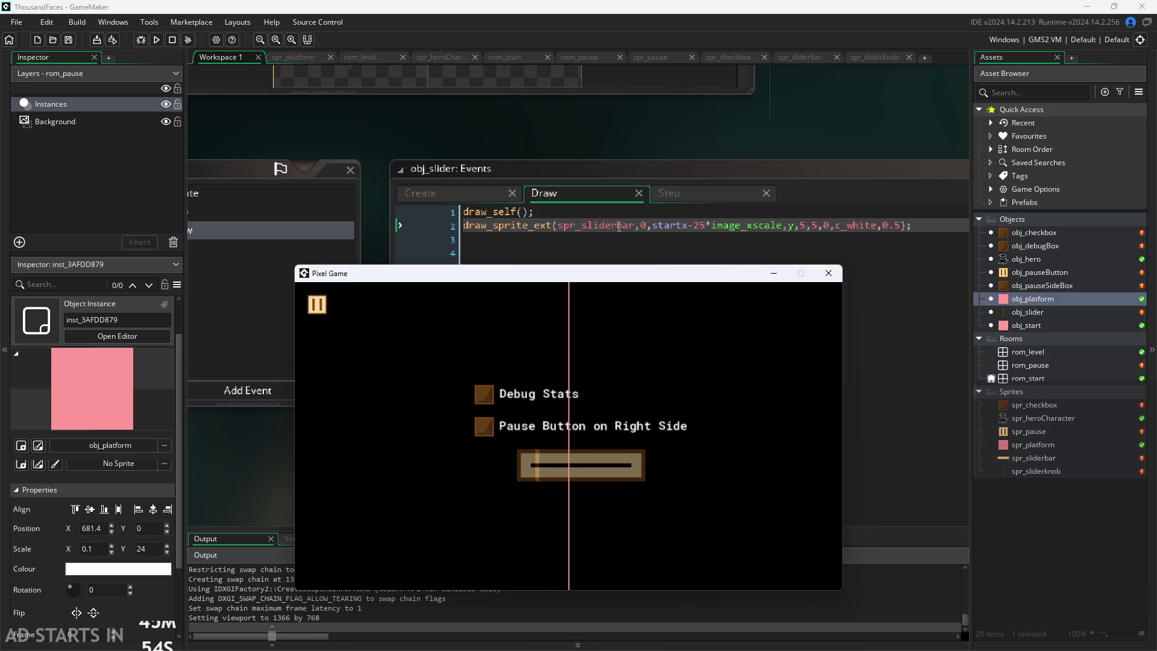
mouse_move(490, 226)
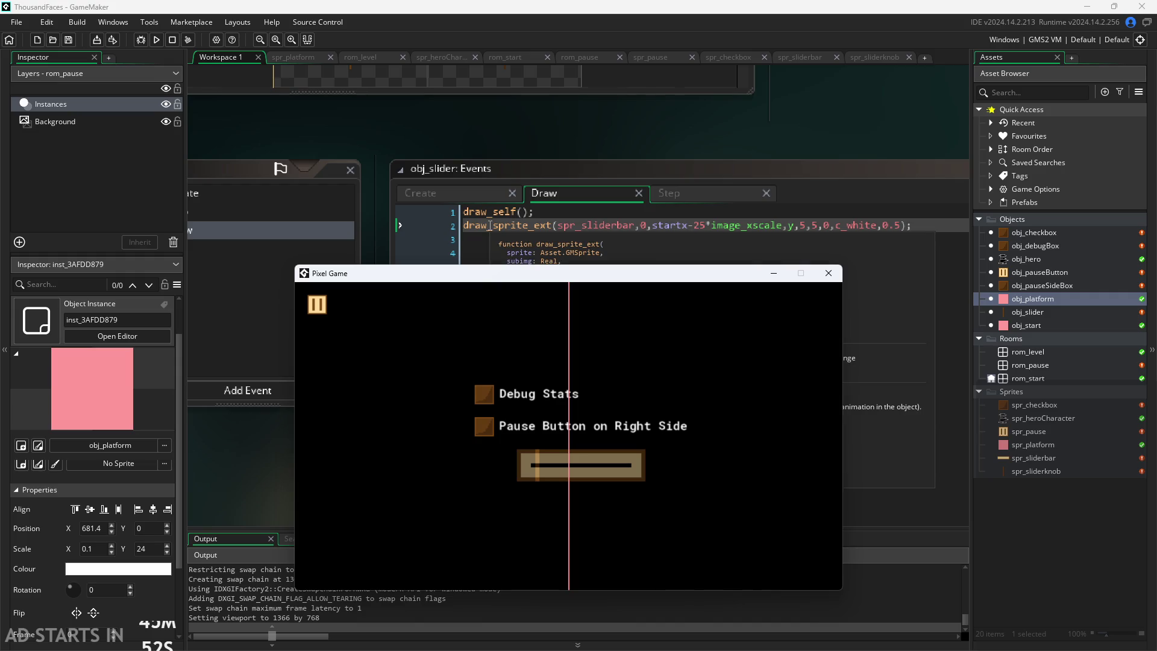
drag(537, 464, 635, 461)
drag(574, 493, 448, 481)
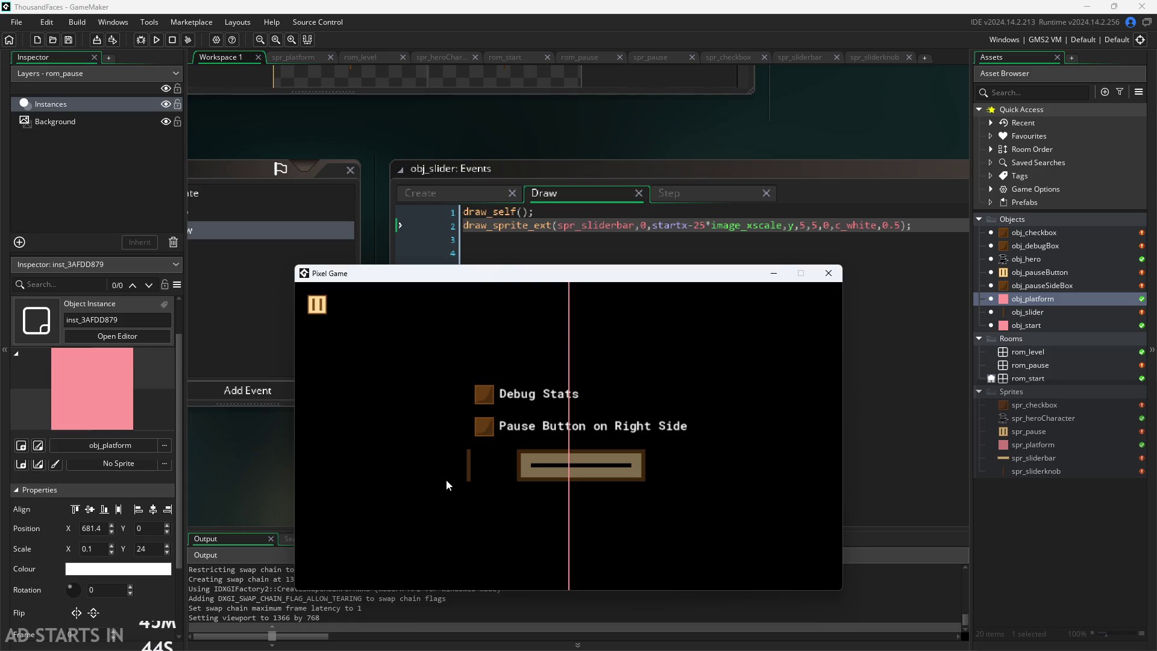
click(829, 273)
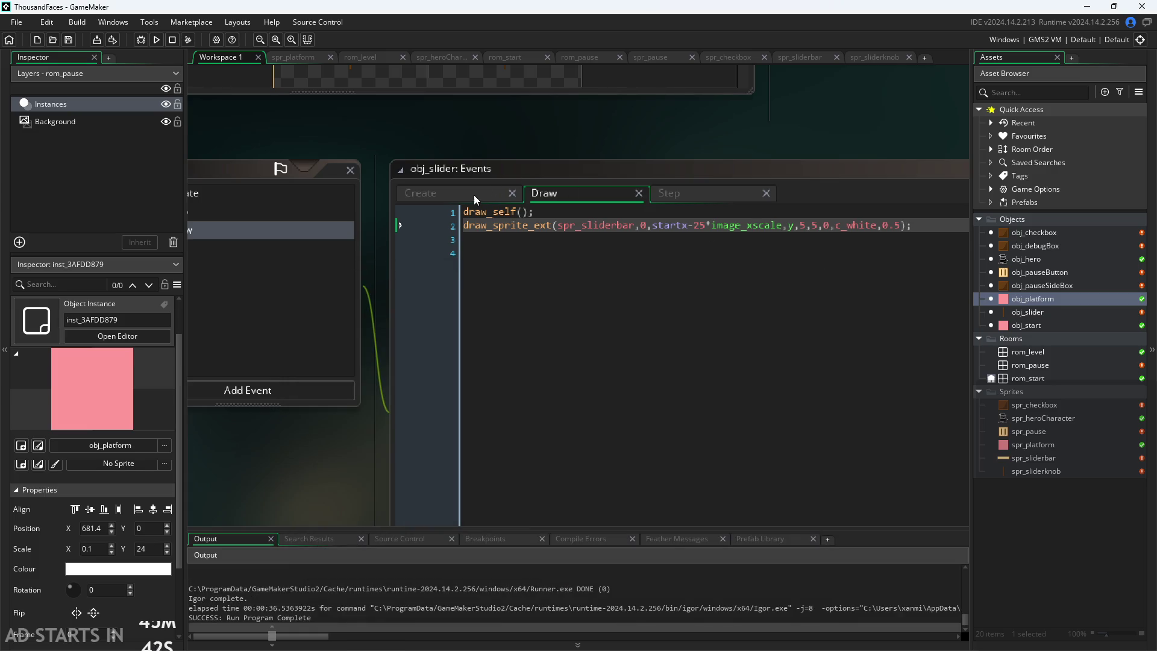
Insert scale=50; on a new line right after currentval=50 in obj_slider's Create event
click(480, 193)
click(556, 213)
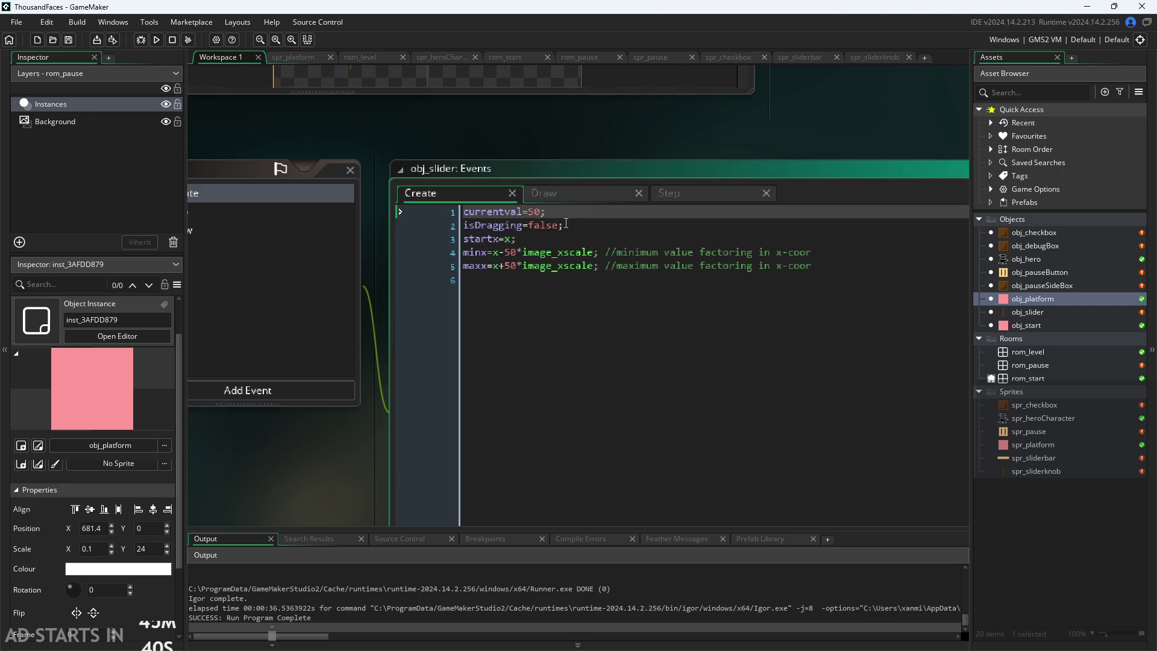
key(Return)
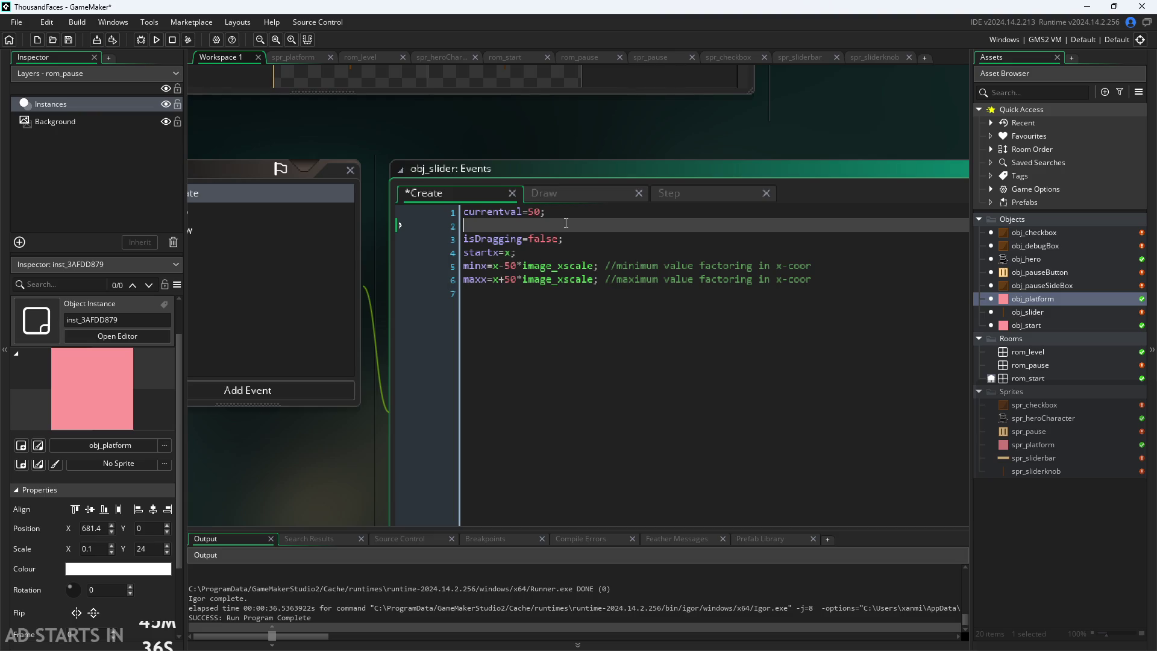
text(c)
key(BackSpace)
text(scale)
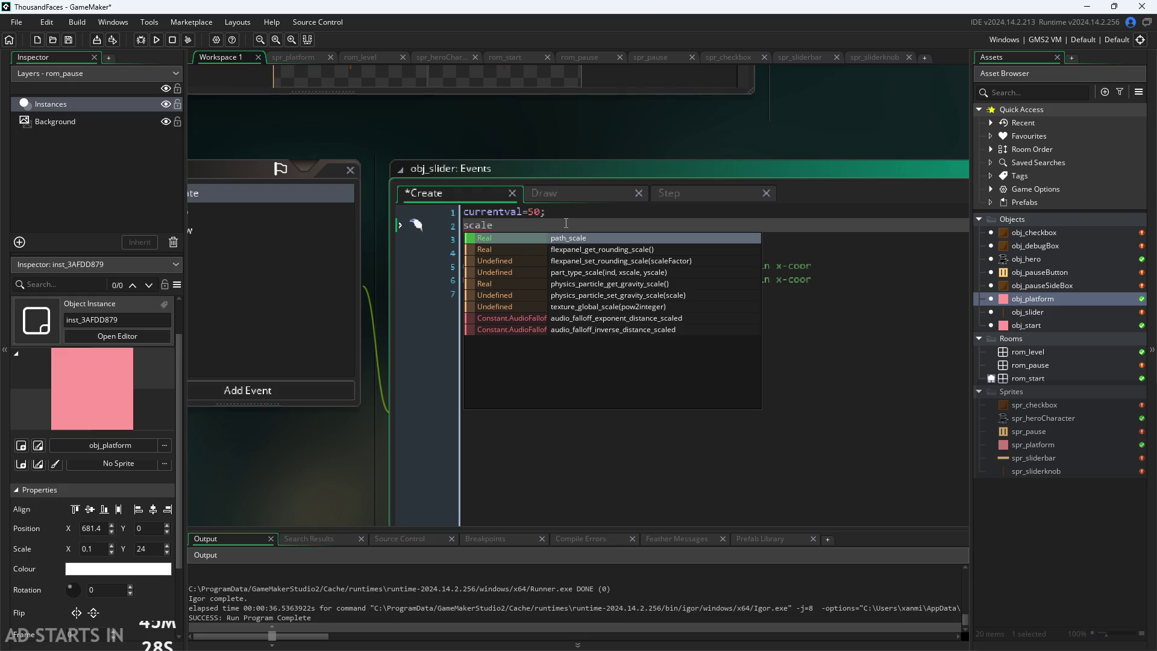
text(=50;)
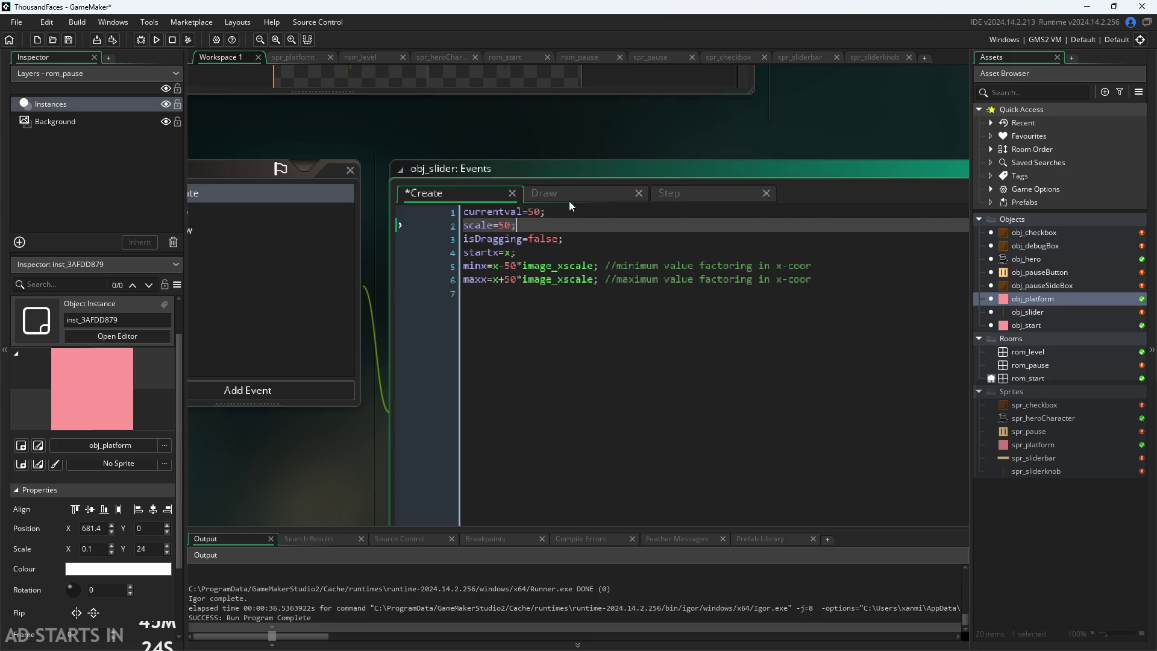
click(569, 197)
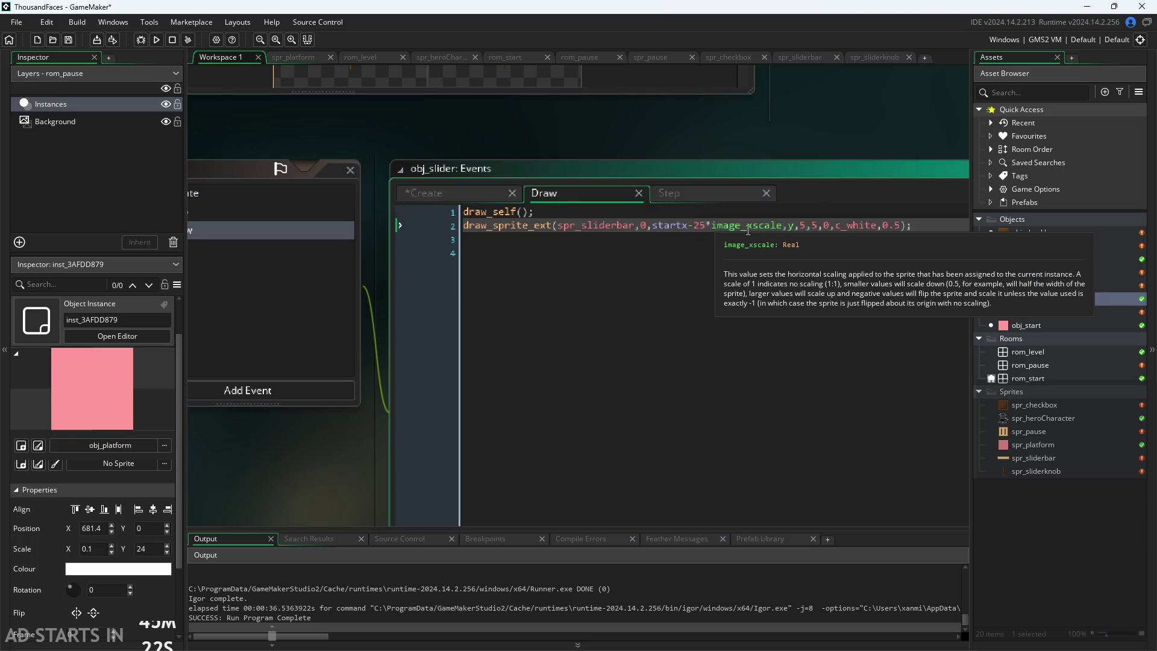
Replace the 25 on Draw line 2 with (scale/2), giving startx-(scale/2)*image_xscale
double_click(698, 232)
text(scale)
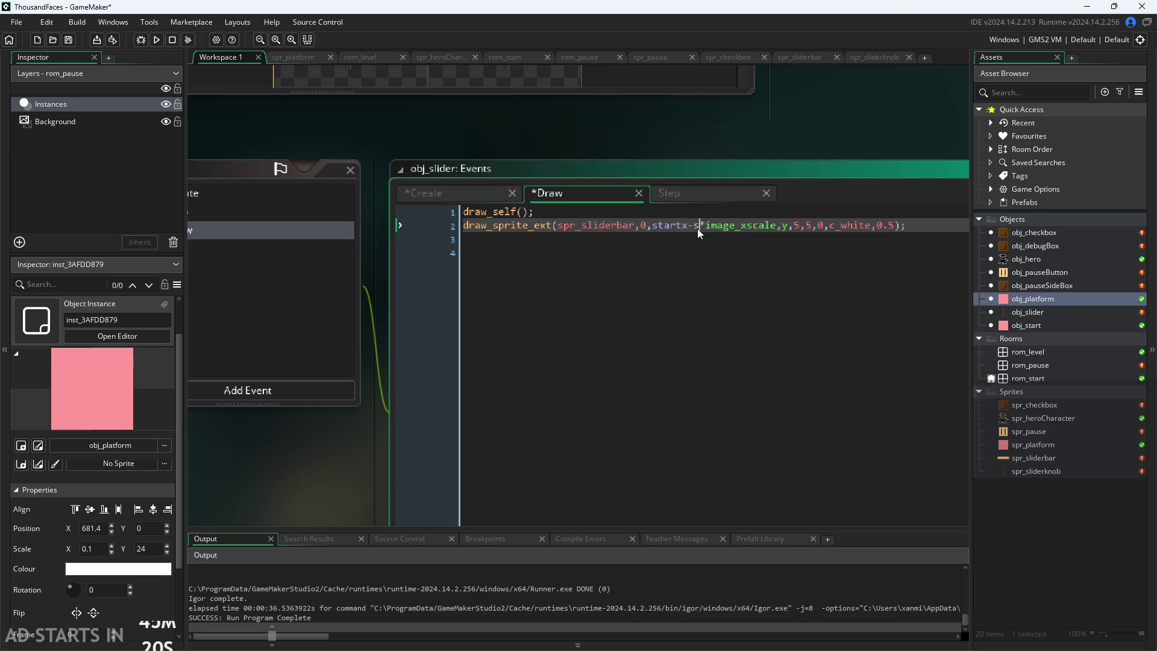
key(Escape)
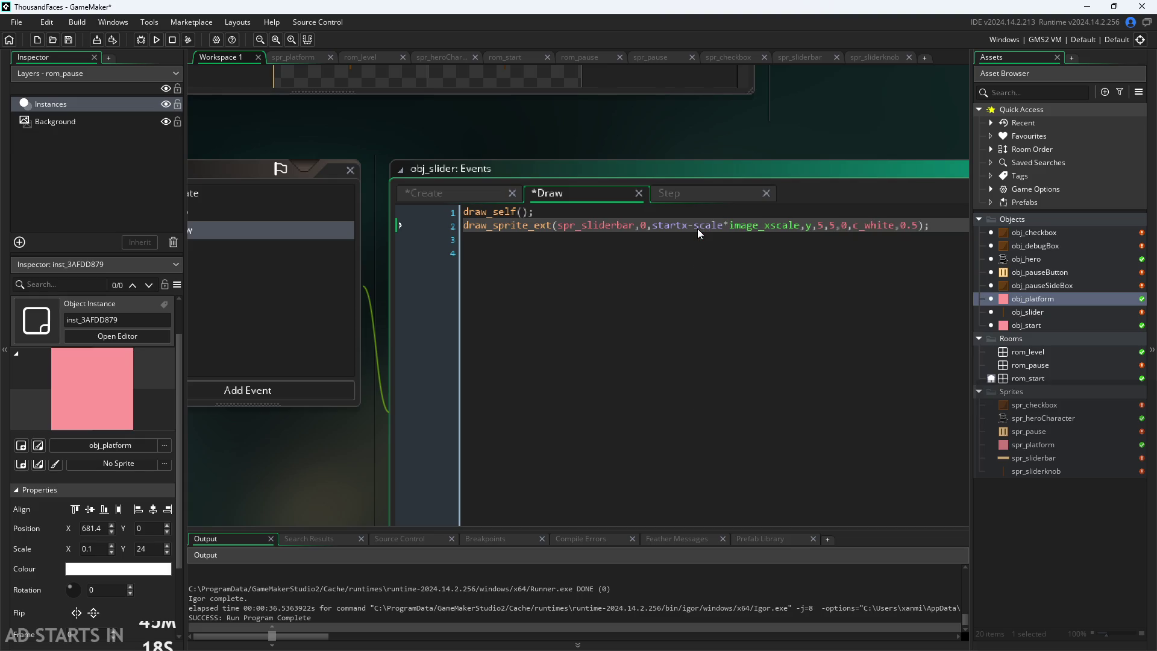
key(Left)
text(()
key(ctrl+Right)
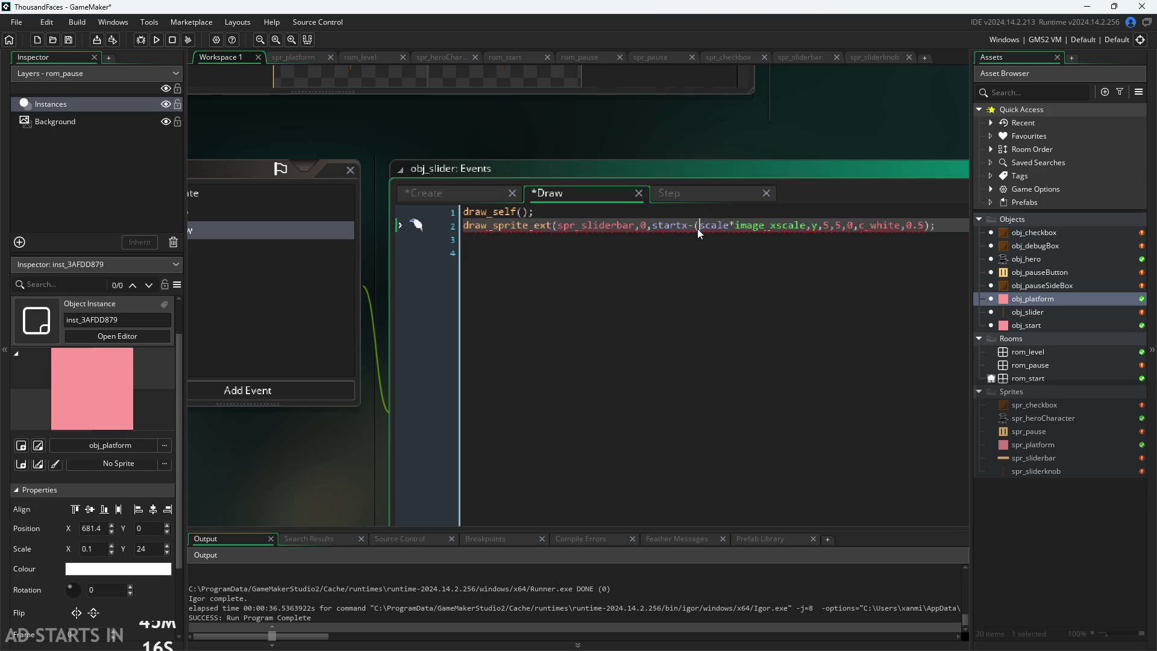
text())
key(Left)
text(/2)
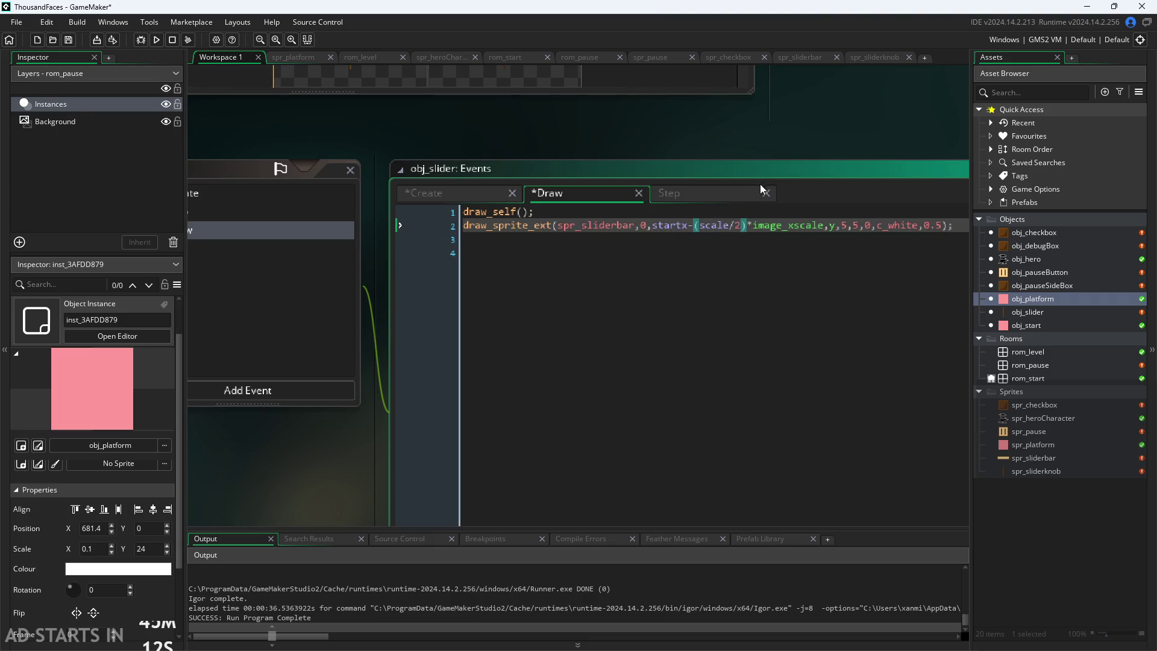
click(720, 210)
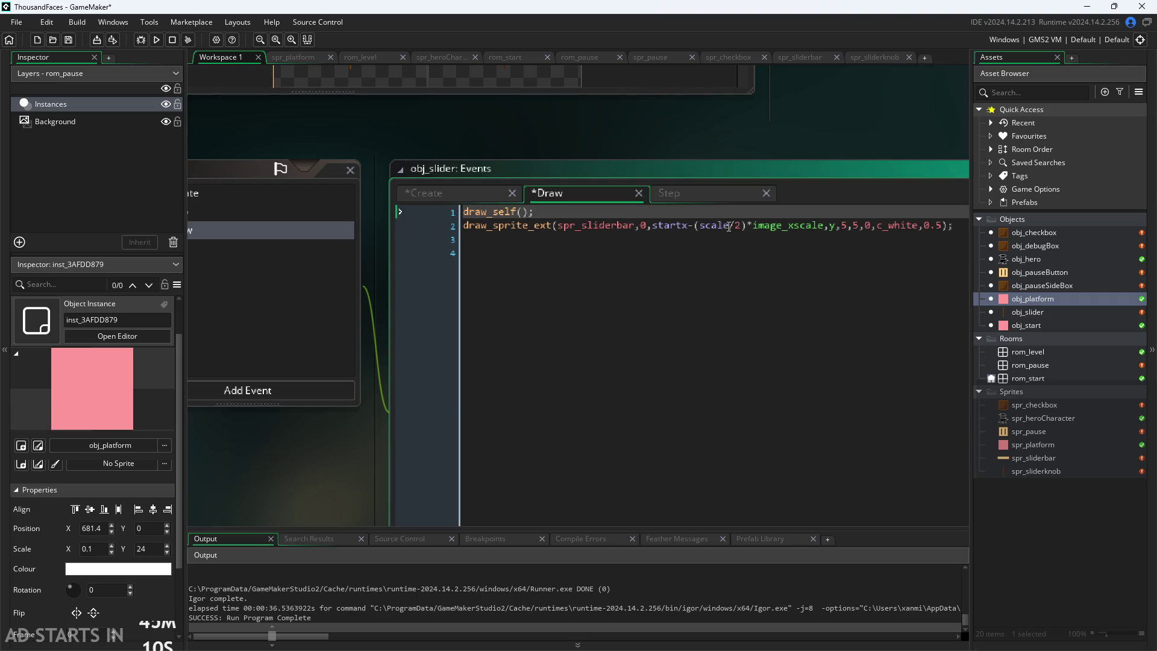
click(694, 199)
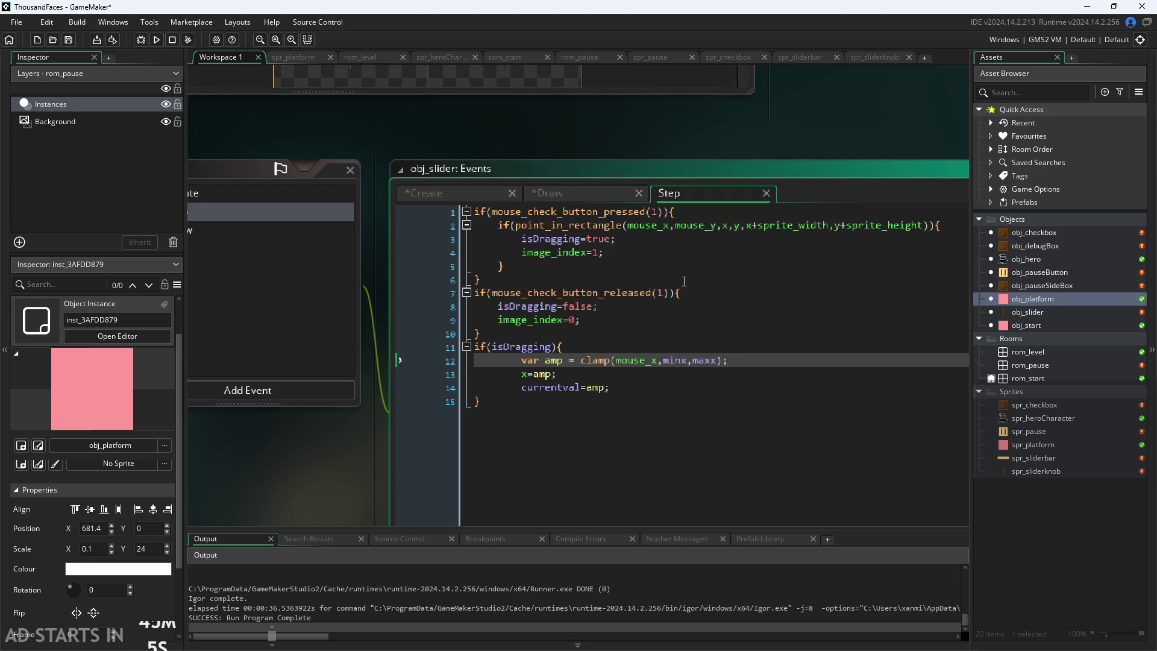
Save, run the game, sweep the slider knob across the bar on the pause screen, then close it
key(ctrl+s)
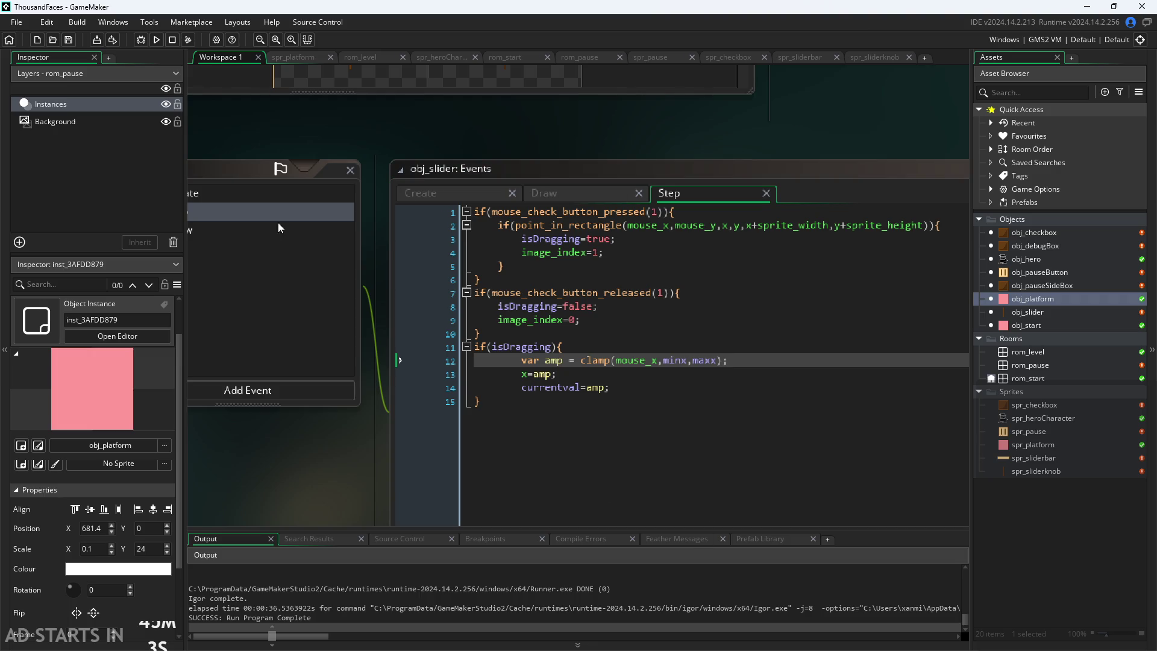
click(164, 40)
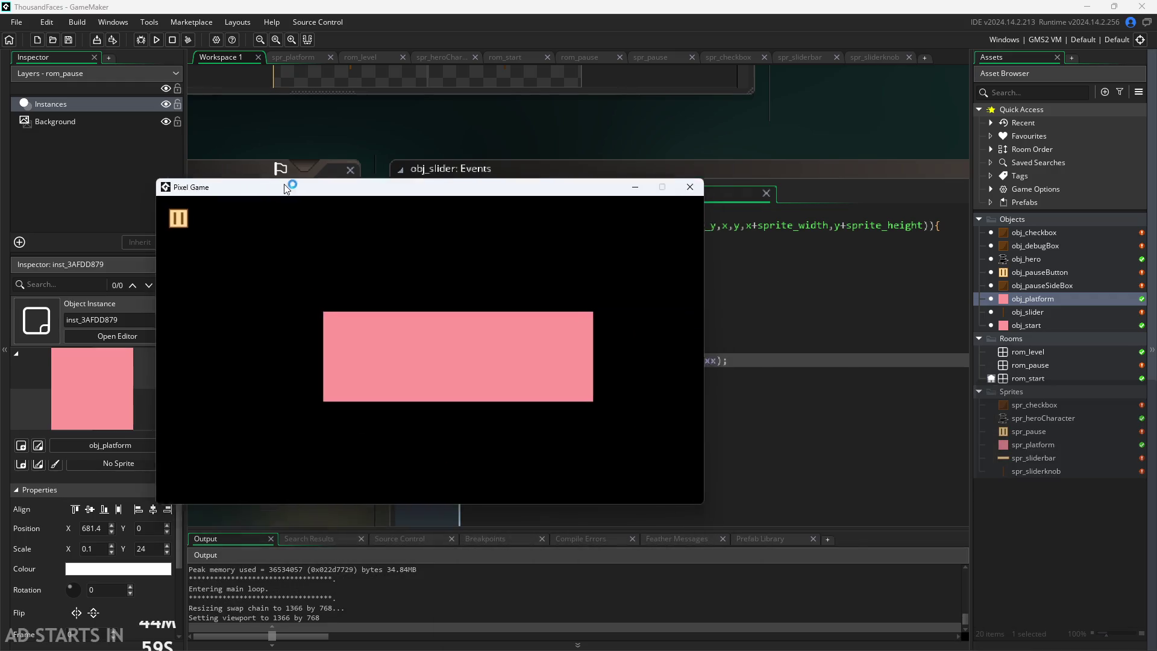
click(205, 158)
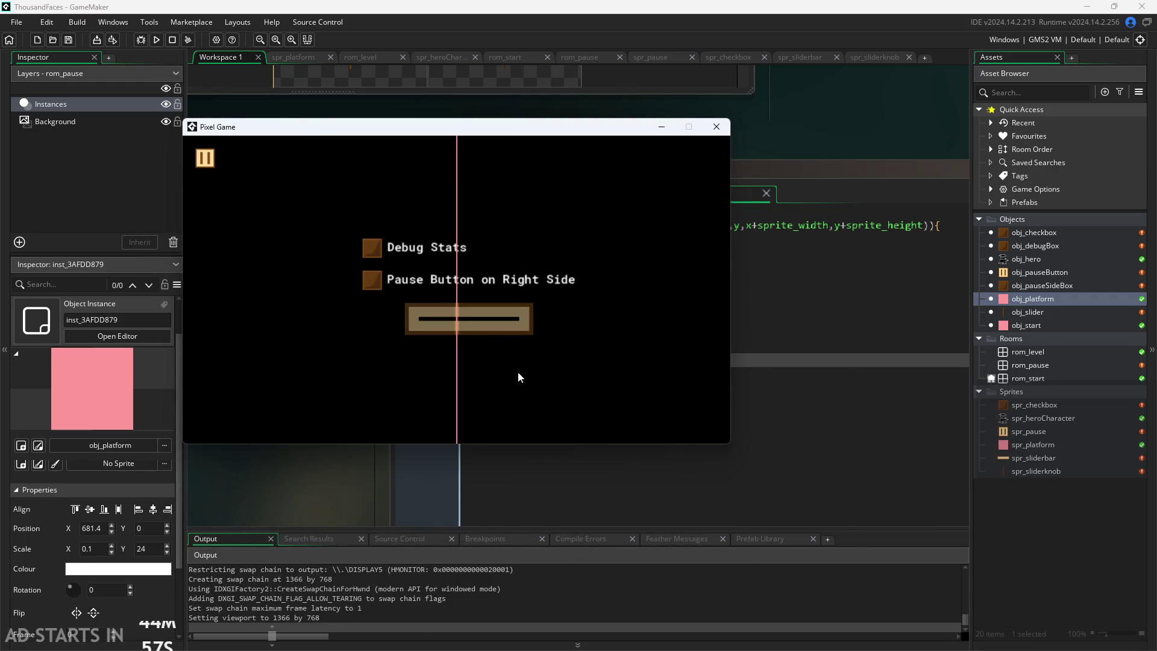
mouse_move(359, 327)
mouse_down()
mouse_move(269, 350)
mouse_move(480, 338)
mouse_move(426, 358)
mouse_move(713, 321)
mouse_move(270, 343)
mouse_move(666, 162)
mouse_up()
click(717, 126)
click(474, 191)
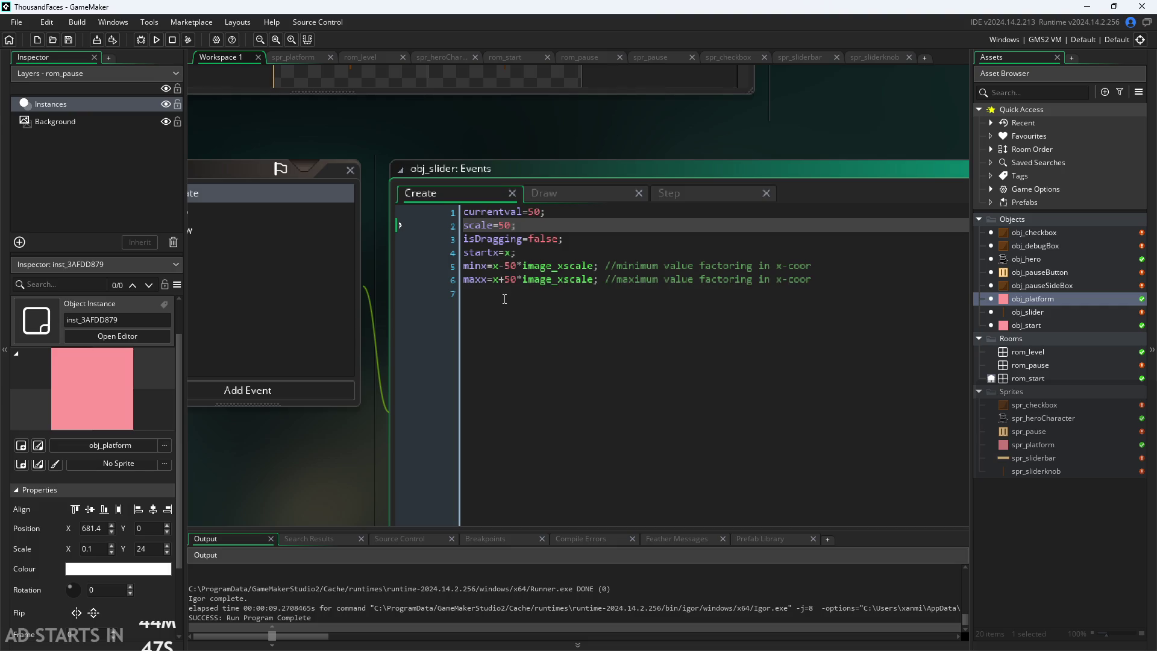
Replace the 50 in both the minx and maxx lines with scale in the Create event
double_click(511, 265)
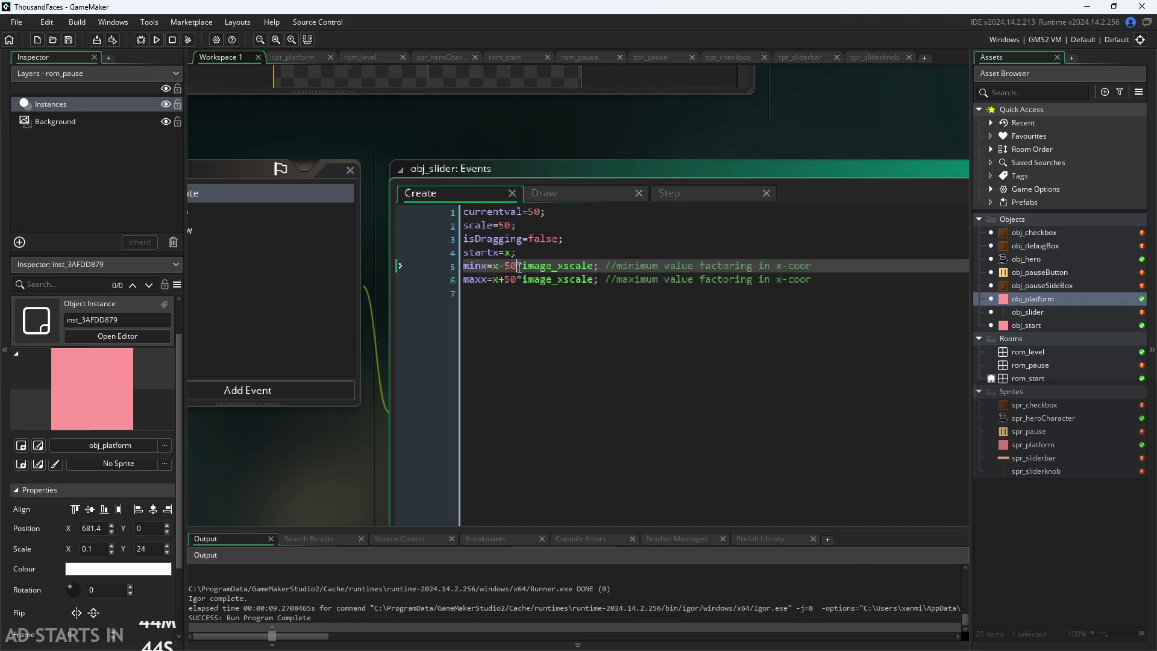
text(scale)
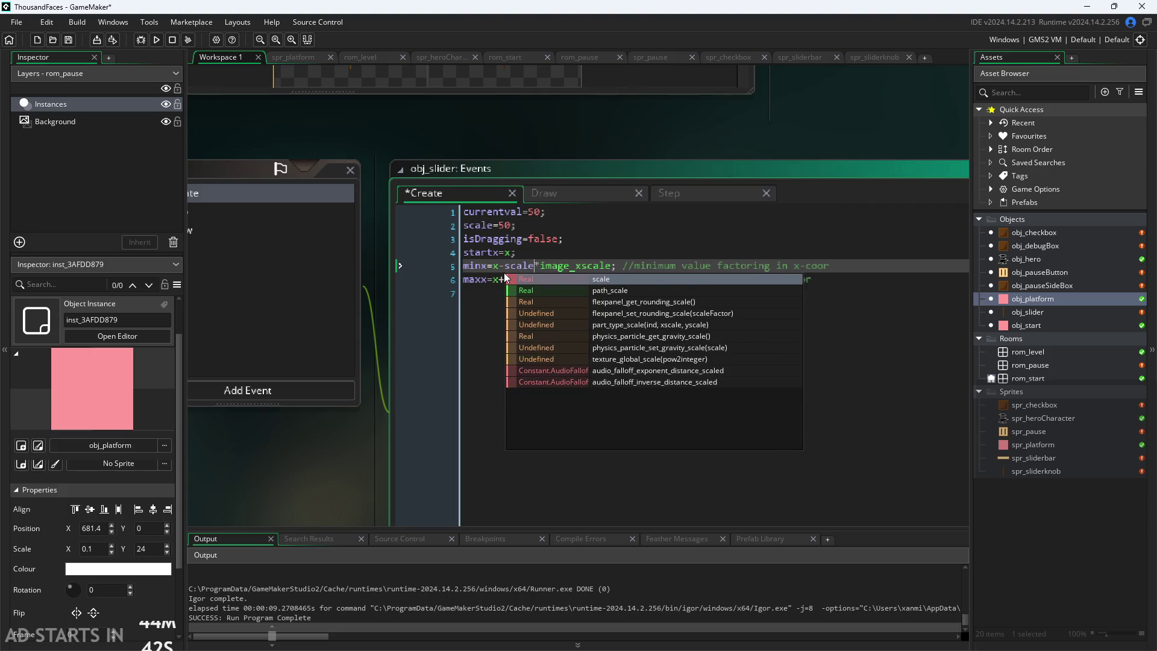
key(Escape)
double_click(510, 279)
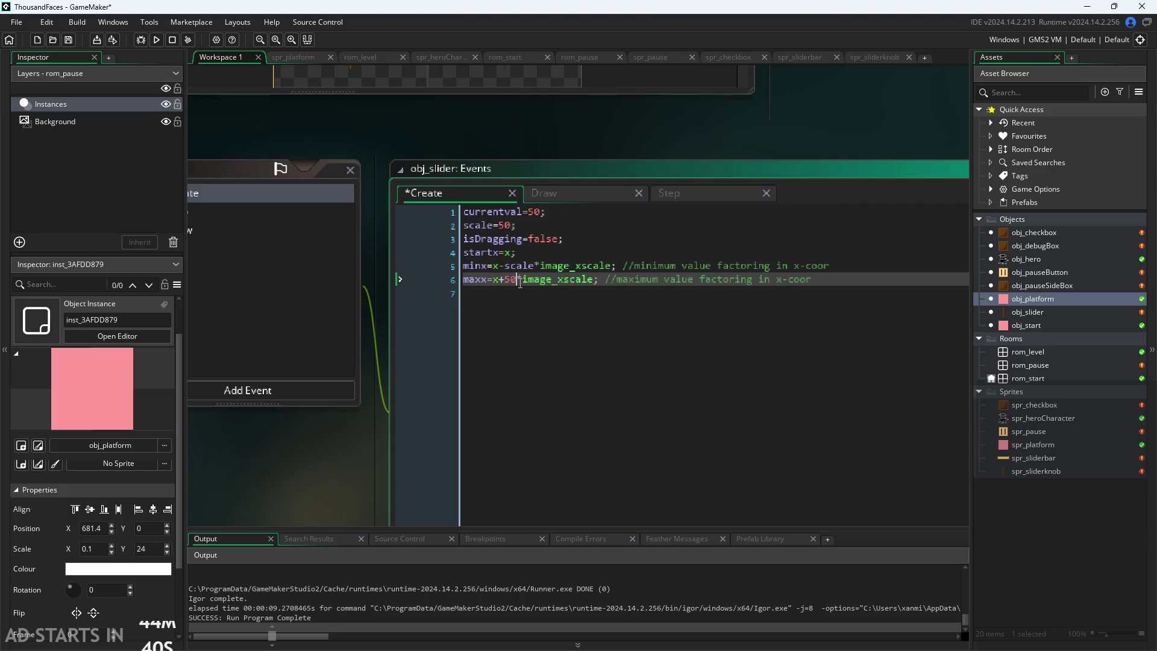
text(scale)
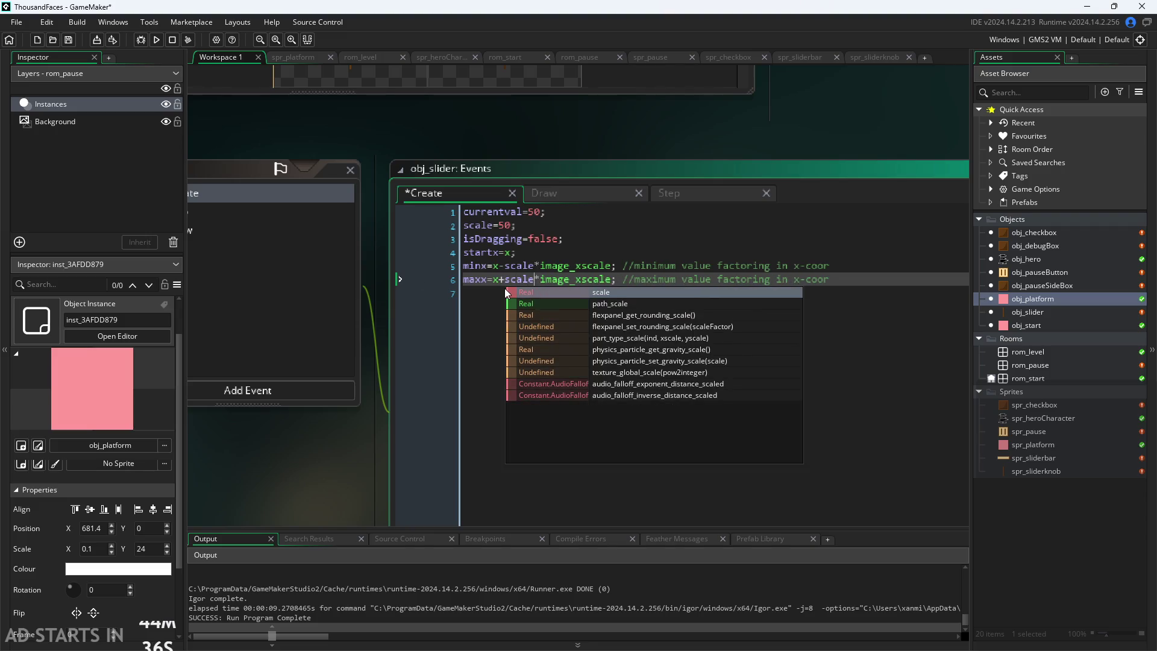
Change scale=50 to scale=20 and run the game with F5
click(513, 213)
click(505, 225)
key(BackSpace)
text(2)
key(F5)
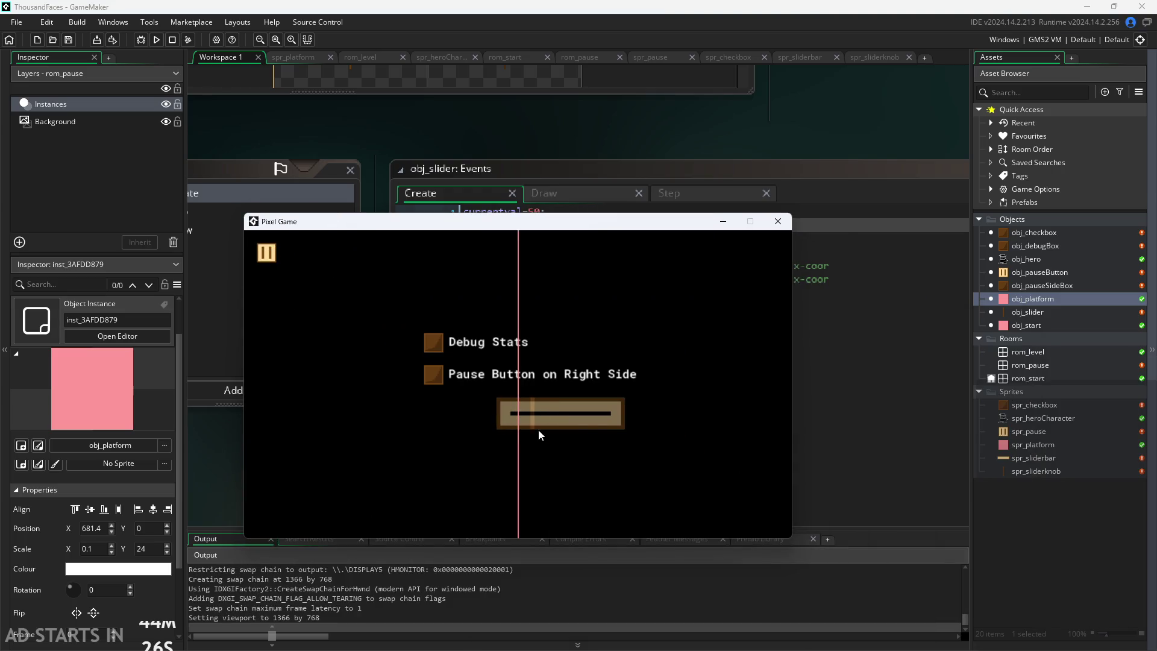
Remove the /2 from the bar's scale offset in the Draw event and rerun the game
drag(630, 415, 355, 439)
click(777, 222)
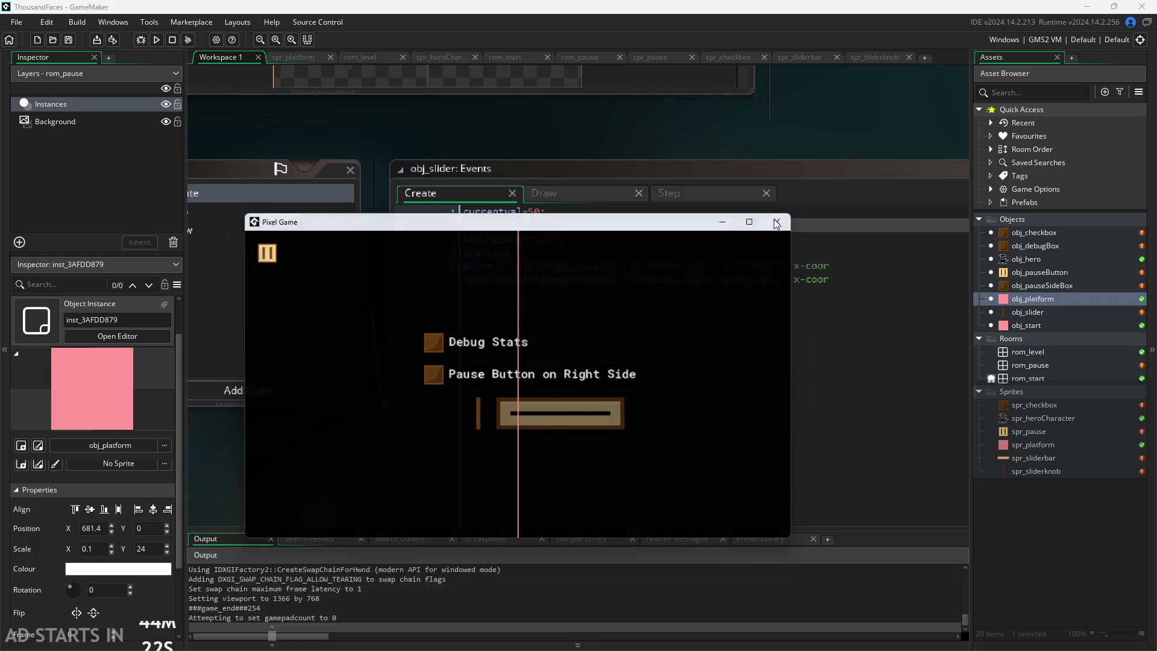
click(559, 194)
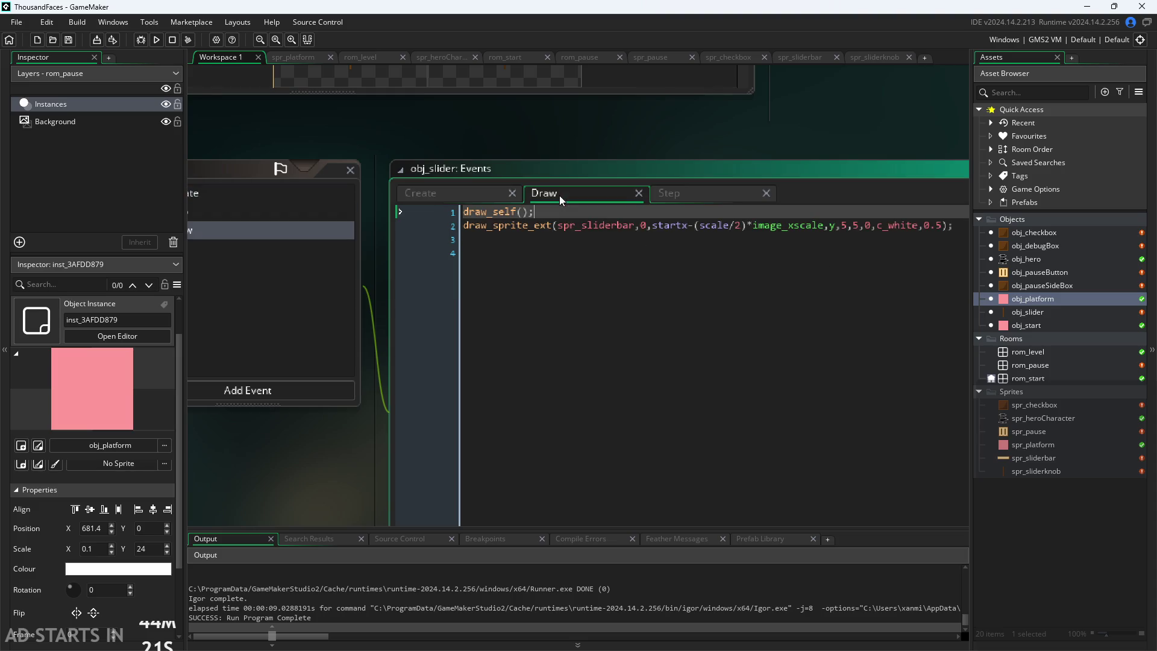
click(739, 226)
key(BackSpace)
key(BackSpace)
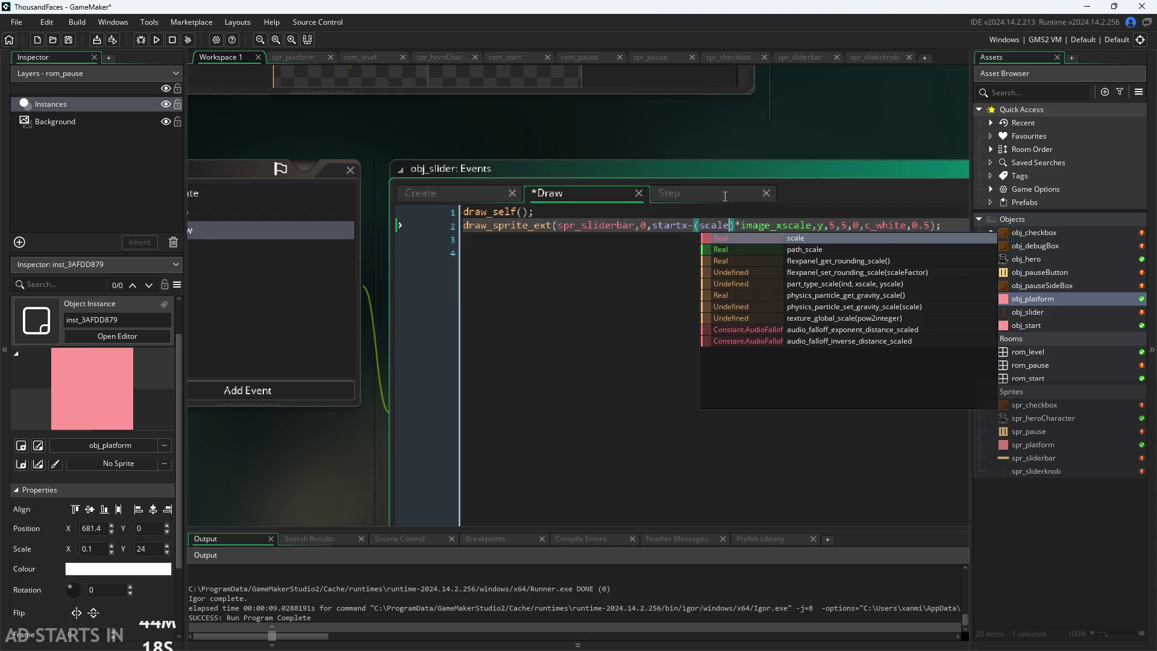
click(776, 106)
click(156, 39)
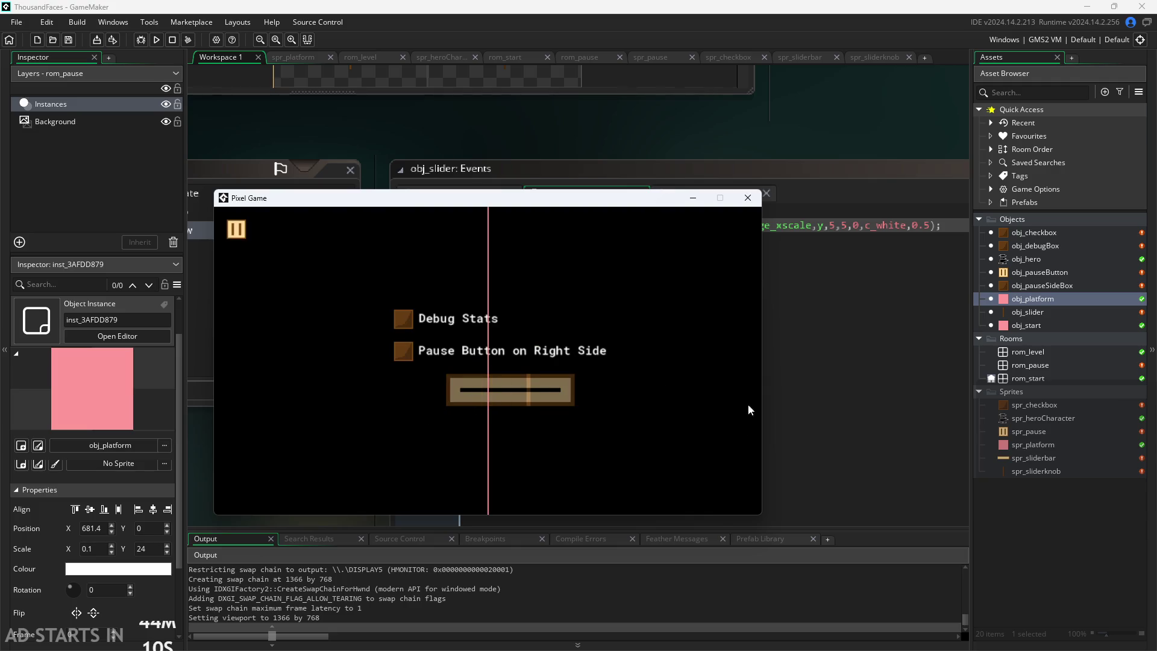
Delete -(scale)*image_xscale so the bar draws at plain startx, then save and run
click(747, 197)
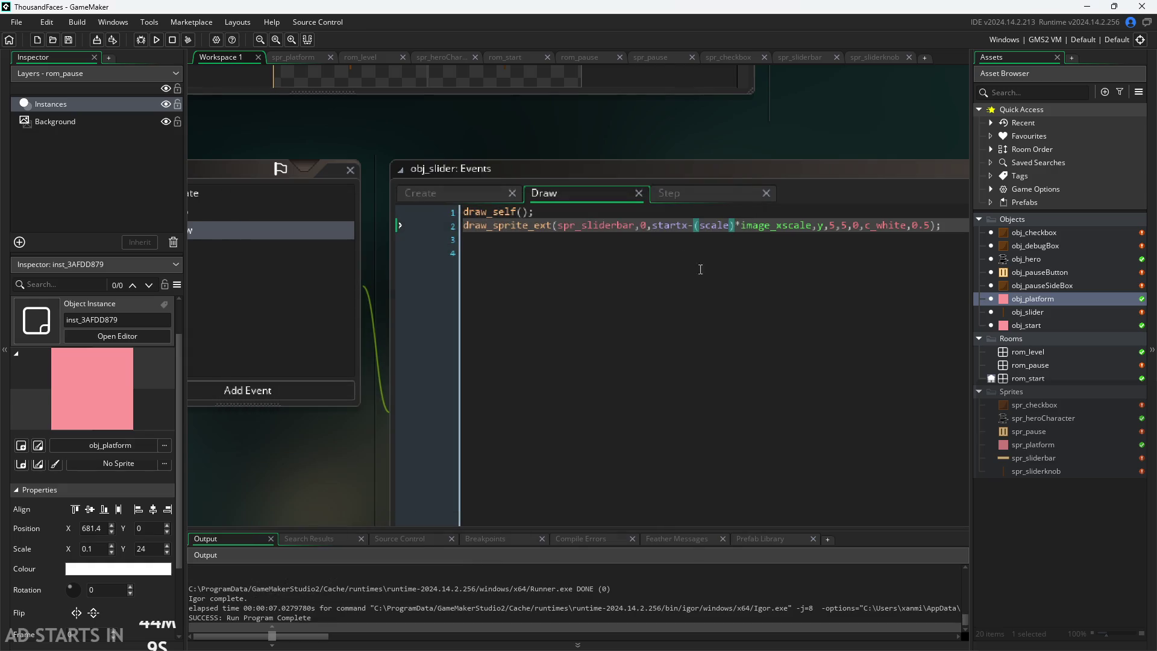
click(702, 238)
drag(689, 226, 812, 229)
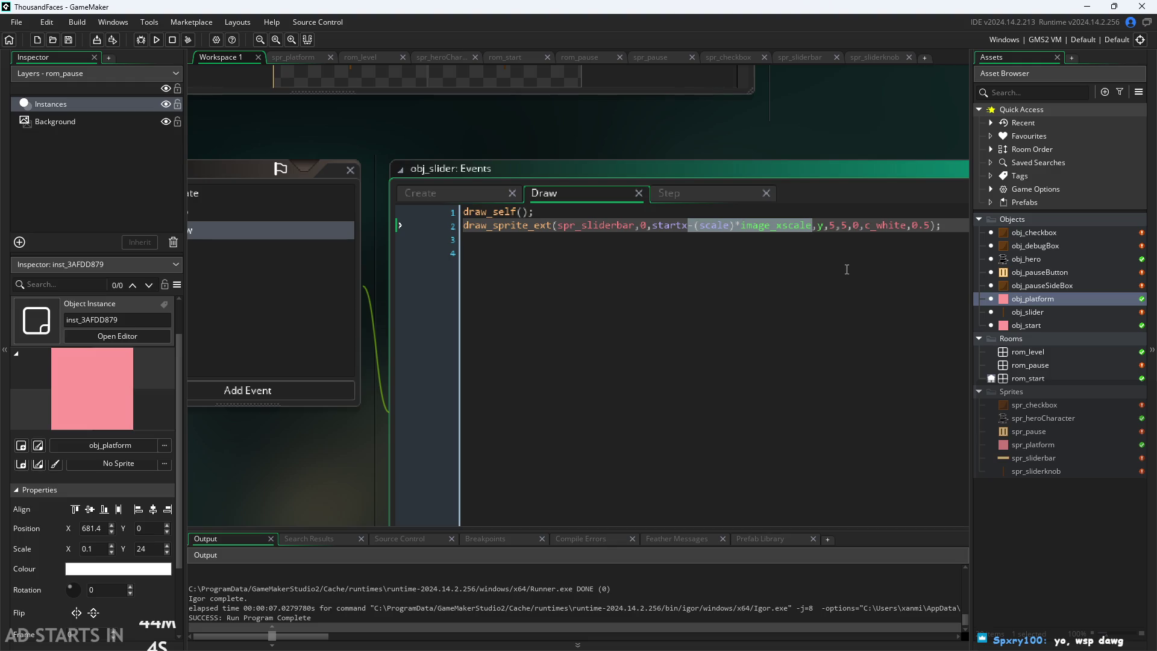
key(BackSpace)
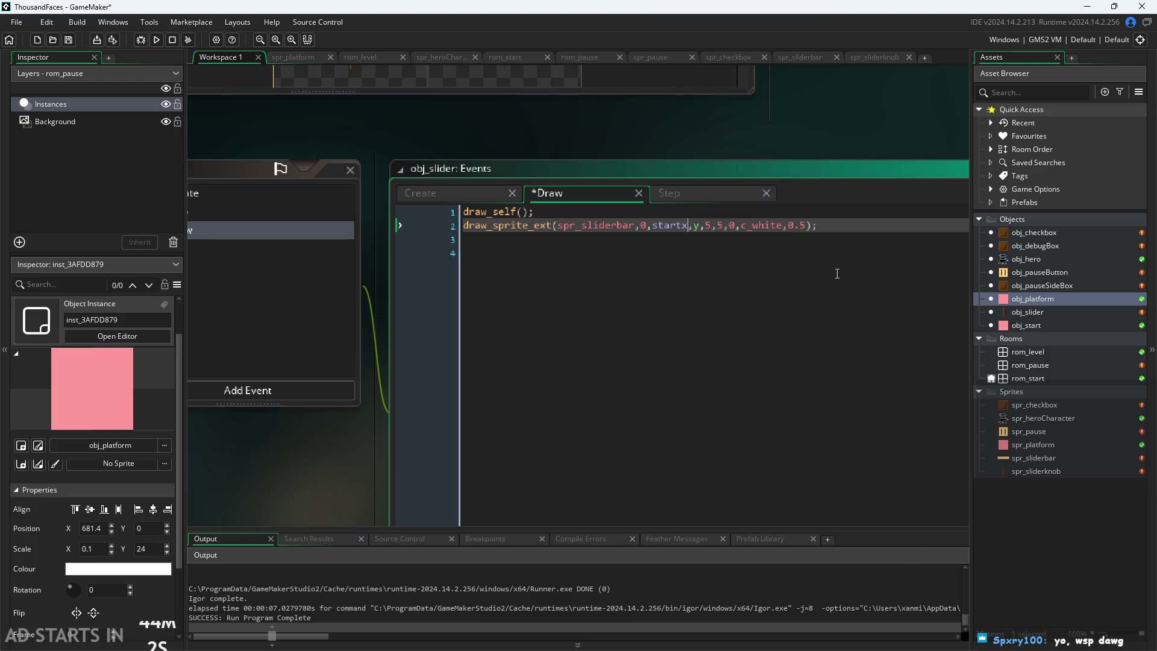
key(ctrl+s)
click(365, 125)
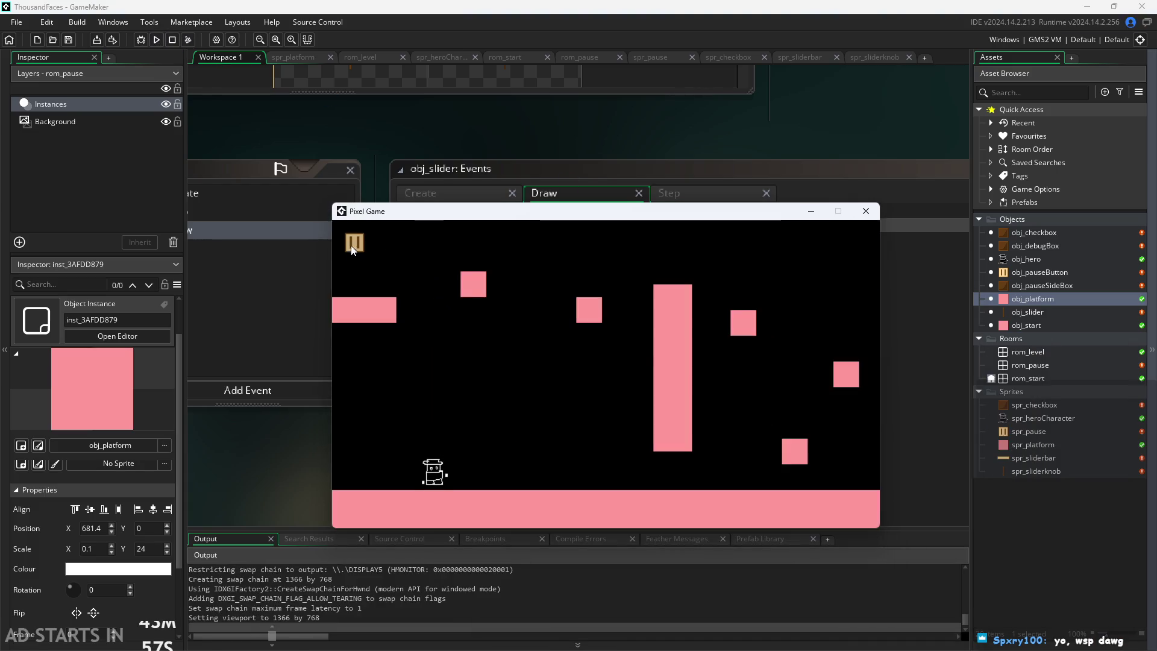
click(353, 243)
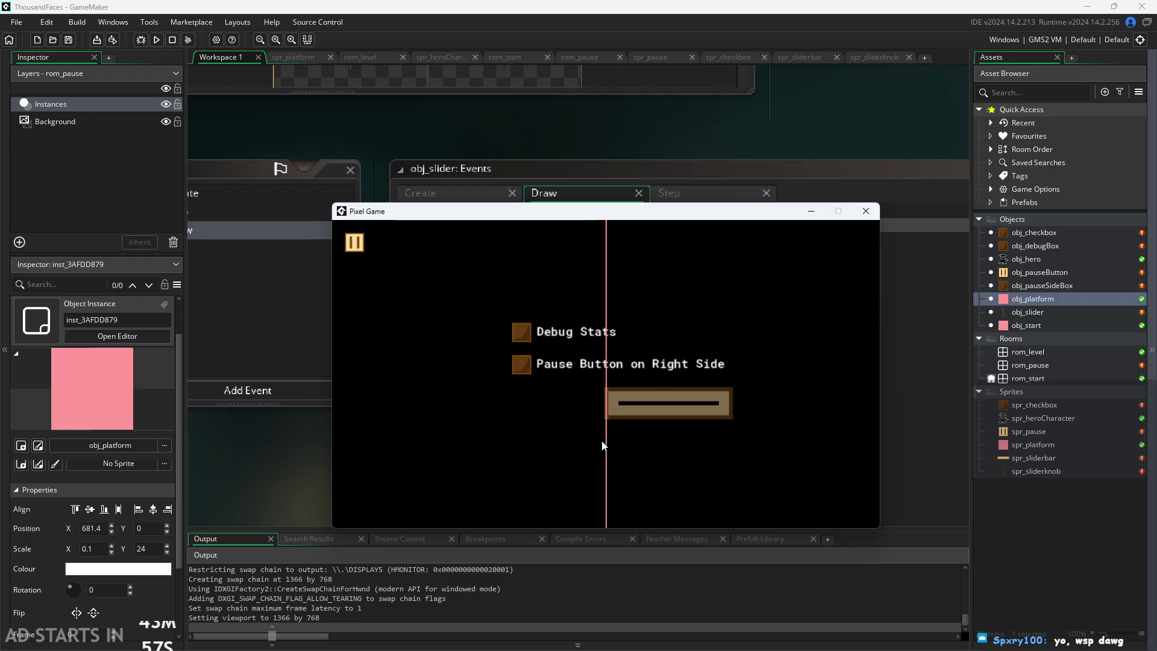
click(606, 406)
click(856, 211)
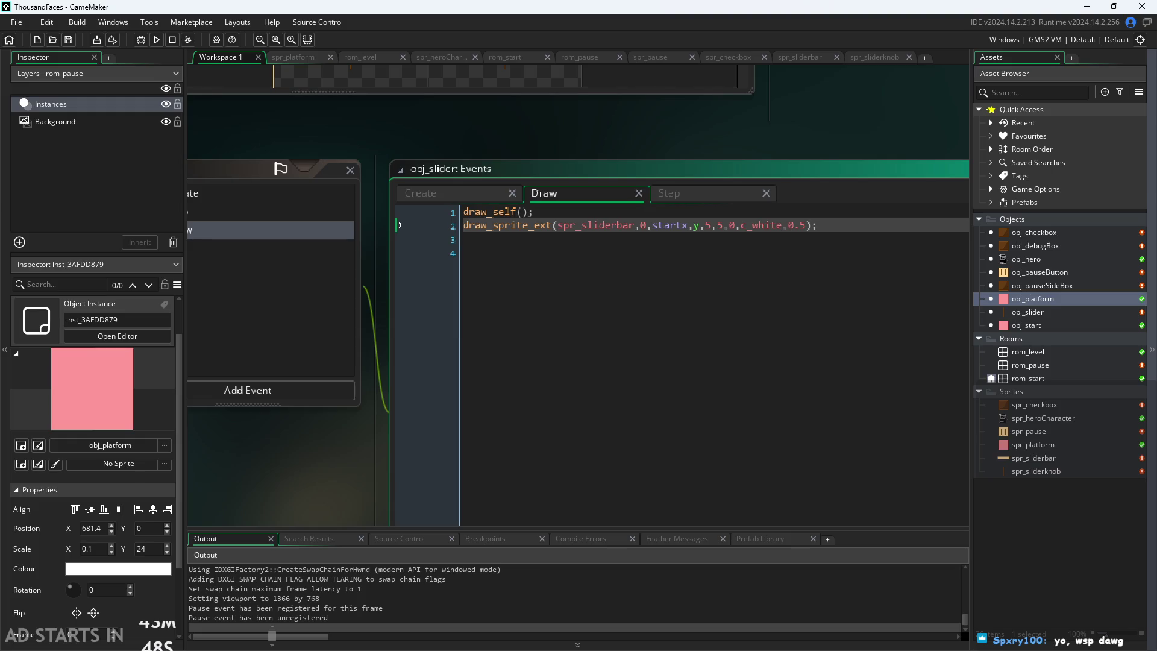
key(alt+Tab)
drag(635, 200, 615, 192)
mouse_move(555, 416)
mouse_down()
mouse_move(397, 425)
mouse_move(336, 445)
mouse_up()
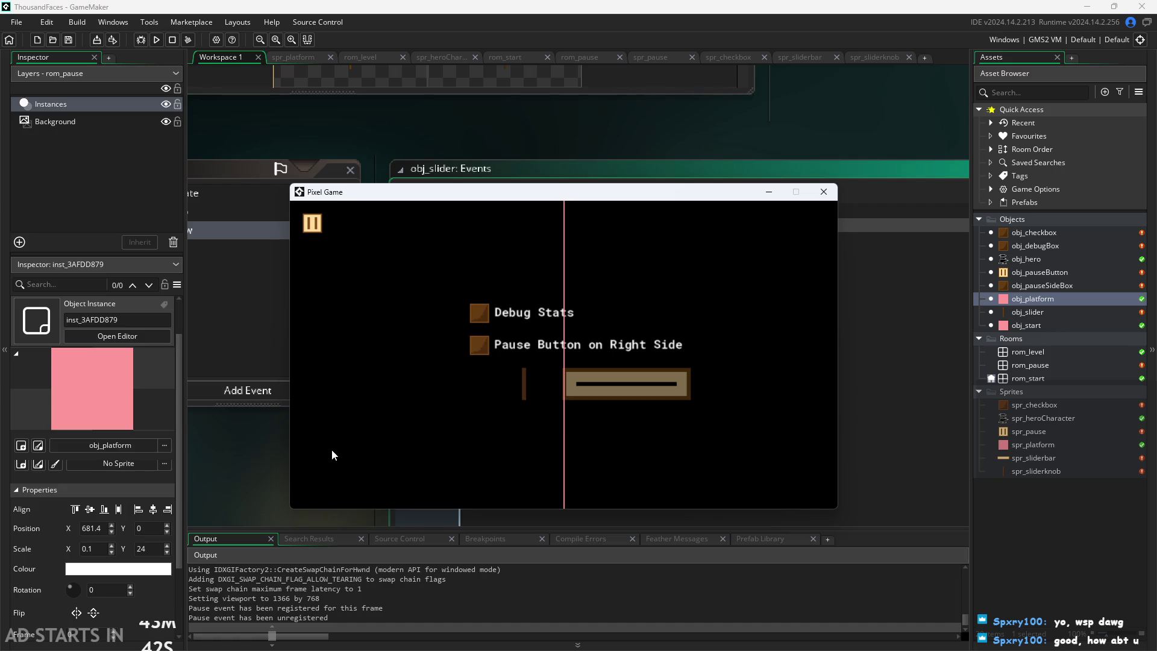
mouse_move(432, 442)
mouse_down()
mouse_move(665, 414)
mouse_move(479, 433)
mouse_up()
click(480, 343)
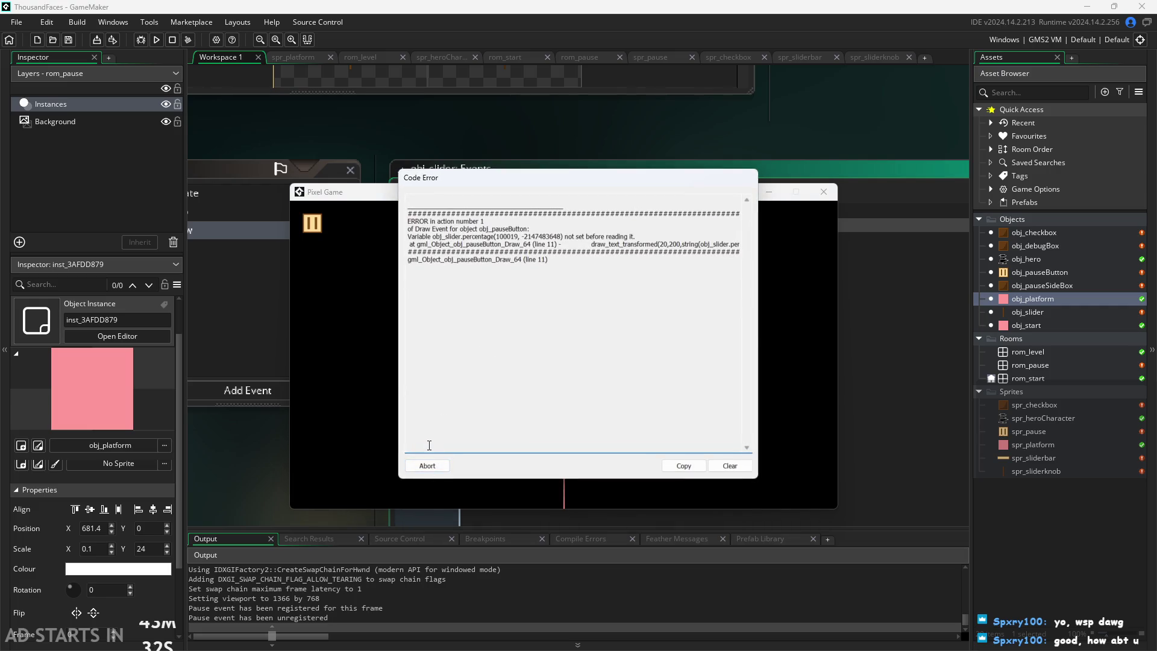
click(427, 466)
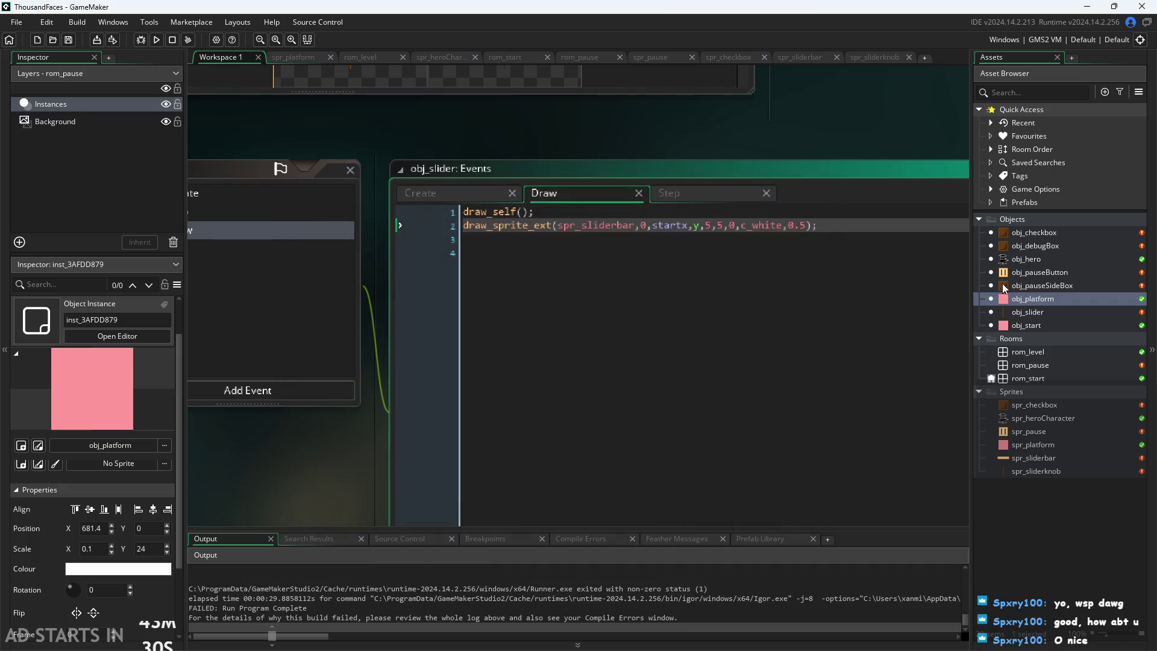
In obj_pauseButton's Draw GUI, replace percentage with currentval on debug line 11, then run the game
double_click(1032, 273)
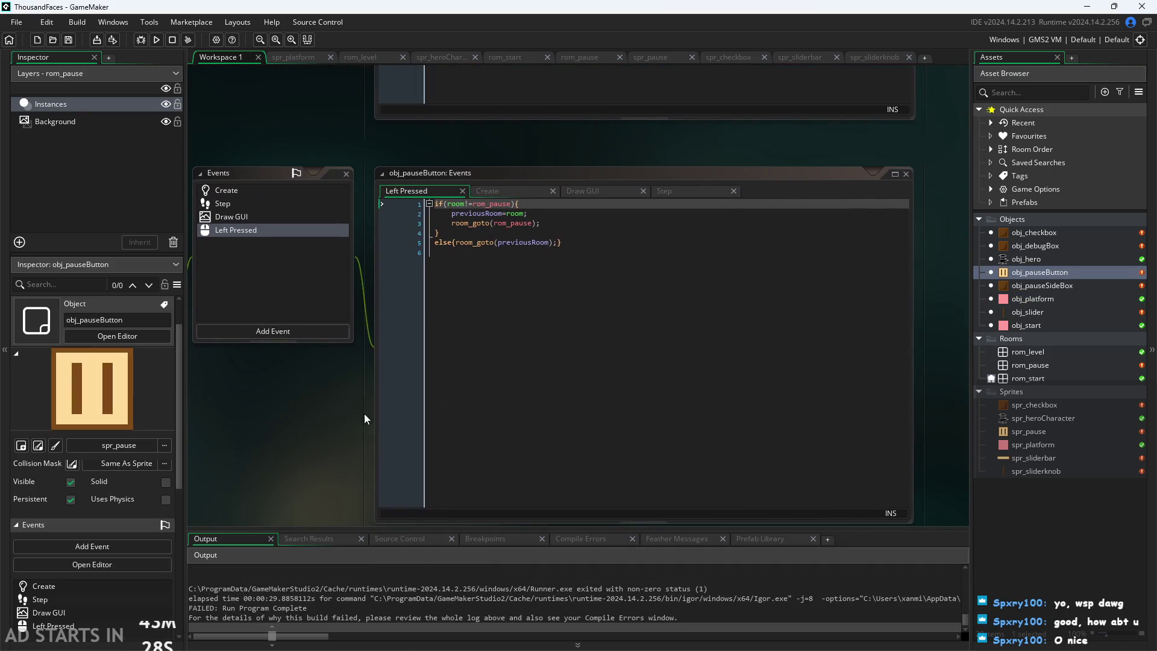
click(576, 190)
click(777, 304)
mouse_move(777, 304)
mouse_down()
mouse_move(298, 309)
mouse_move(273, 299)
mouse_up()
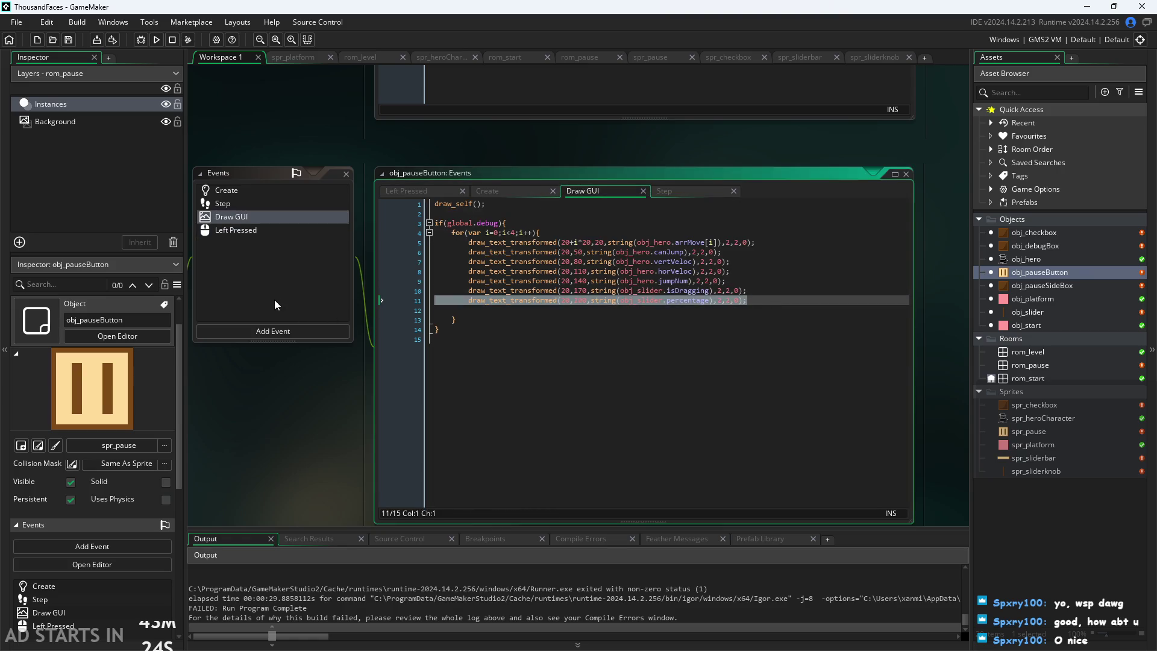
click(688, 300)
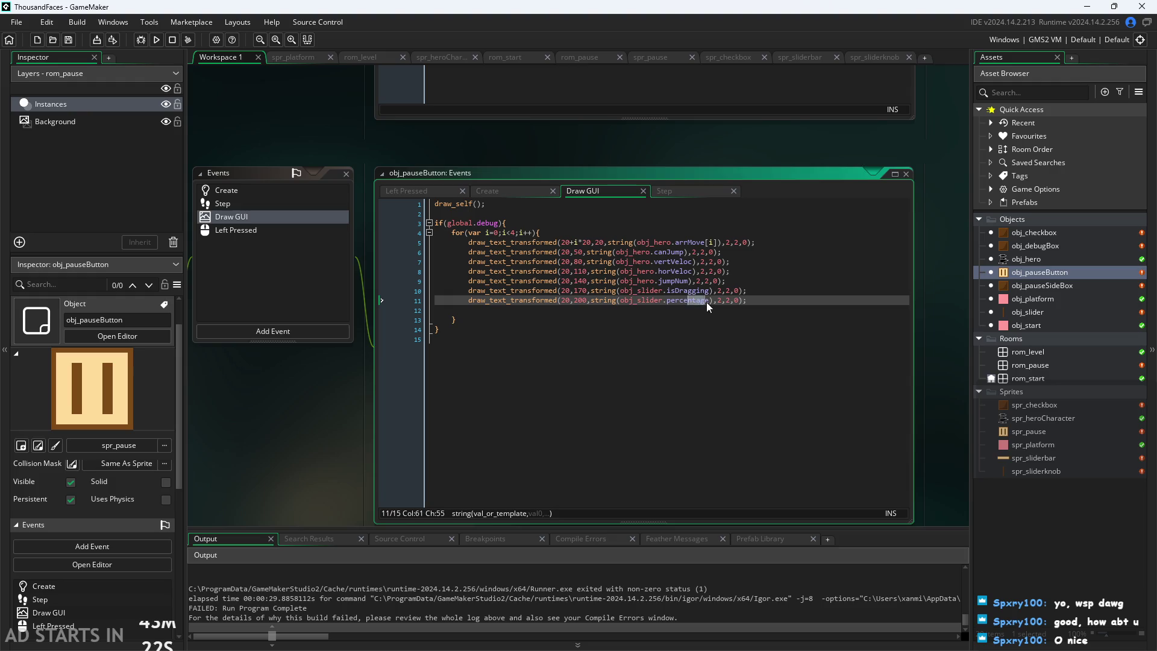
drag(710, 300, 670, 306)
key(BackSpace)
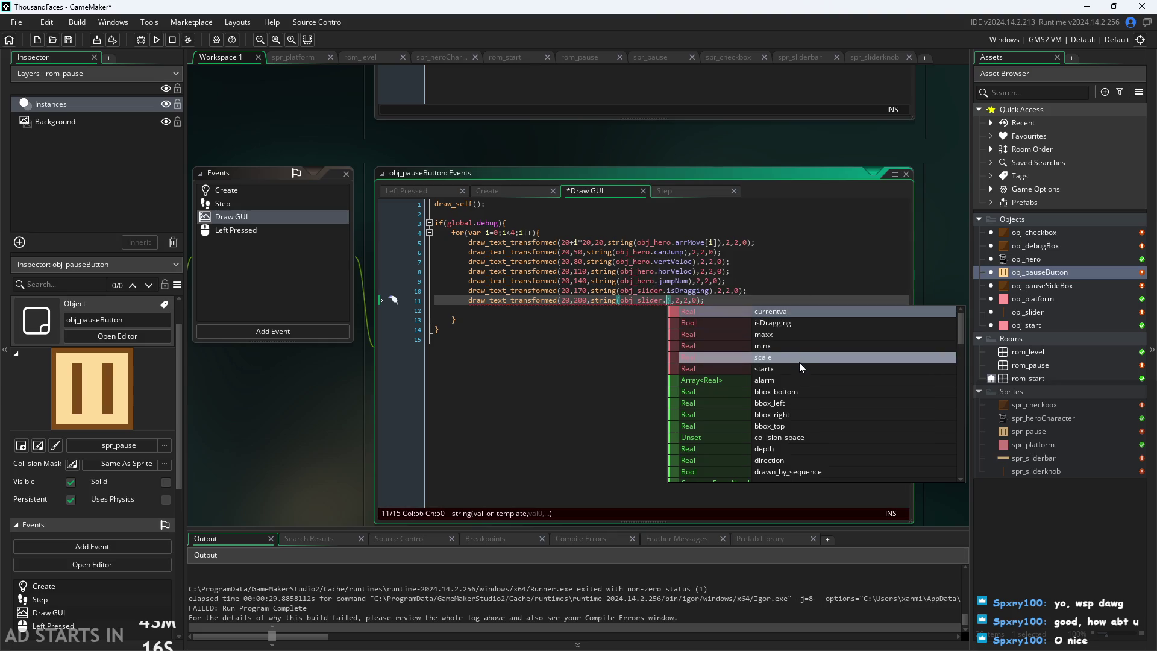
click(786, 312)
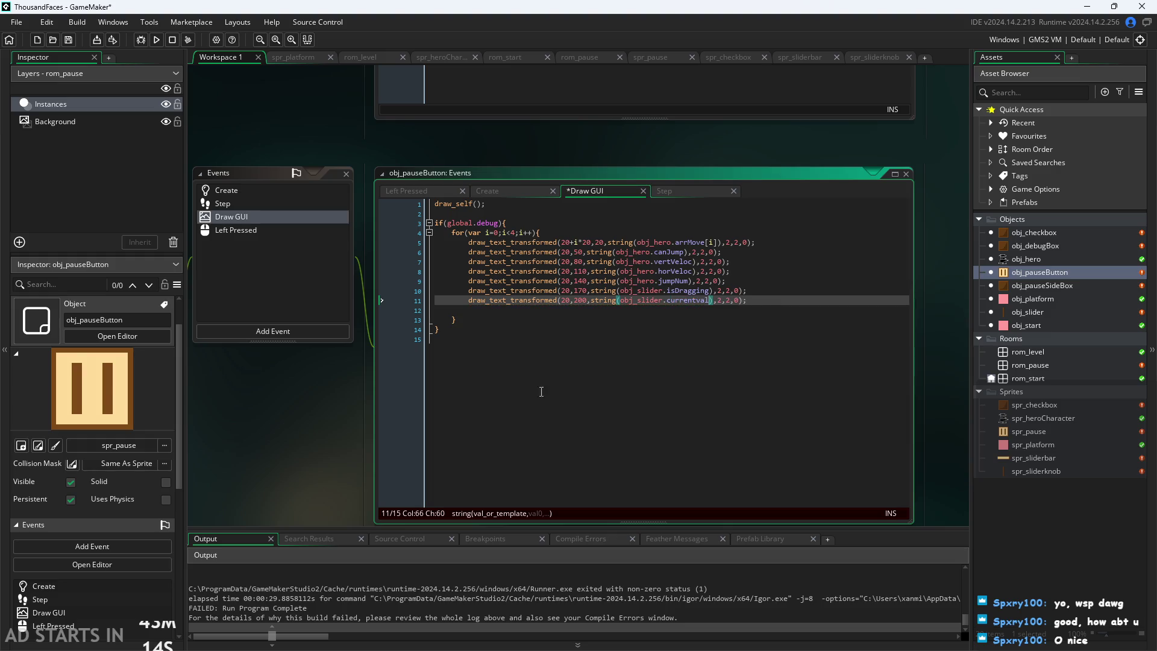
click(146, 42)
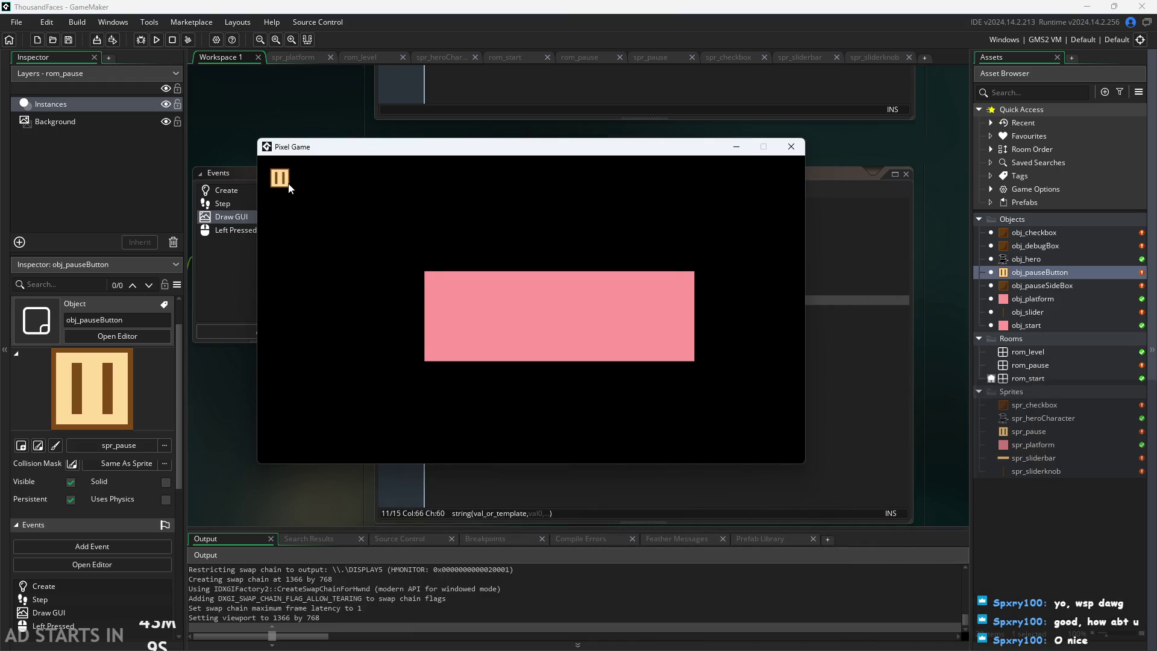
click(279, 178)
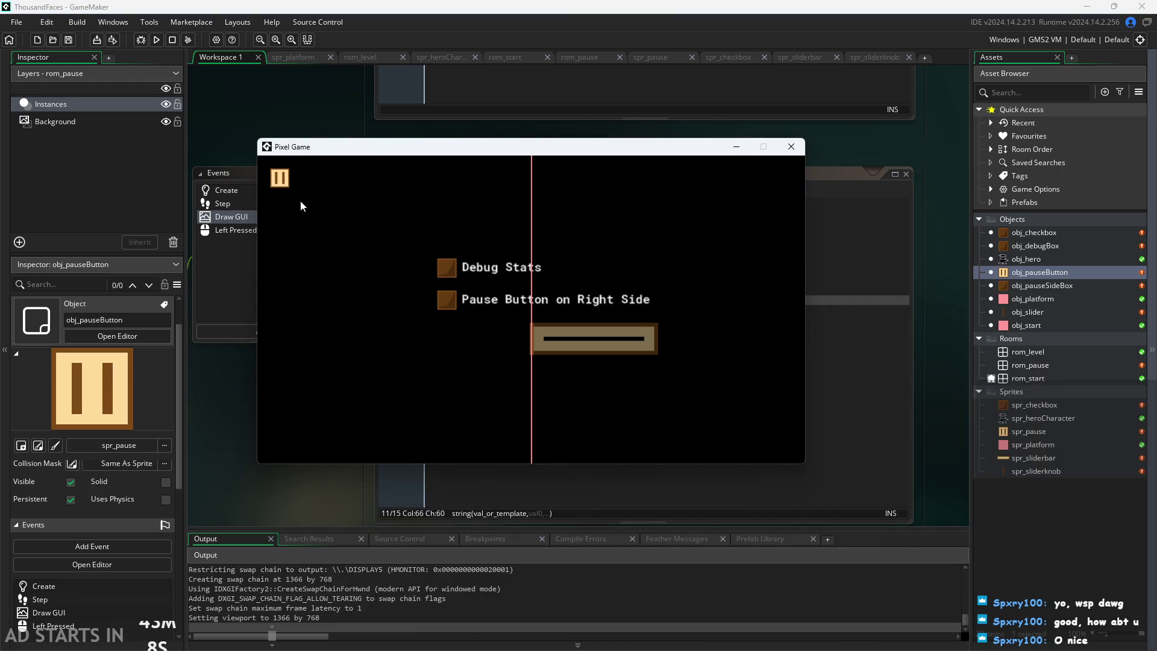
click(444, 266)
click(449, 298)
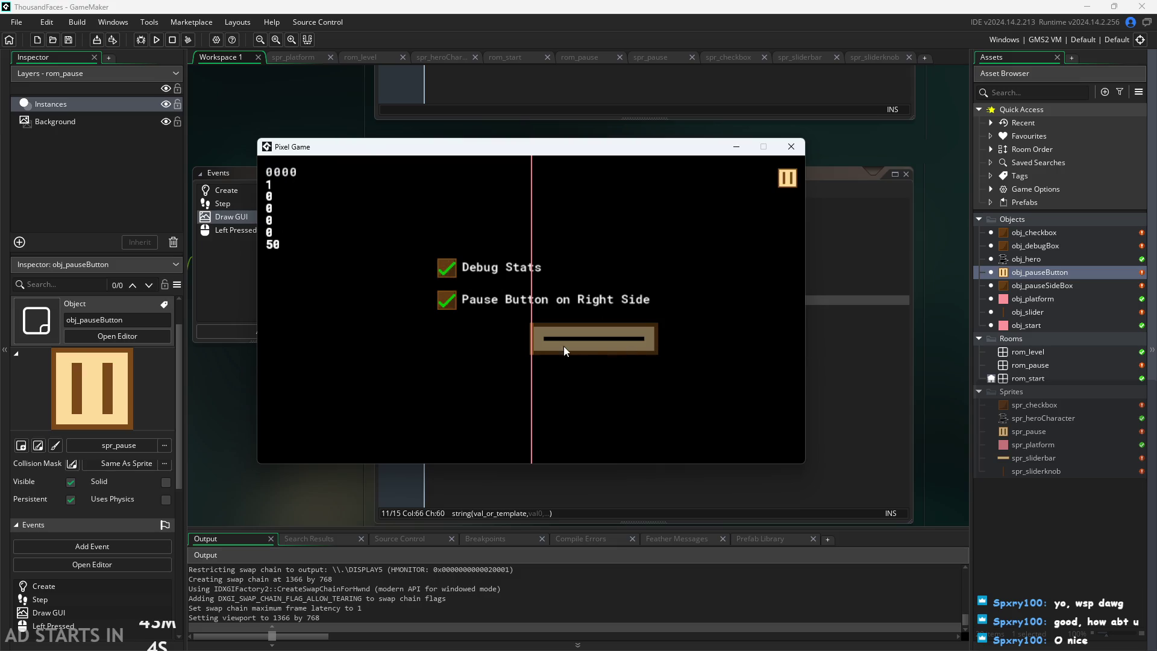
drag(533, 336, 595, 342)
drag(682, 333, 420, 335)
mouse_move(345, 329)
mouse_down()
mouse_move(762, 345)
mouse_move(415, 396)
mouse_move(651, 363)
mouse_move(432, 378)
mouse_move(722, 352)
mouse_move(375, 392)
mouse_move(718, 351)
mouse_move(748, 290)
mouse_up()
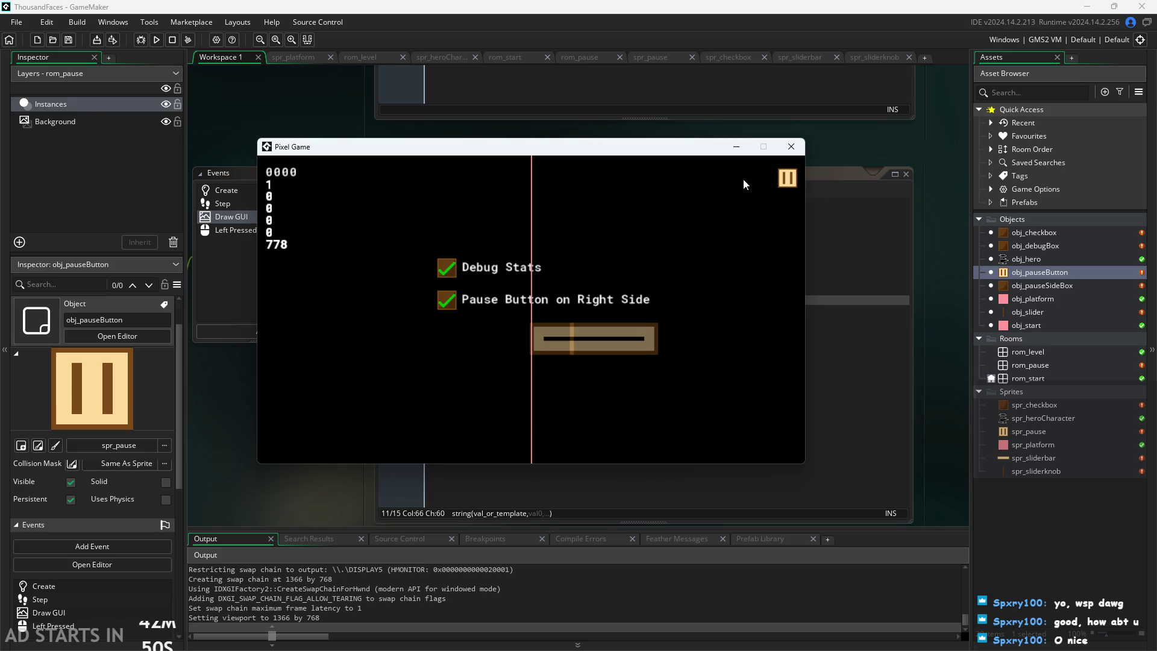
mouse_move(570, 336)
mouse_down()
mouse_move(529, 356)
mouse_move(449, 365)
mouse_move(646, 325)
mouse_move(457, 347)
mouse_move(632, 329)
mouse_up()
click(790, 149)
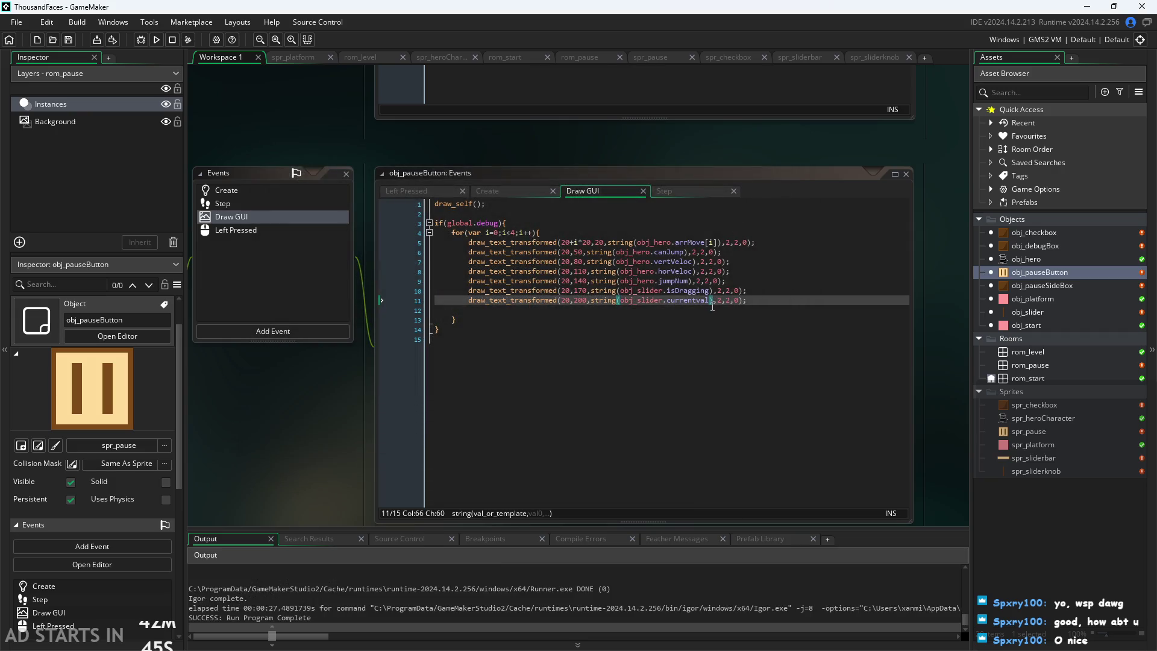
Wrap obj_slider.currentval in parentheses on line 11 and add a division after it
click(712, 307)
scroll(707, 313, up, 3)
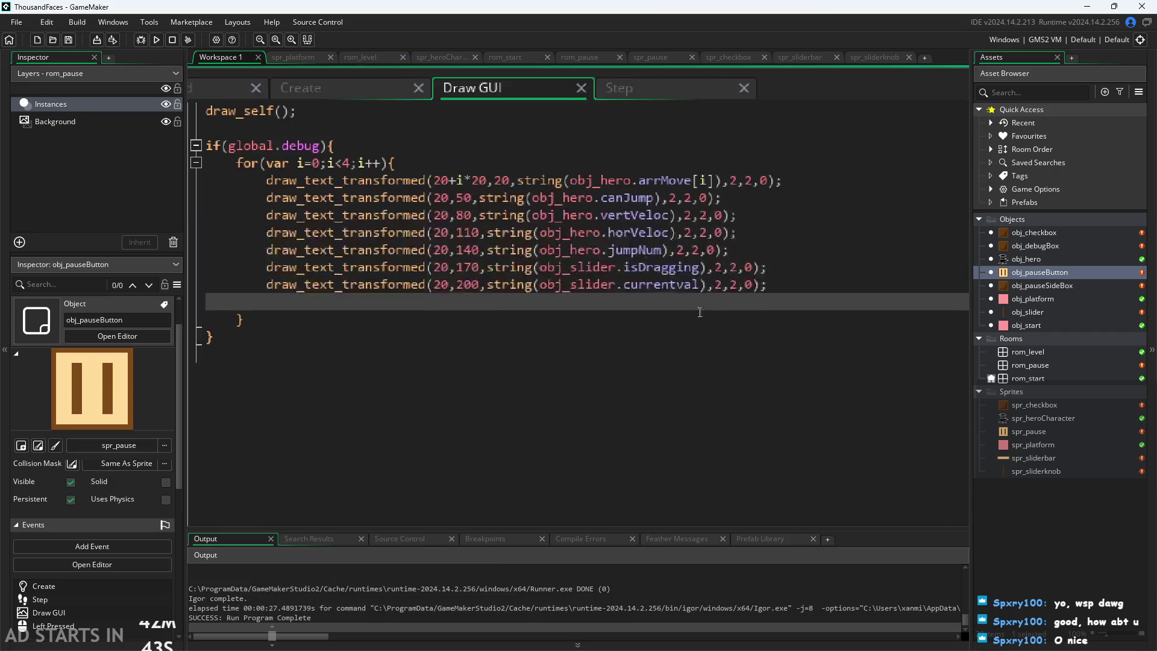
click(540, 287)
text(()
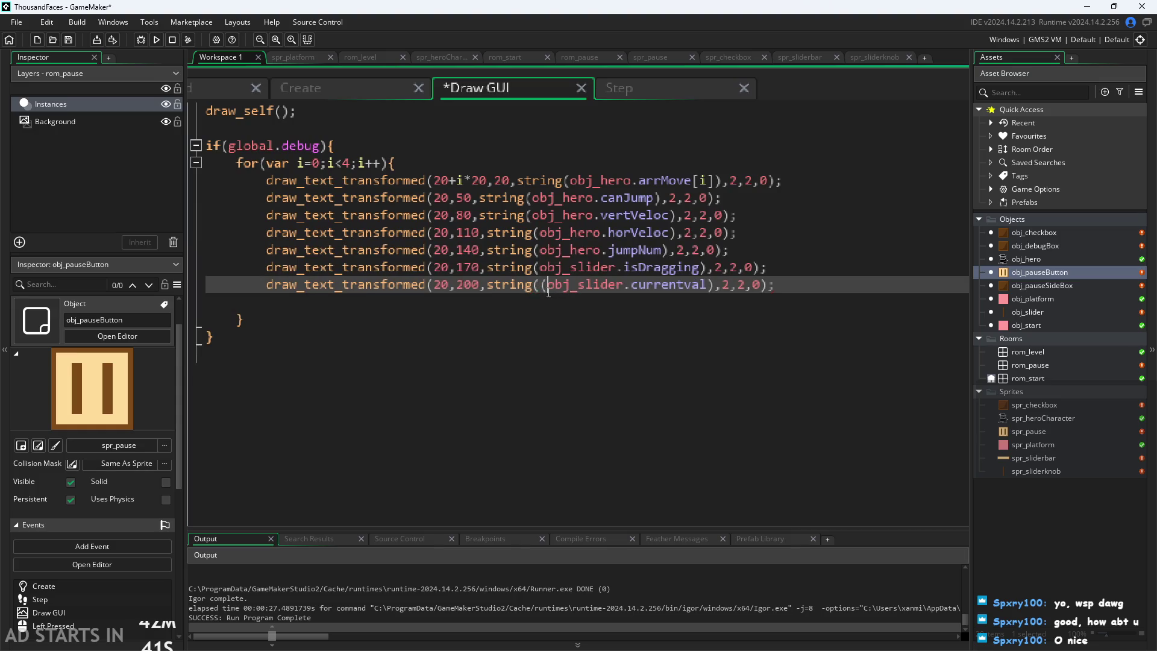
key(ctrl+Right)
text())
text(/)
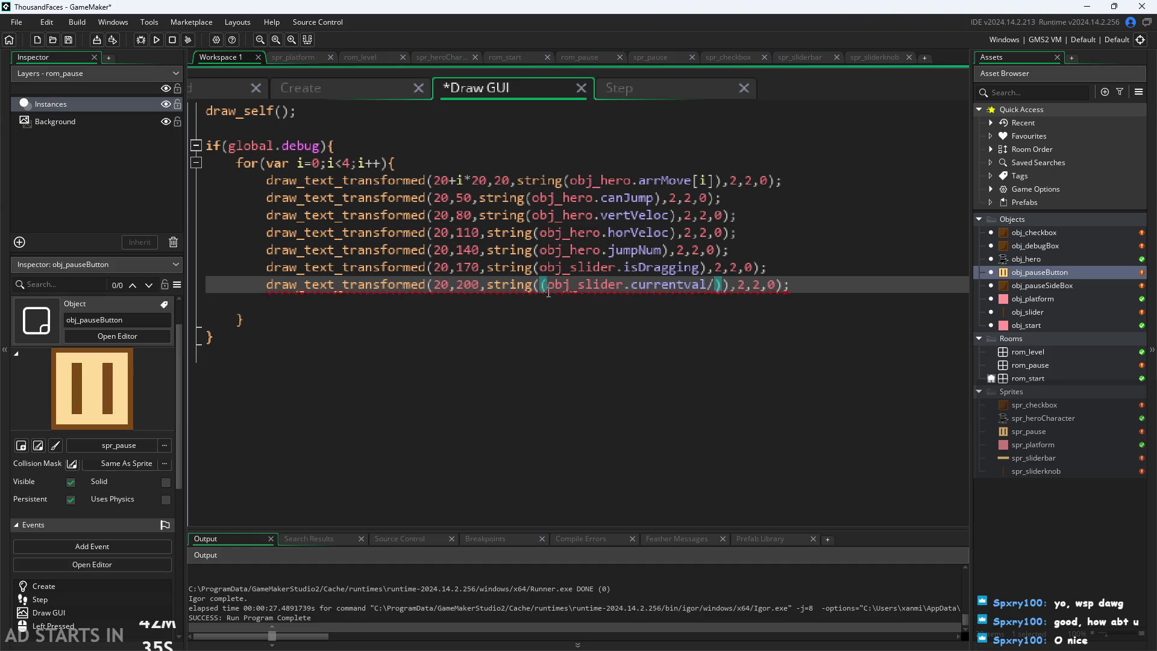
text(sc)
key(BackSpace)
key(BackSpace)
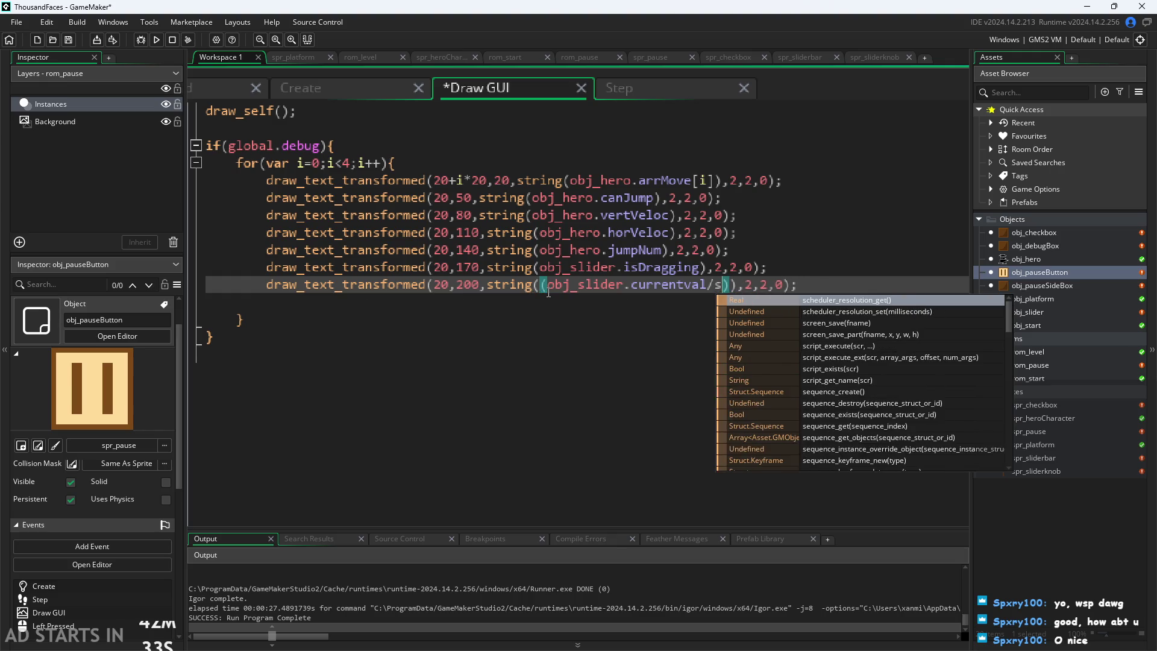
Make the divisor (10*obj_slider.scale) using obj_slider autocomplete, and save the Draw GUI code
text(obj)
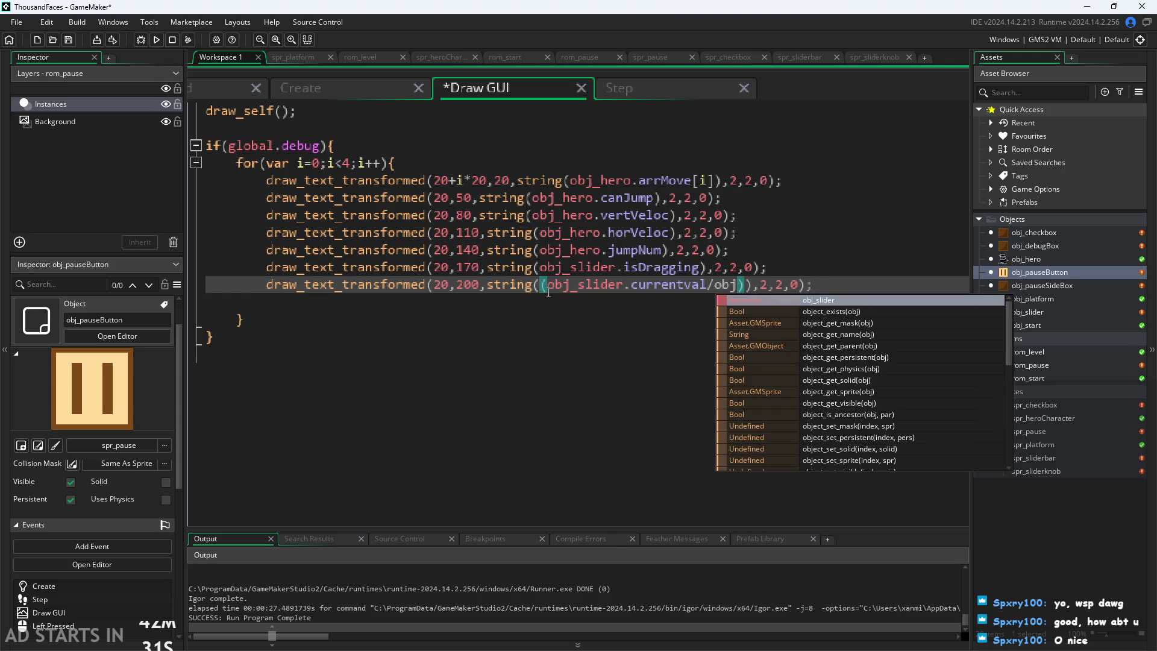
text(.)
key(Escape)
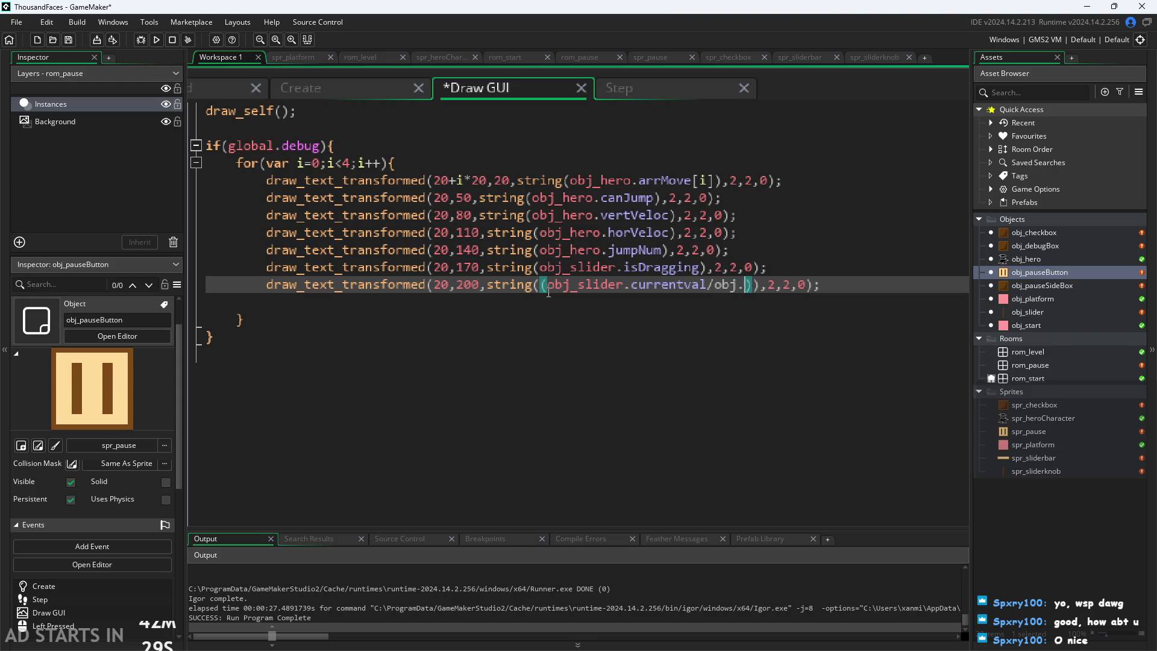
key(BackSpace)
text(_)
key(Return)
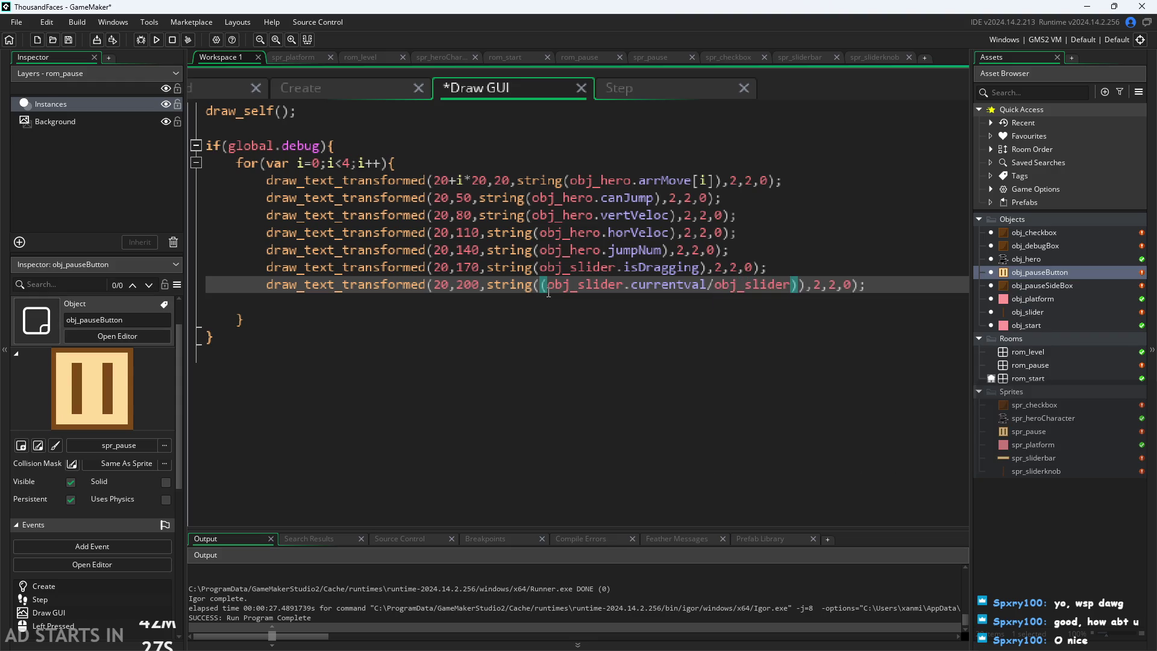
text(.scale)
key(Left)
key(Left)
key(Left)
key(Left)
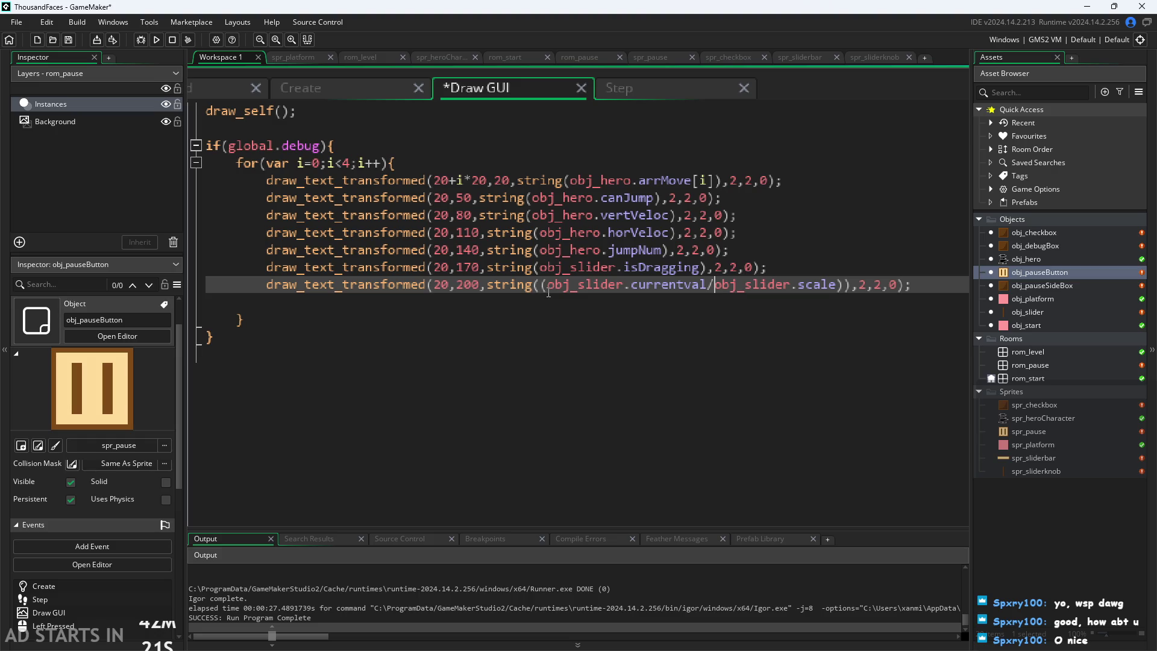
text((10)
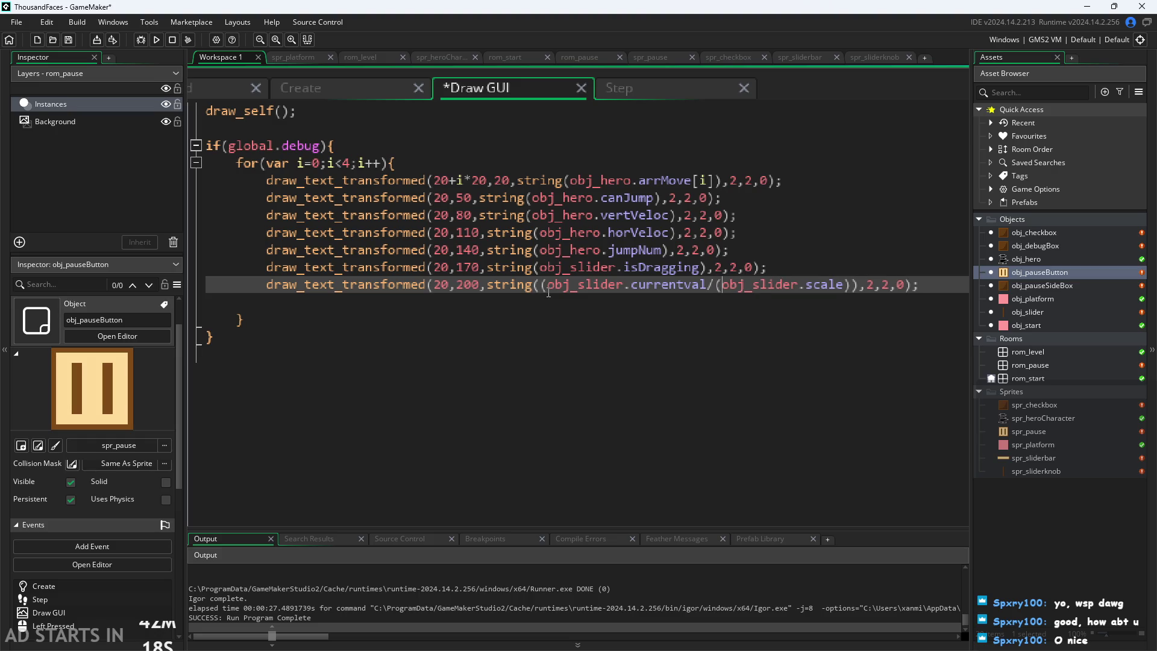
text(*)
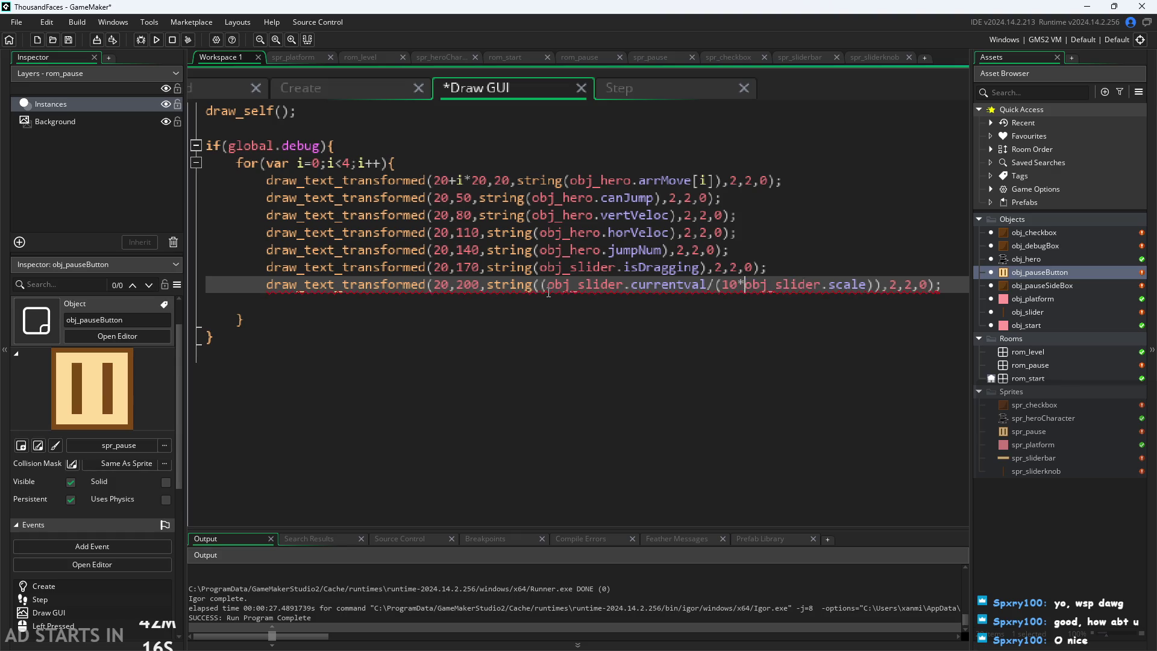
key(Right)
key(Right)
key(Right)
scroll(636, 156, down, 2)
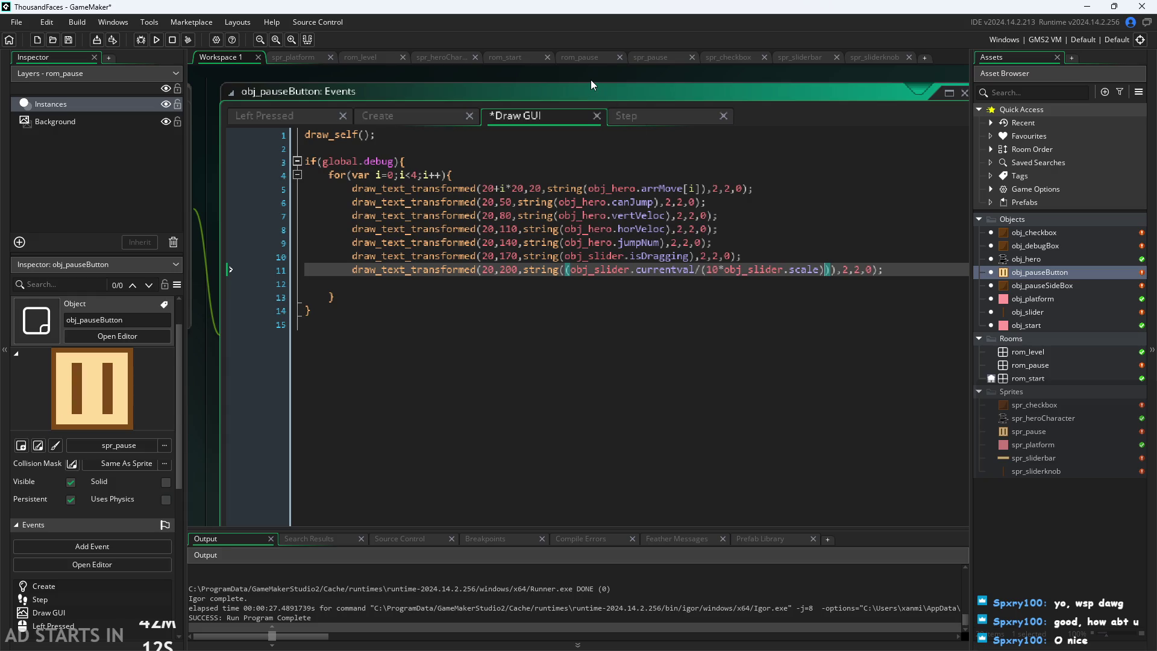
scroll(591, 79, down, 1)
key(ctrl+s)
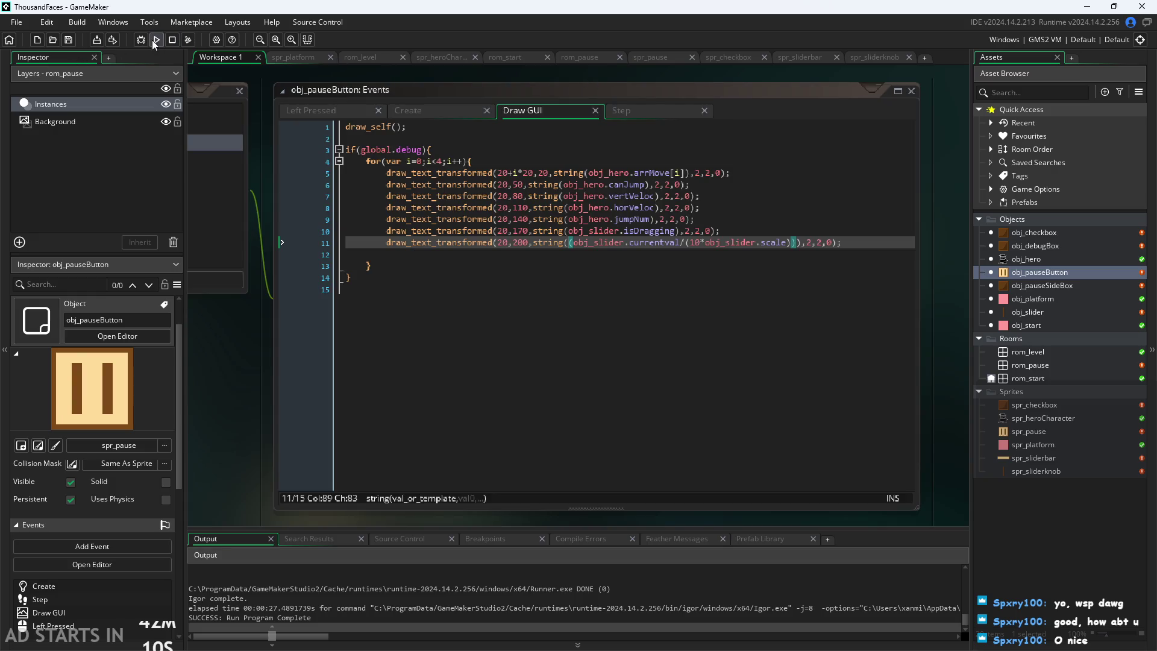
click(154, 43)
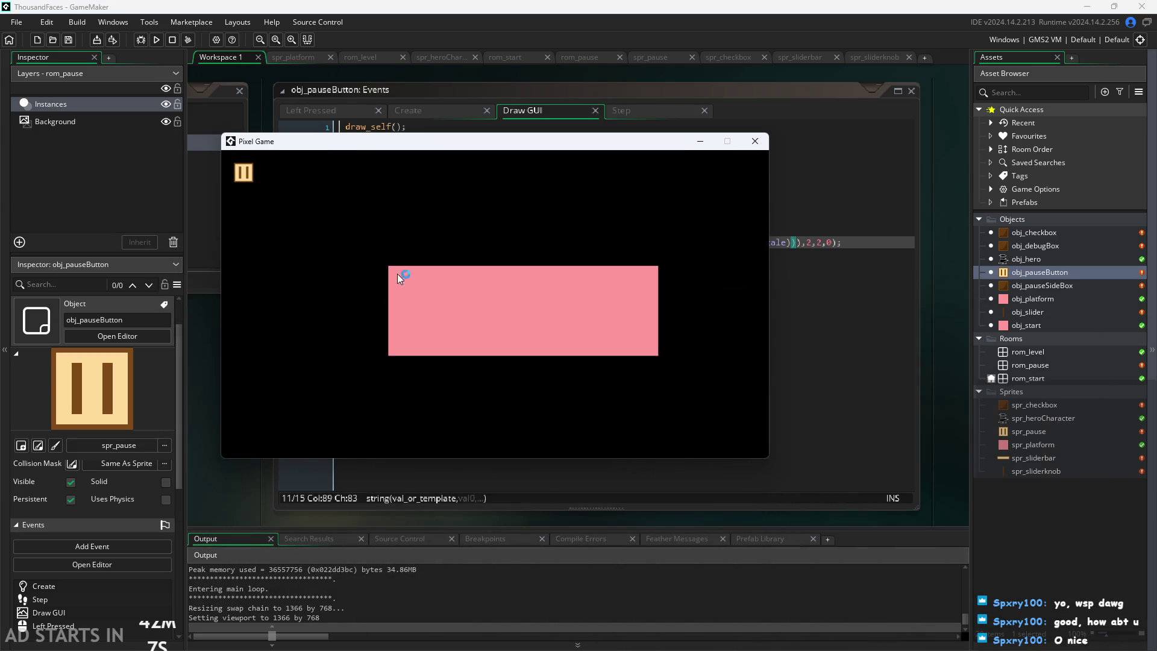
click(397, 274)
click(249, 174)
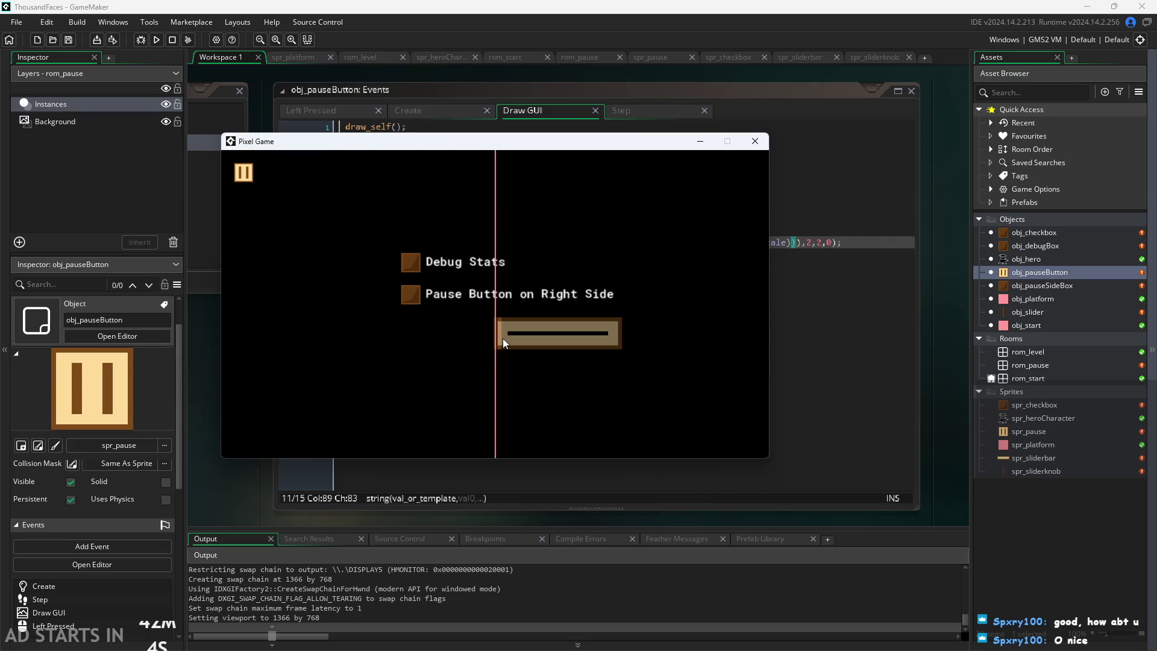
mouse_move(480, 342)
mouse_down()
mouse_move(674, 346)
mouse_move(321, 353)
mouse_up()
click(410, 262)
click(411, 294)
mouse_move(461, 344)
mouse_down()
mouse_move(607, 339)
mouse_move(397, 346)
mouse_move(629, 331)
mouse_move(667, 312)
mouse_move(202, 366)
mouse_up()
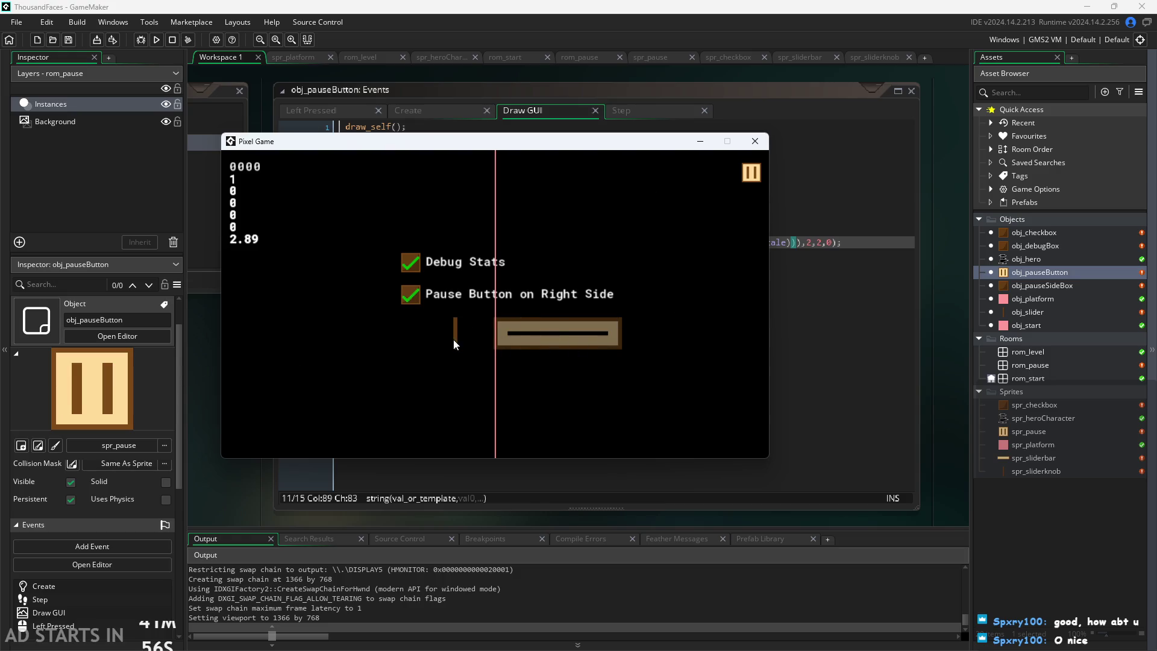
mouse_move(458, 343)
mouse_down()
mouse_move(585, 341)
mouse_move(247, 370)
mouse_move(683, 346)
mouse_move(178, 384)
mouse_move(768, 192)
mouse_up()
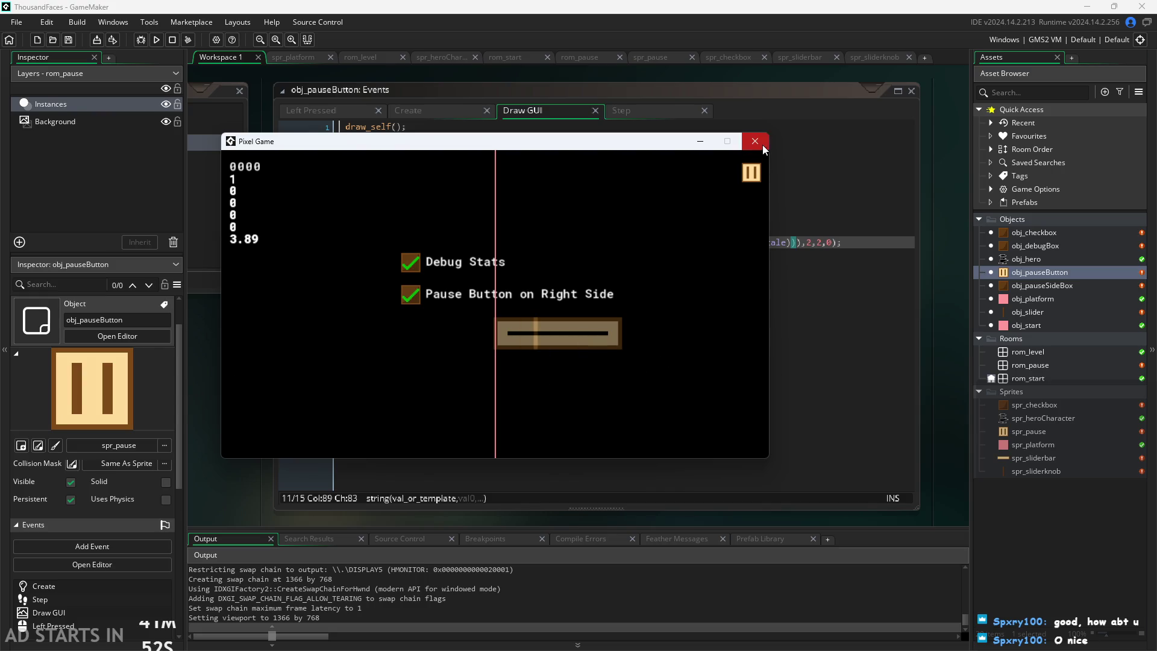
click(763, 147)
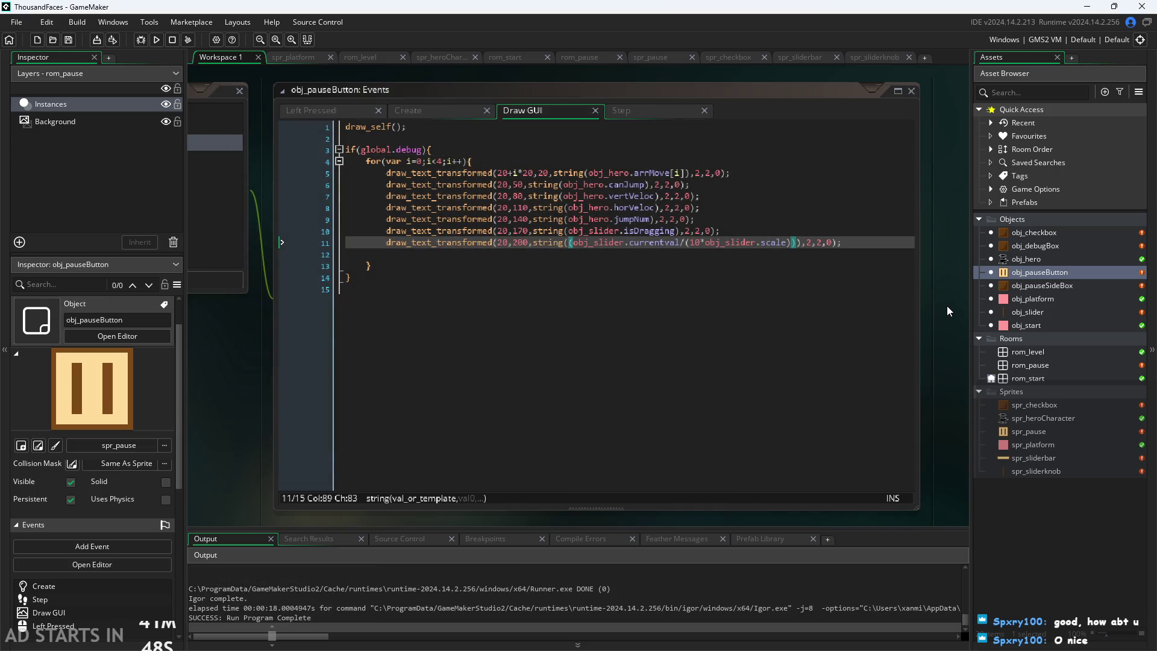
Delete /(10*obj_slider.scale) from line 11 and start a subtraction after obj_slider.currentval
scroll(946, 303, up, 3)
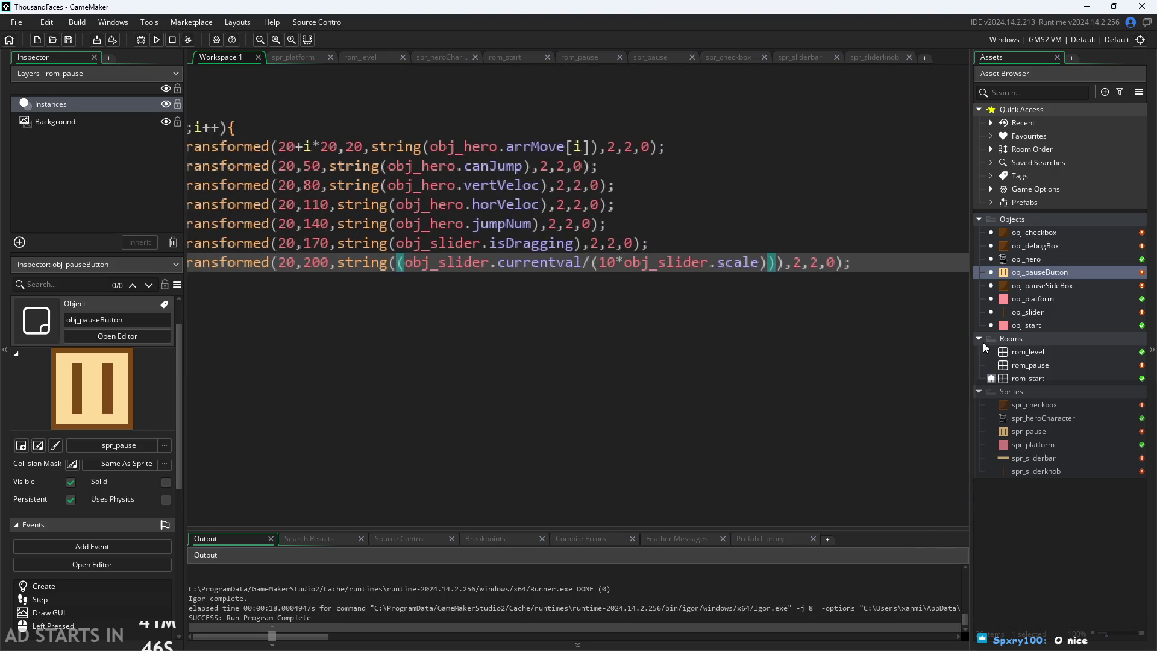
click(763, 270)
scroll(764, 269, left, 3)
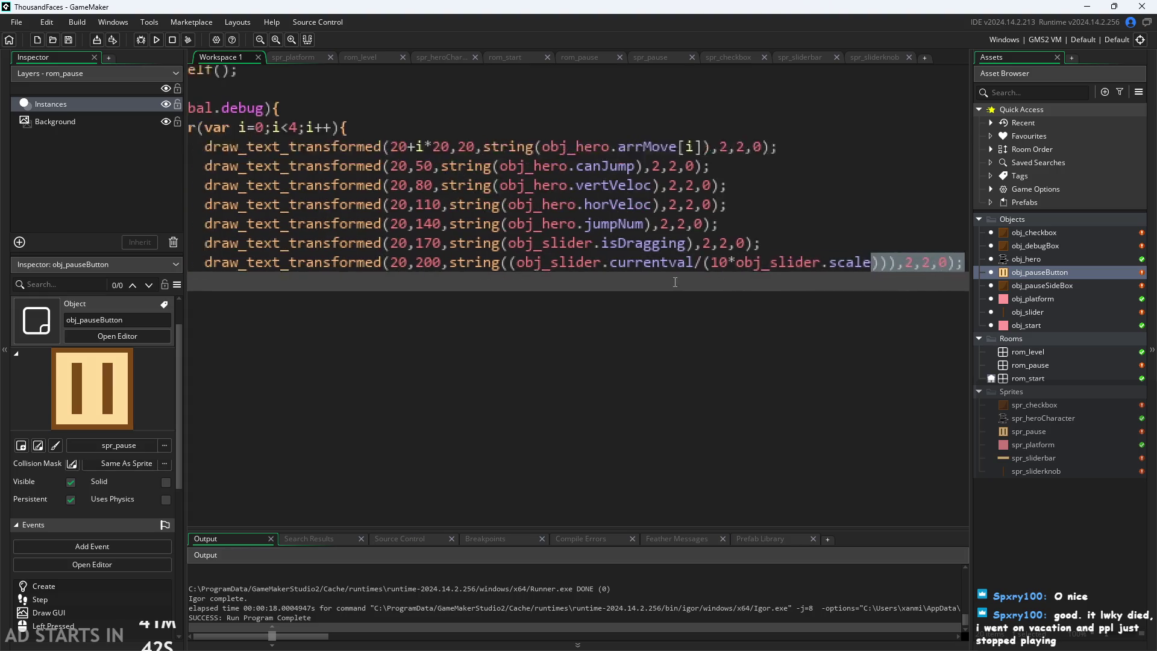
click(743, 268)
scroll(742, 268, down, 3)
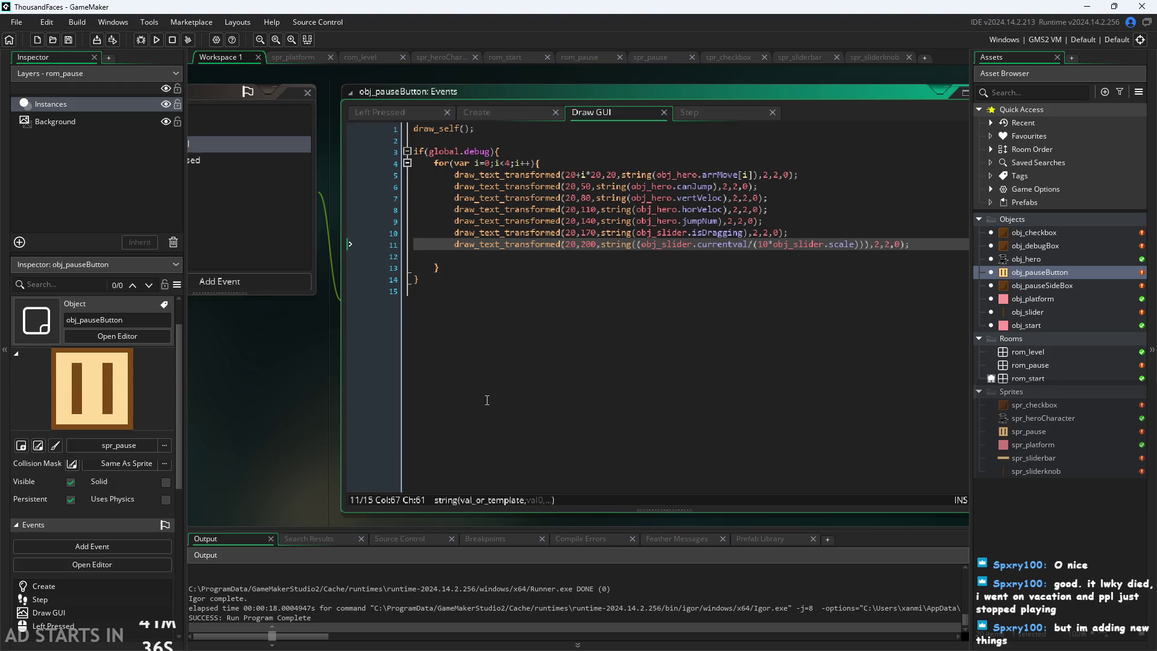
scroll(928, 271, up, 2)
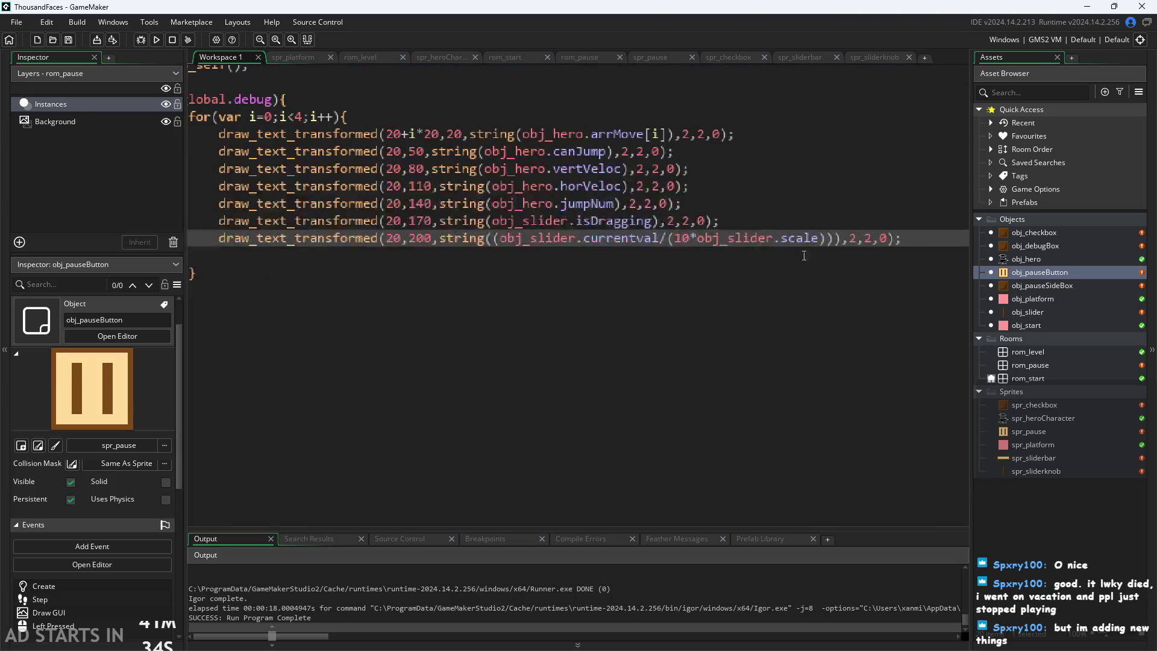
scroll(765, 252, up, 1)
drag(651, 238, 823, 236)
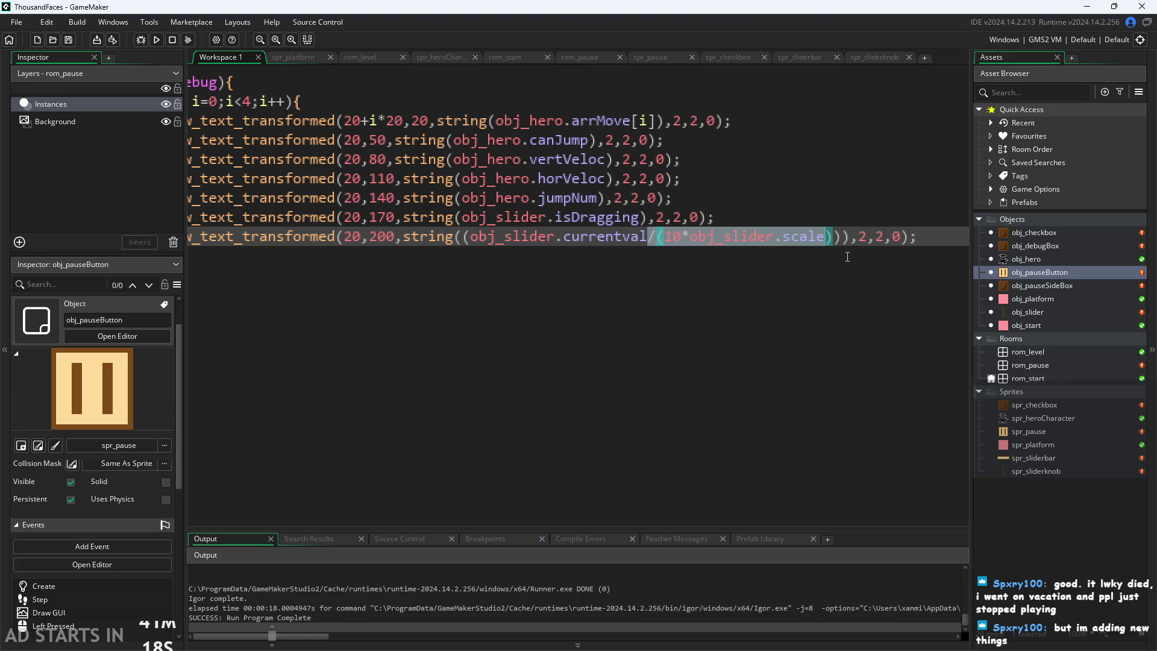
key(Right)
key(BackSpace)
key(BackSpace)
key(BackSpace)
key(BackSpace)
key(BackSpace)
key(BackSpace)
text(-)
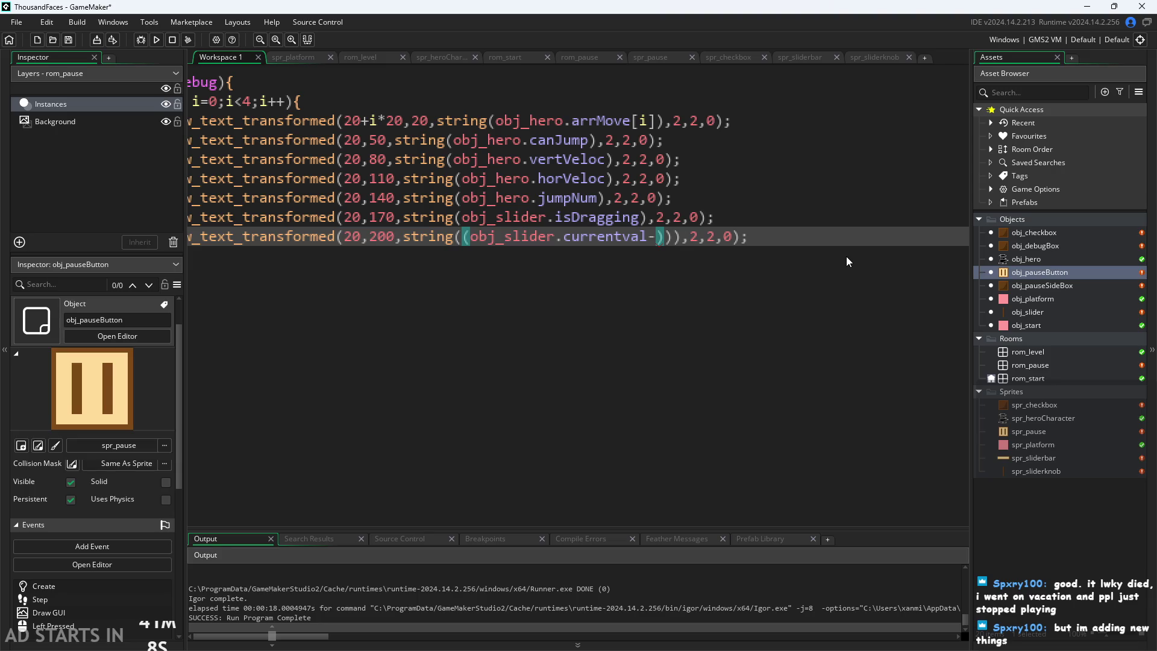
Make the debug line subtract obj_slider.startx from obj_slider.currentval
text(obj_slider)
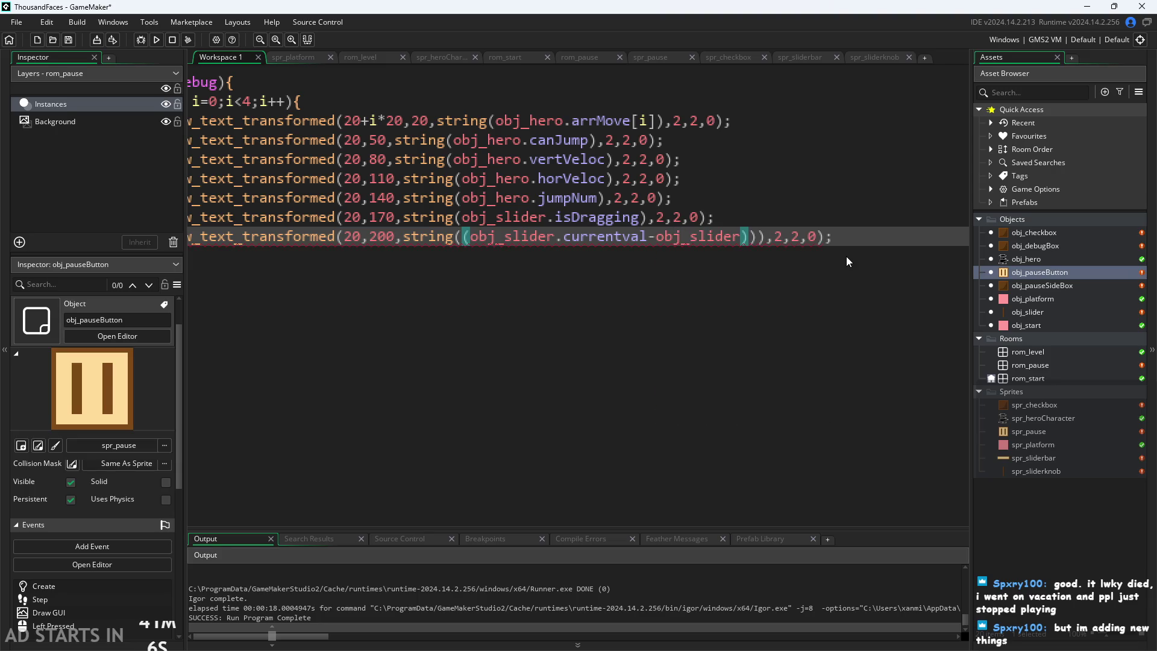
text(.x)
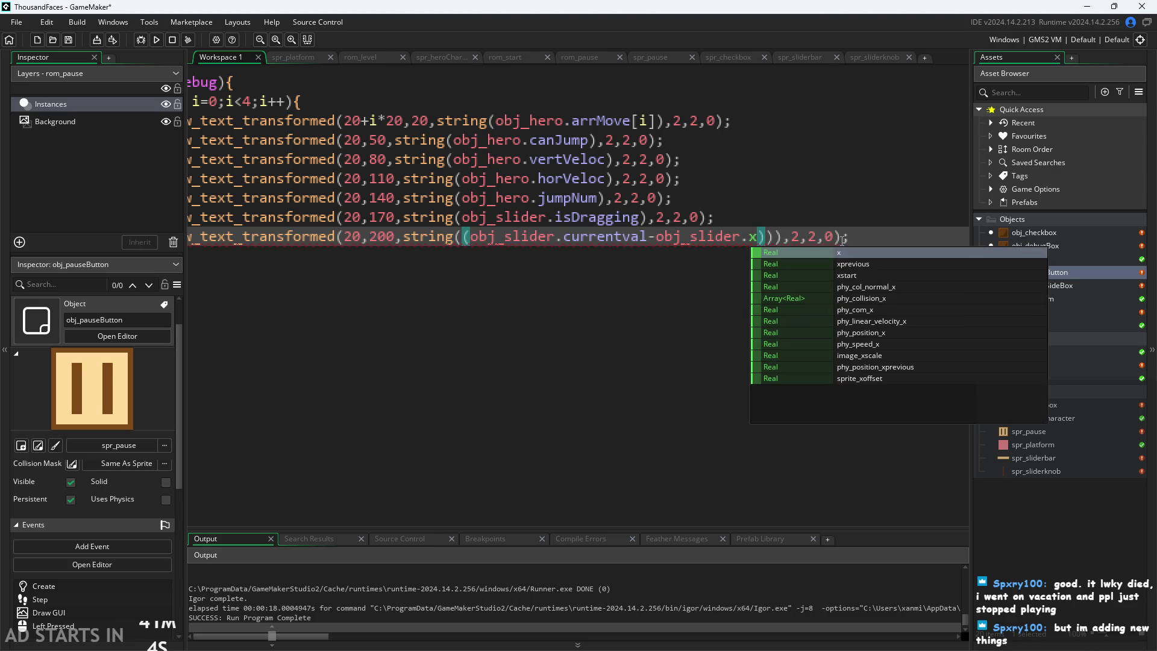
click(839, 216)
scroll(839, 216, down, 3)
scroll(220, 377, up, 1)
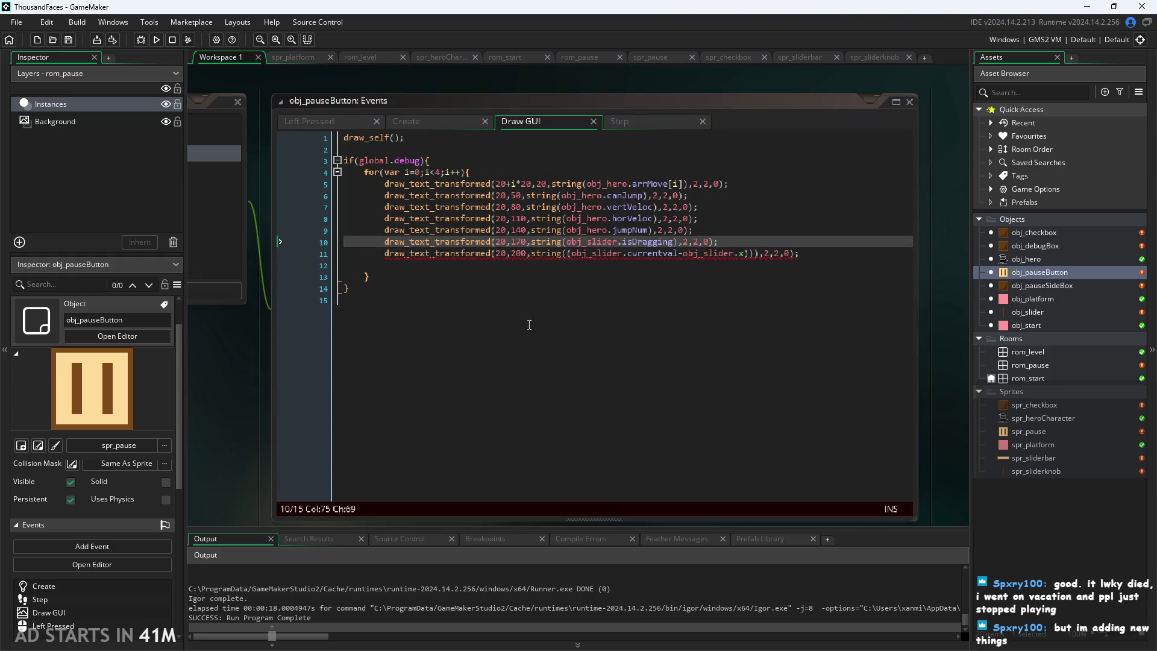
scroll(772, 244, up, 3)
click(717, 246)
text(star)
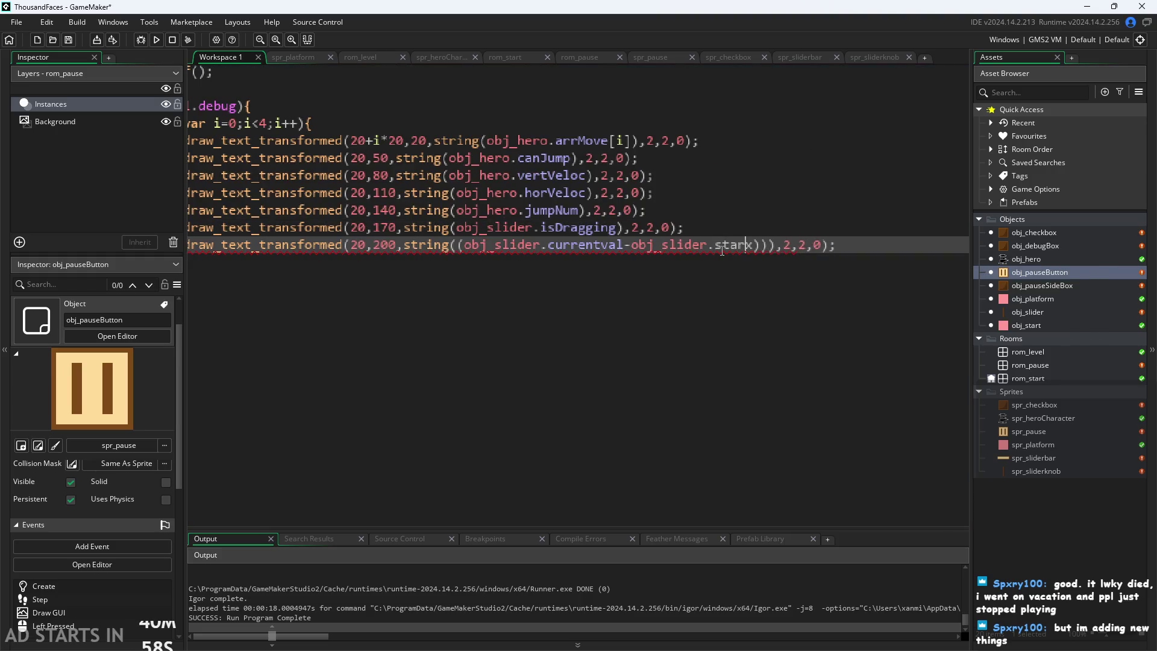
text(t)
Add an extra opening parenthesis inside string((, save the code, and run the game
scroll(772, 293, down, 1)
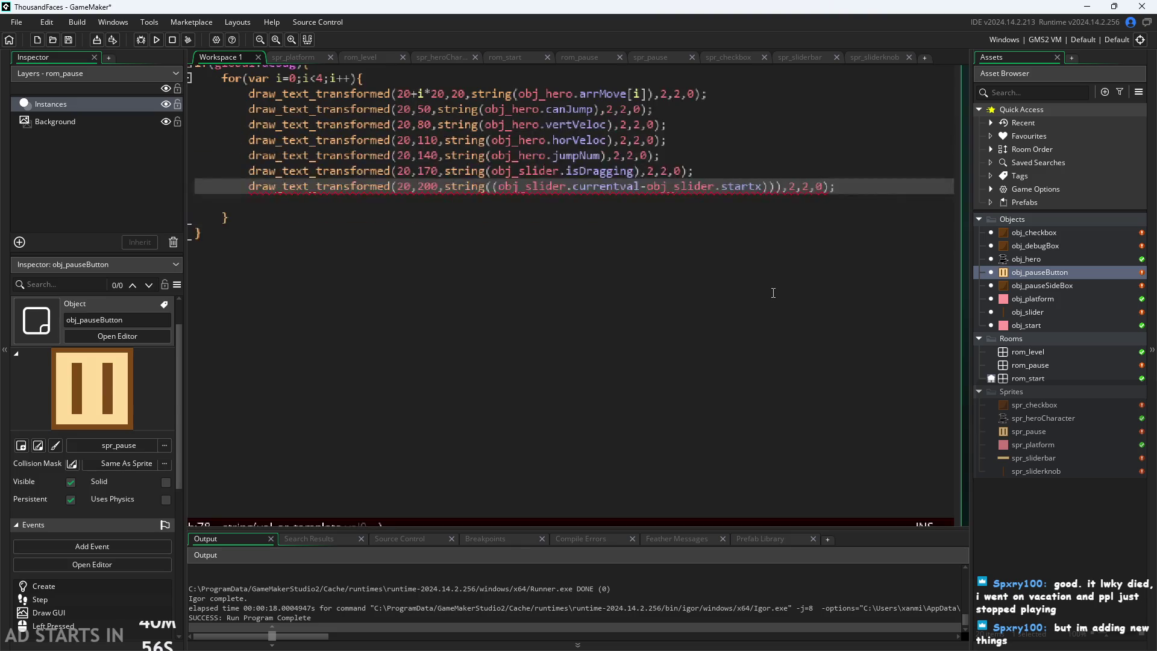
key(Right)
click(494, 183)
text(()
click(402, 281)
scroll(402, 282, down, 2)
key(ctrl+s)
click(156, 39)
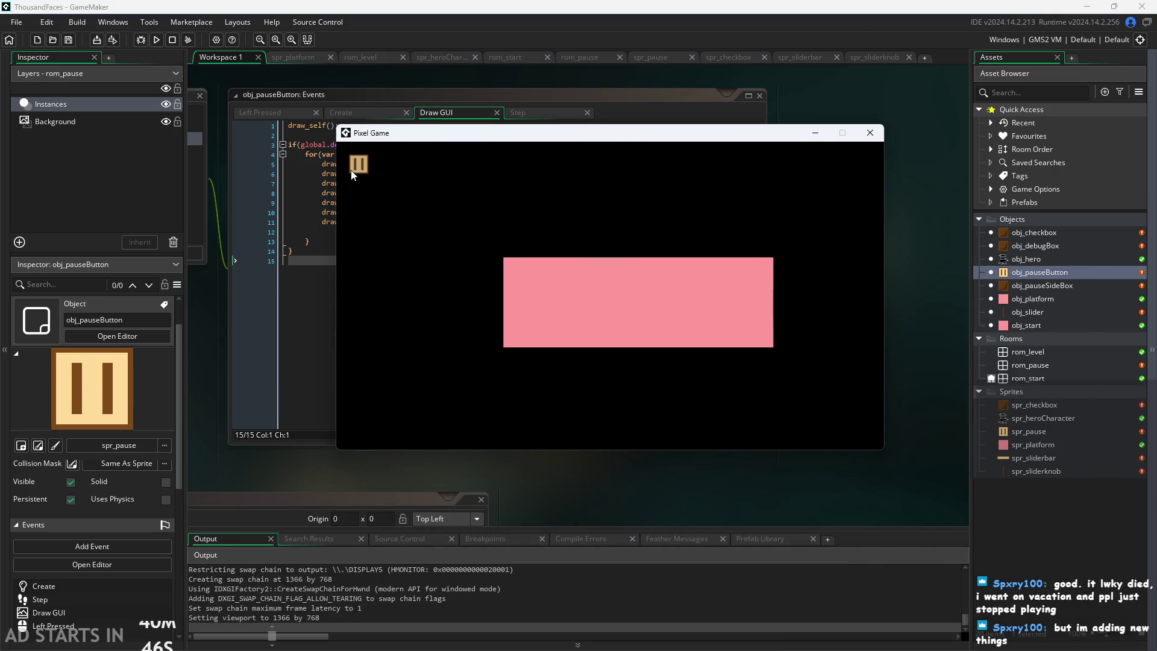
In the paused game, tick the right-side and Debug Stats options, drag the slider knob onto the bar, then close the game
click(356, 167)
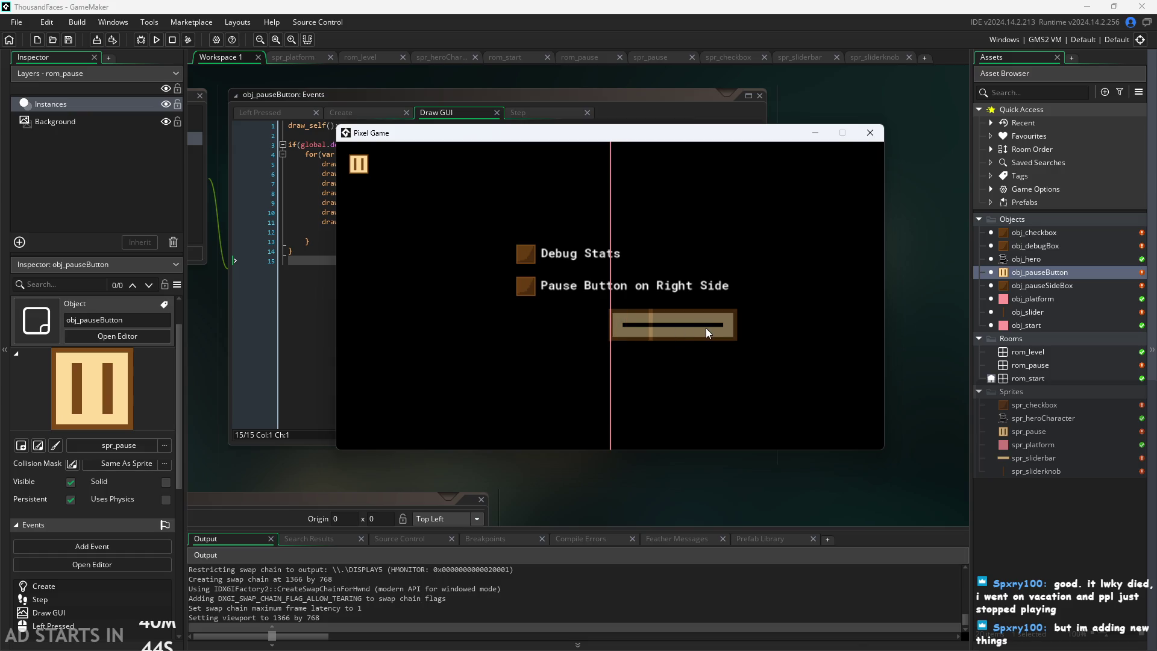
click(522, 280)
click(524, 256)
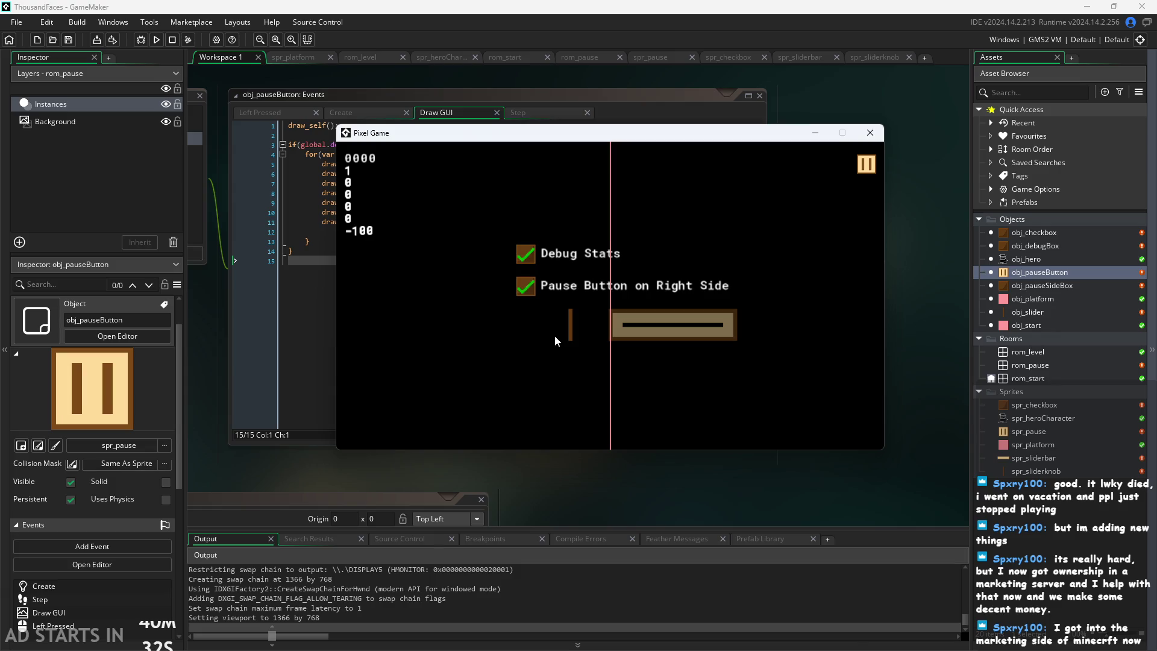
click(538, 278)
click(539, 278)
mouse_move(570, 334)
mouse_down()
mouse_move(755, 325)
mouse_move(597, 323)
mouse_move(673, 337)
mouse_move(304, 348)
mouse_move(487, 358)
mouse_move(770, 346)
mouse_move(444, 373)
mouse_up()
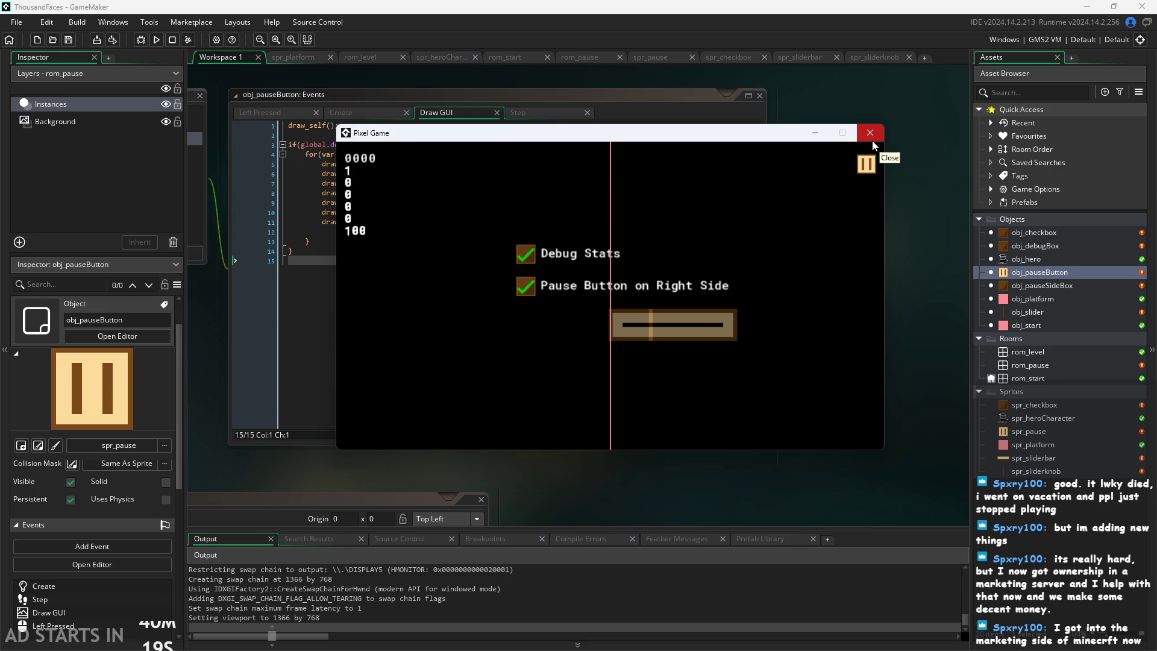
click(873, 140)
scroll(774, 220, up, 2)
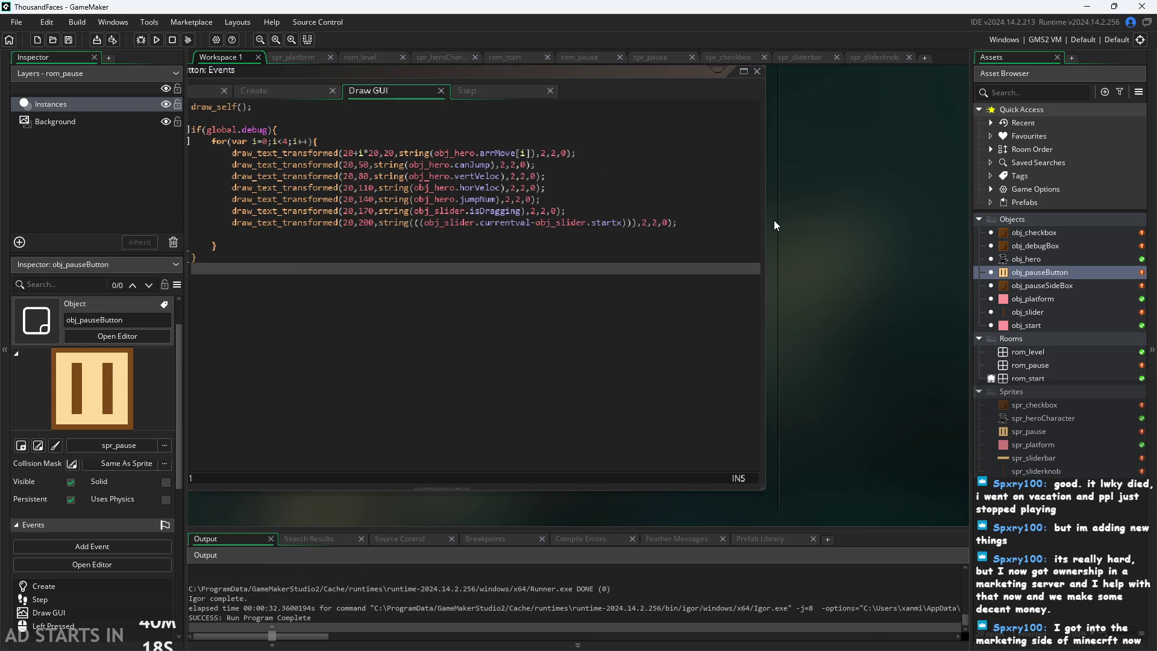
Position the caret after startx in the slider debug line, removing a stray slash and +100
click(628, 223)
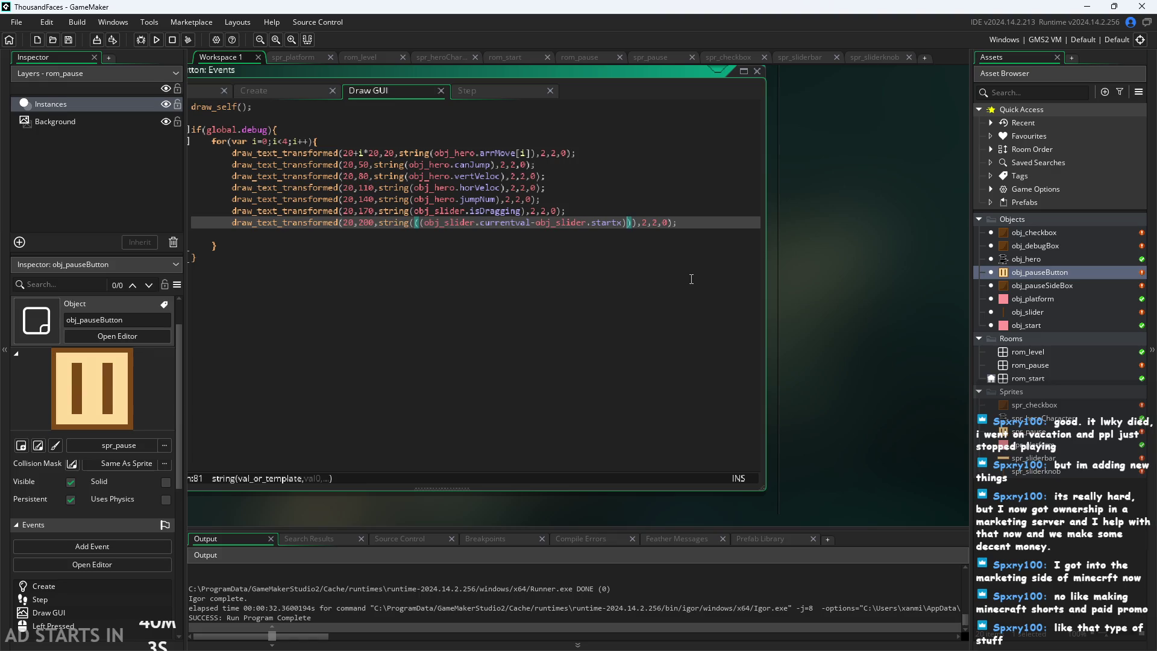
ctrl+scroll(640, 236, up, 2)
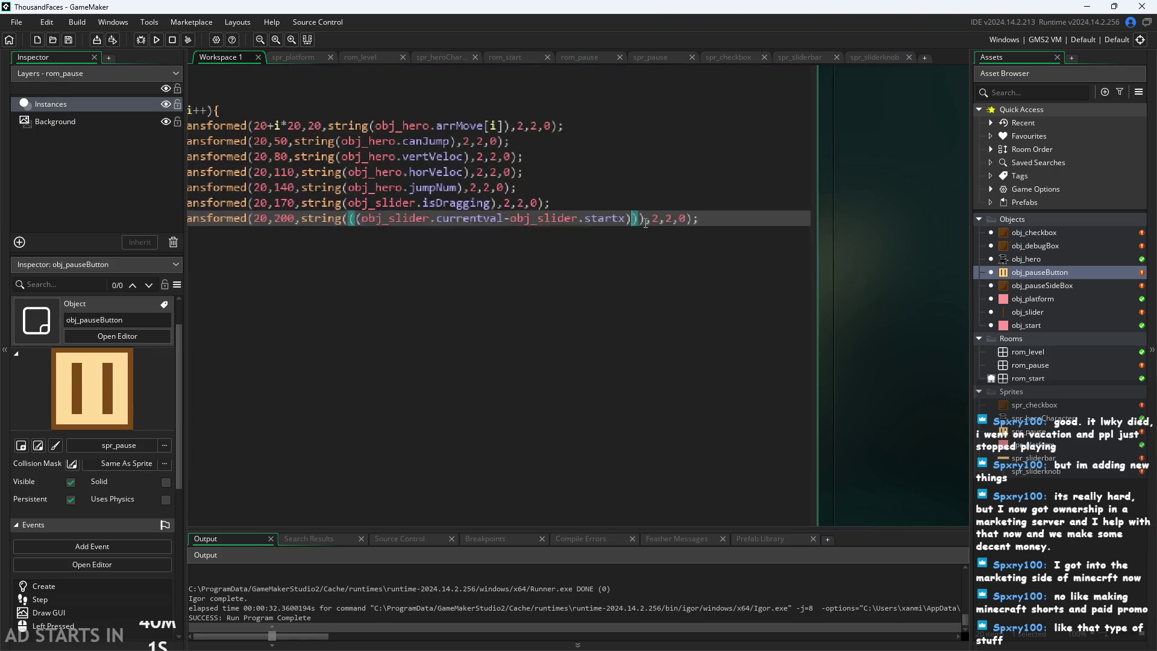
click(638, 218)
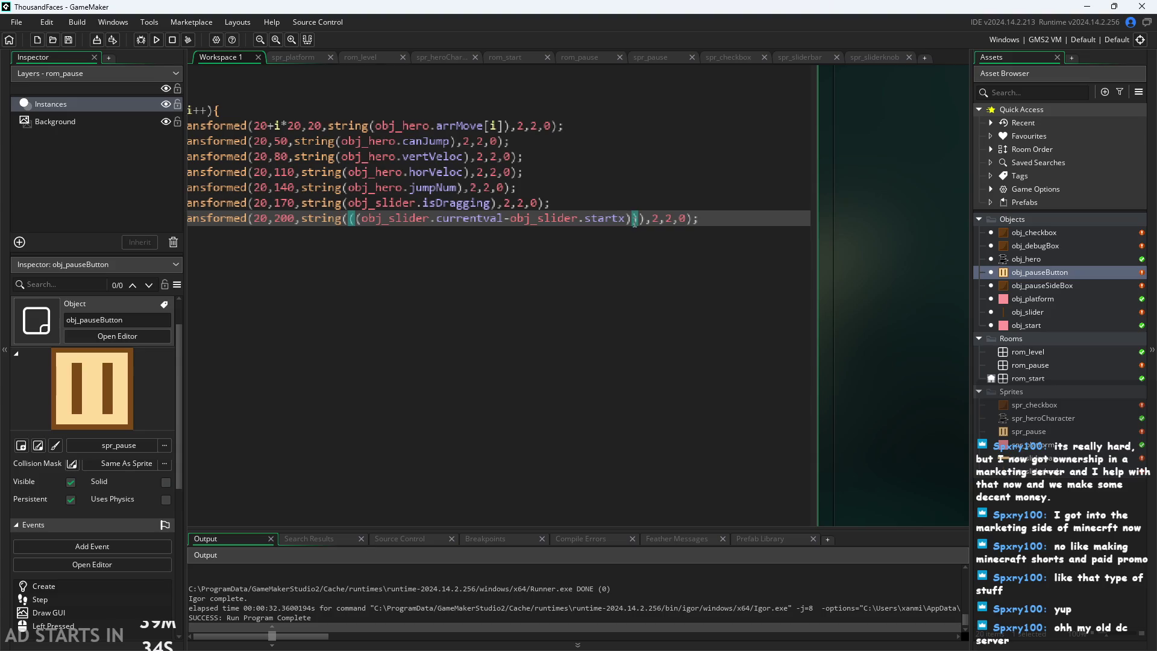
key(Left)
key(Right)
text(/)
key(BackSpace)
key(Left)
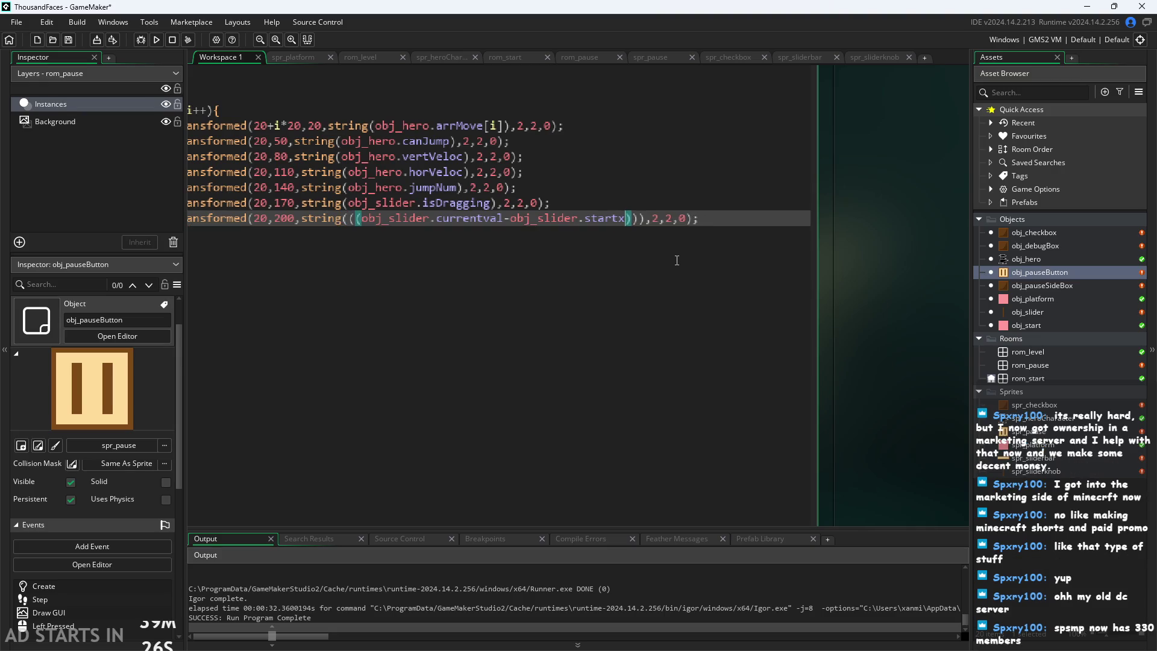
text(+100)
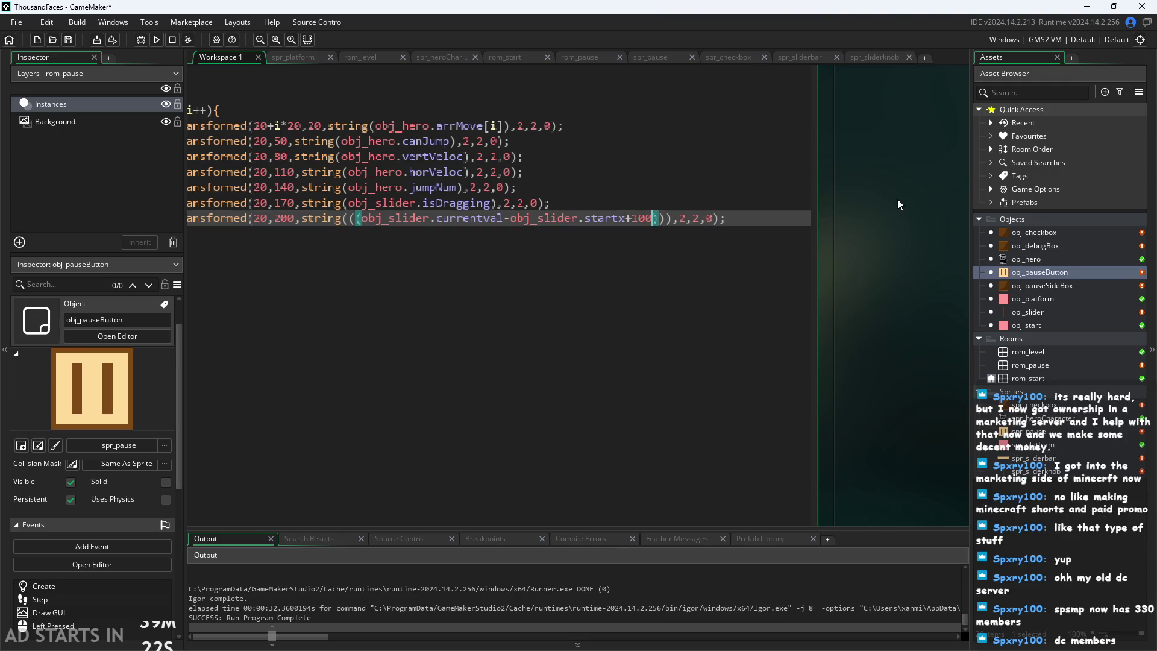
key(BackSpace)
key(BackSpace)
key(BackSpace)
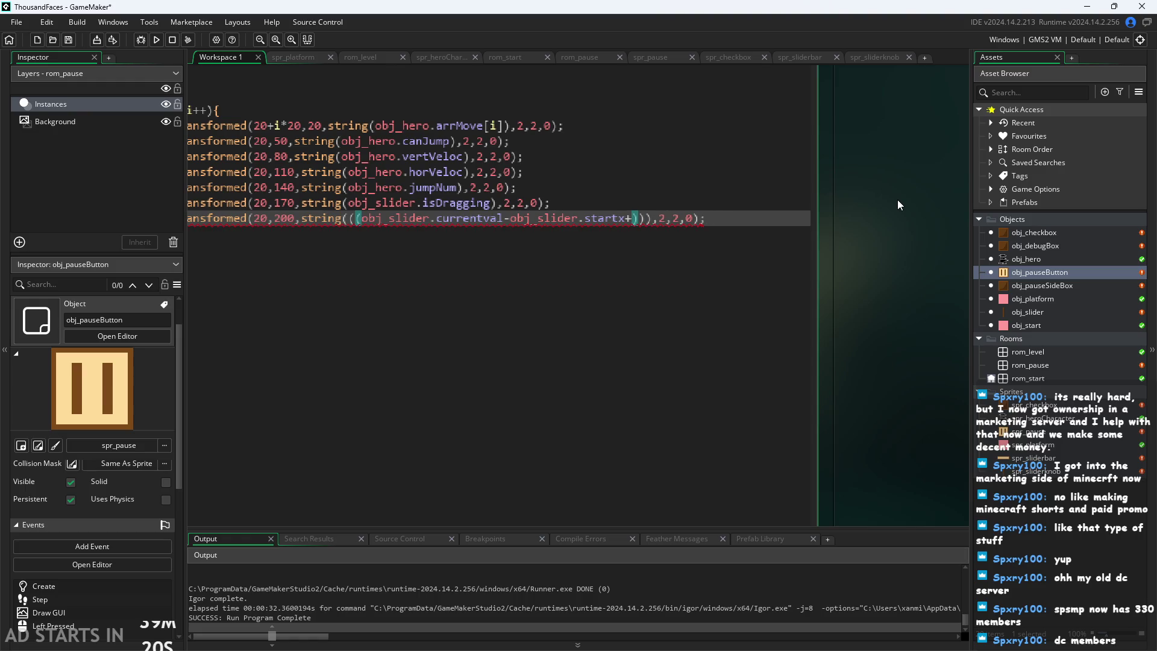
text(5)
key(BackSpace)
Halve the difference with /2, add +100, and run the game
key(Right)
text(/2)
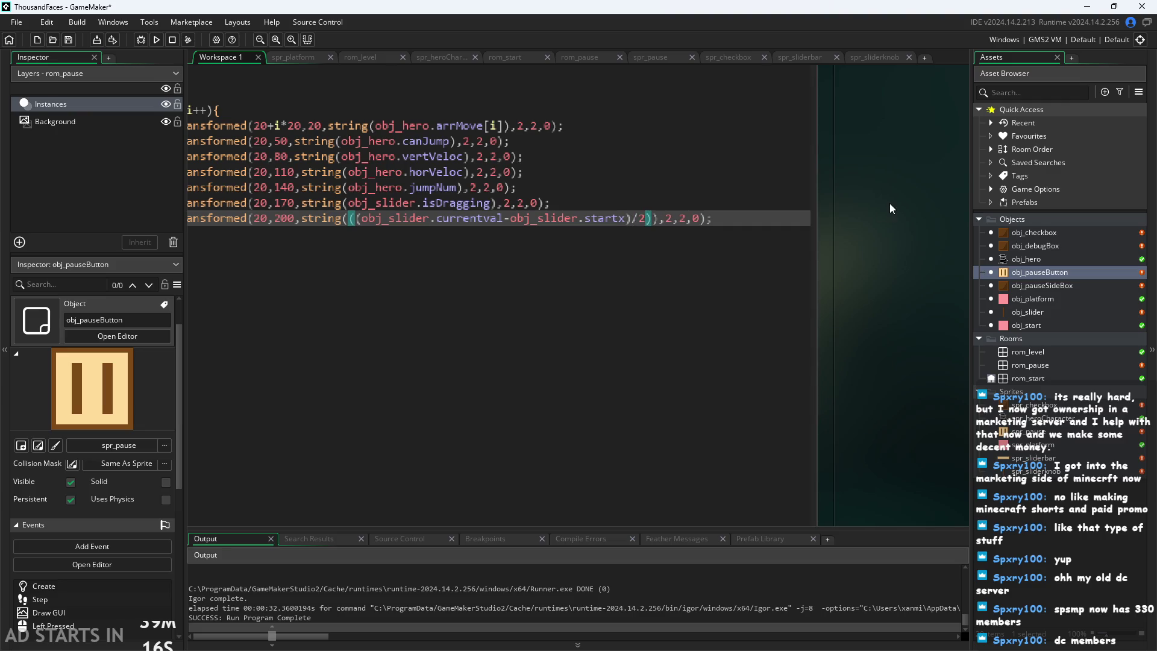
key(Right)
text(+100)
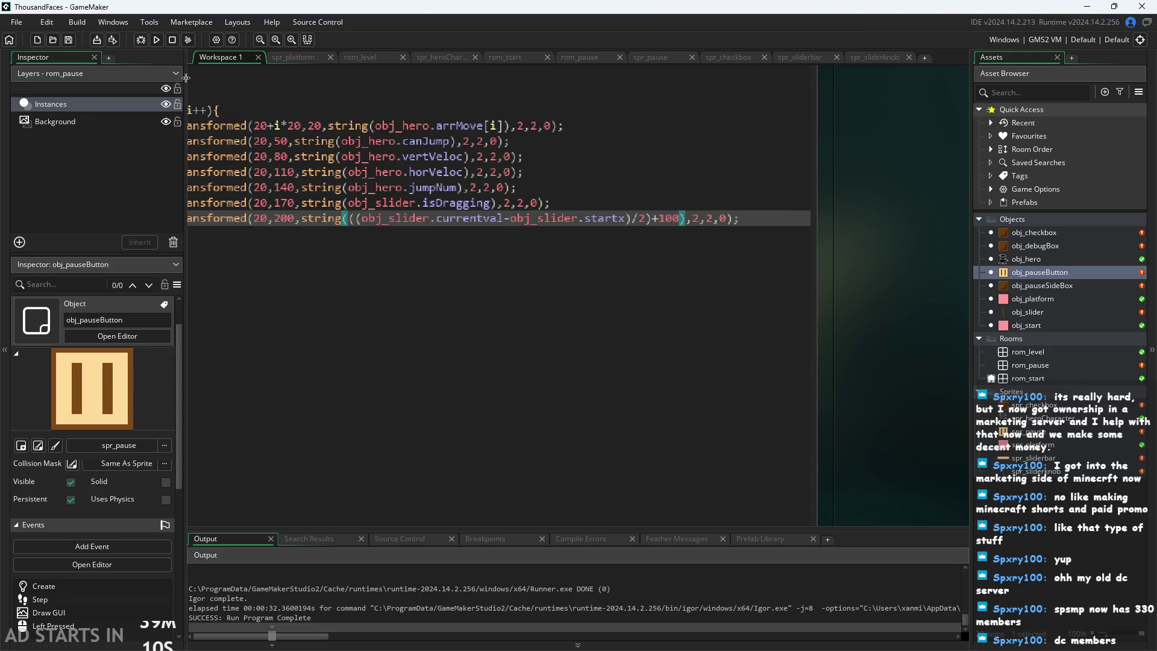
click(157, 39)
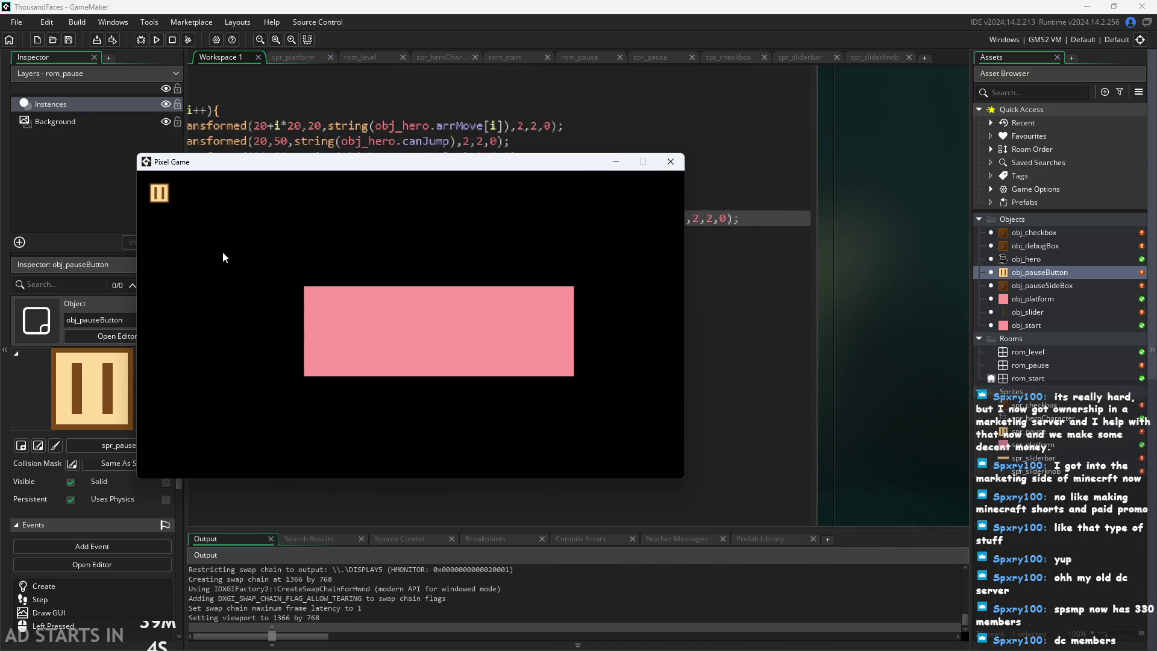
In the paused game, enable Debug Stats and the right-side button, test the slider up to 150, and close the game
click(161, 199)
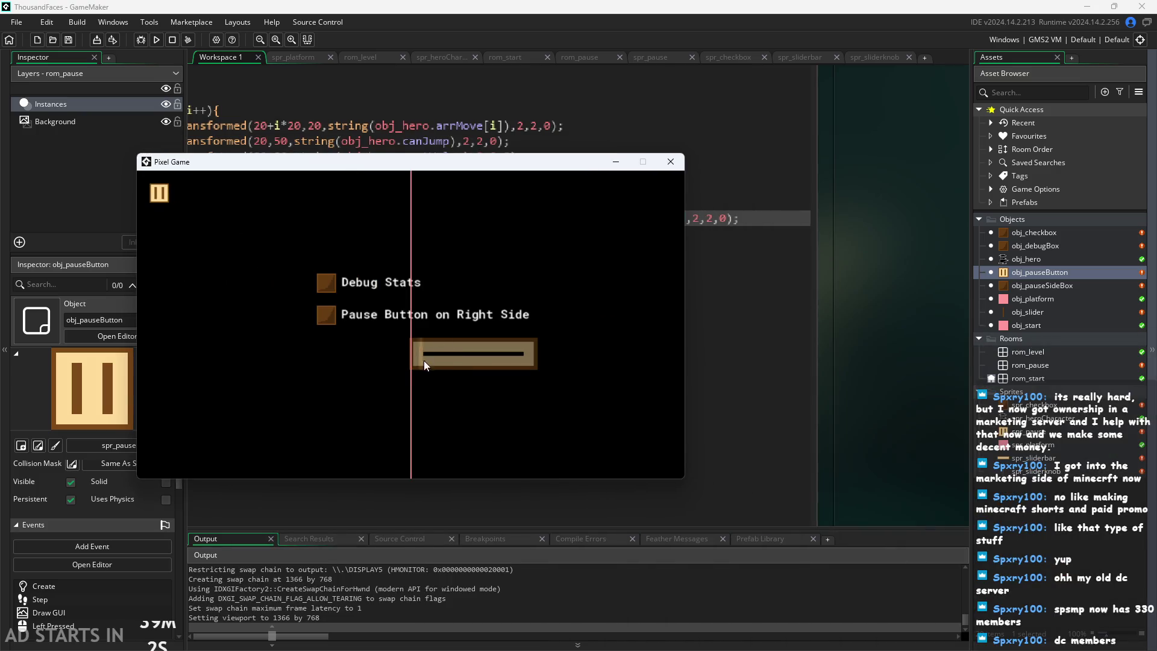
click(329, 284)
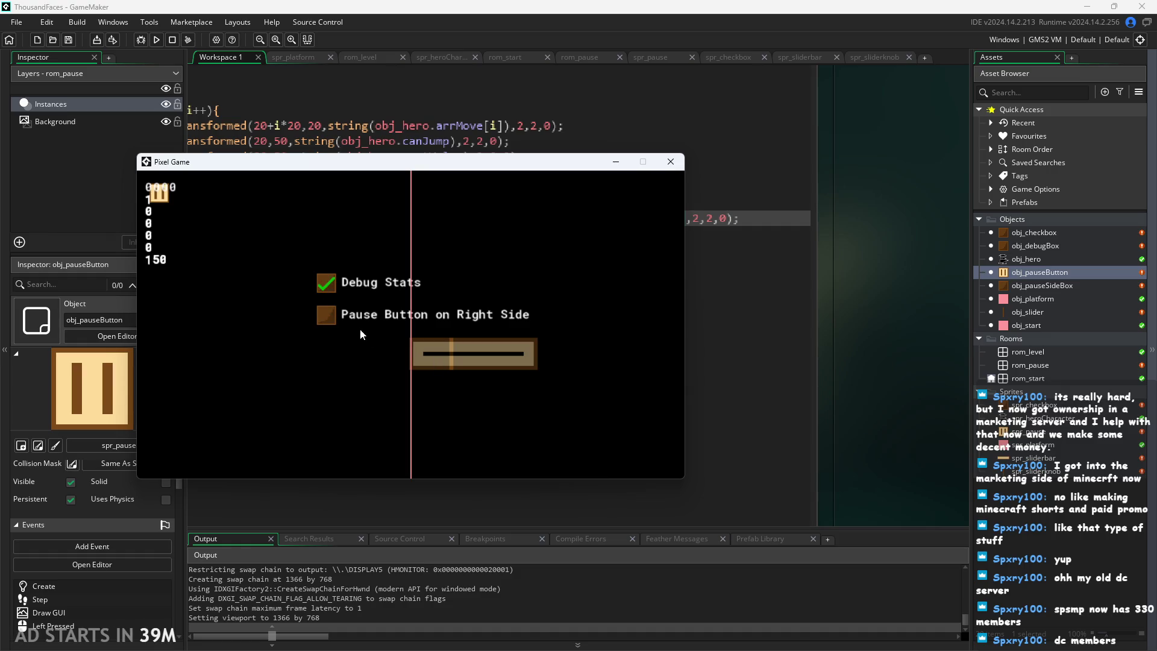
click(328, 316)
mouse_move(451, 364)
mouse_down()
mouse_move(306, 351)
mouse_move(454, 359)
mouse_move(587, 344)
mouse_up()
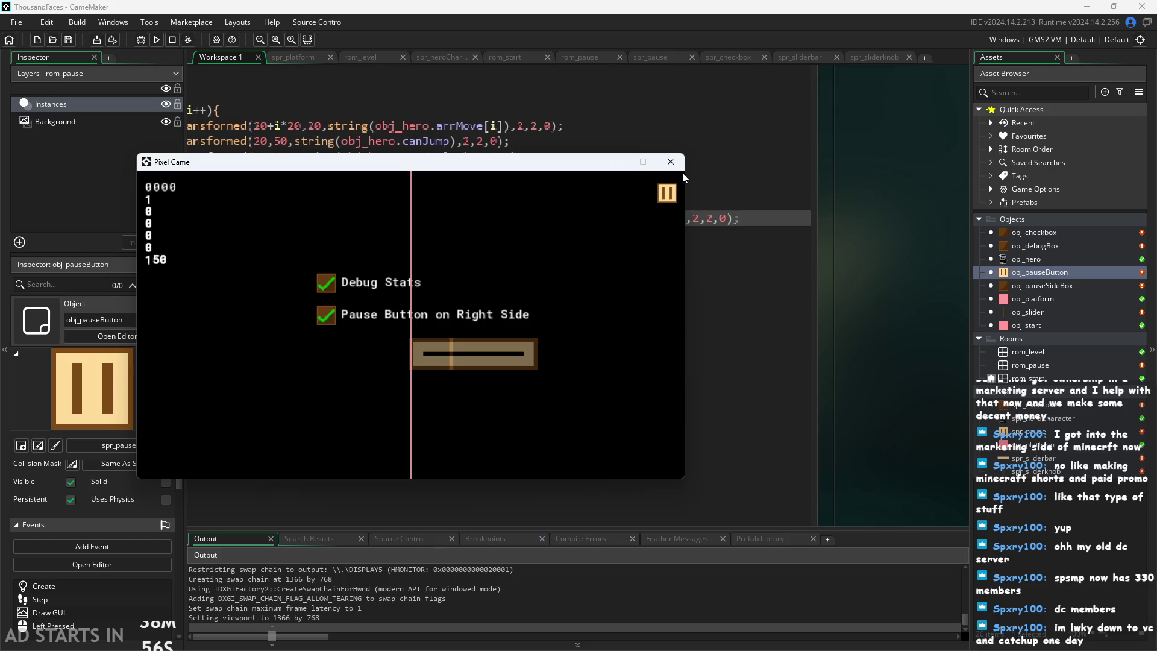
click(671, 161)
Change the readout offset from +100 to +50 and run the game again
click(671, 218)
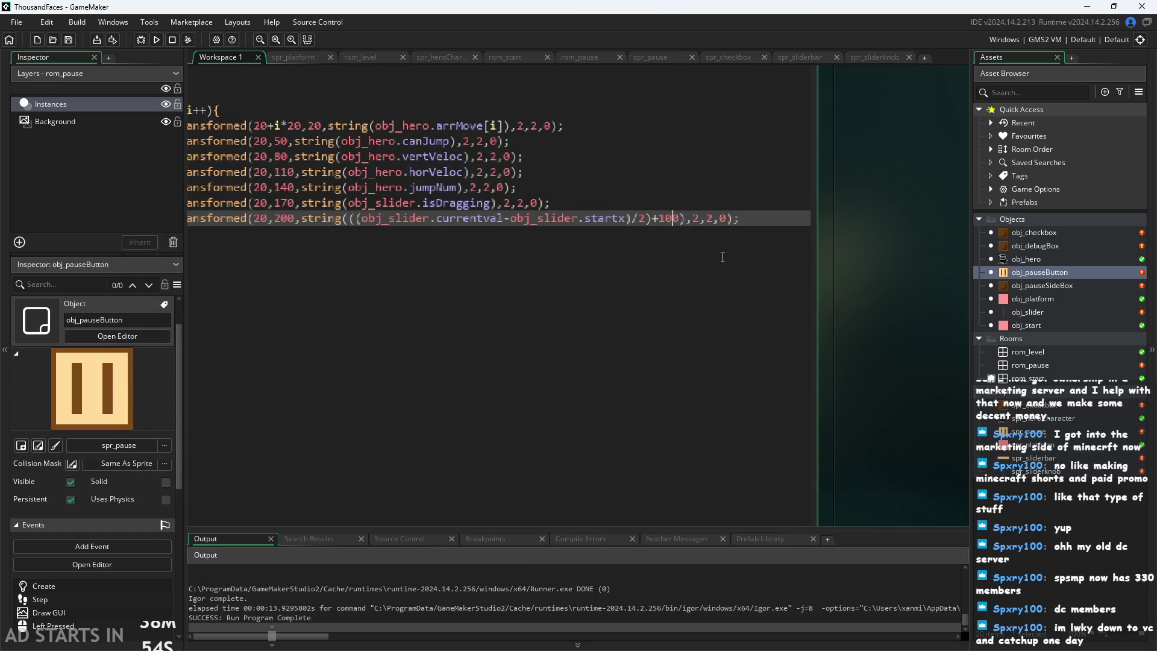
key(BackSpace)
key(BackSpace)
text(5)
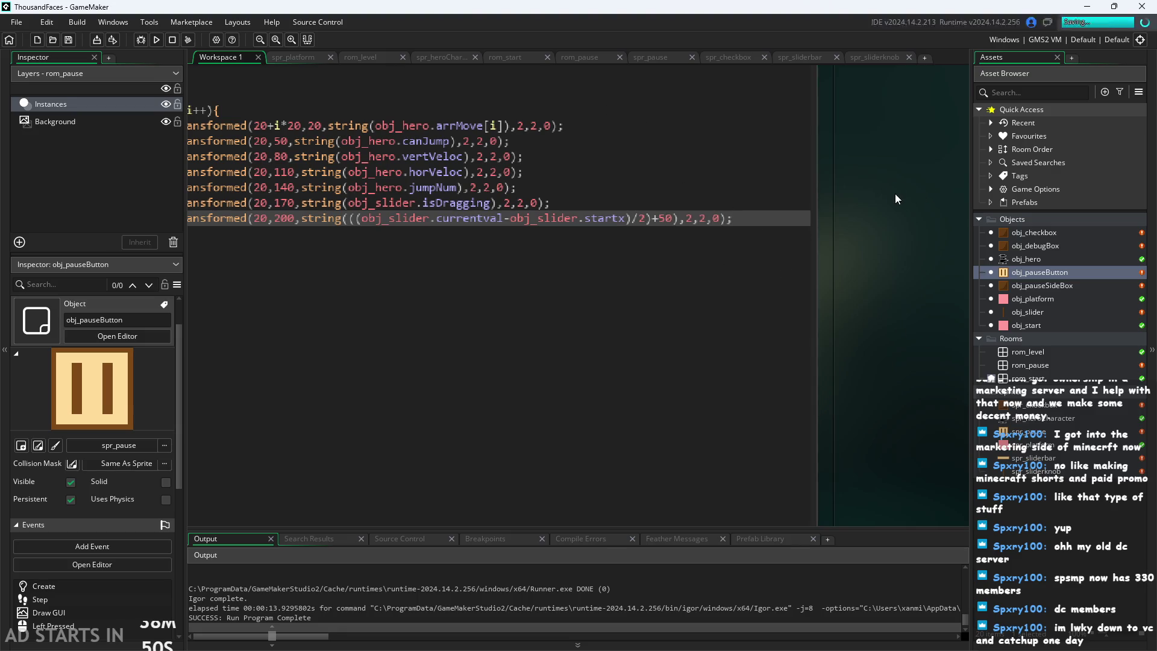
scroll(893, 199, down, 1)
click(157, 40)
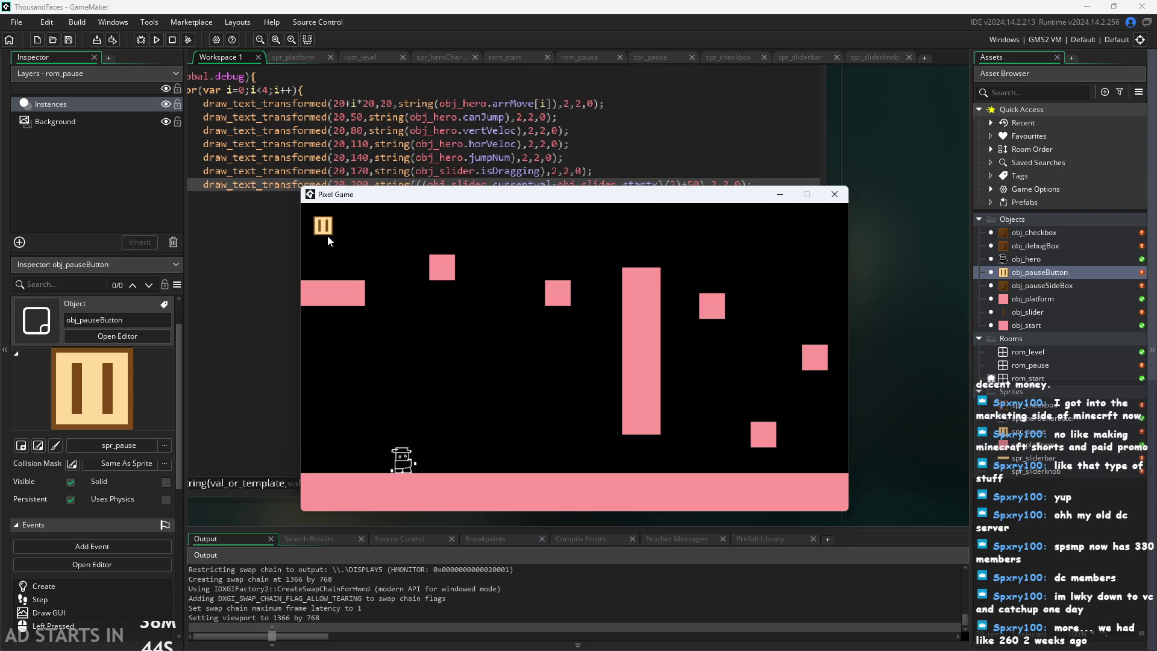
Enable Debug Stats and the right-side button, sweep the slider between 0 and 100, then resume
click(327, 235)
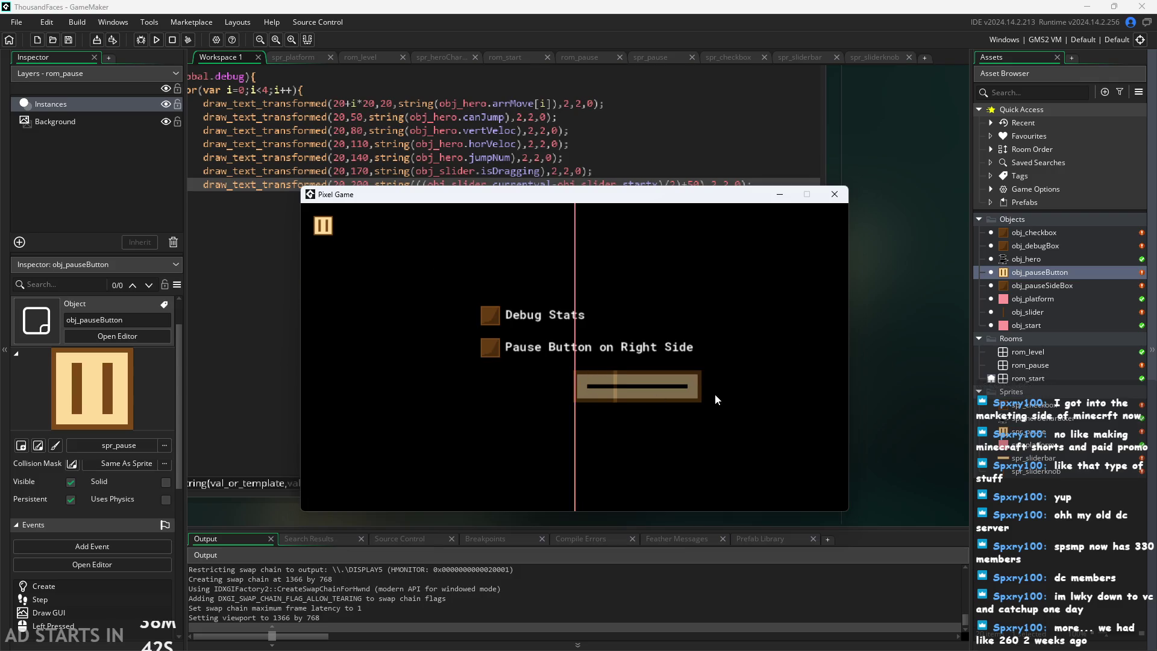
click(489, 315)
click(491, 349)
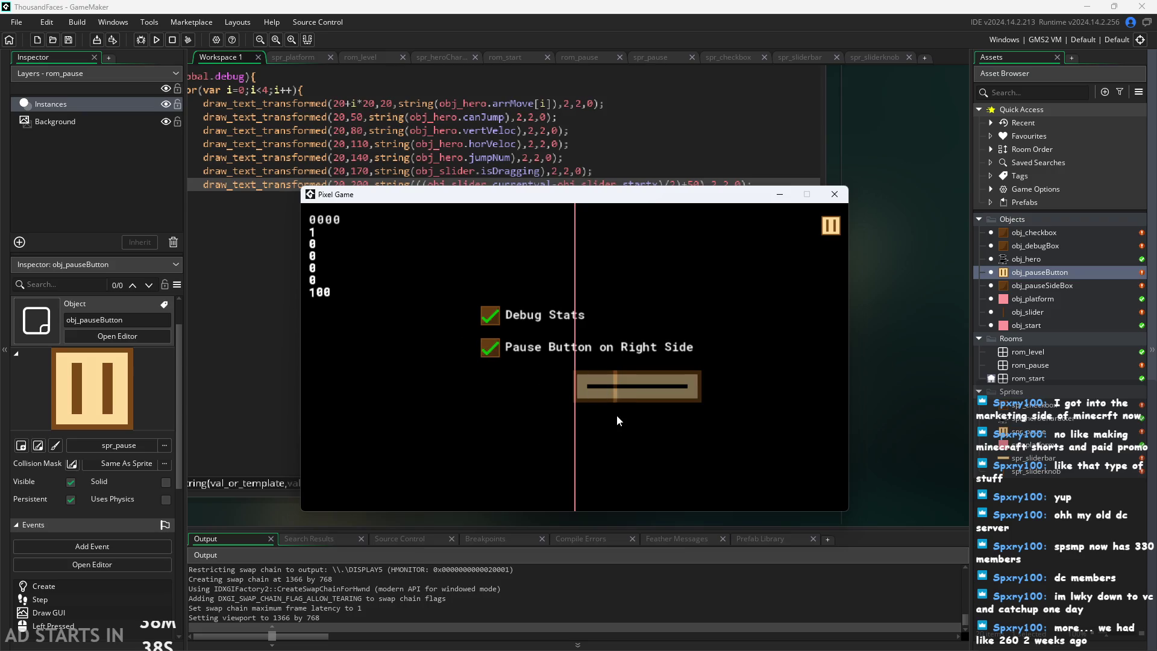
mouse_move(615, 397)
mouse_down()
mouse_move(443, 394)
mouse_move(668, 395)
mouse_move(566, 401)
mouse_up()
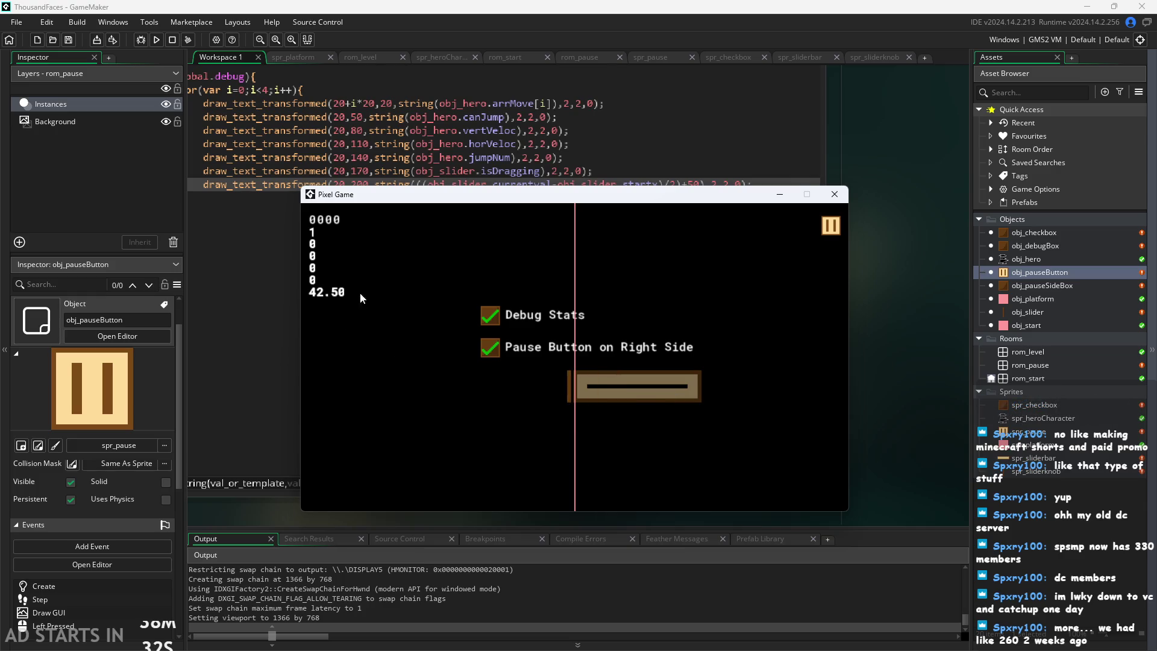
mouse_move(572, 389)
mouse_down()
mouse_move(503, 393)
mouse_move(645, 396)
mouse_up()
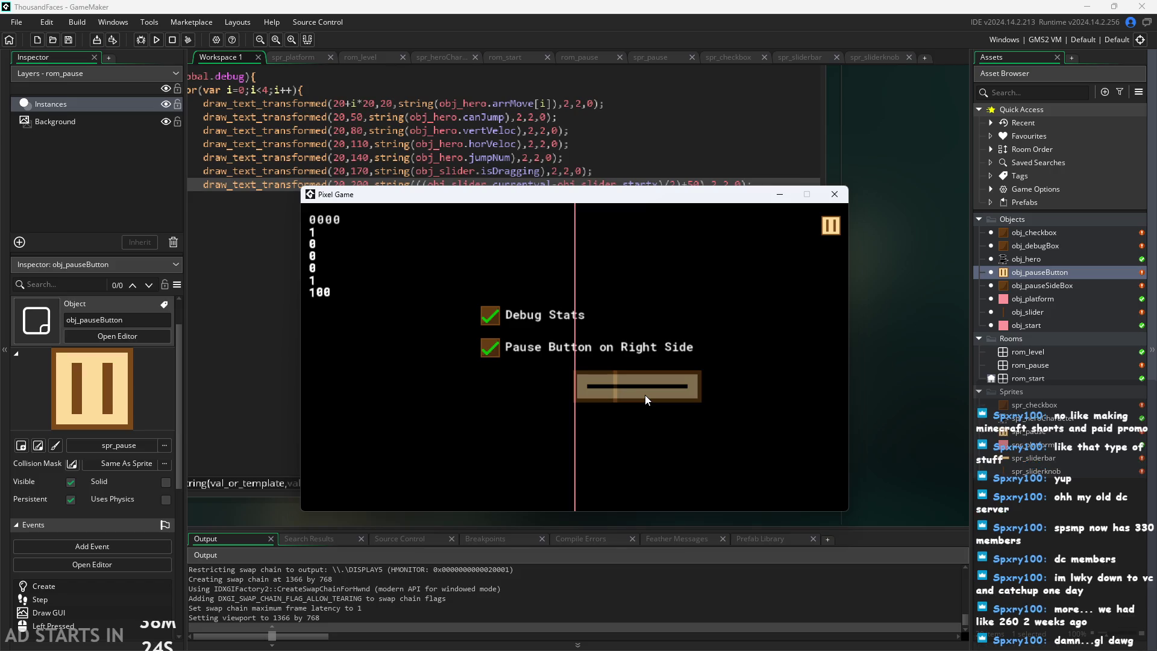
mouse_move(645, 395)
mouse_down()
mouse_move(497, 441)
mouse_move(449, 389)
mouse_move(451, 407)
mouse_move(463, 374)
mouse_up()
drag(324, 326, 367, 306)
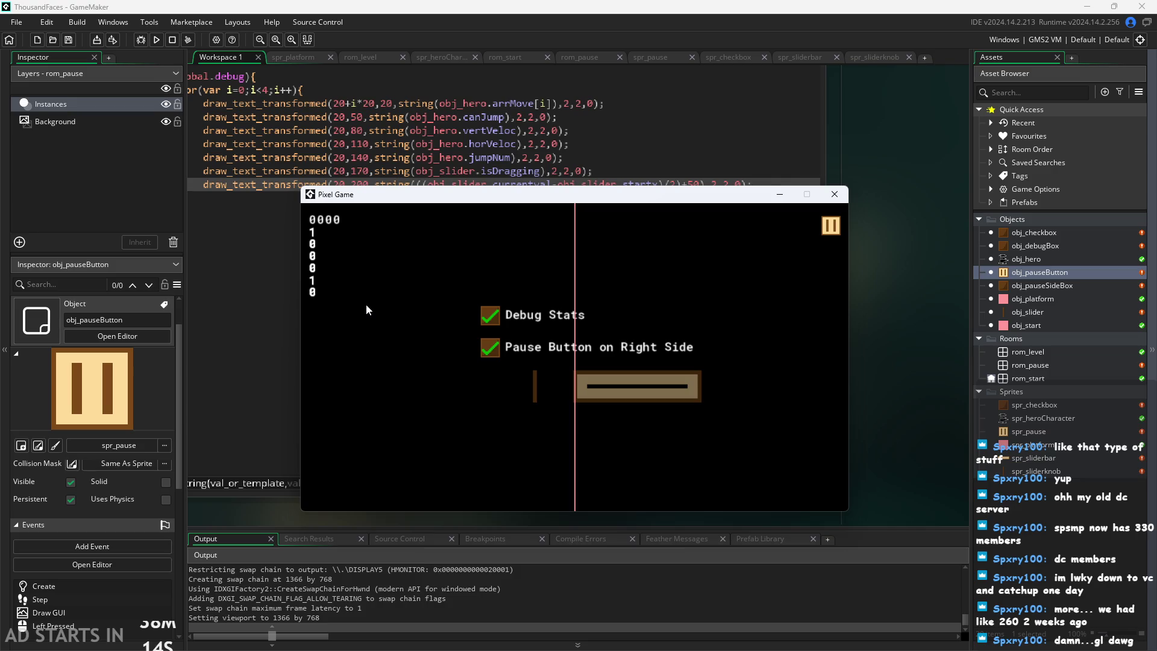
mouse_move(535, 386)
mouse_down()
mouse_move(649, 418)
mouse_move(724, 390)
mouse_up()
mouse_move(615, 386)
mouse_down()
mouse_move(492, 396)
mouse_move(666, 395)
mouse_move(434, 389)
mouse_move(711, 399)
mouse_up()
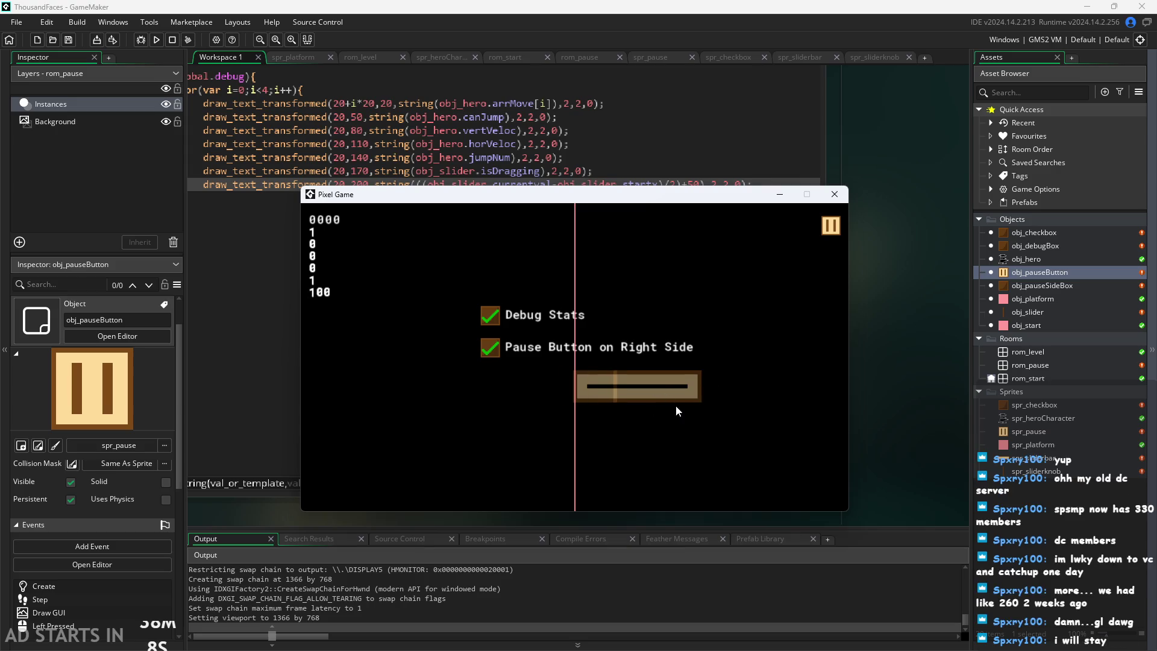
mouse_move(617, 398)
mouse_down()
mouse_move(678, 403)
mouse_move(548, 400)
mouse_up()
click(831, 226)
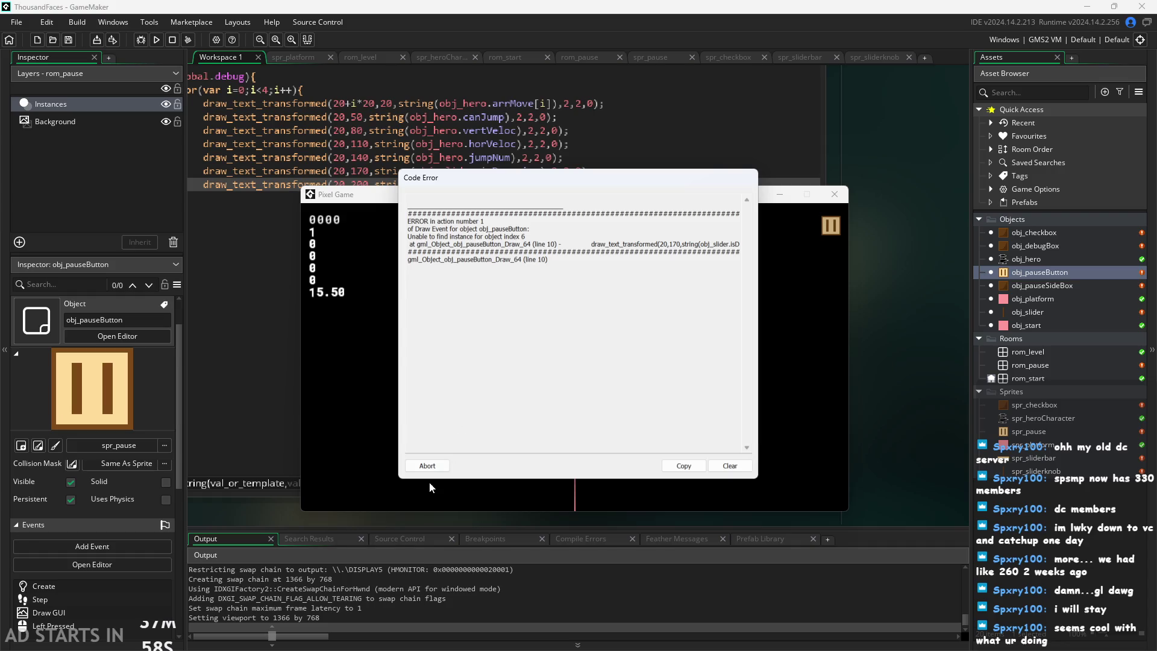
Abort the Code Error to stop the crashed game and return to the Draw GUI code
click(429, 466)
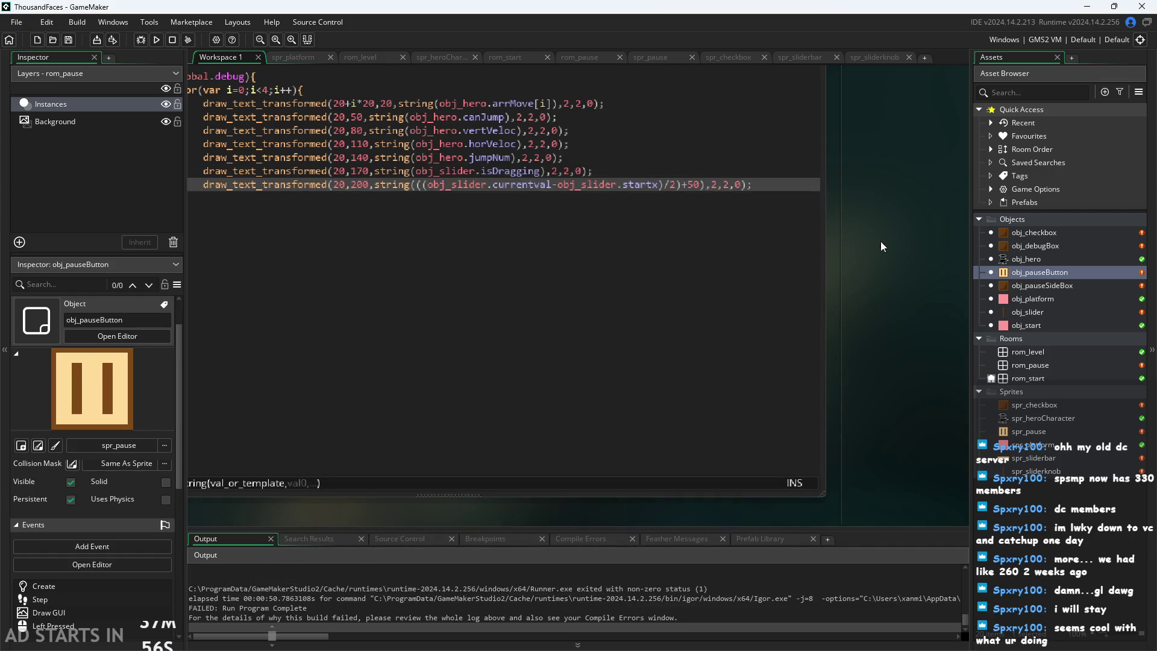
scroll(902, 305, up, 1)
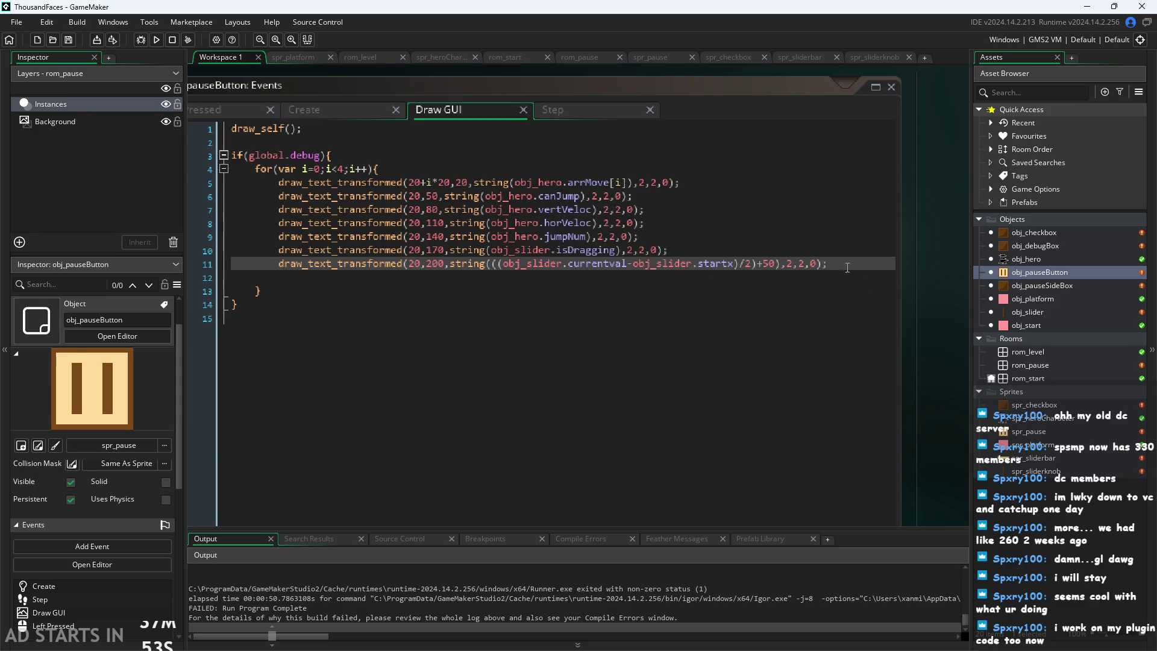
click(763, 238)
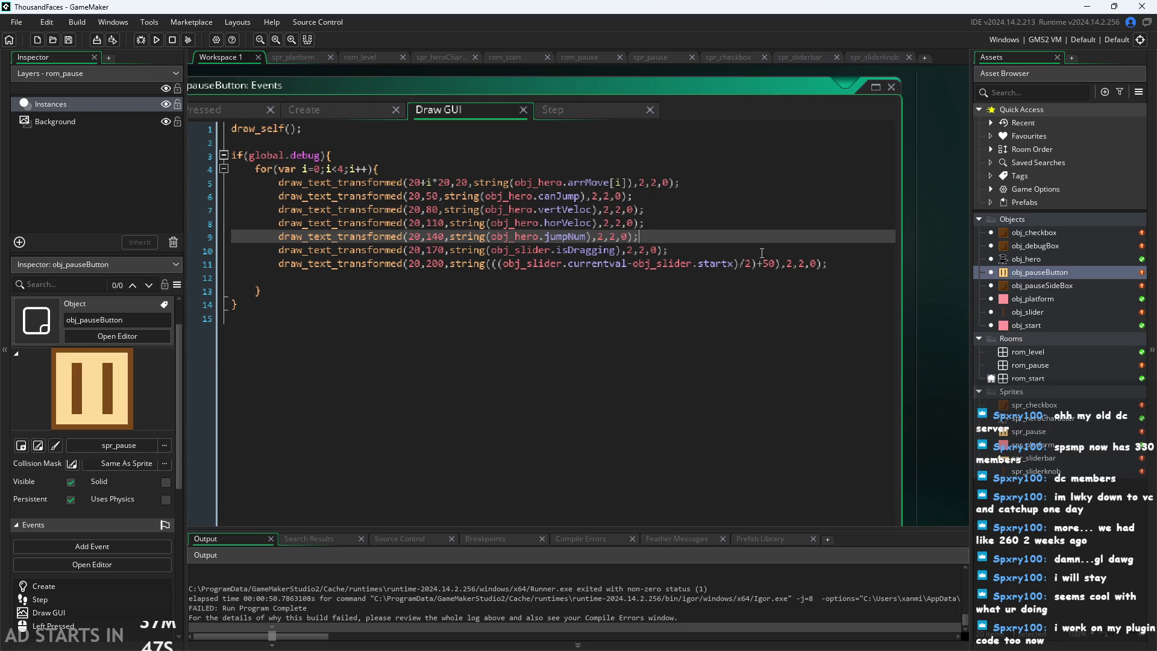
Indent the isDragging and slider debug lines one level and insert a blank line above them
key(Down)
key(Home)
key(Tab)
key(Down)
key(Tab)
key(Up)
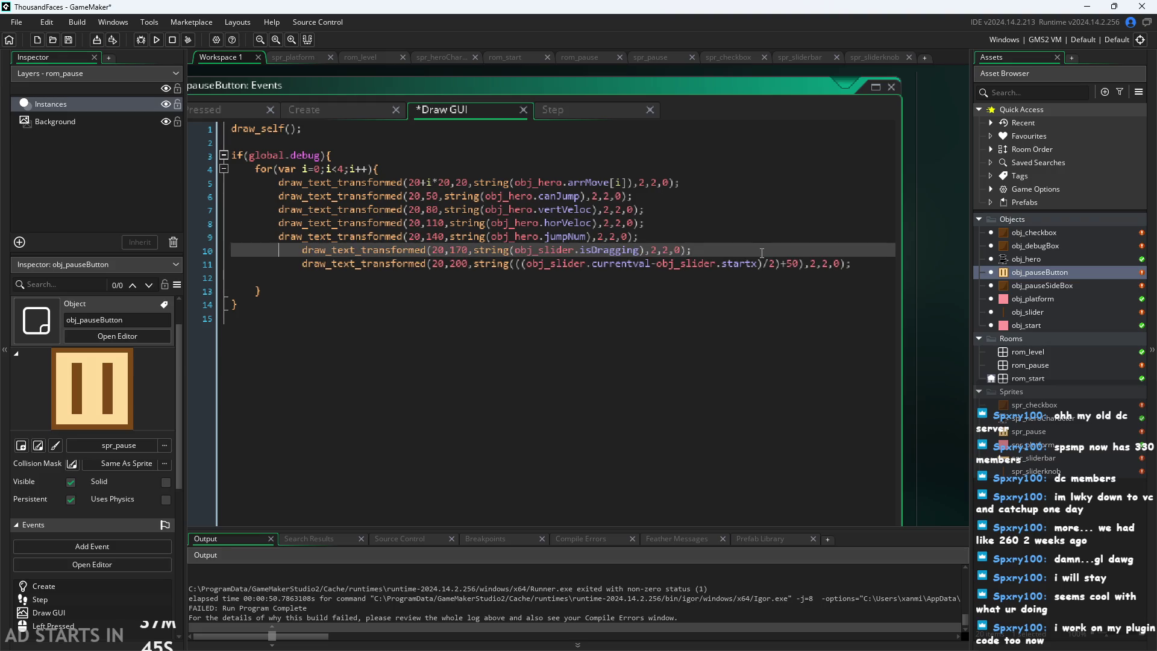
key(Return)
key(Up)
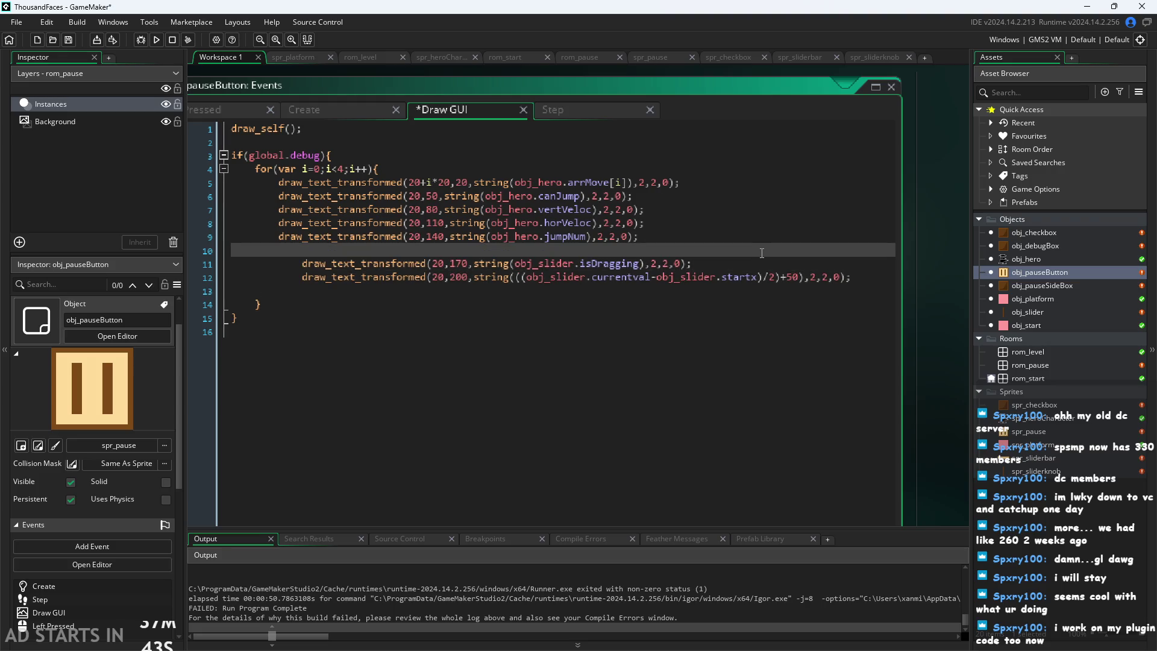